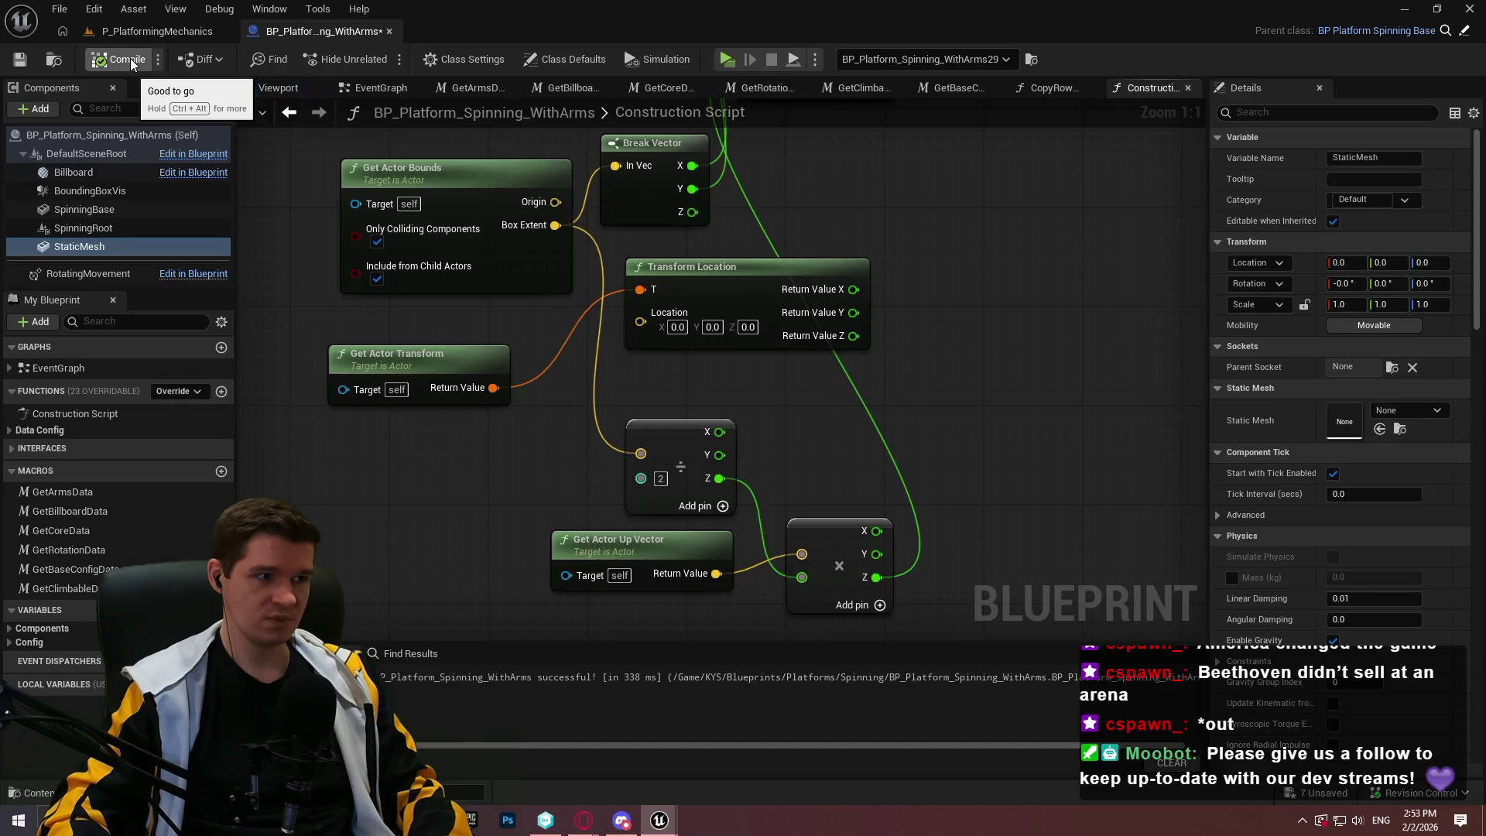
Recompile and drop a StaticMesh component reference into the construction script graph
left_click(131, 62)
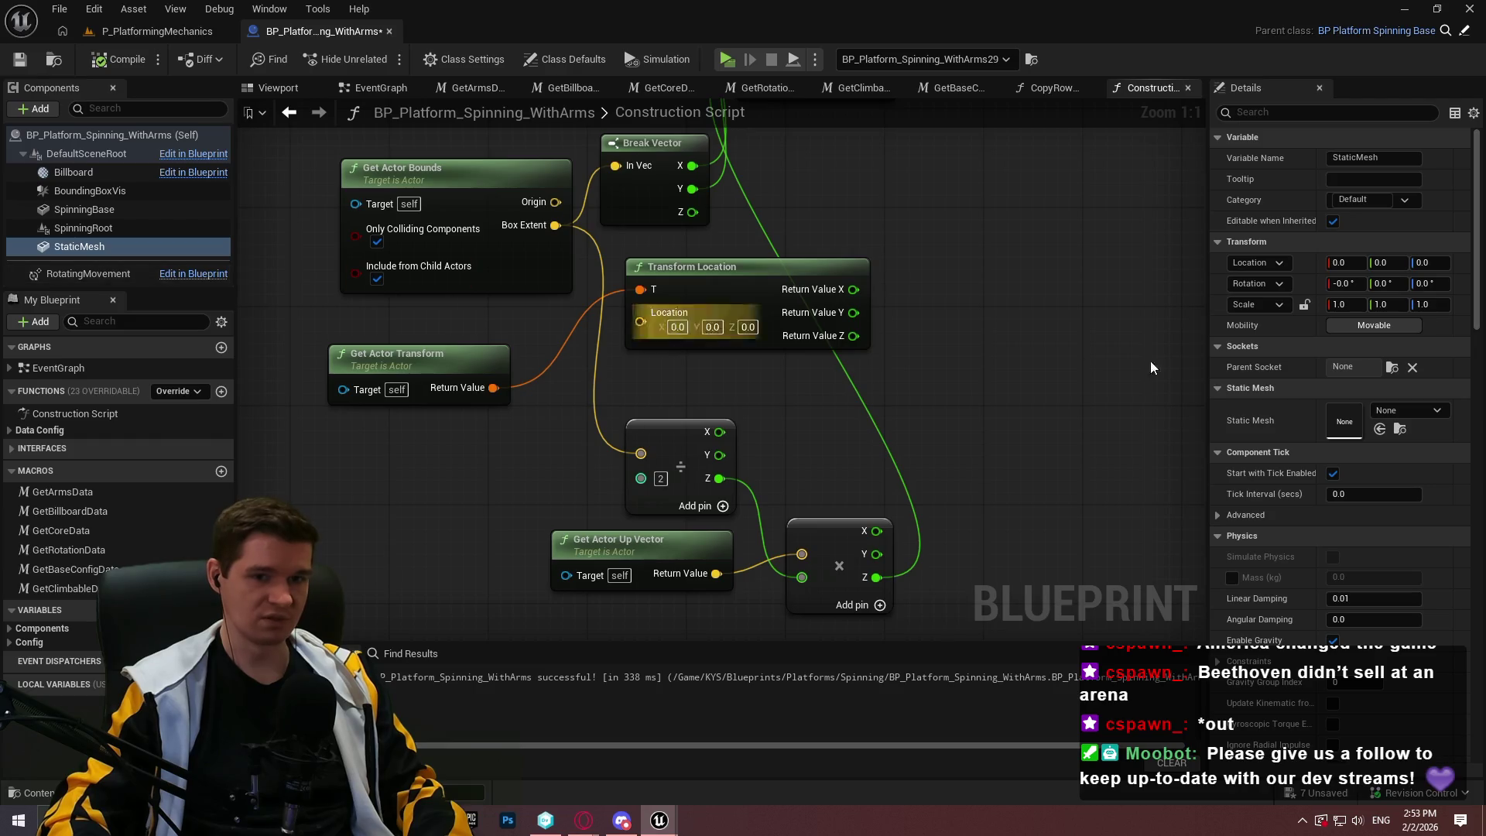
left_click_drag(1006, 295, 989, 547)
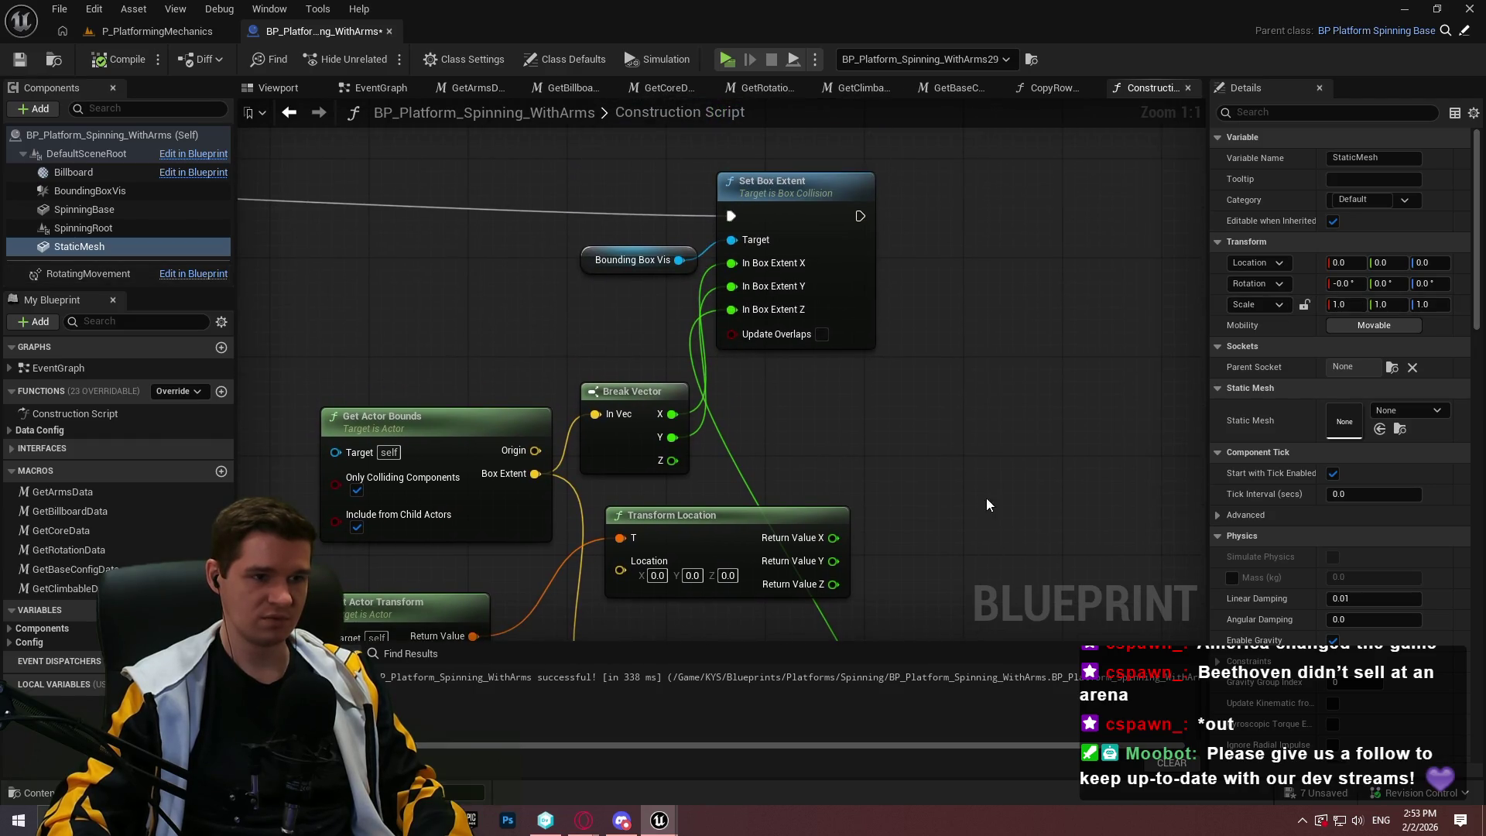
mouse_move(79, 247)
left_mouse_down()
mouse_move(402, 333)
mouse_move(825, 397)
mouse_move(924, 386)
left_mouse_up()
type("mass scale")
left_click(1034, 491)
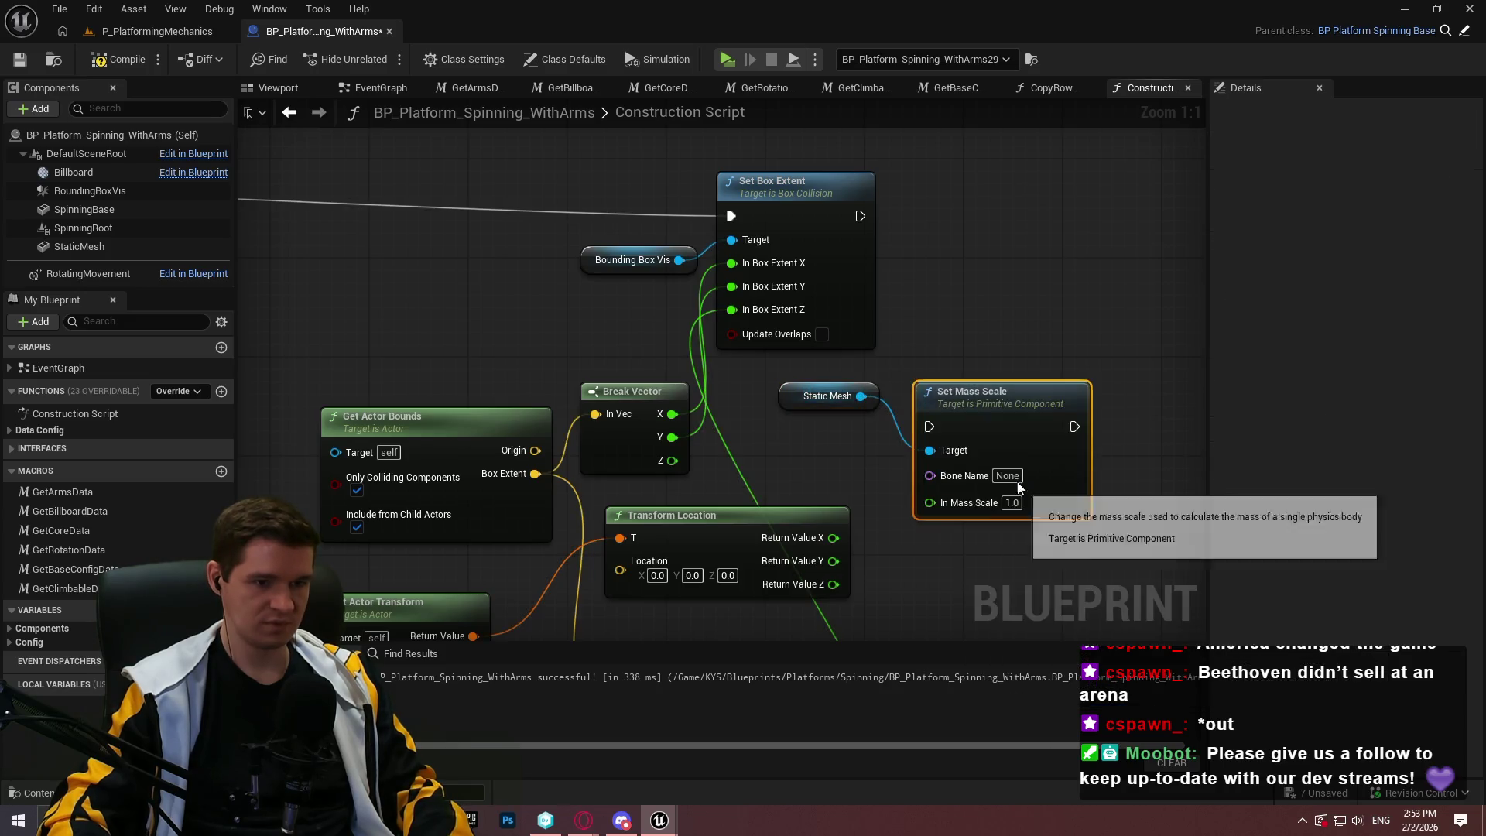
key("Delete")
Add Set World Scale 3D on StaticMesh, fed by Box Extent, executing after Set Box Extent
left_click_drag(861, 396, 949, 398)
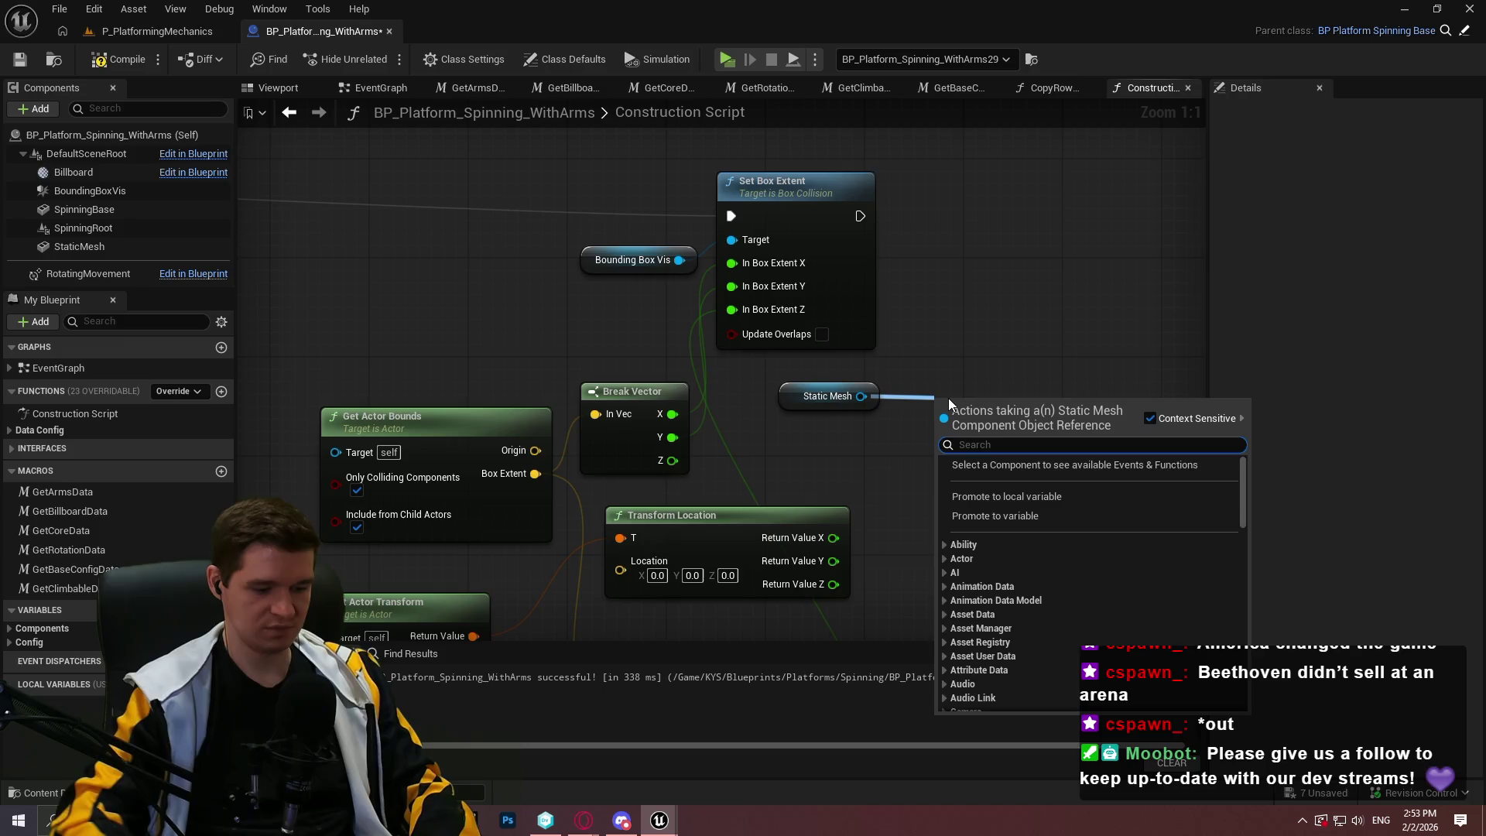
type("set scale")
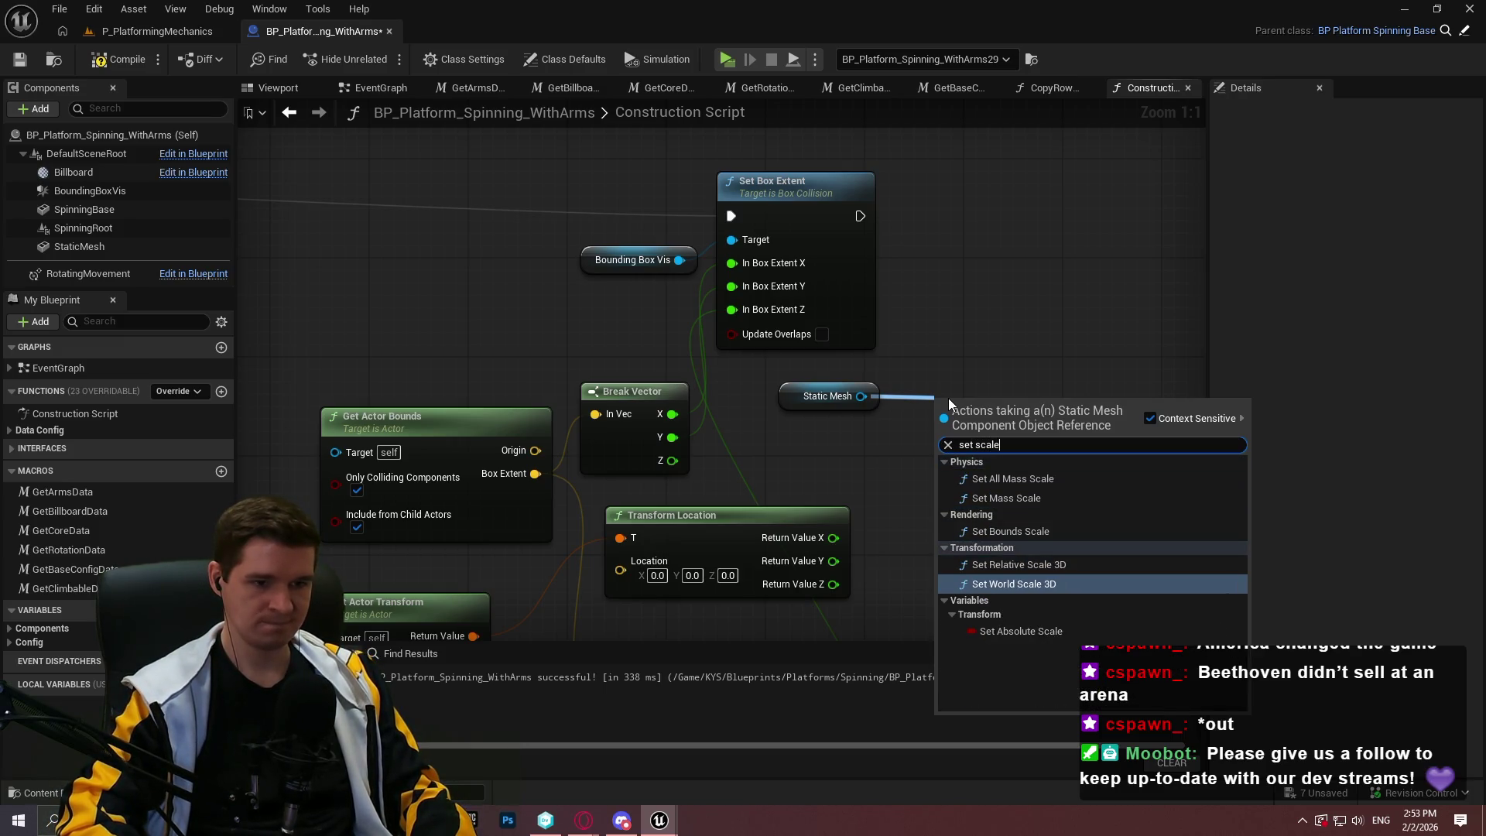
key("Return")
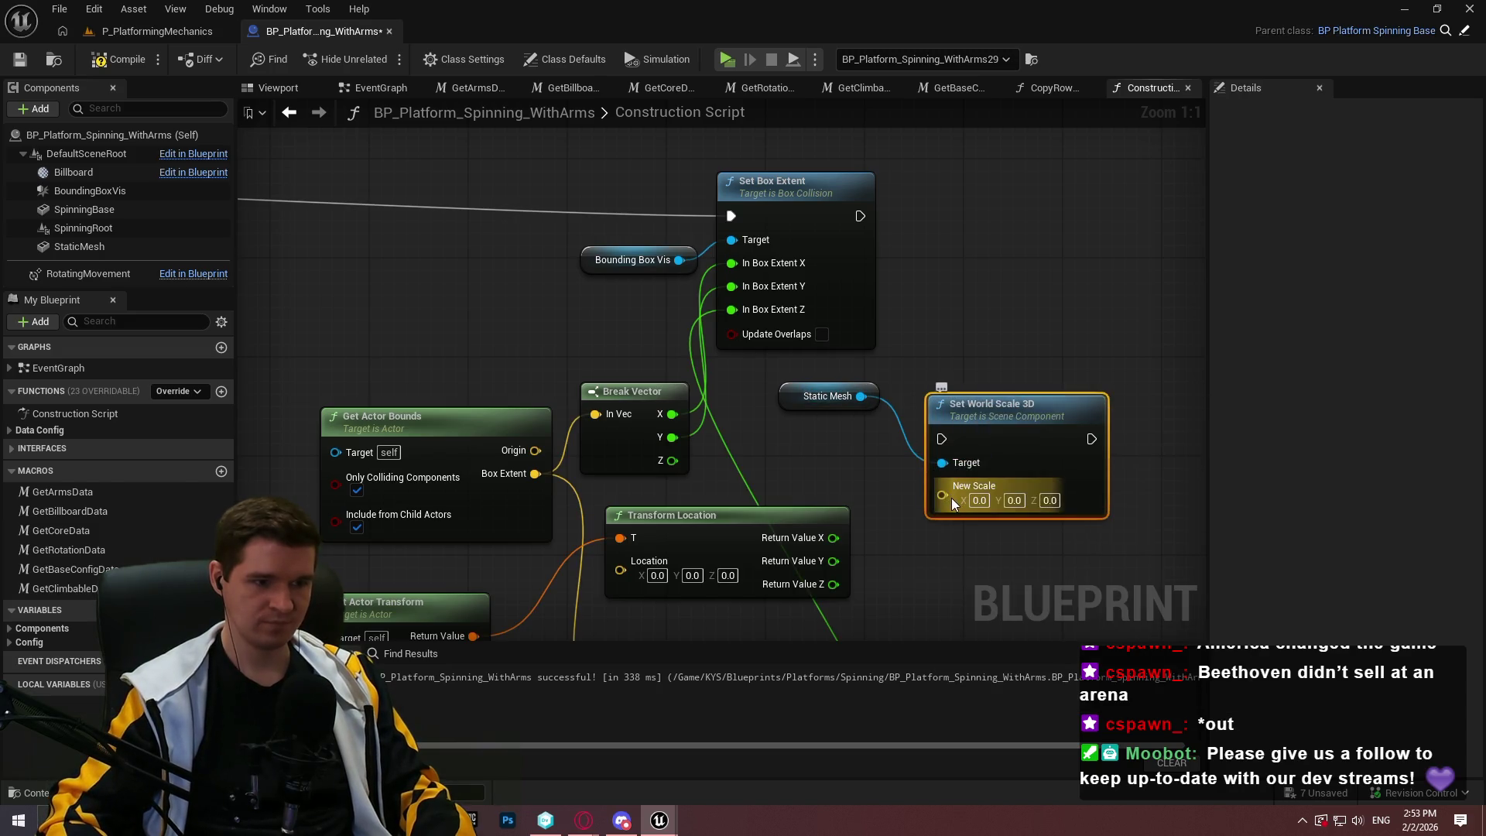
mouse_move(951, 498)
left_mouse_down()
mouse_move(589, 494)
mouse_move(535, 474)
left_mouse_up()
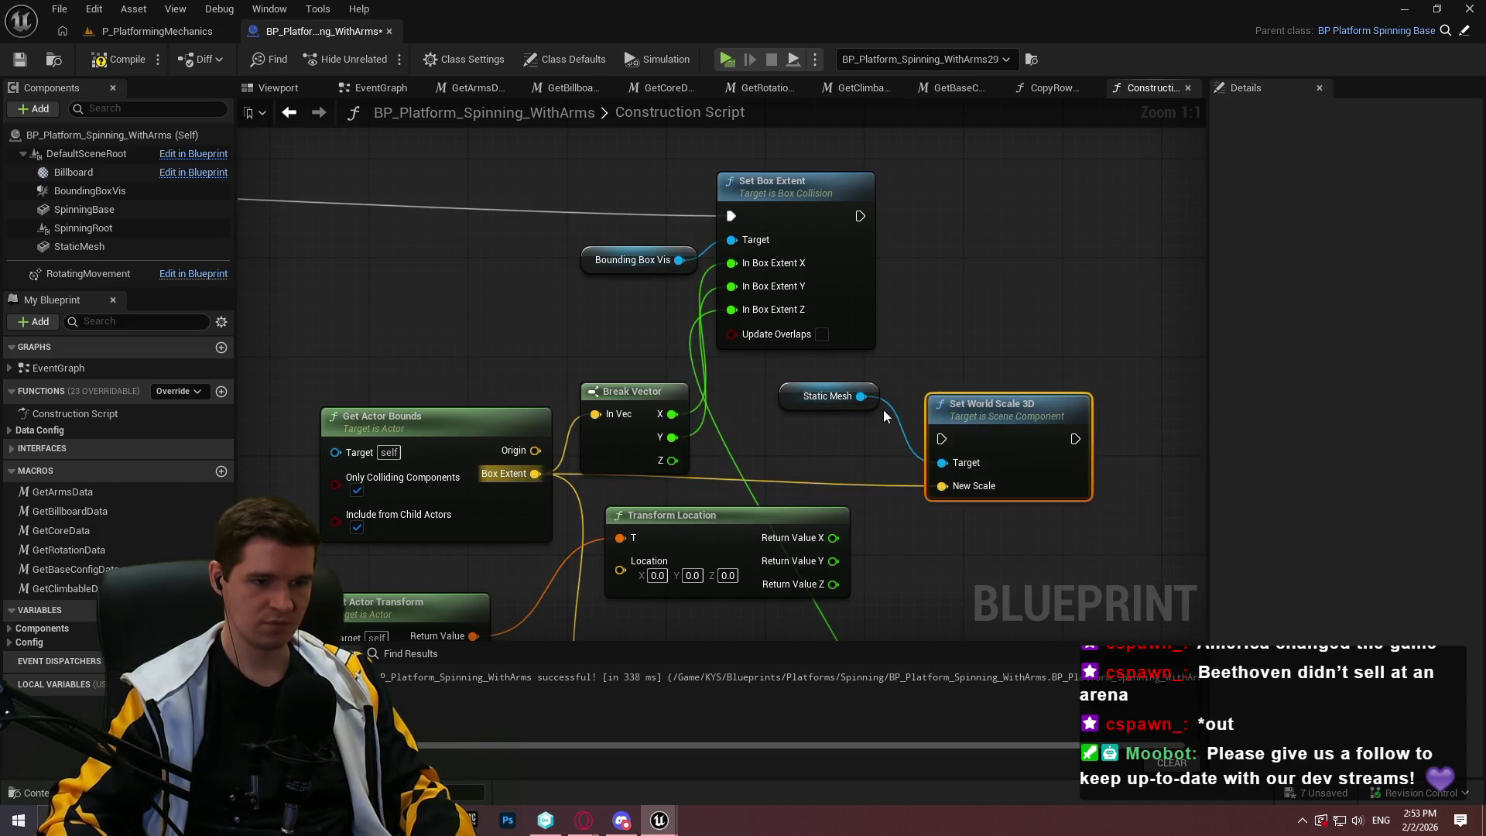
mouse_move(944, 439)
left_mouse_down()
mouse_move(852, 202)
mouse_move(860, 216)
left_mouse_up()
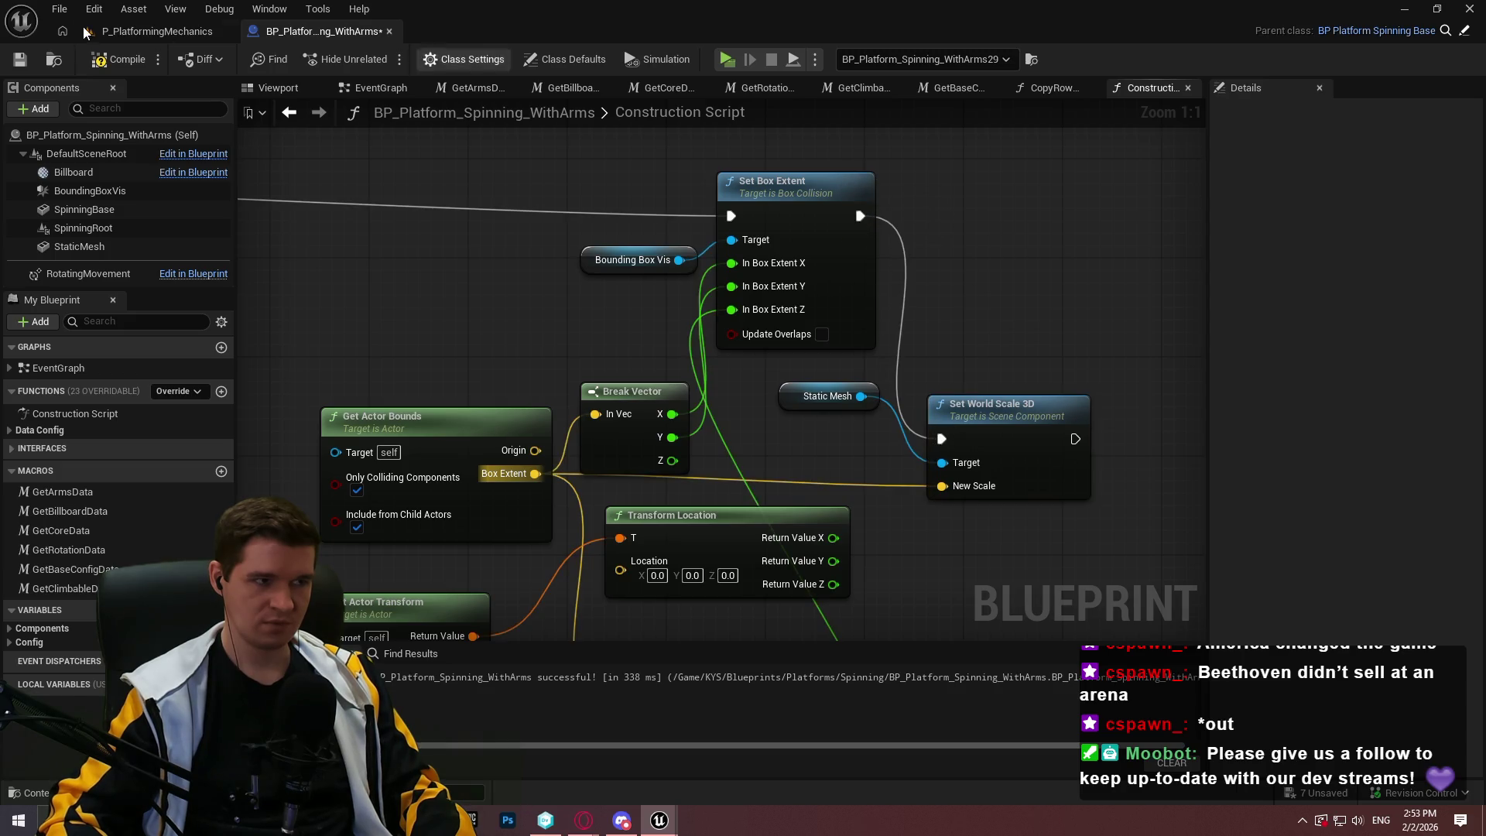
Recompile the blueprint and glance at the P_PlatformingMechanics level before returning
left_click(112, 61)
left_click(154, 31)
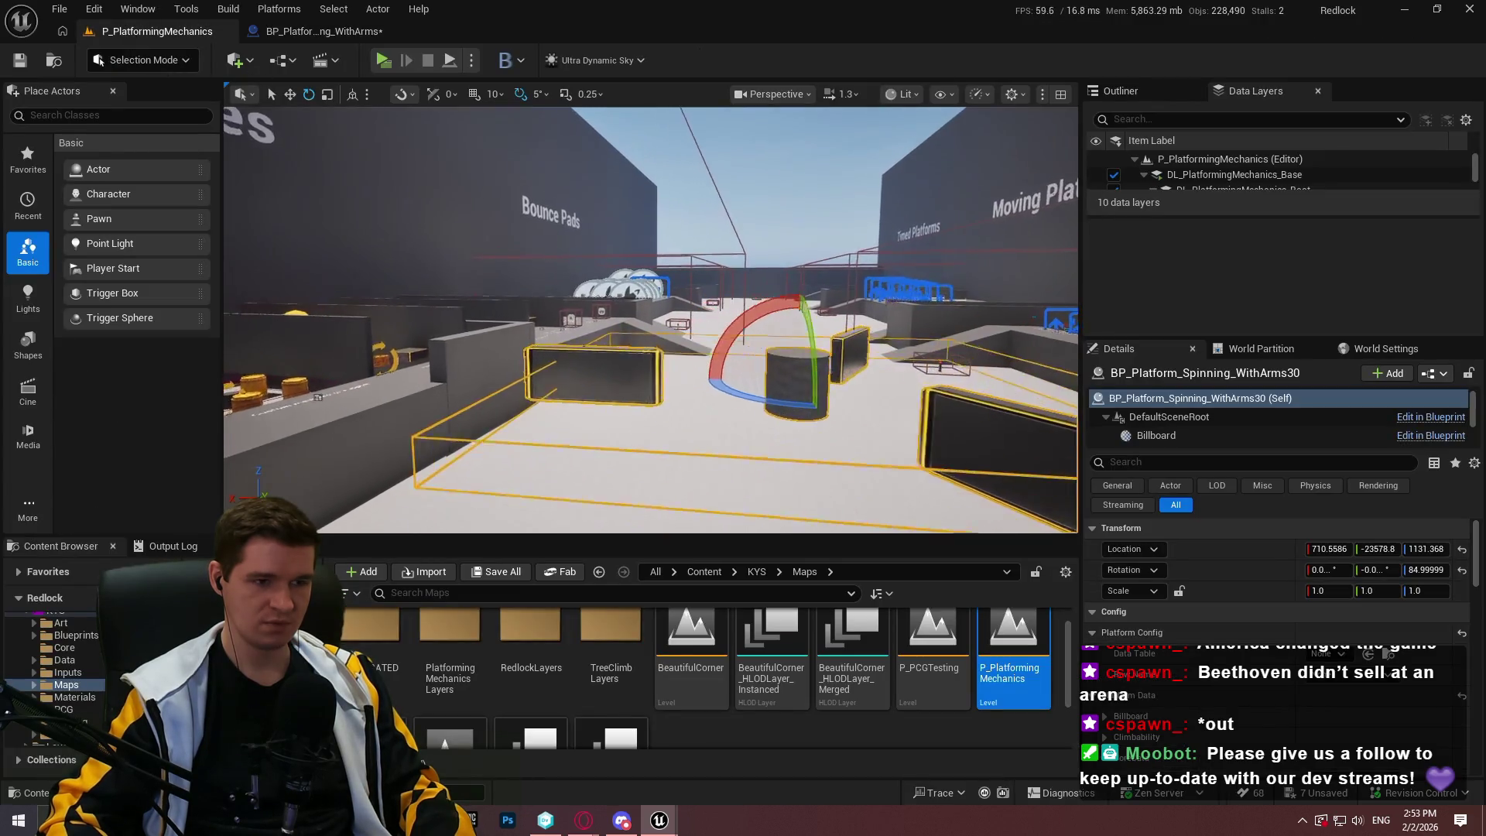
left_click(317, 31)
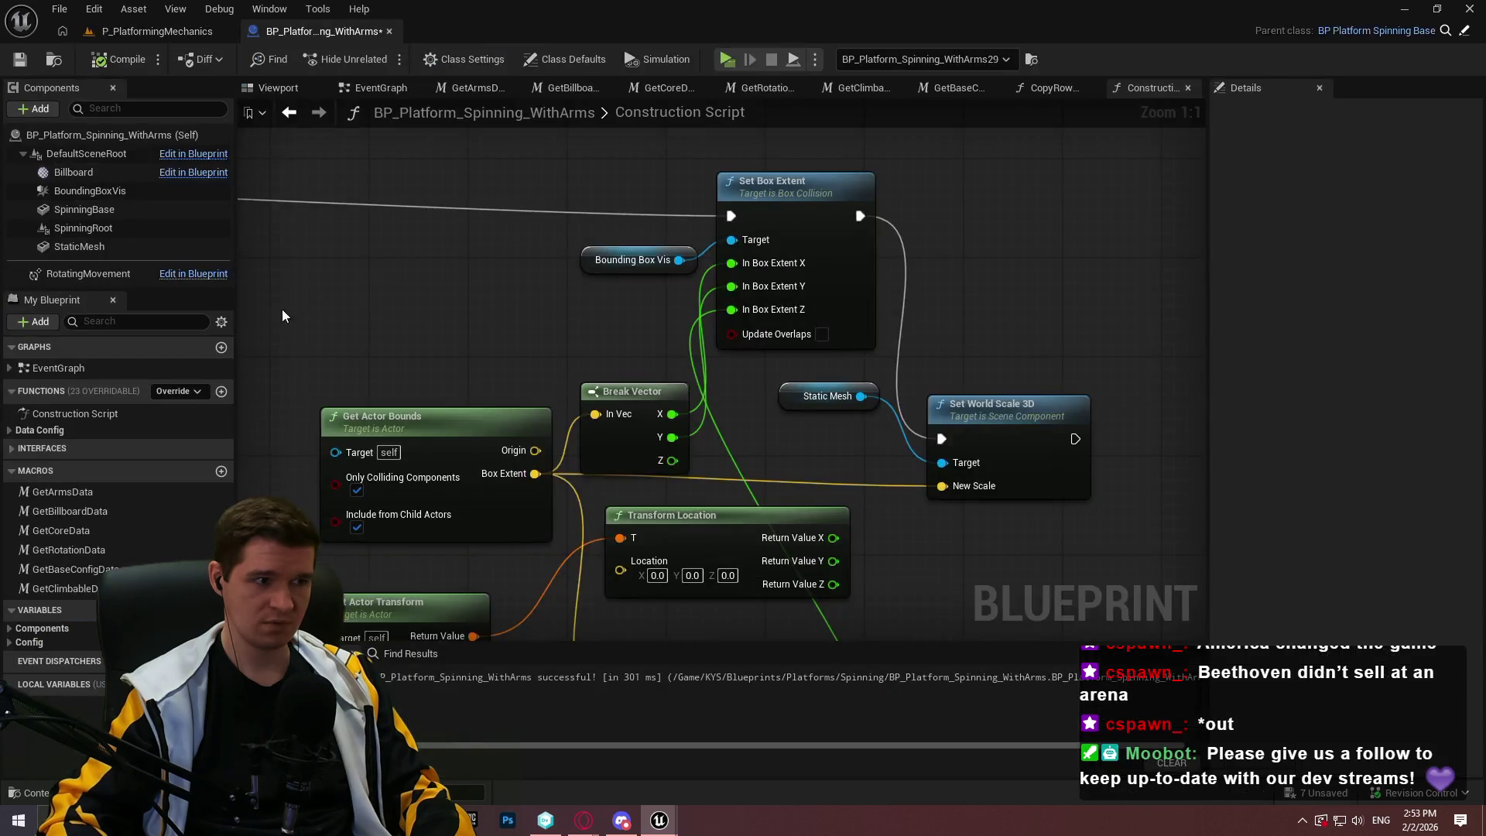
Set the StaticMesh component's Static Mesh to Cube, searching 'cube' in the list
left_click(135, 249)
left_click(1408, 410)
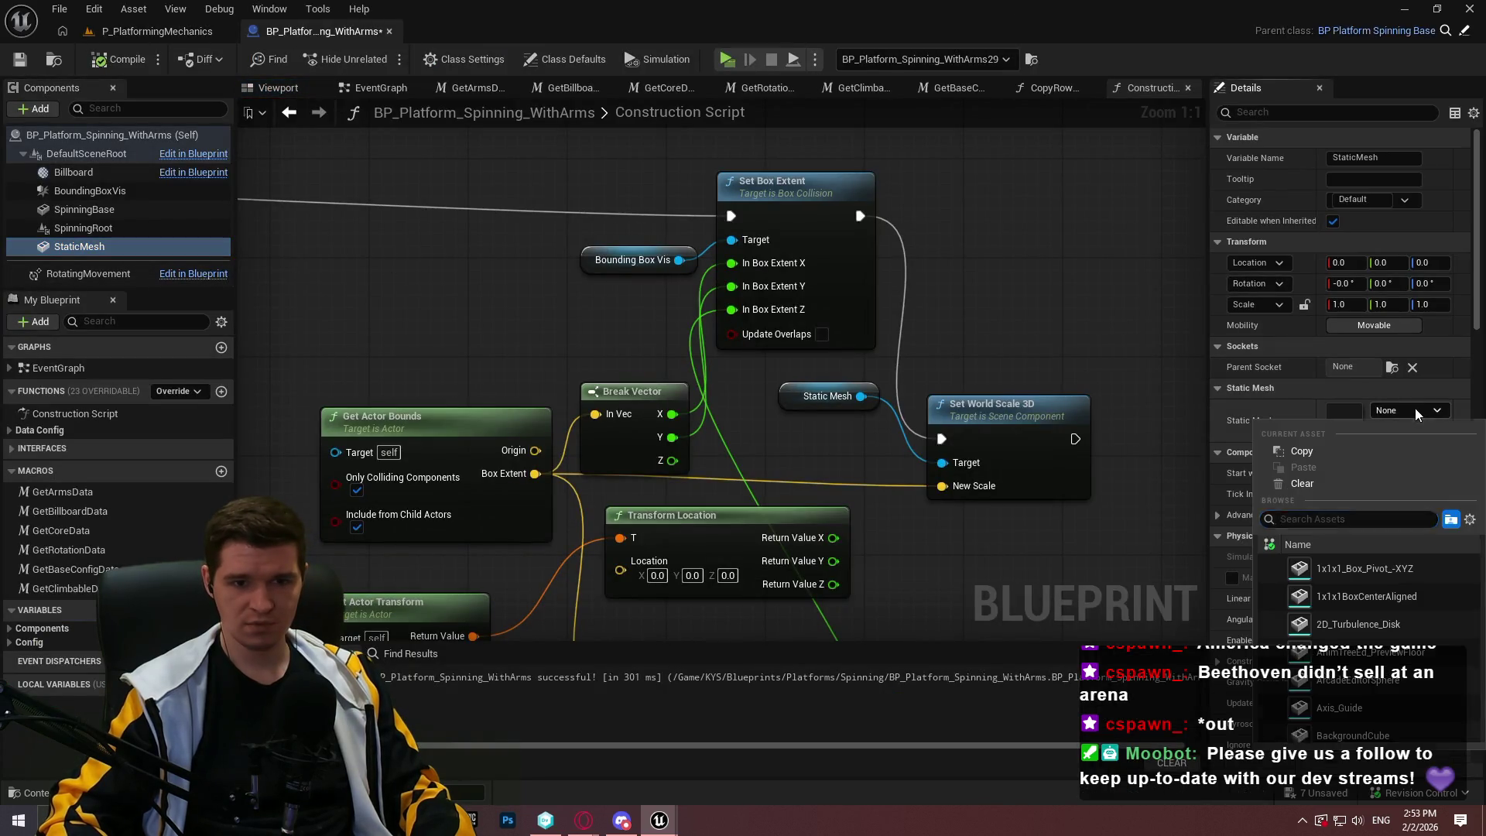
scroll(1405, 583, "down", 3)
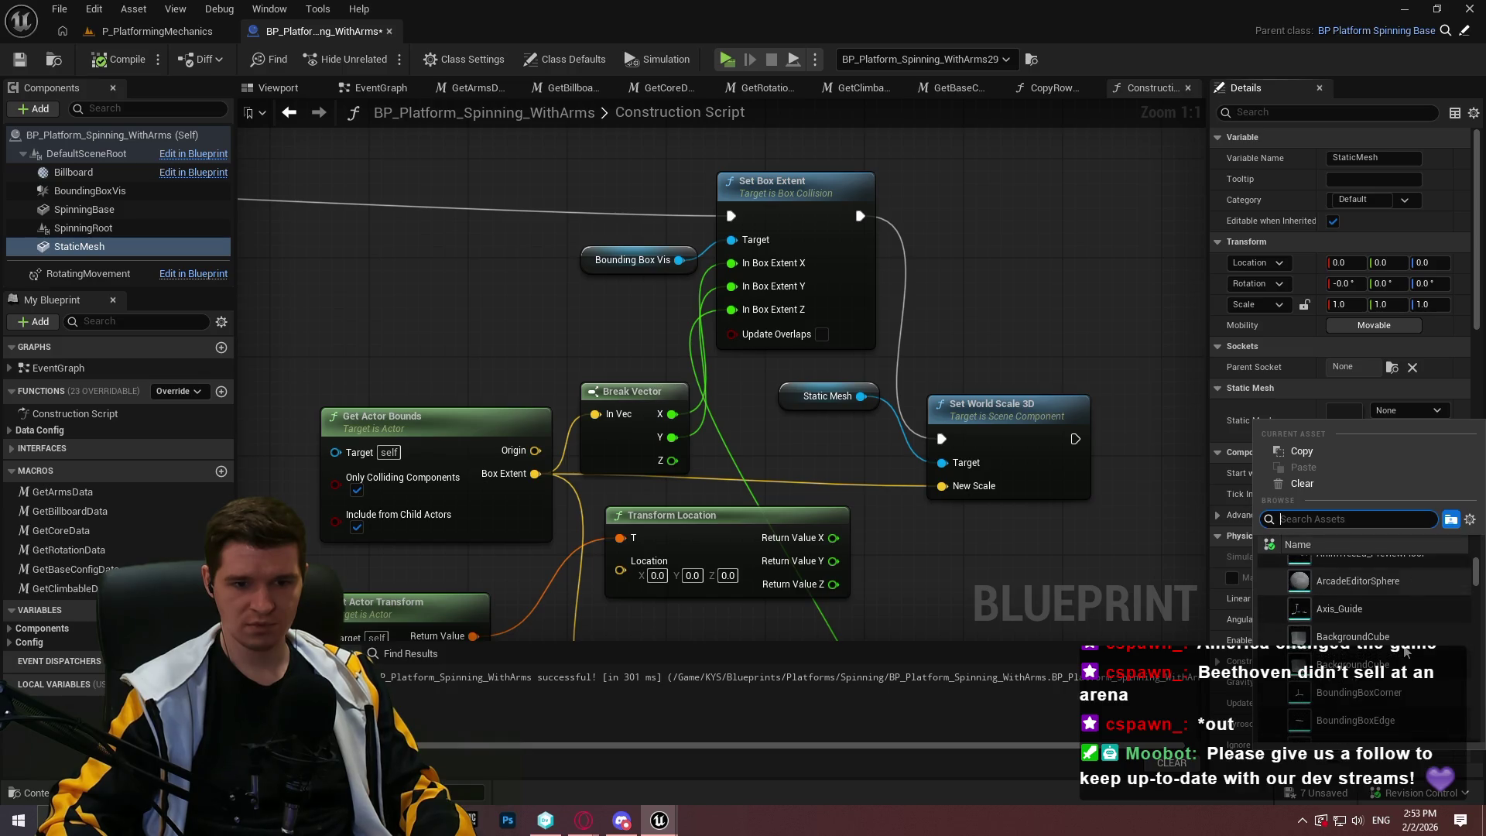
scroll(1405, 652, "down", 6)
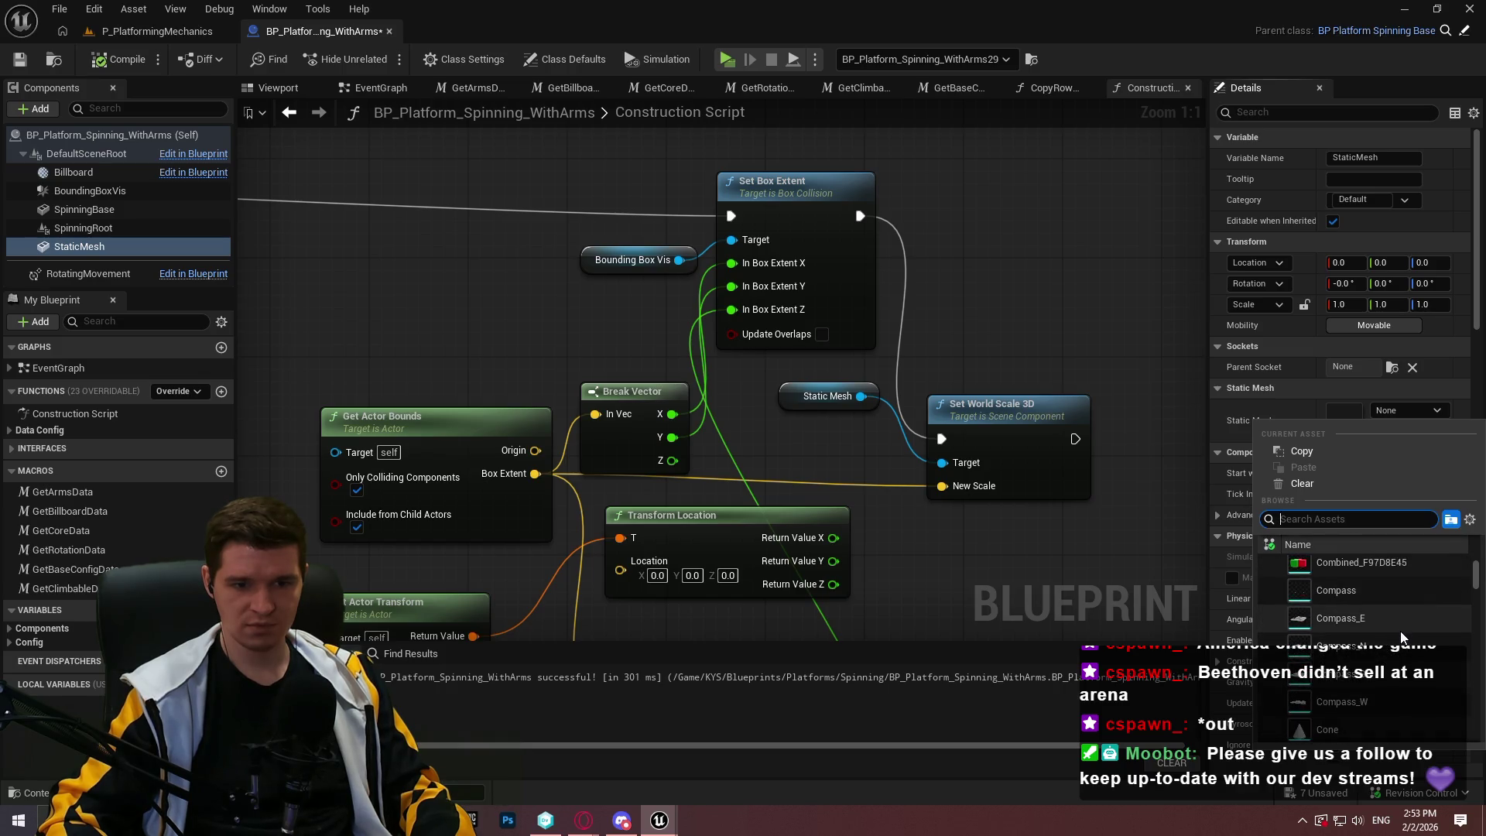
scroll(1401, 638, "down", 3)
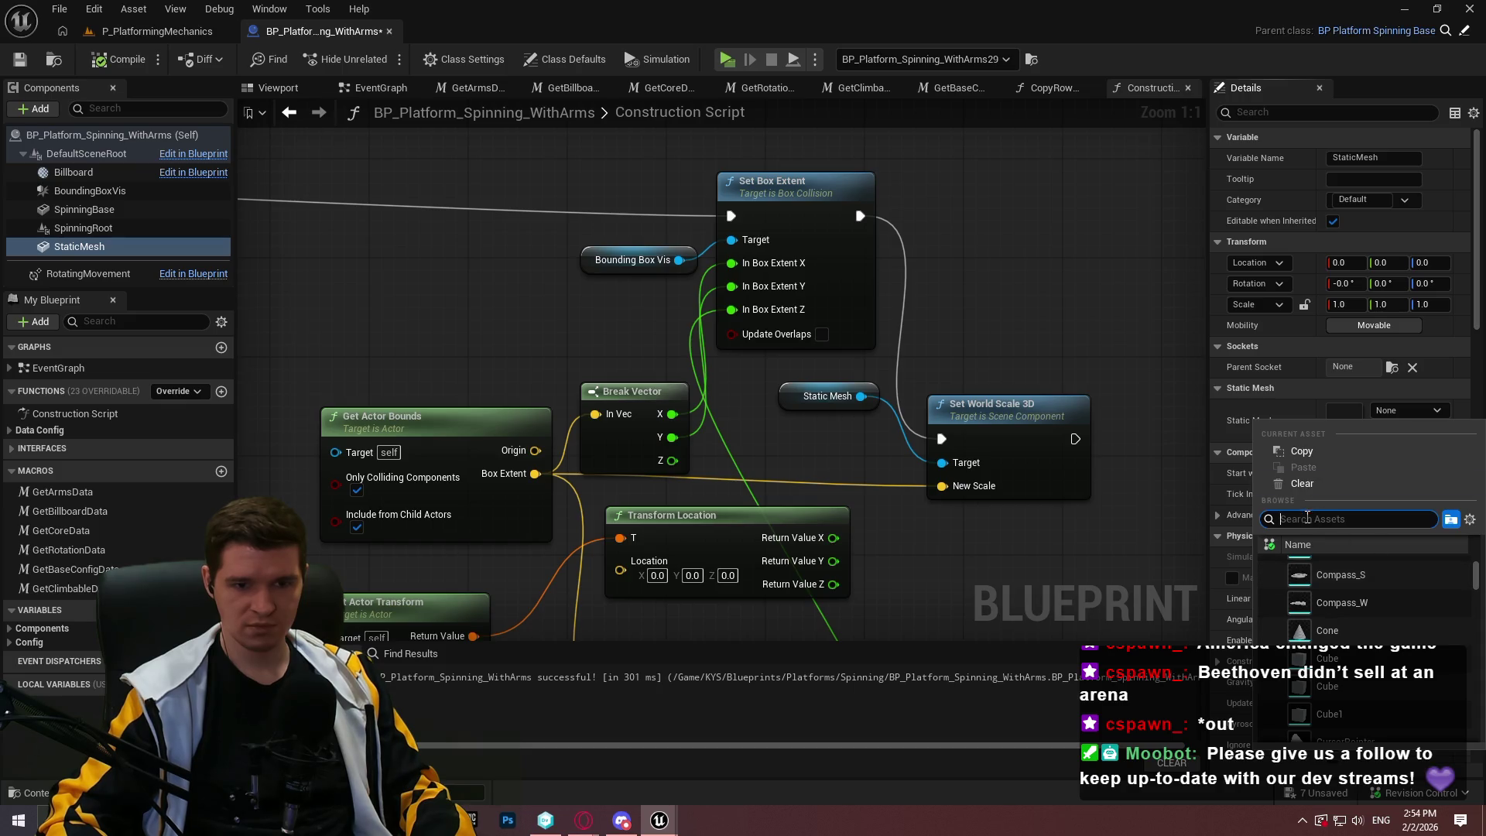
type("cube")
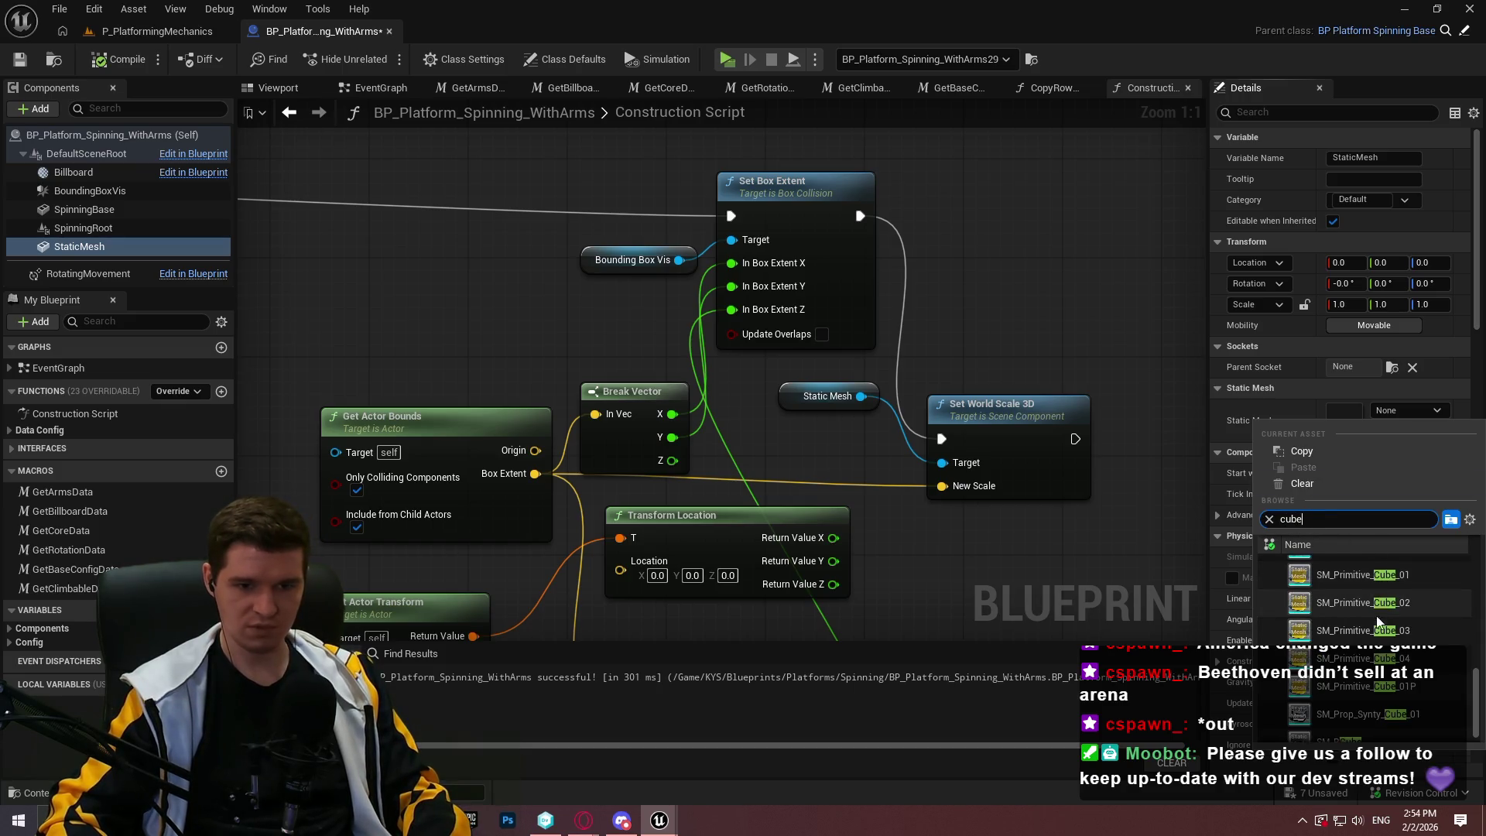
scroll(1377, 621, "up", 5)
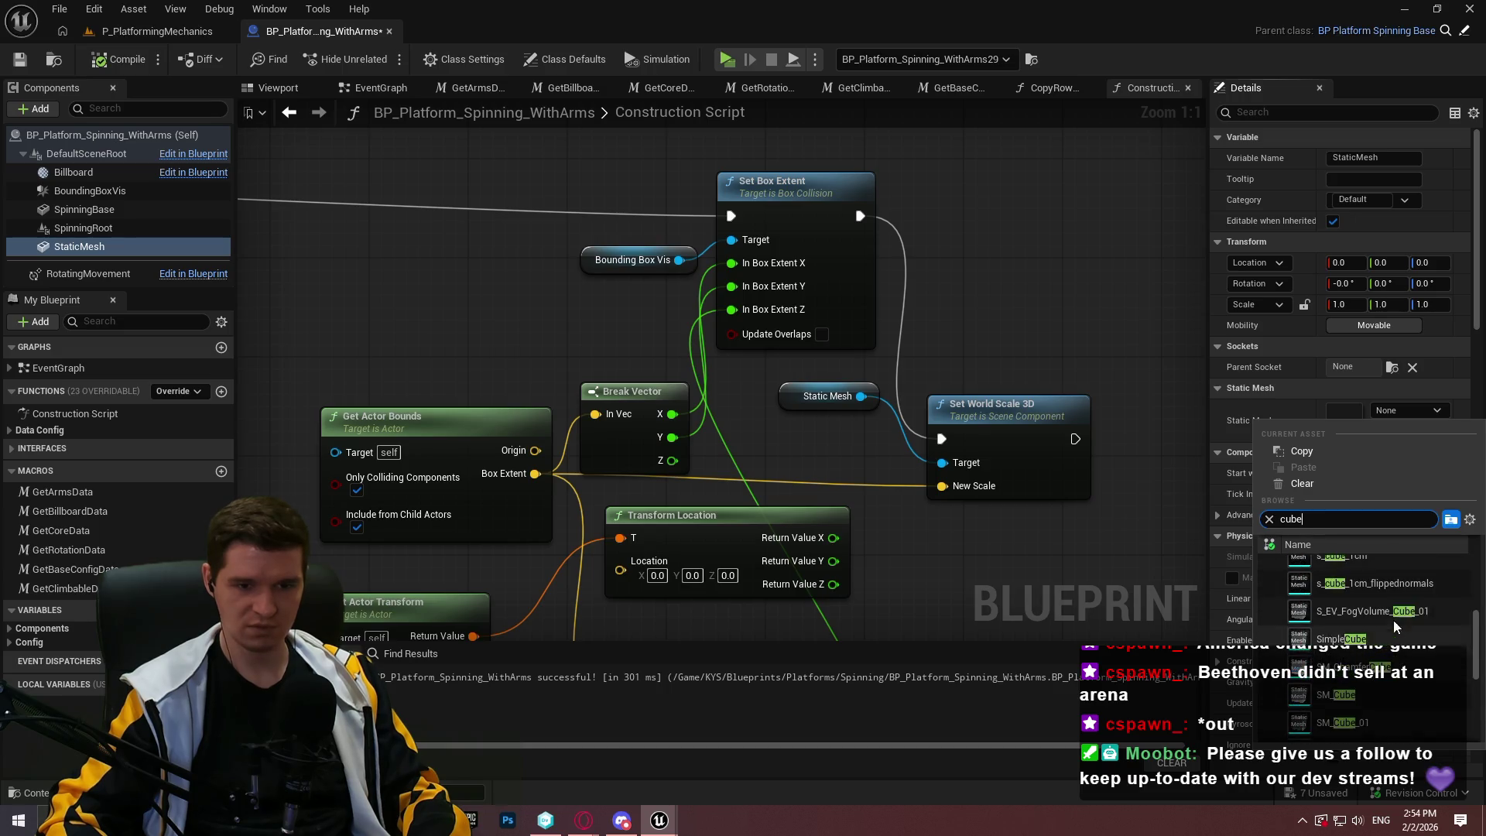
scroll(1375, 627, "up", 10)
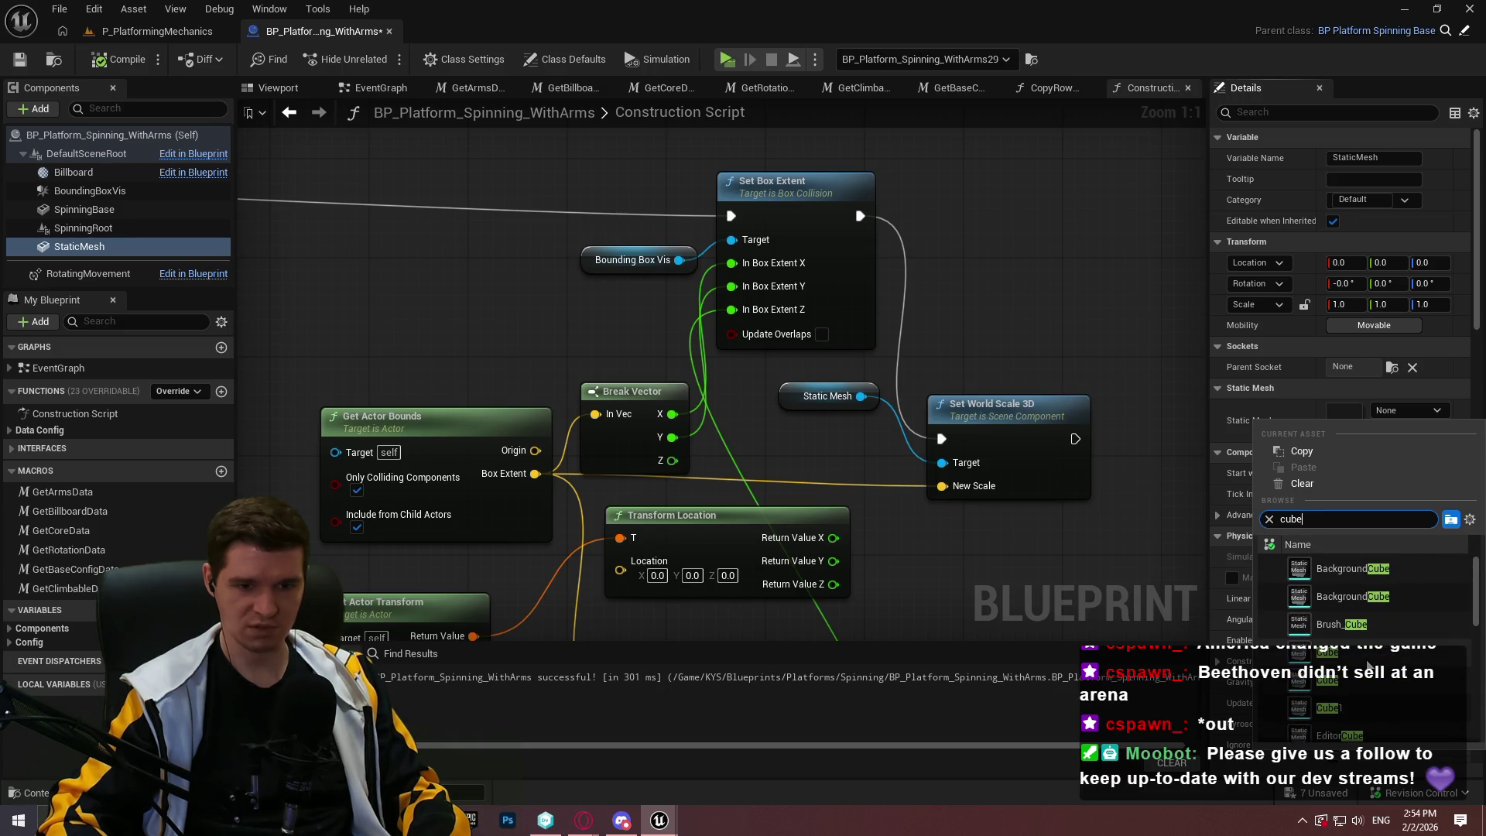
left_click(1367, 666)
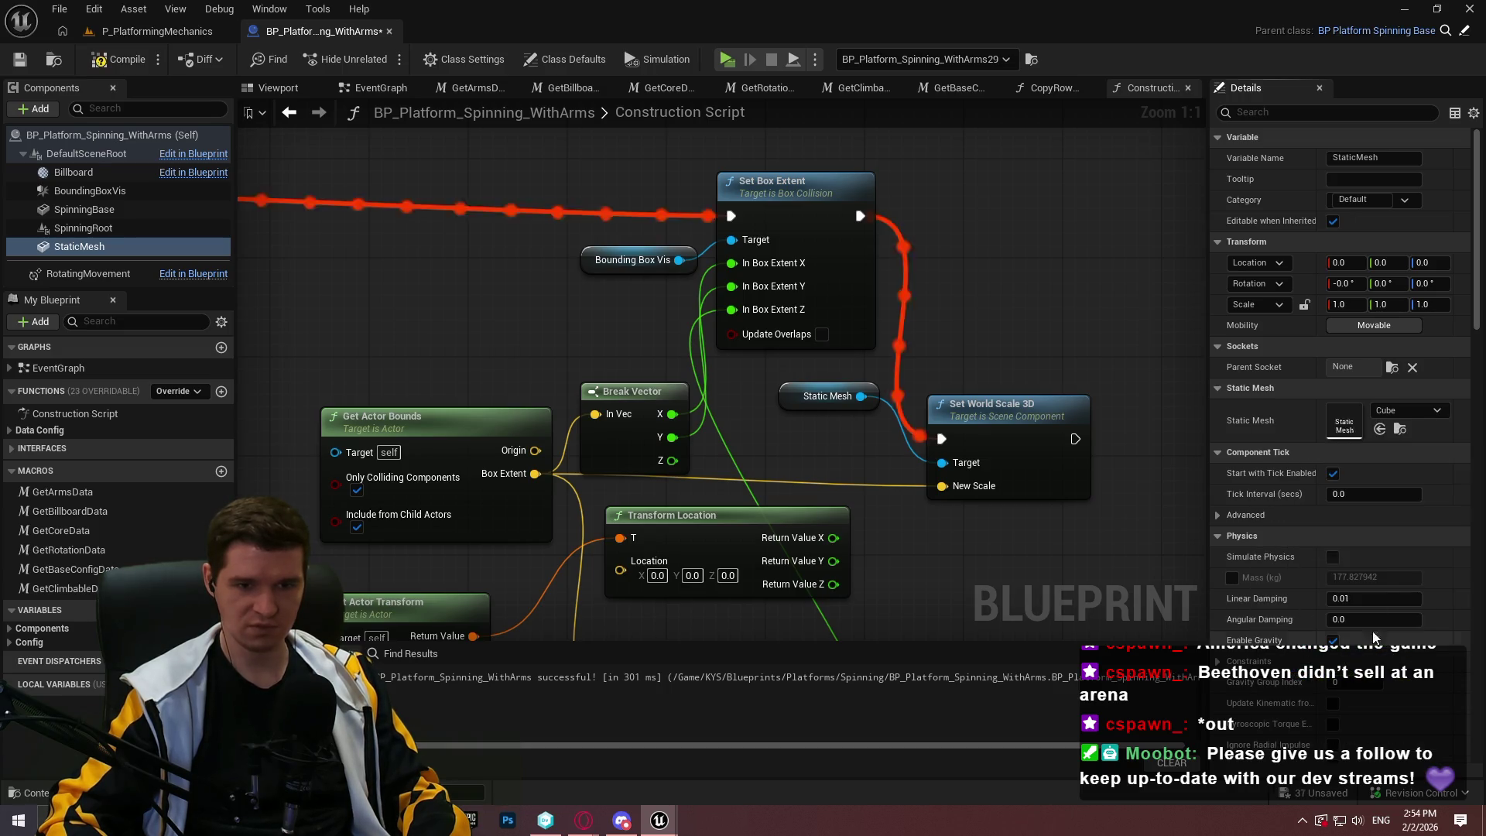
Fly the level camera to the cube platforms, then return to the blueprint's Get Actor Bounds nodes
left_click(147, 31)
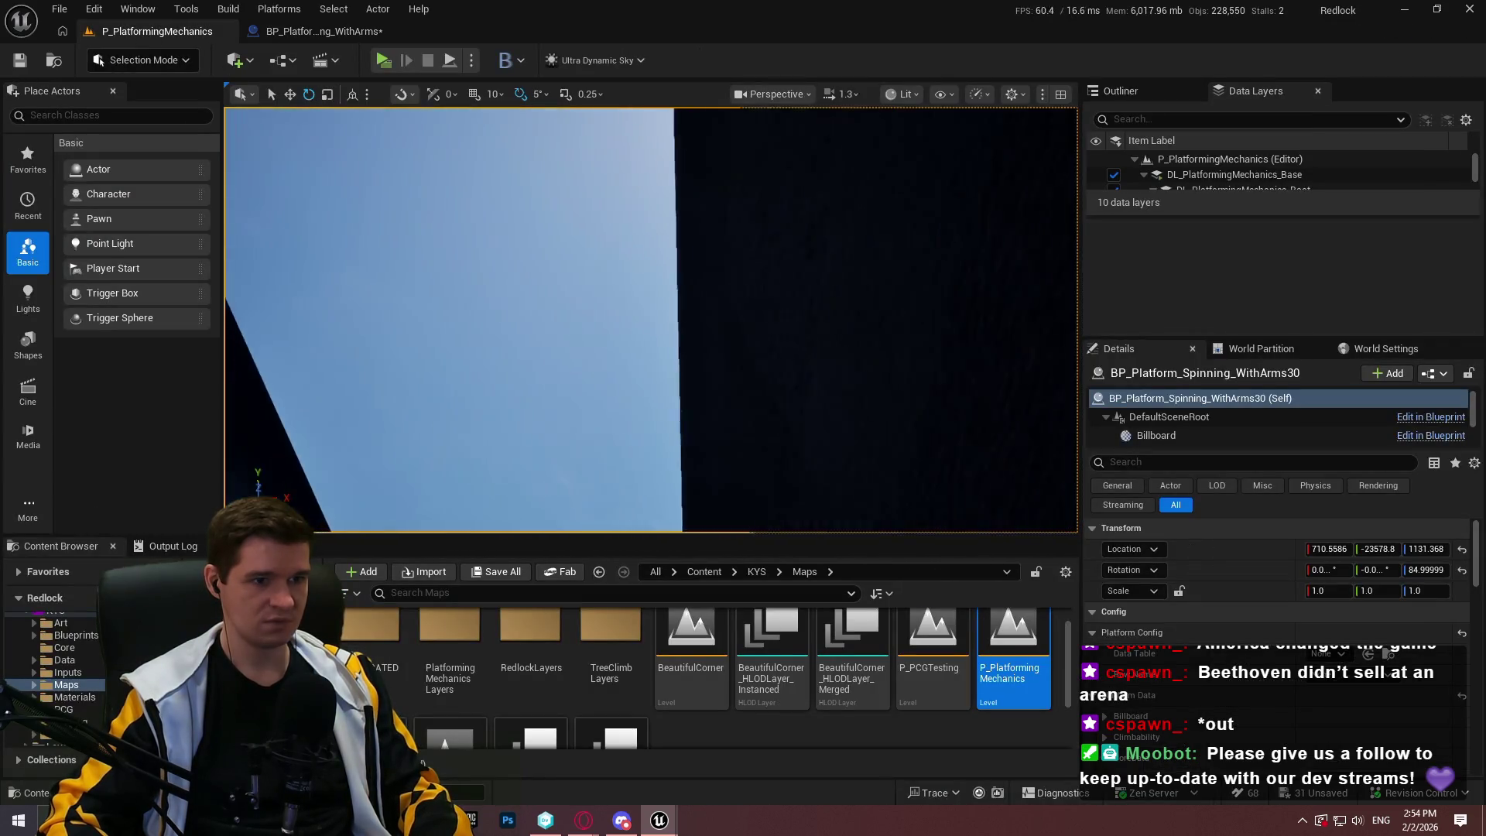
key("w")
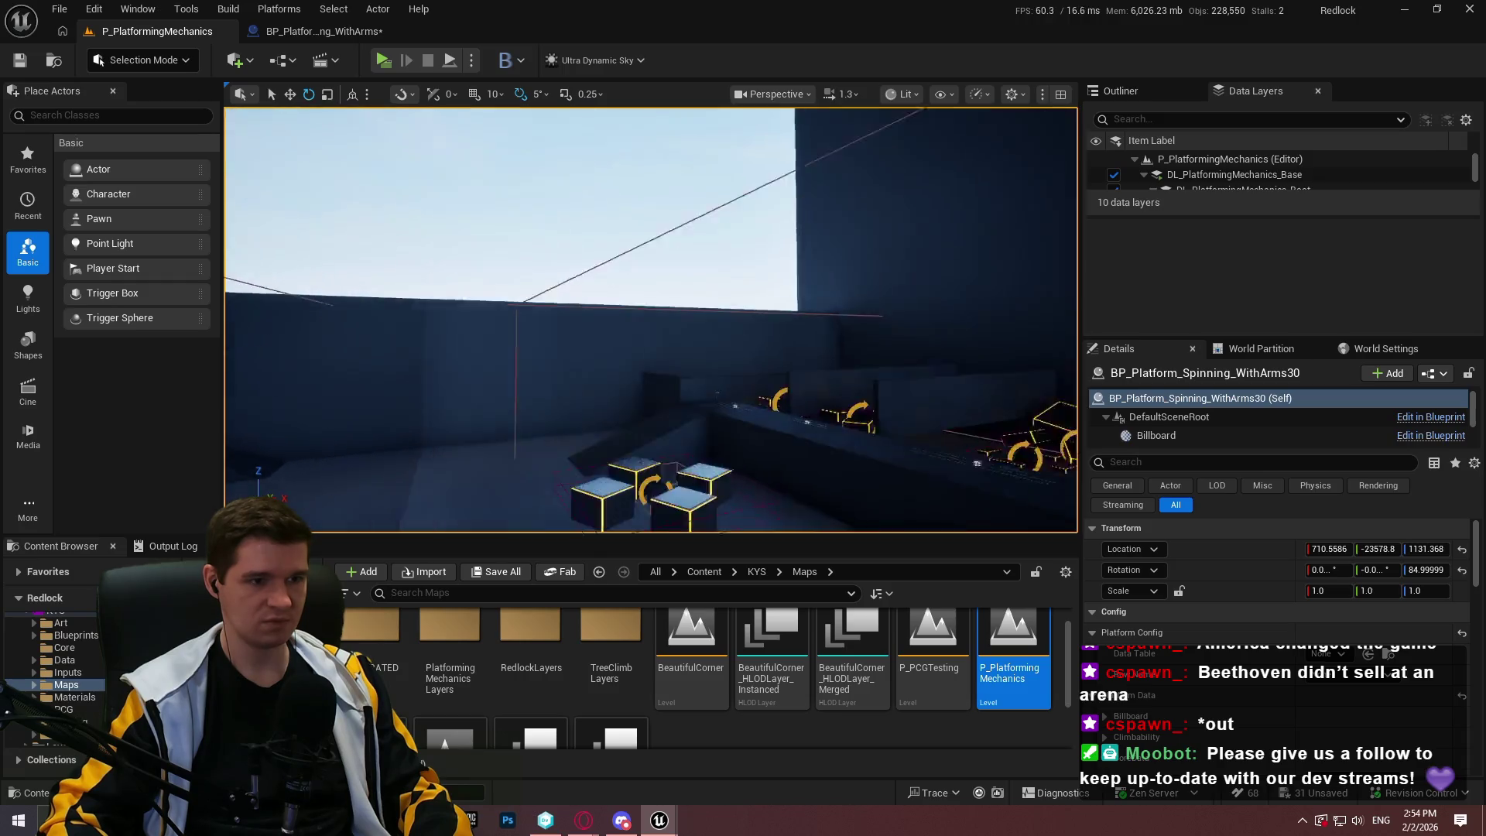
left_click(317, 31)
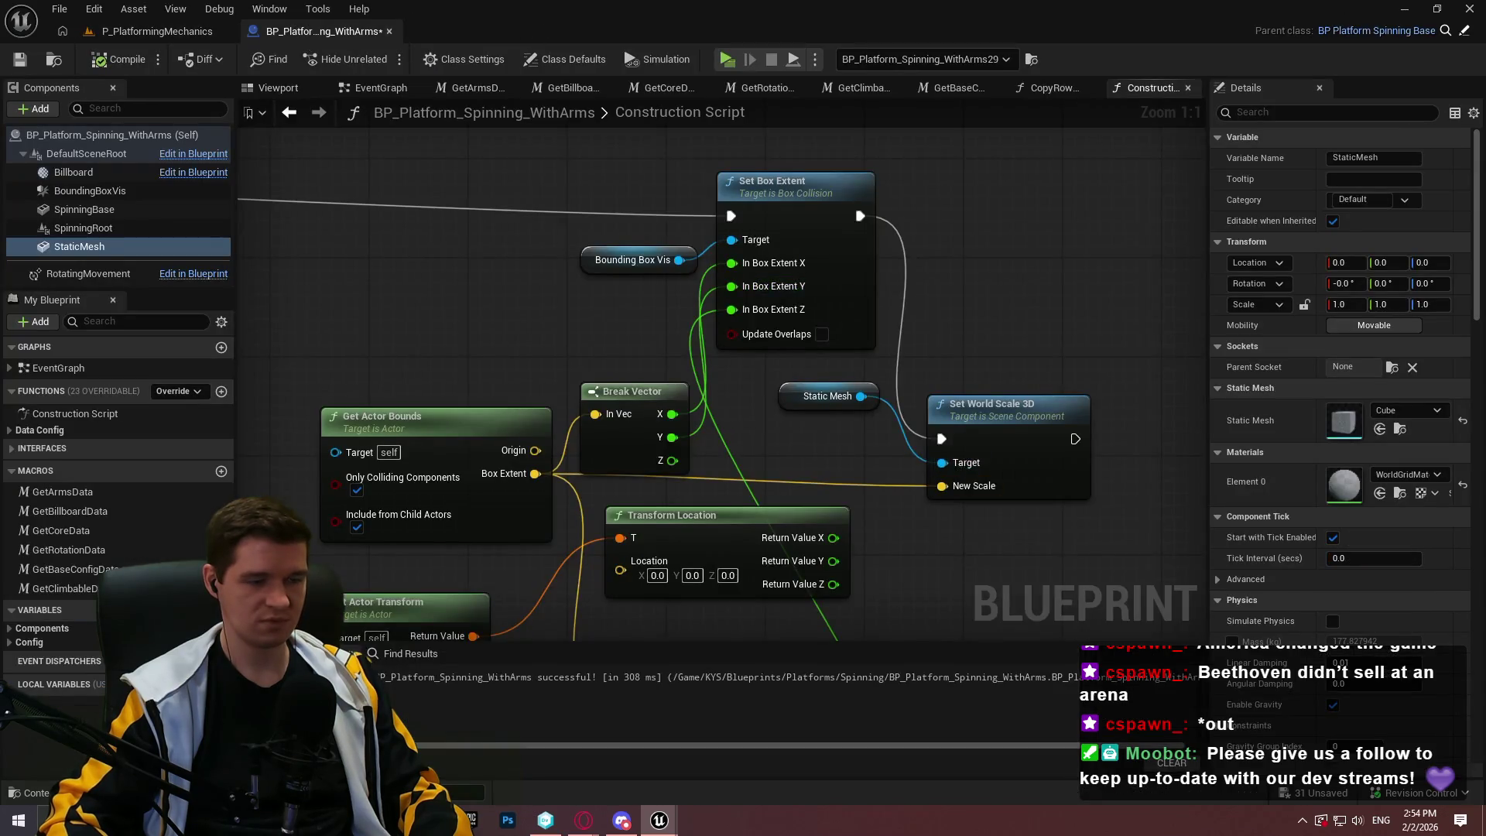
mouse_move(534, 475)
left_mouse_down()
mouse_move(658, 393)
mouse_move(464, 331)
left_mouse_up()
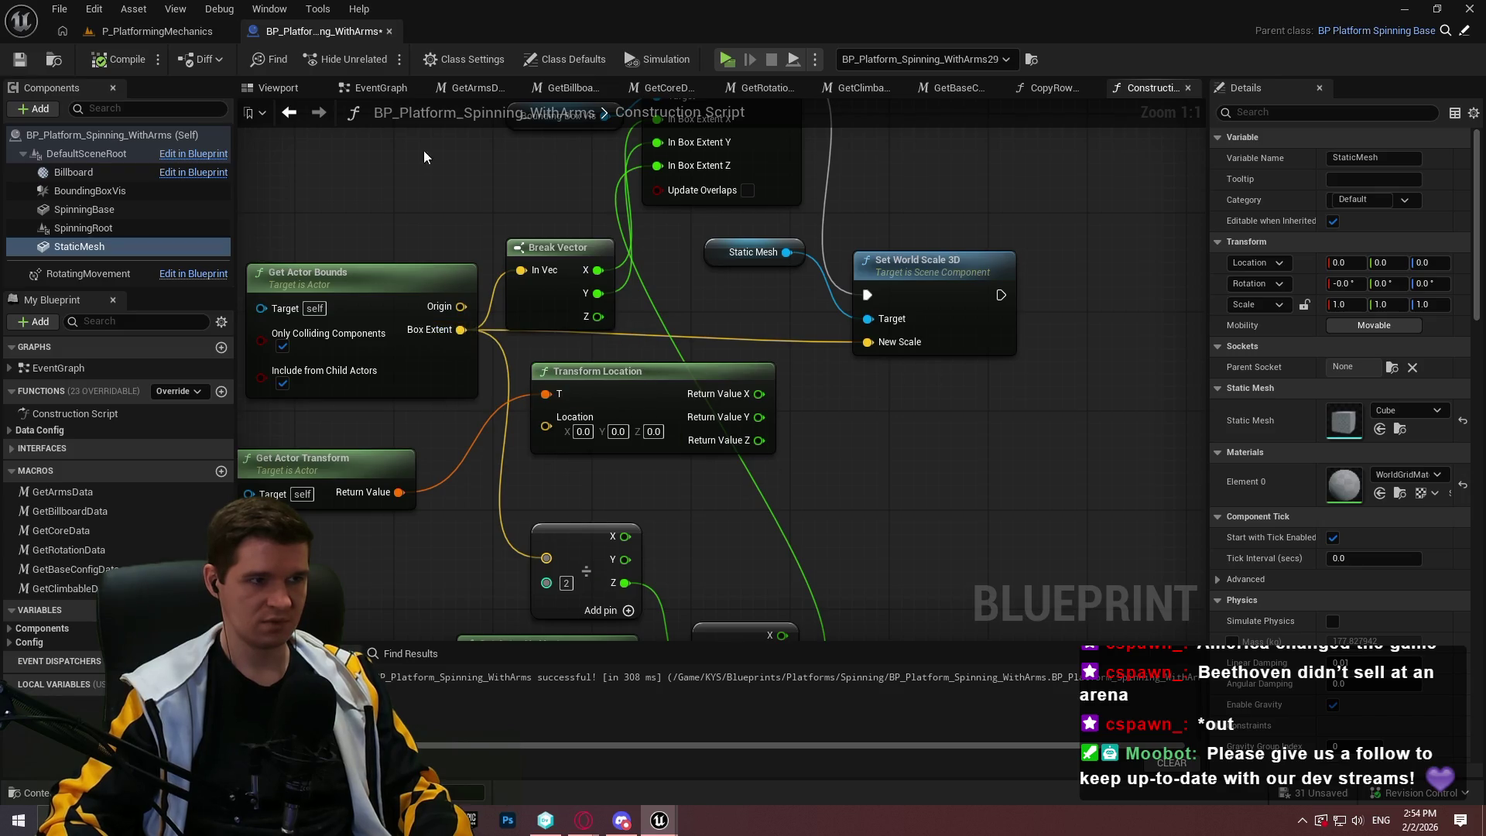
Search the static mesh's available actions for 'exte', then dismiss the list
mouse_move(666, 833)
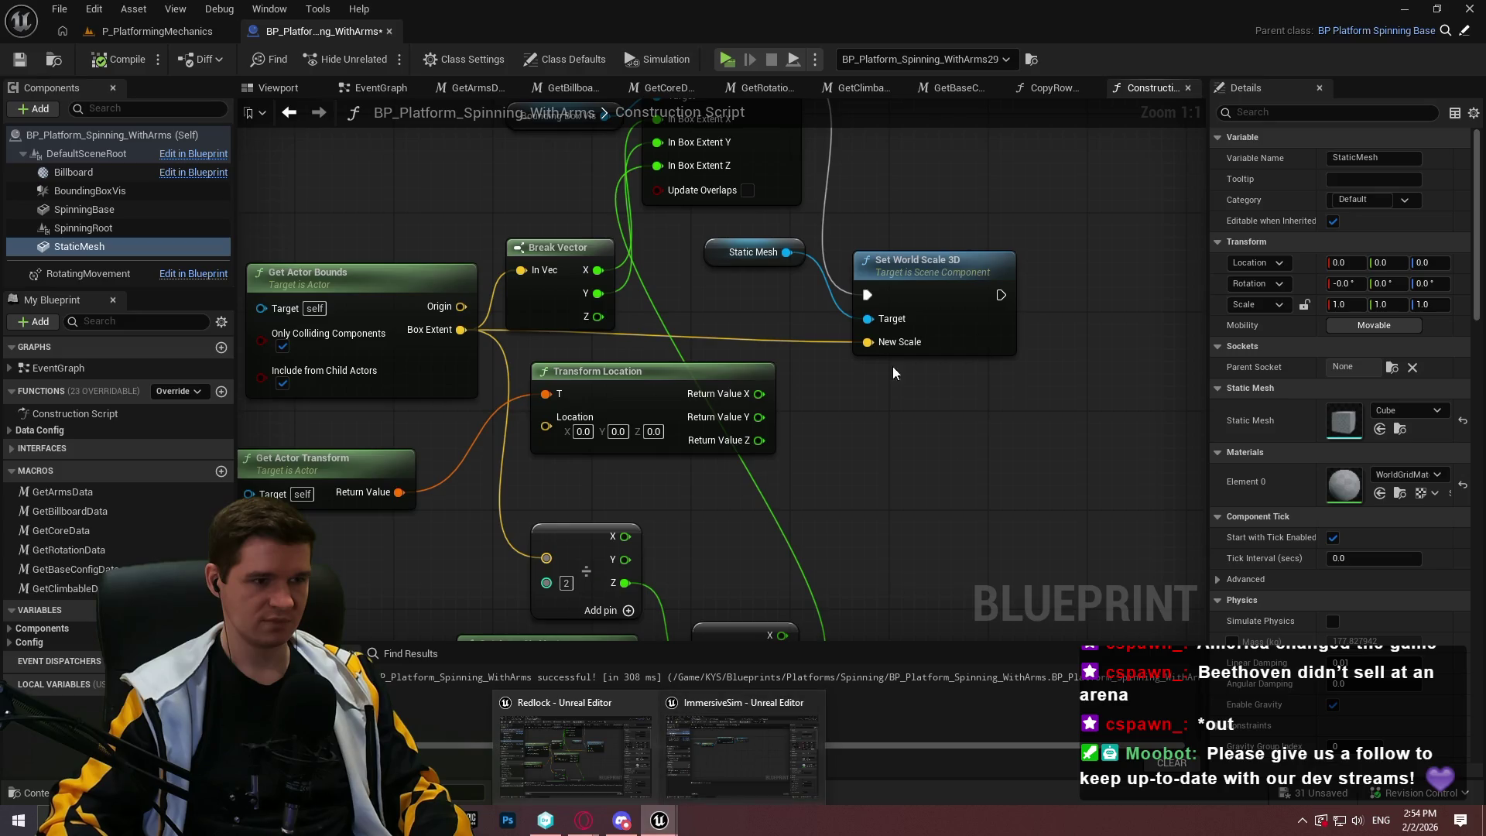
mouse_move(786, 253)
left_mouse_down()
mouse_move(857, 392)
mouse_move(842, 376)
left_mouse_up()
type("exte")
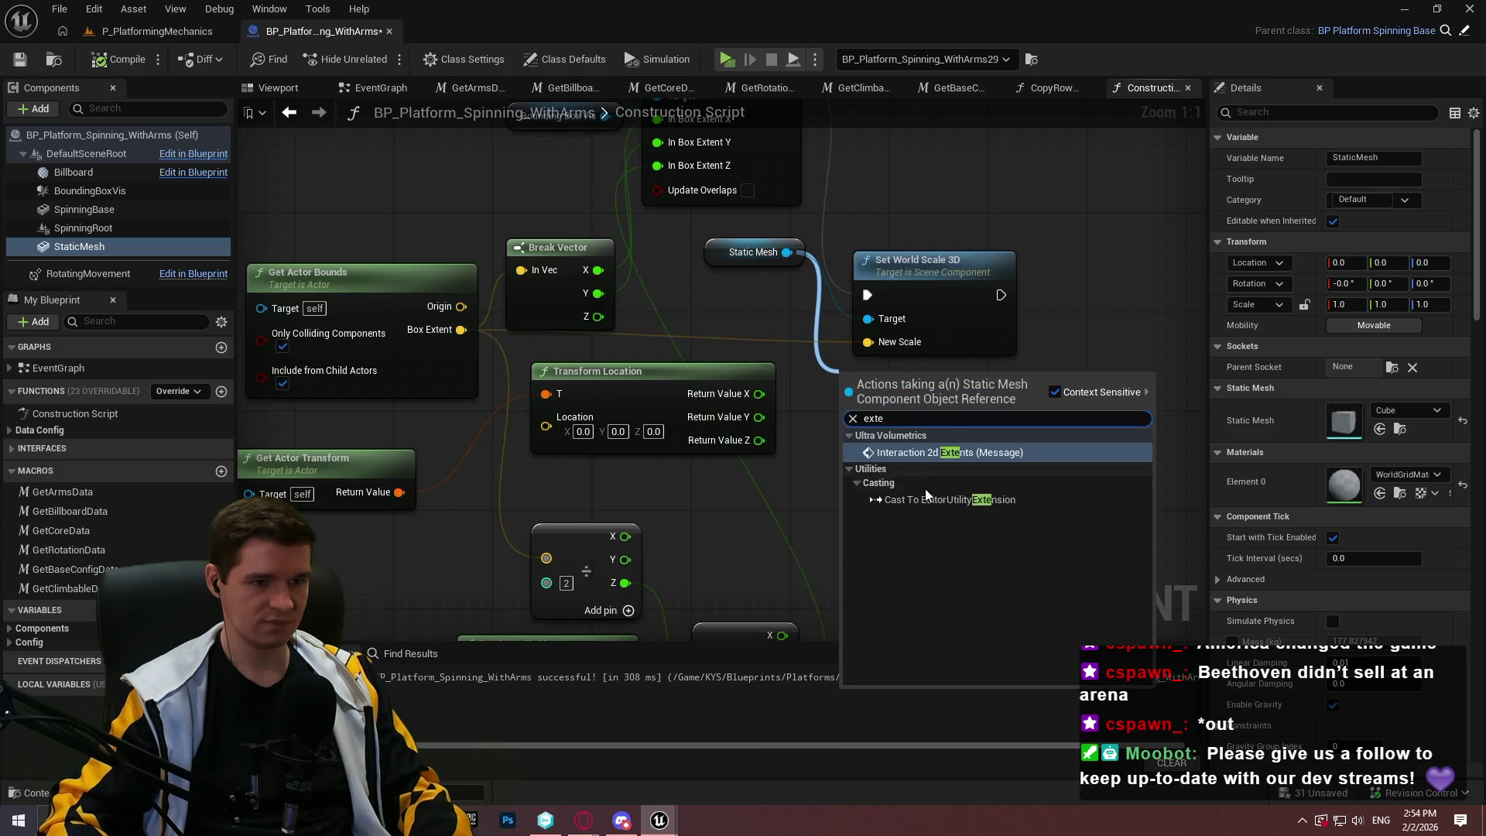
left_click(1017, 357)
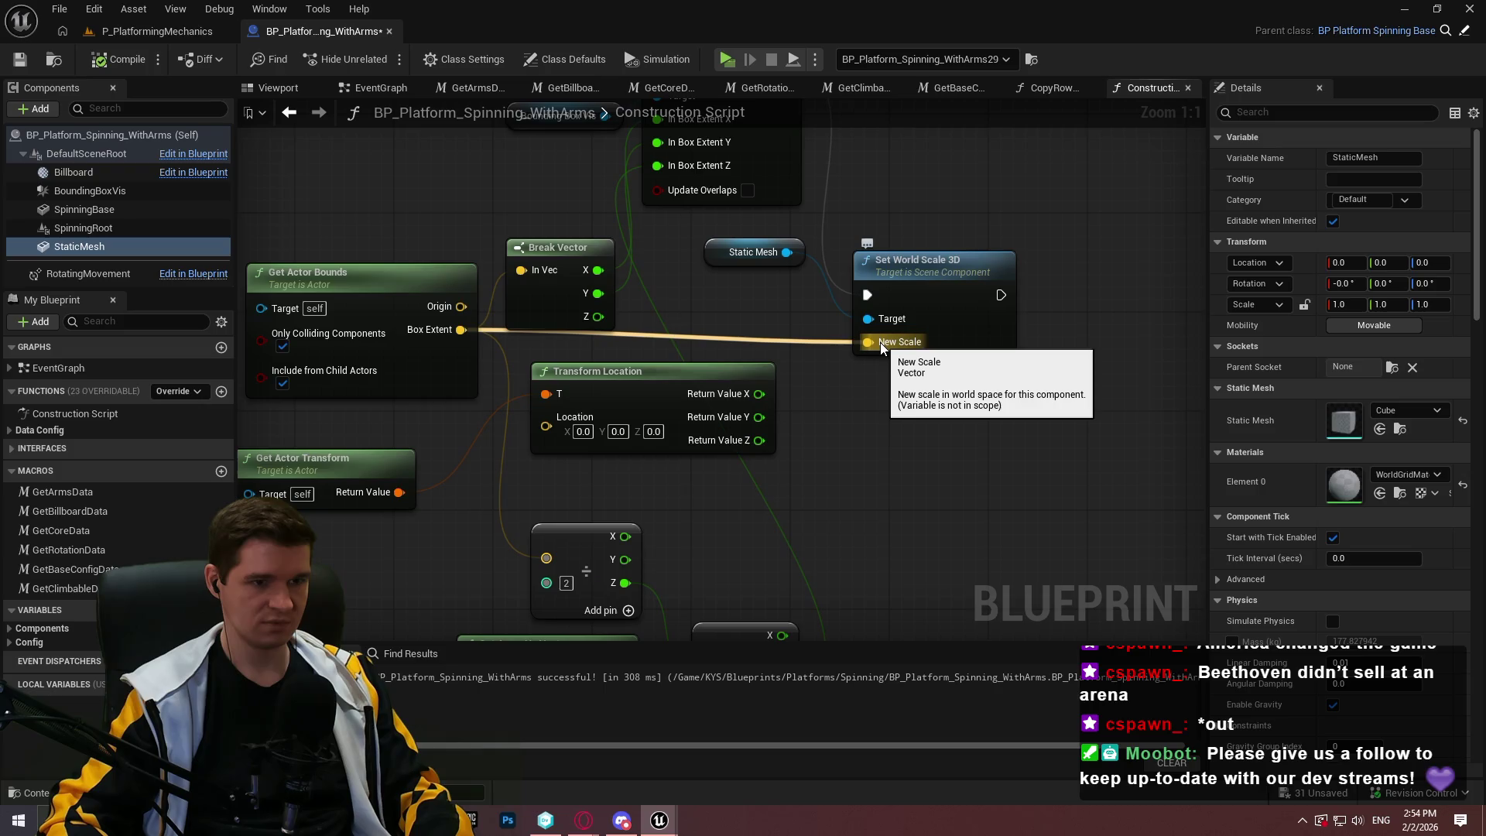
Divide Box Extent by an integer 50 and feed the result into New Scale
mouse_move(460, 330)
left_mouse_down()
mouse_move(813, 415)
mouse_move(866, 409)
left_mouse_up()
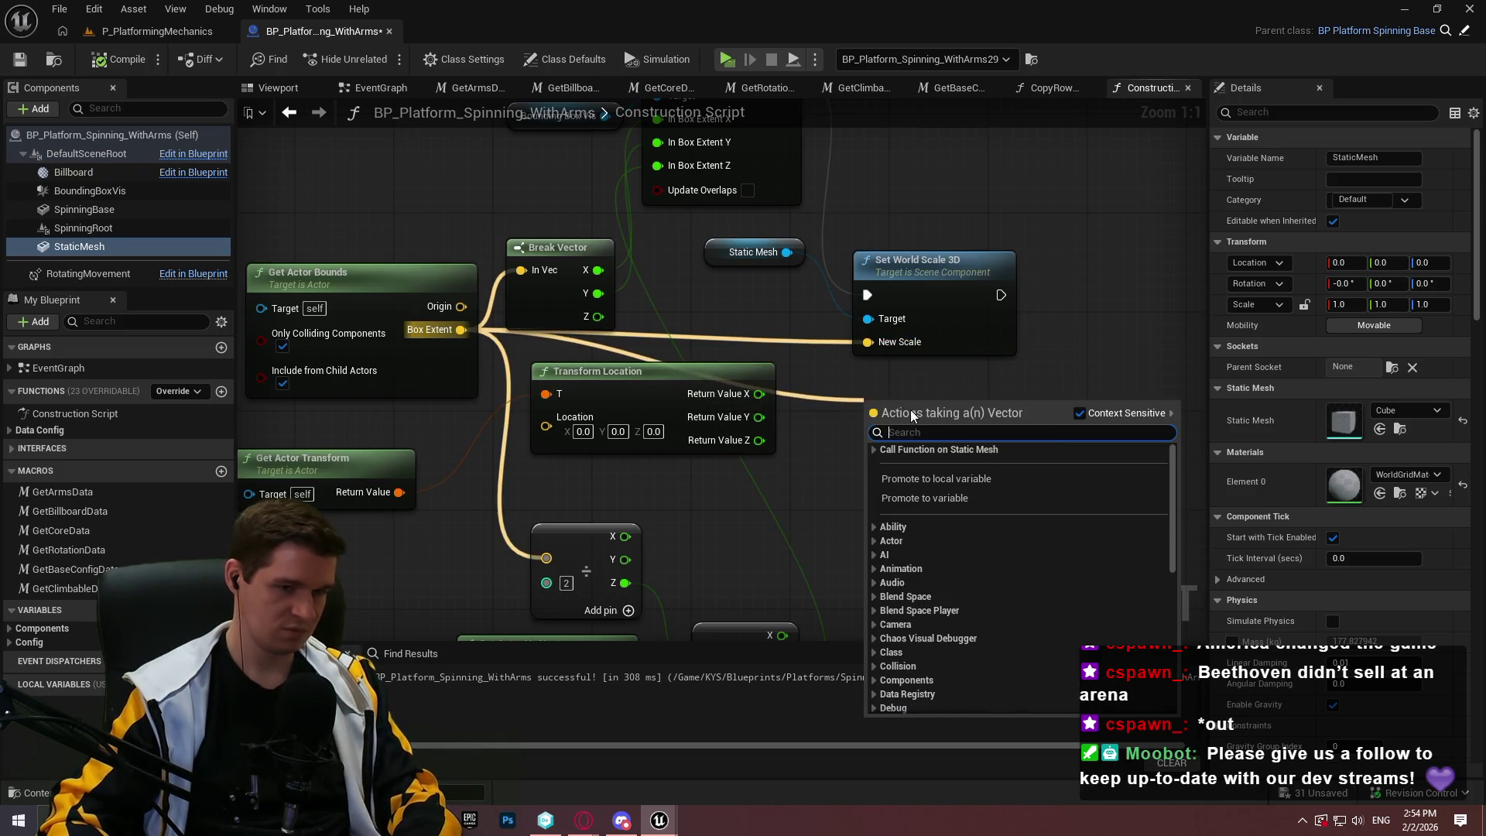
type("/")
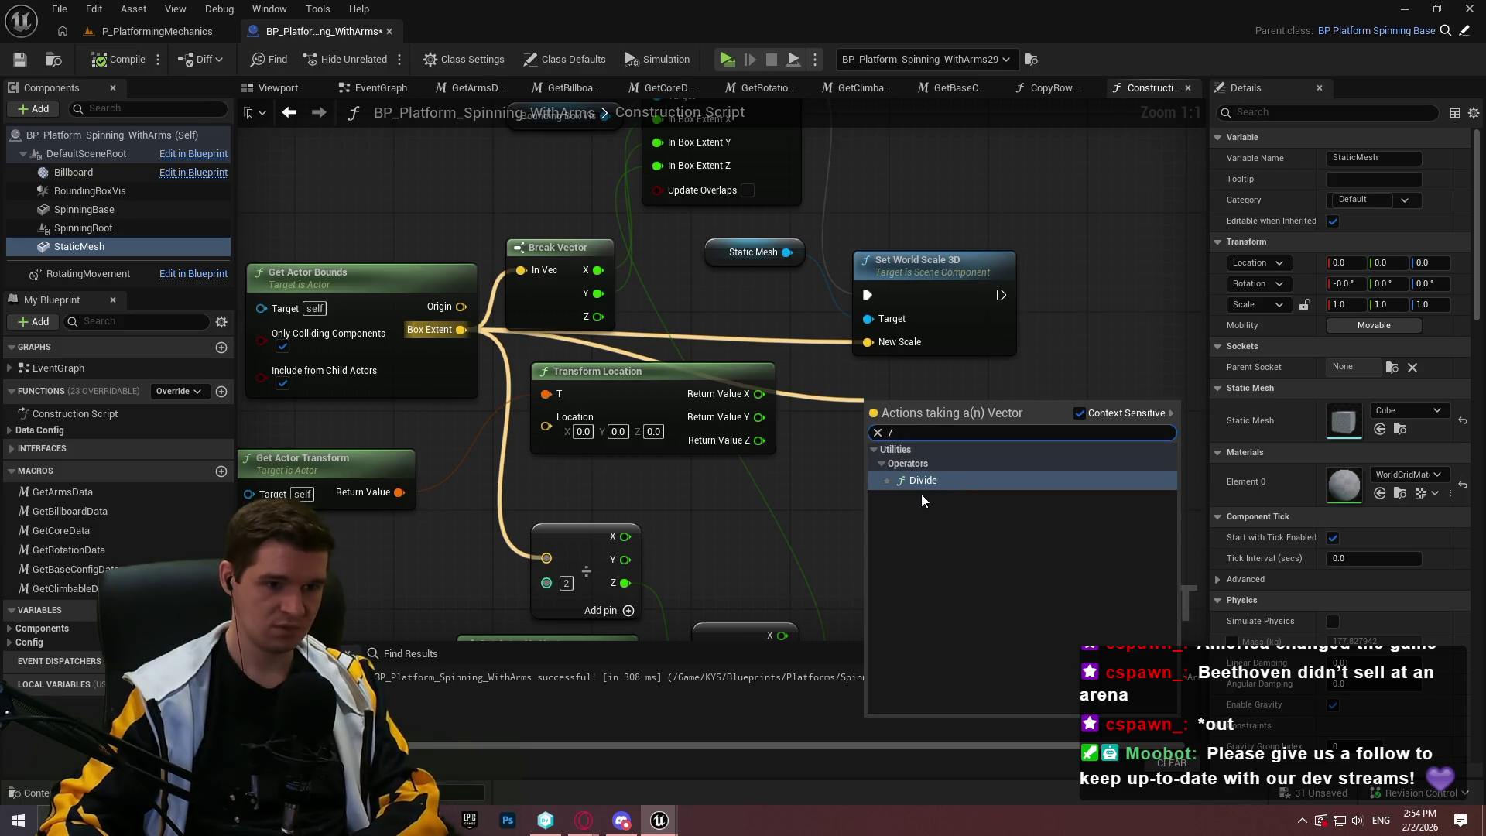
key("Return")
right_click(869, 438)
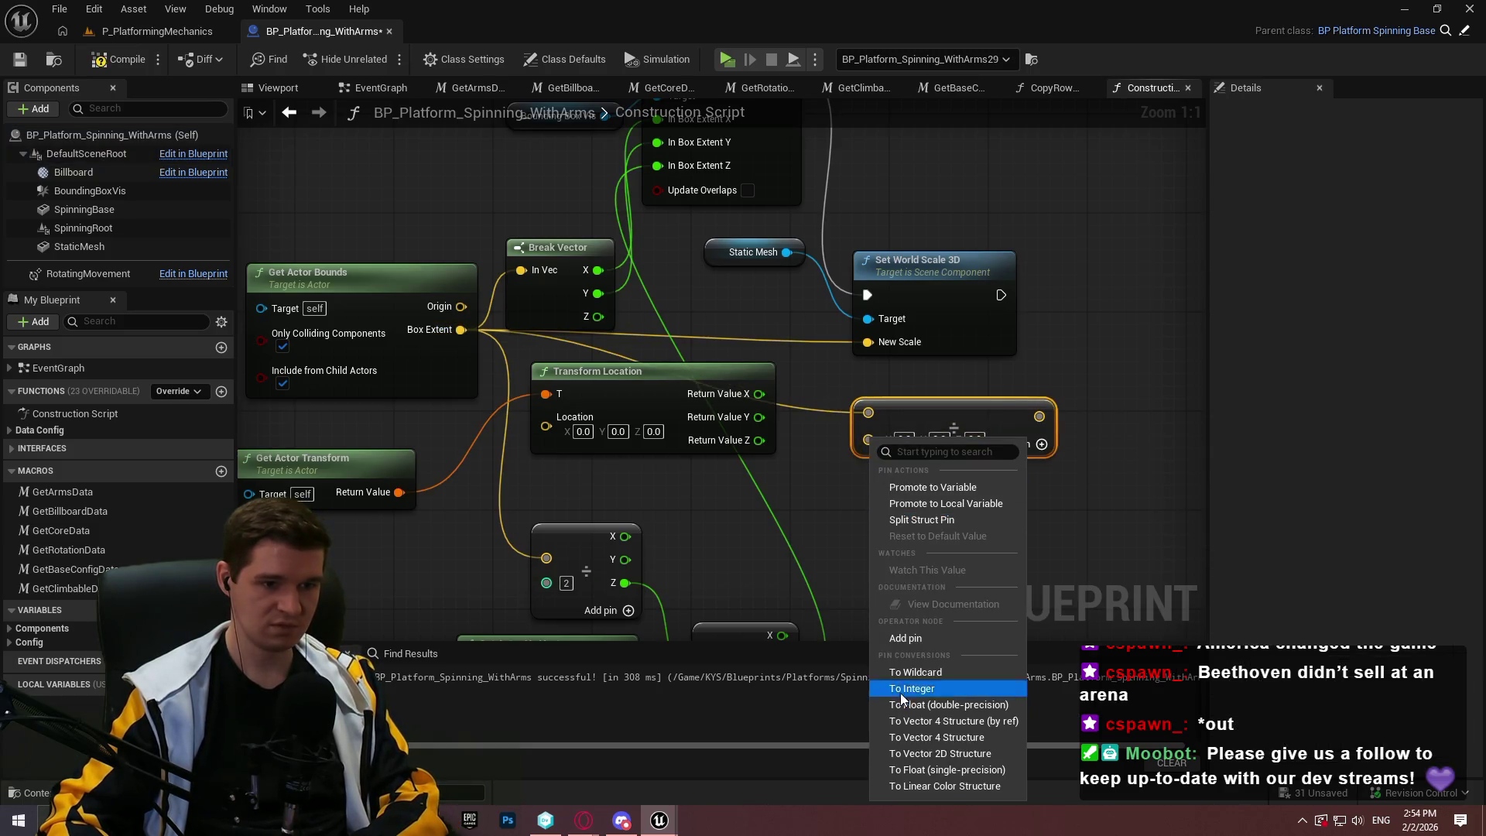
left_click(912, 689)
left_click(888, 438)
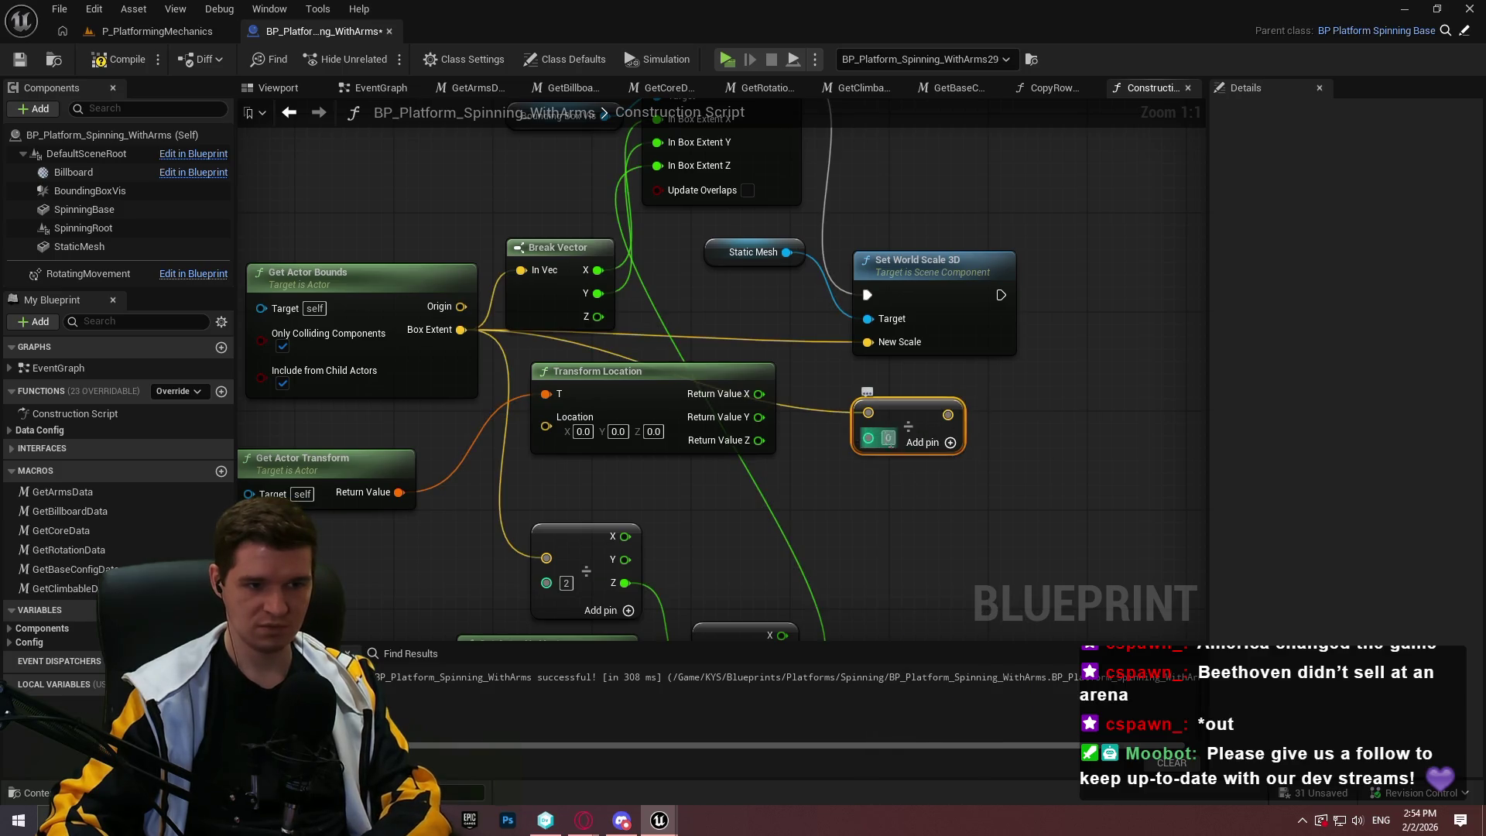
type("5")
left_click_drag(952, 415, 890, 342)
Run the level in a standalone preview, then close it and return to the editor
left_click(729, 65)
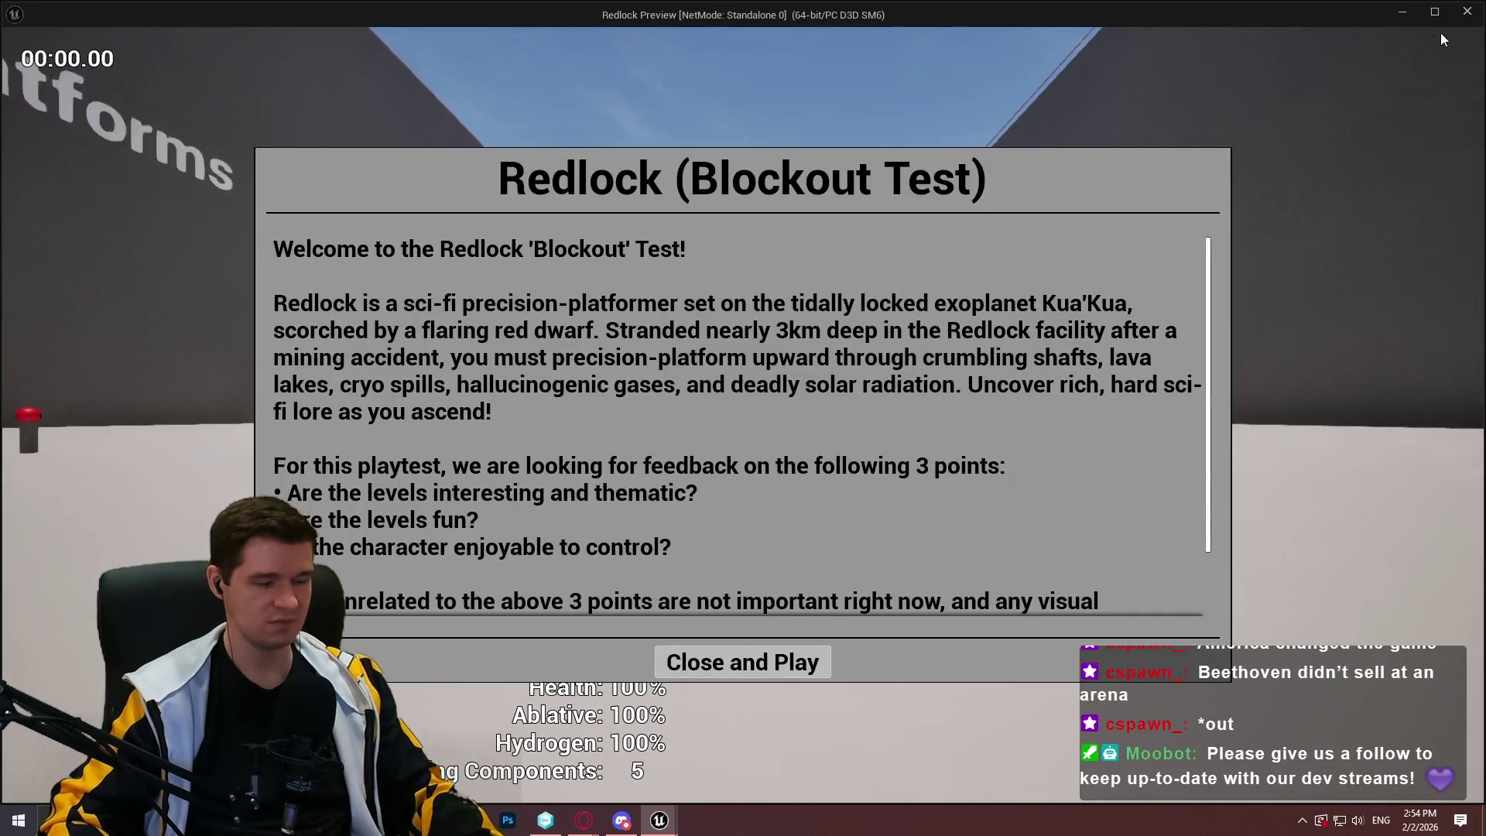
left_click(1468, 11)
left_click(157, 31)
Rotate BP_Platform_Spinning_WithArms30 to 50 degrees on X
key("w")
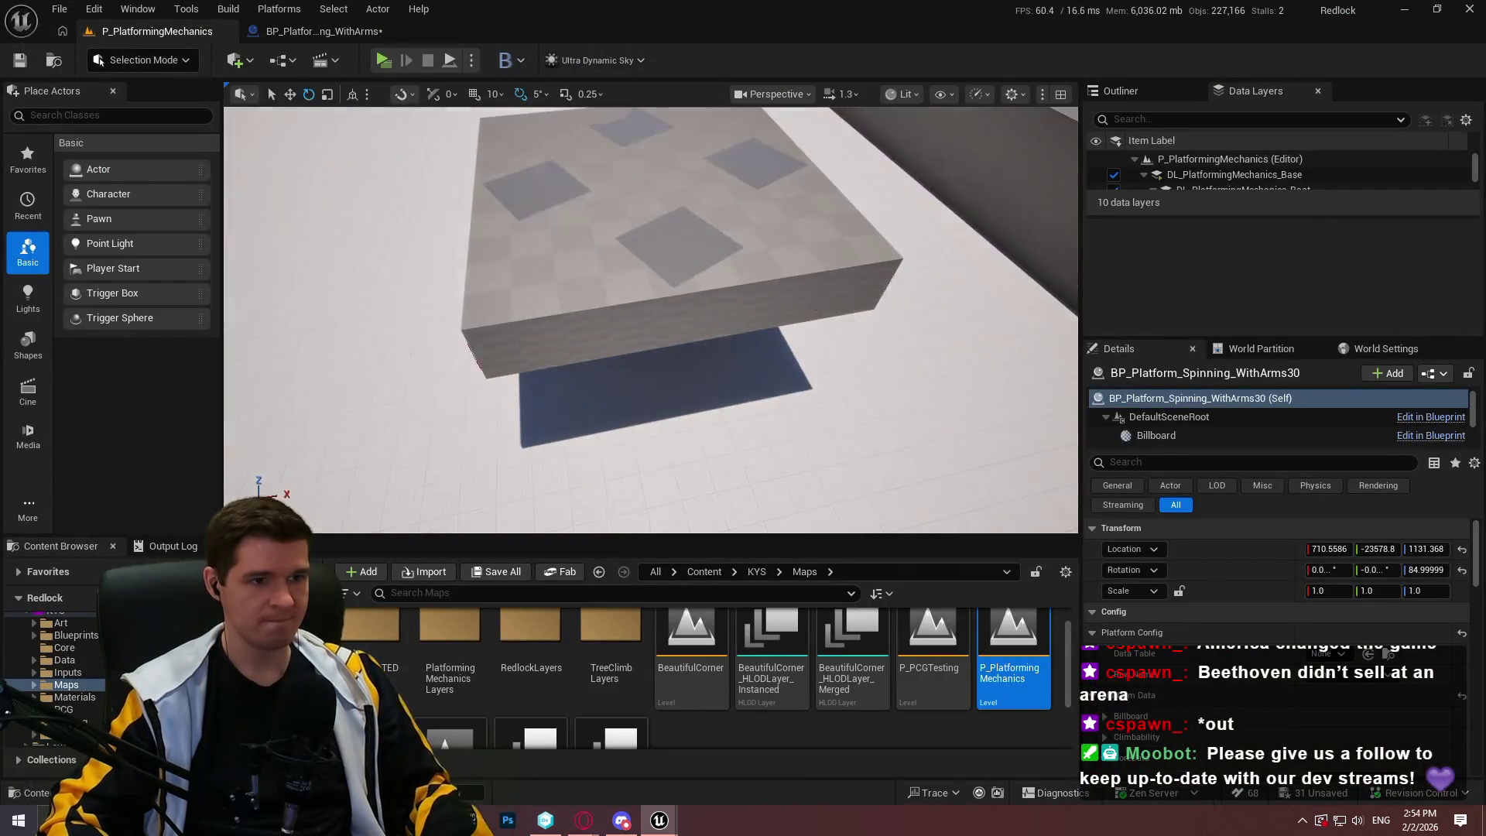
key("s")
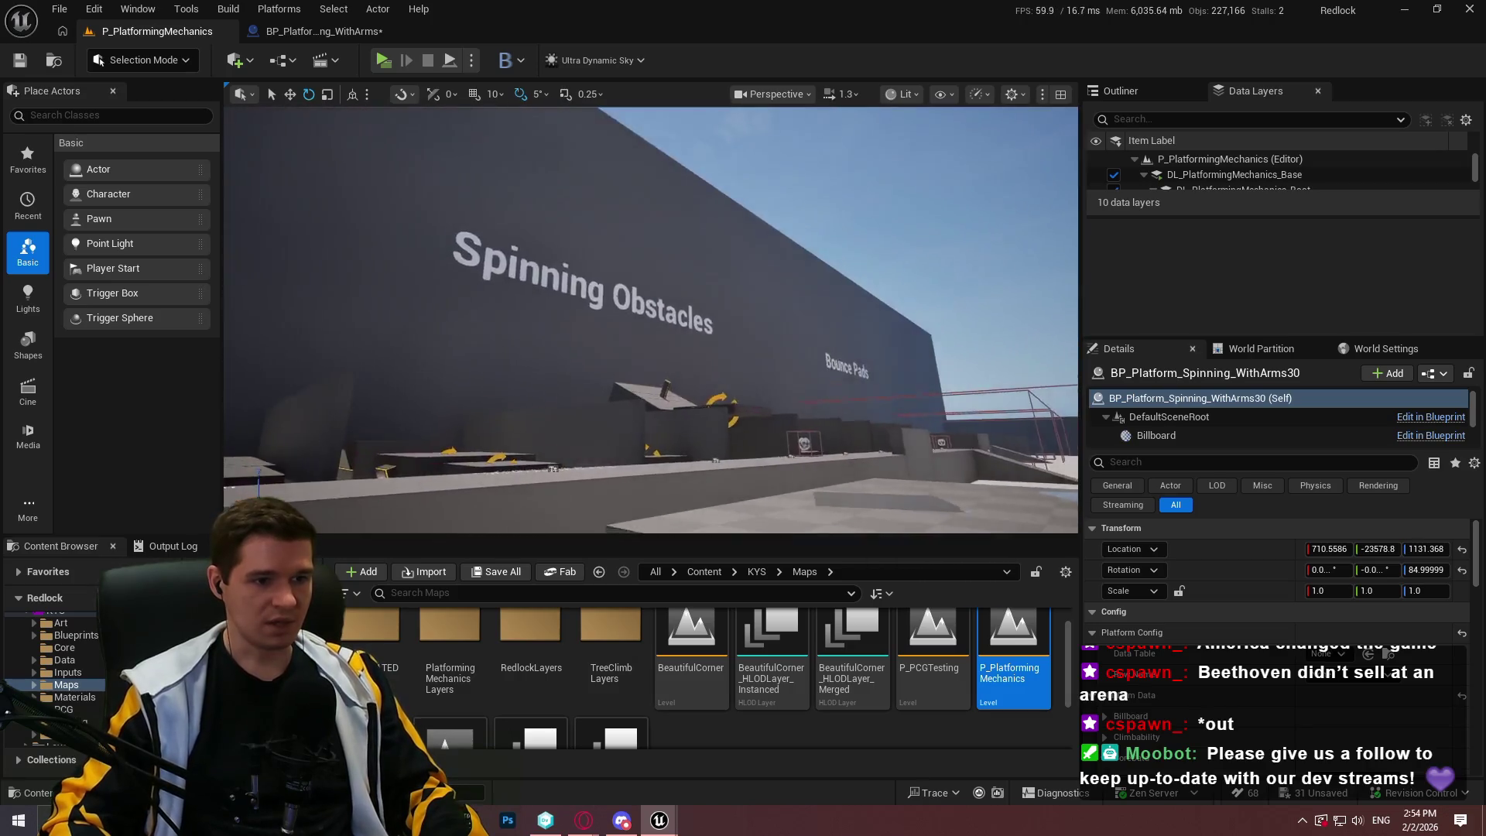
key("w")
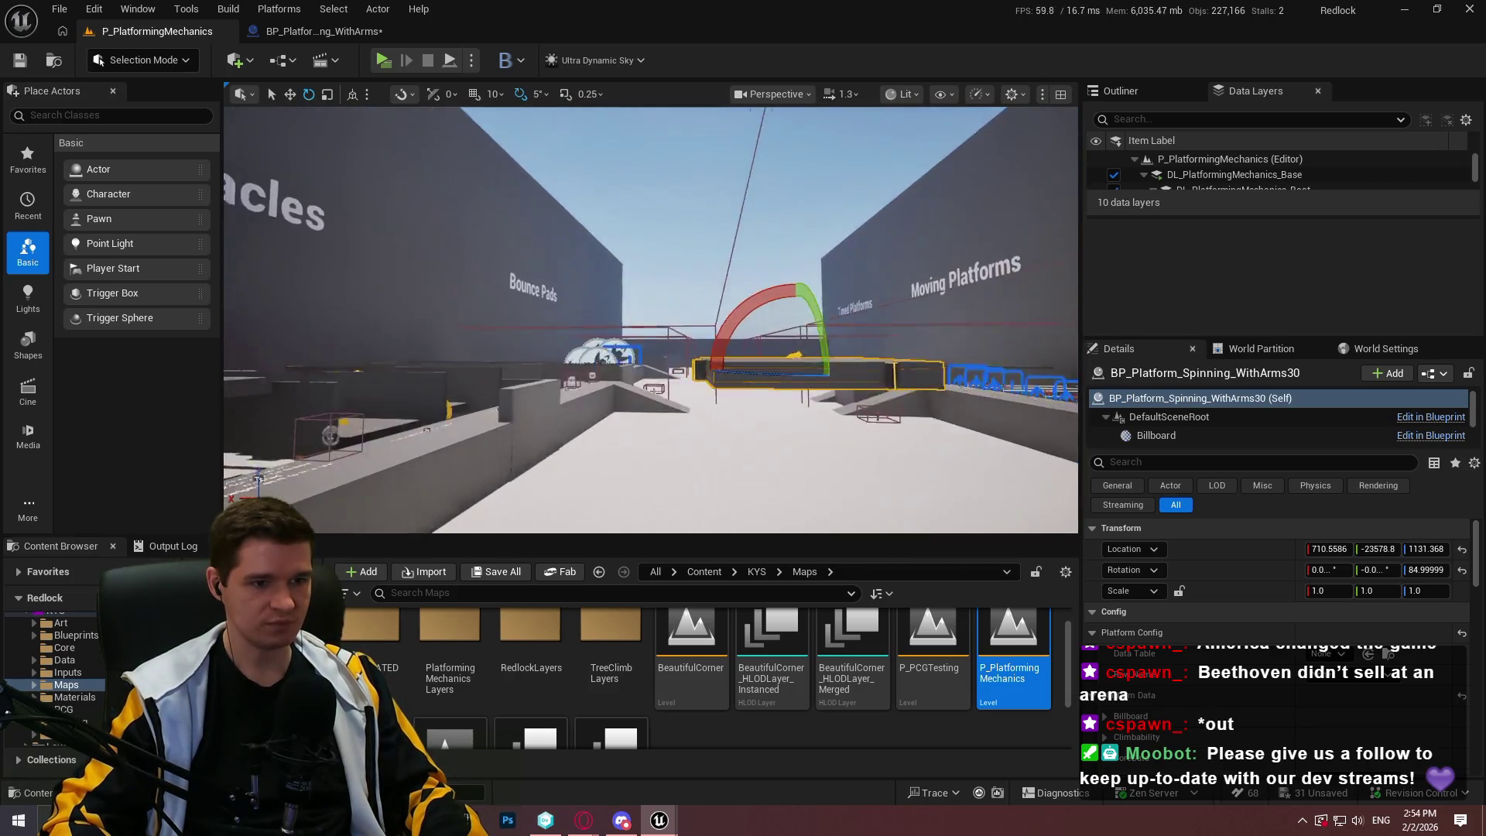
mouse_move(743, 337)
left_mouse_down()
mouse_move(836, 321)
mouse_move(867, 394)
mouse_move(859, 462)
mouse_move(843, 364)
mouse_move(851, 504)
mouse_move(833, 341)
mouse_move(774, 329)
mouse_move(844, 342)
mouse_move(860, 469)
mouse_move(751, 507)
left_mouse_up()
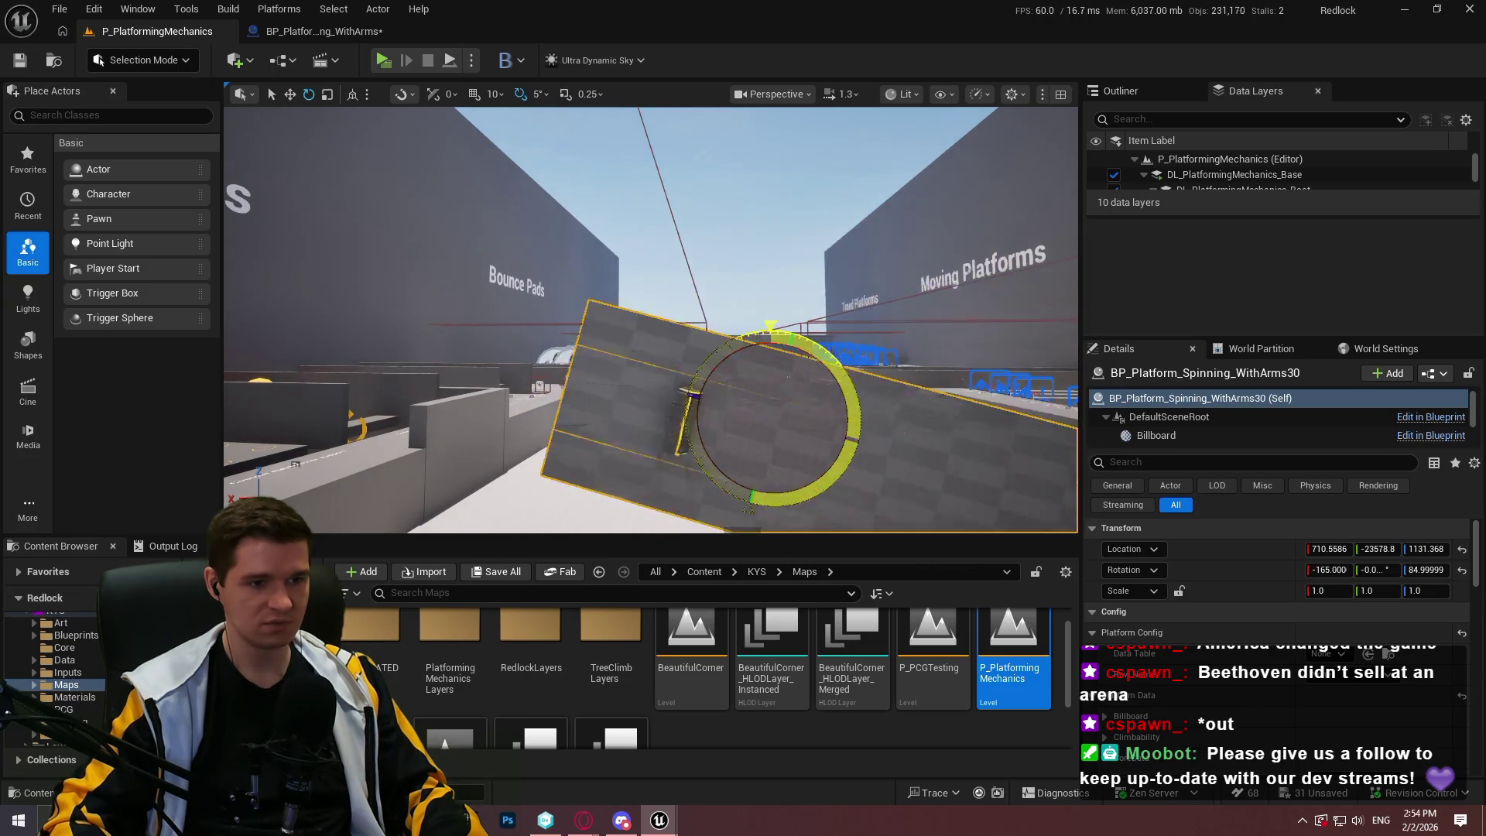
mouse_move(681, 414)
left_mouse_down()
mouse_move(859, 428)
mouse_move(825, 348)
mouse_move(770, 325)
mouse_move(863, 402)
mouse_move(851, 335)
mouse_move(840, 357)
left_mouse_up()
mouse_move(650, 320)
left_mouse_down()
mouse_move(681, 302)
mouse_move(681, 256)
mouse_move(674, 325)
mouse_move(678, 302)
left_mouse_up()
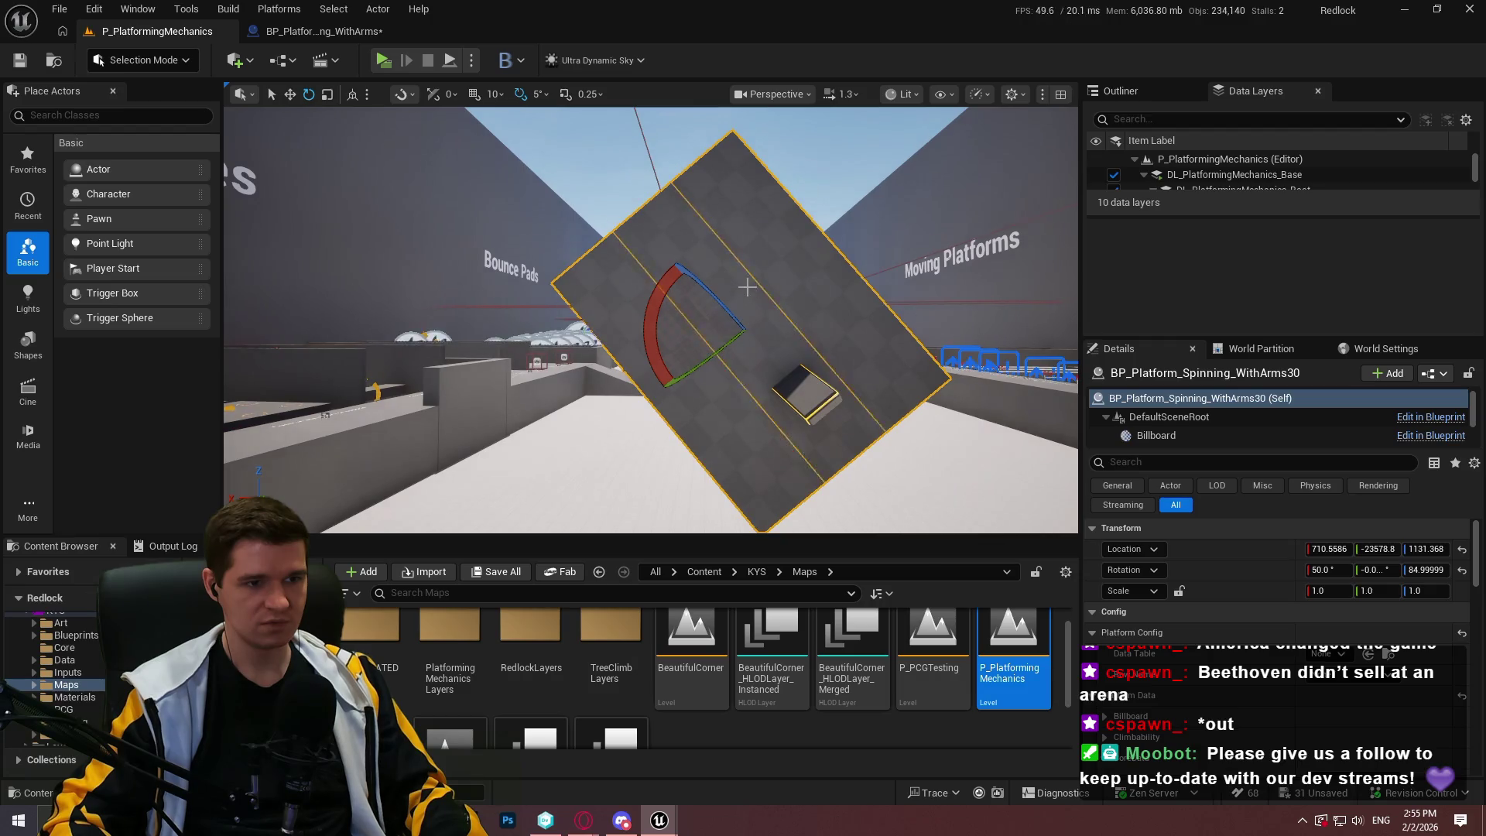
left_click(323, 33)
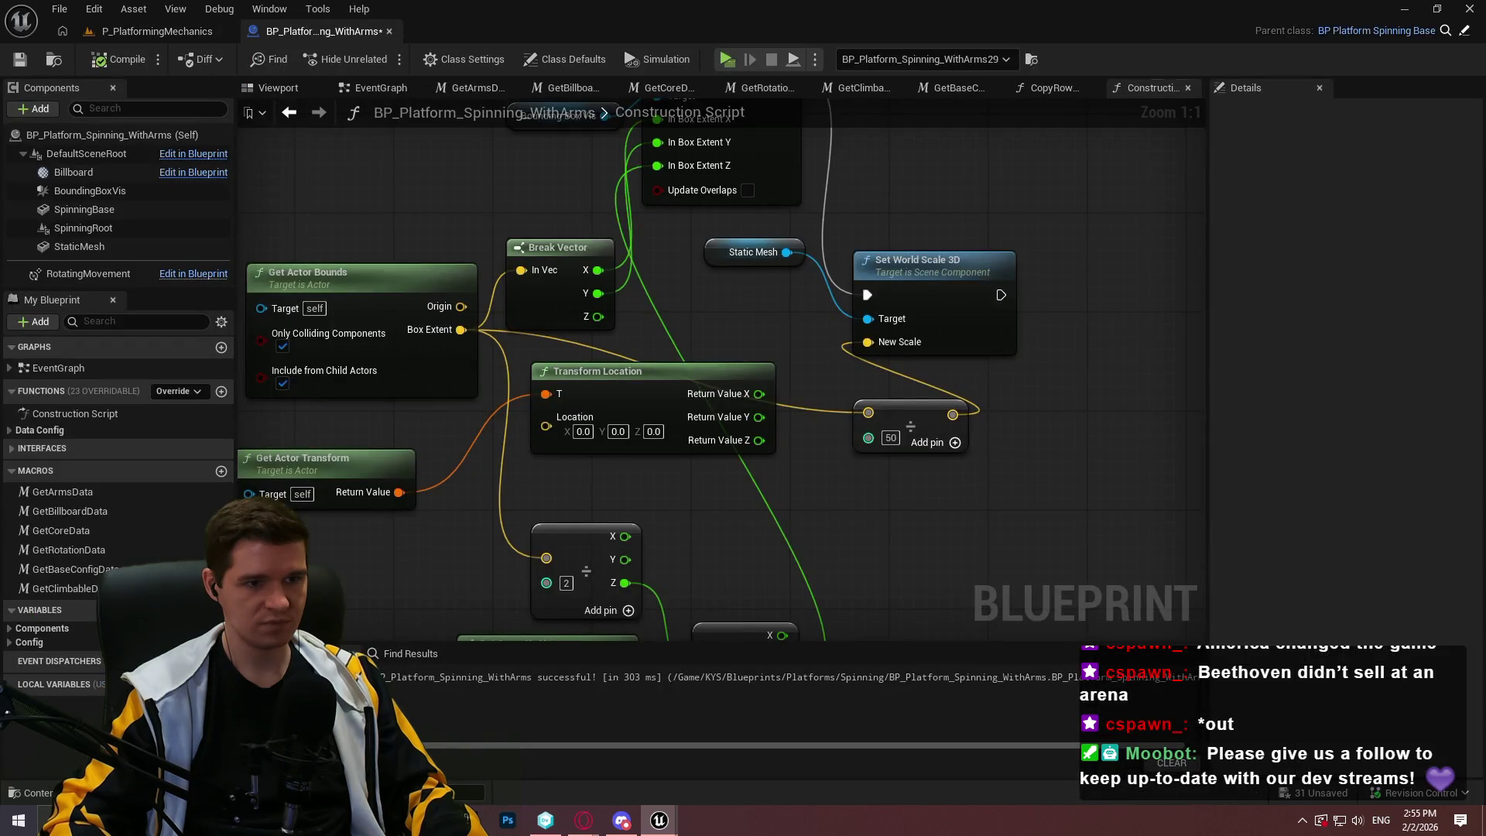
left_click_drag(860, 266, 704, 281)
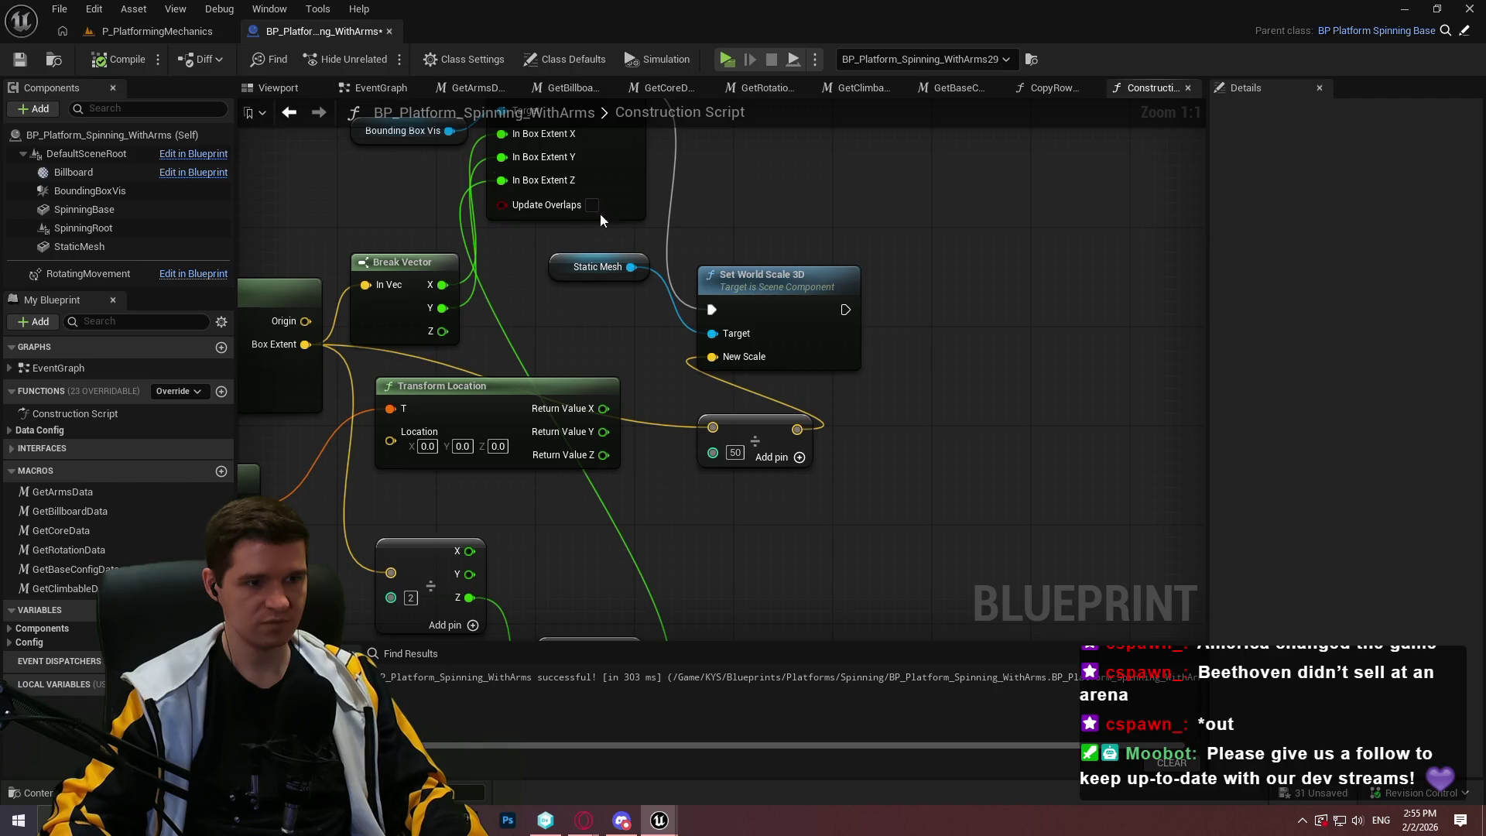
left_click_drag(880, 231, 957, 343)
left_click(222, 27)
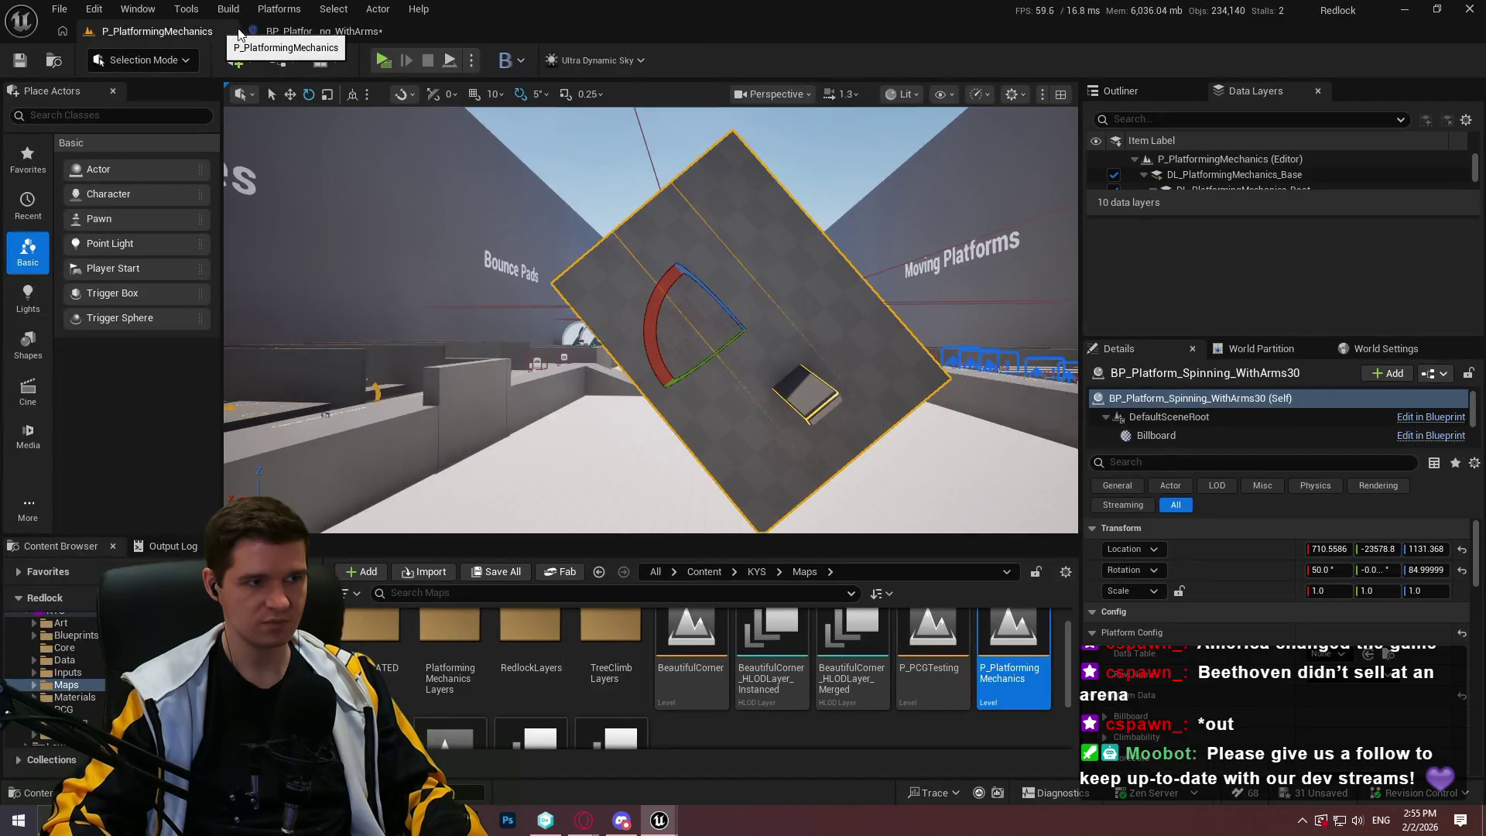
left_click(322, 33)
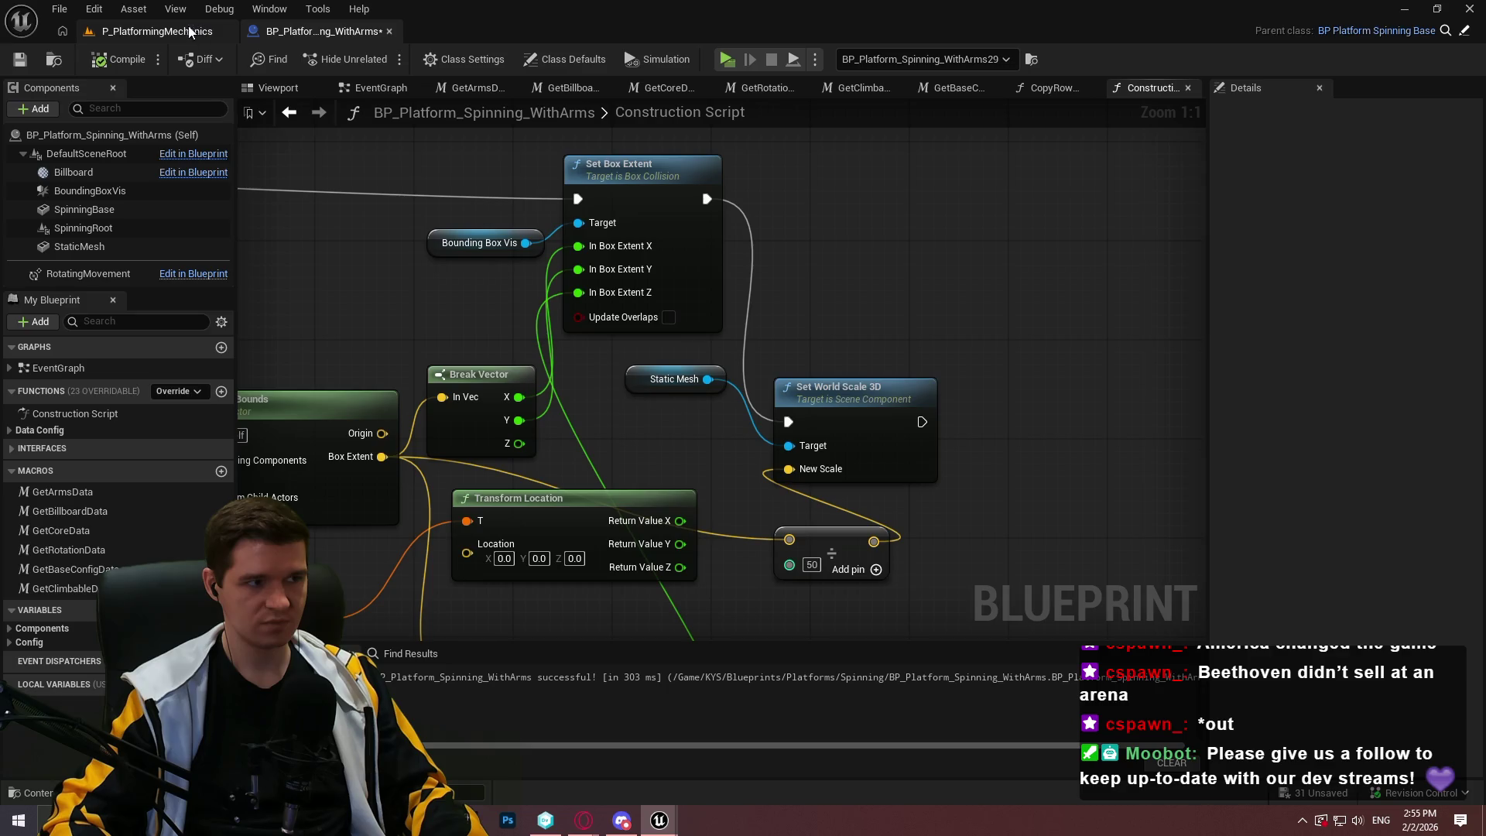
left_click(129, 229)
left_click(116, 210)
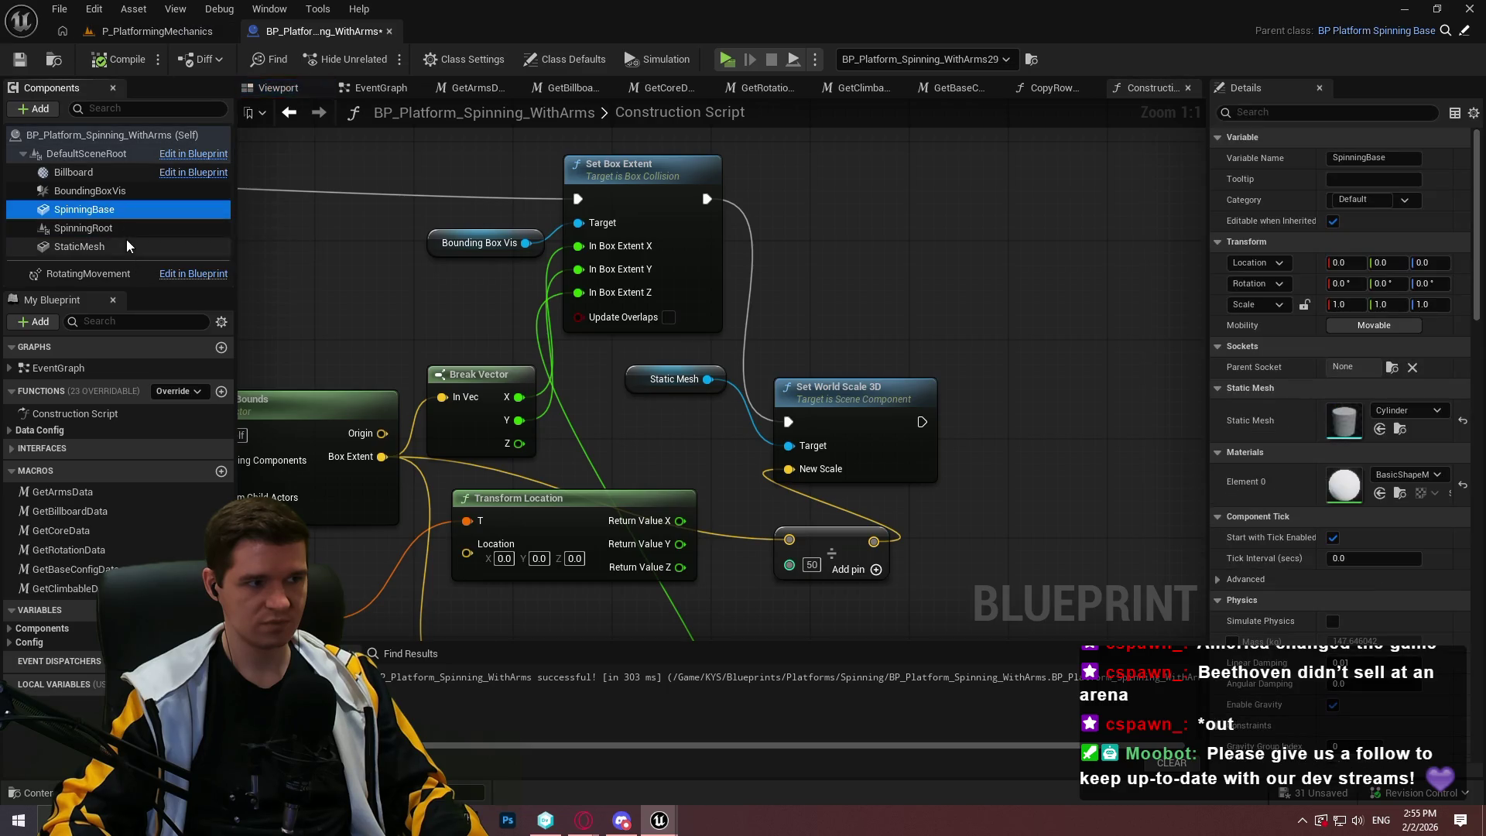
left_click(127, 246)
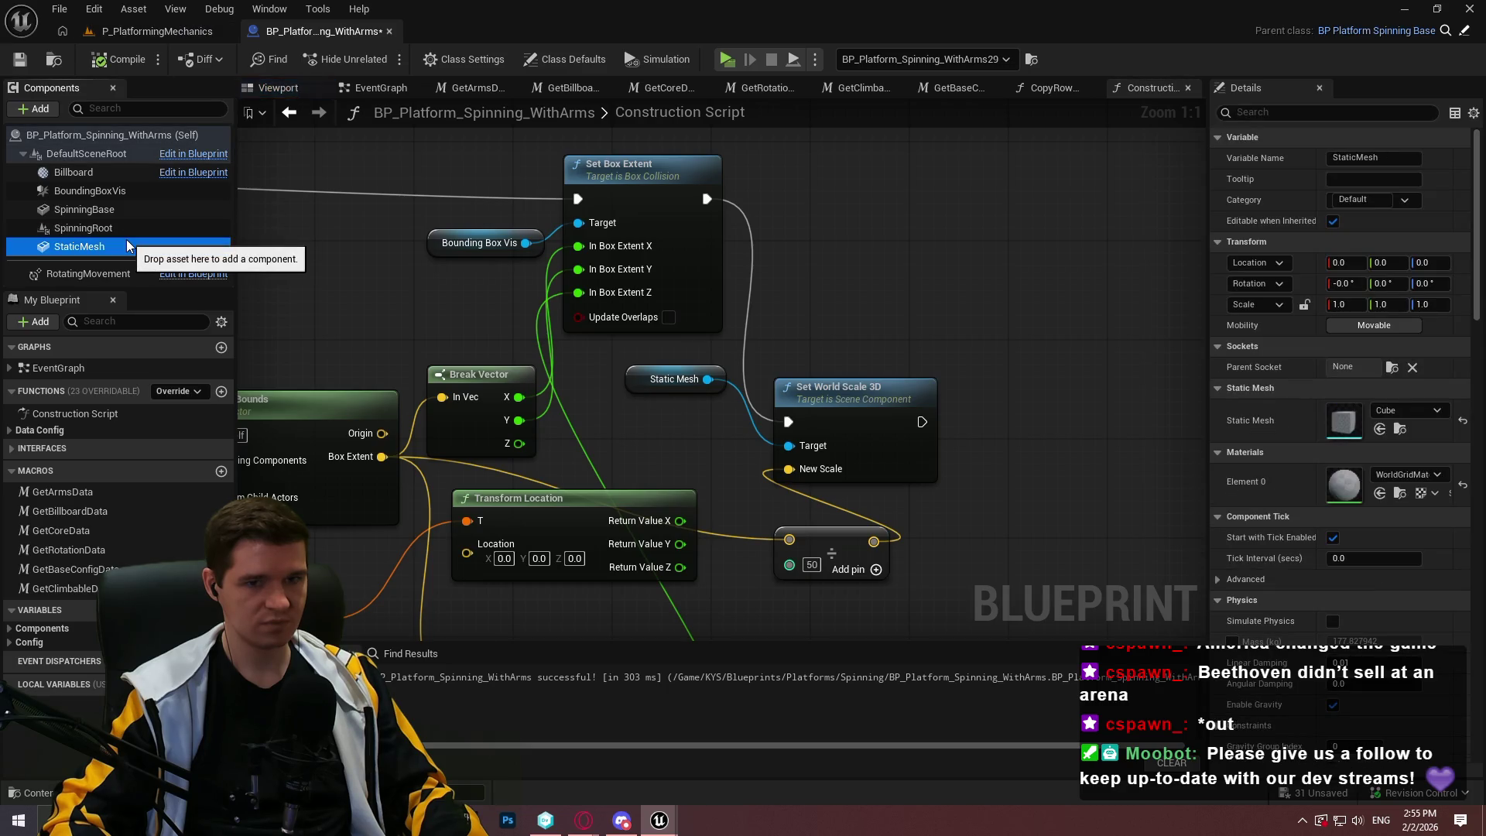
left_click(145, 32)
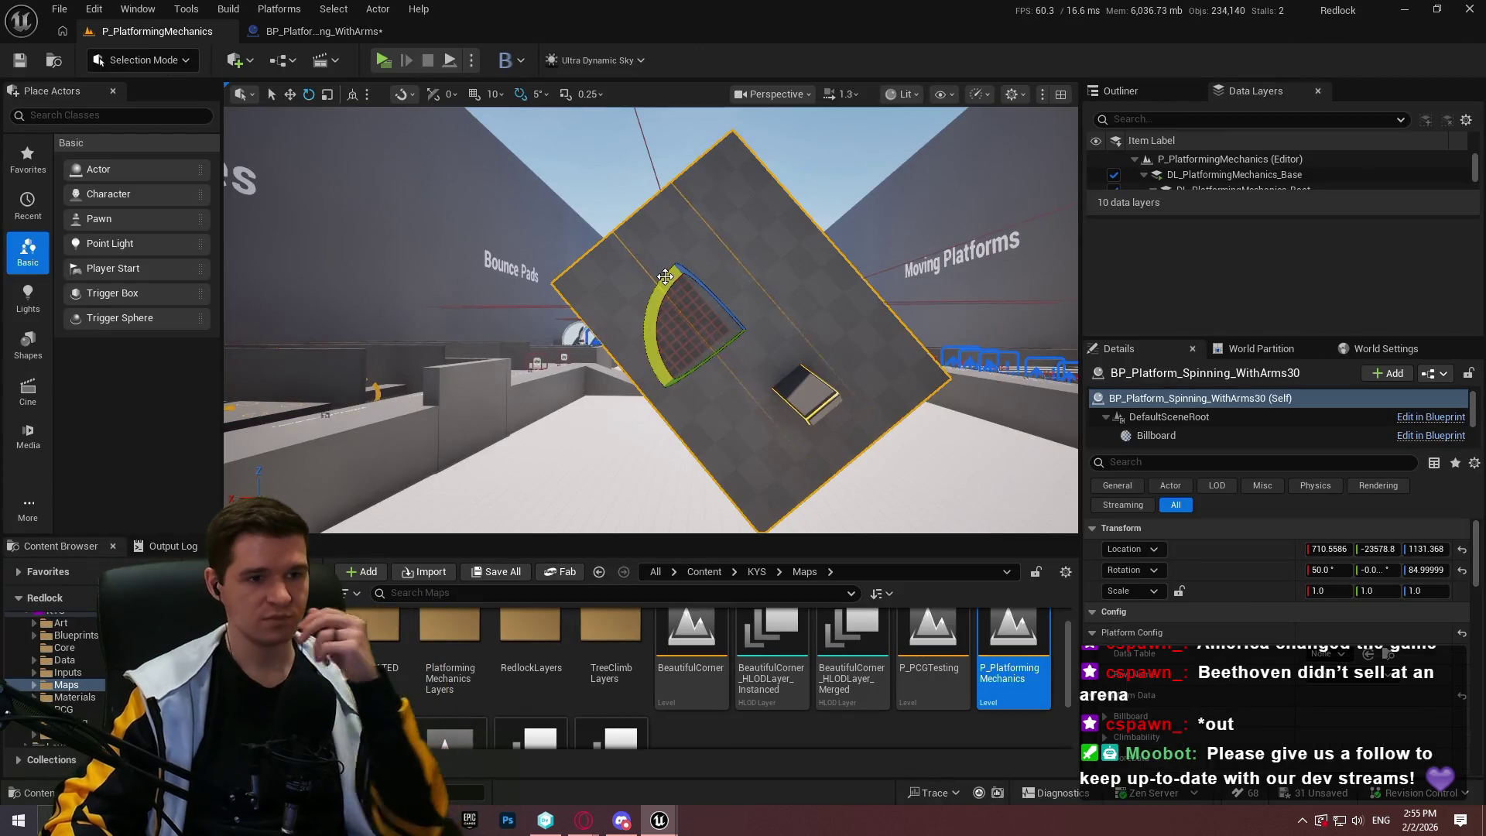
left_click_drag(688, 272, 716, 311)
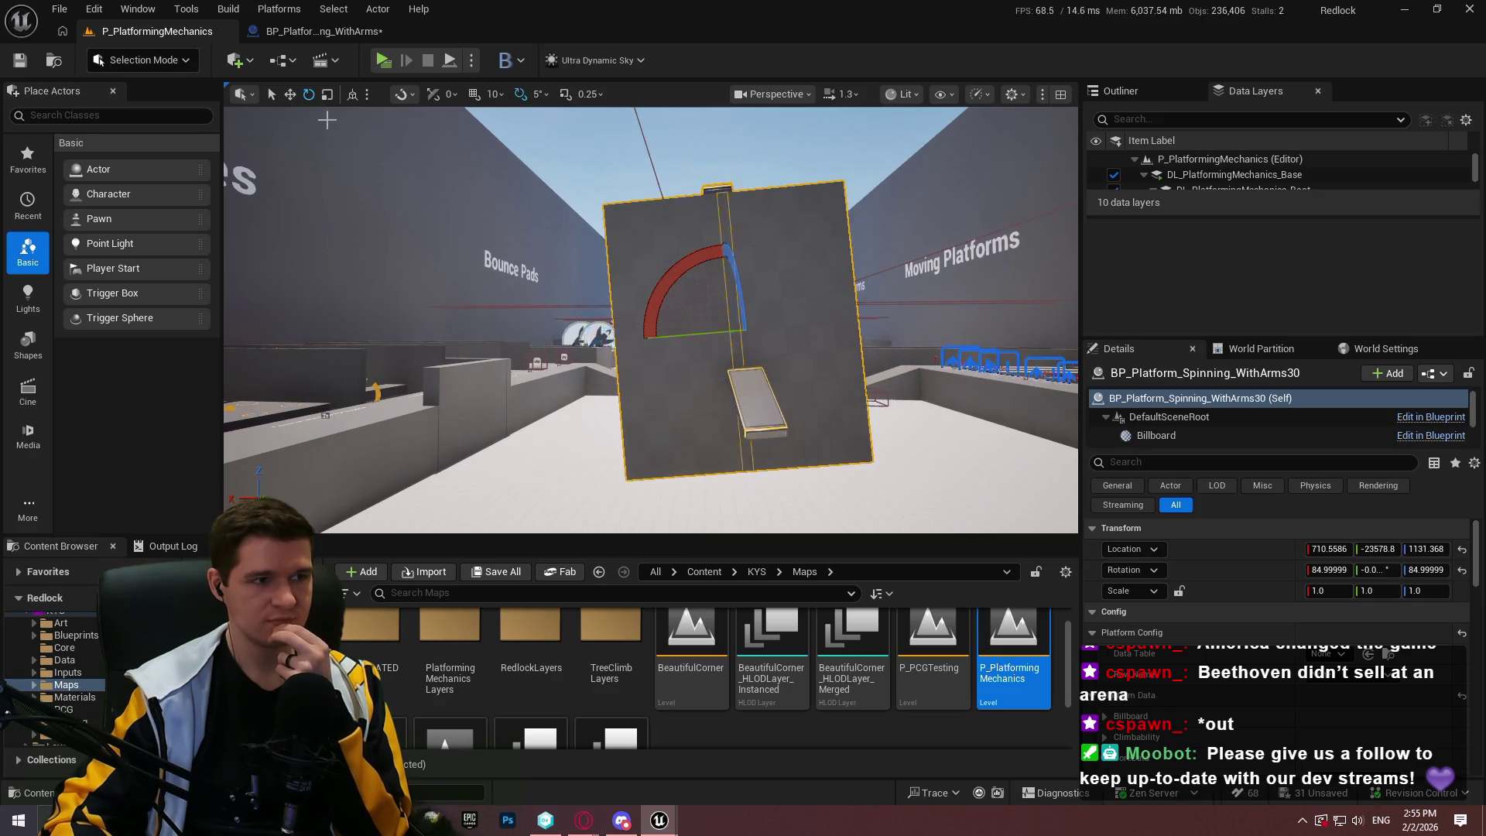
Parent StaticMesh under SpinningBase in the platform Blueprint's Components panel
left_click(324, 31)
left_click_drag(93, 246, 86, 209)
left_click(138, 31)
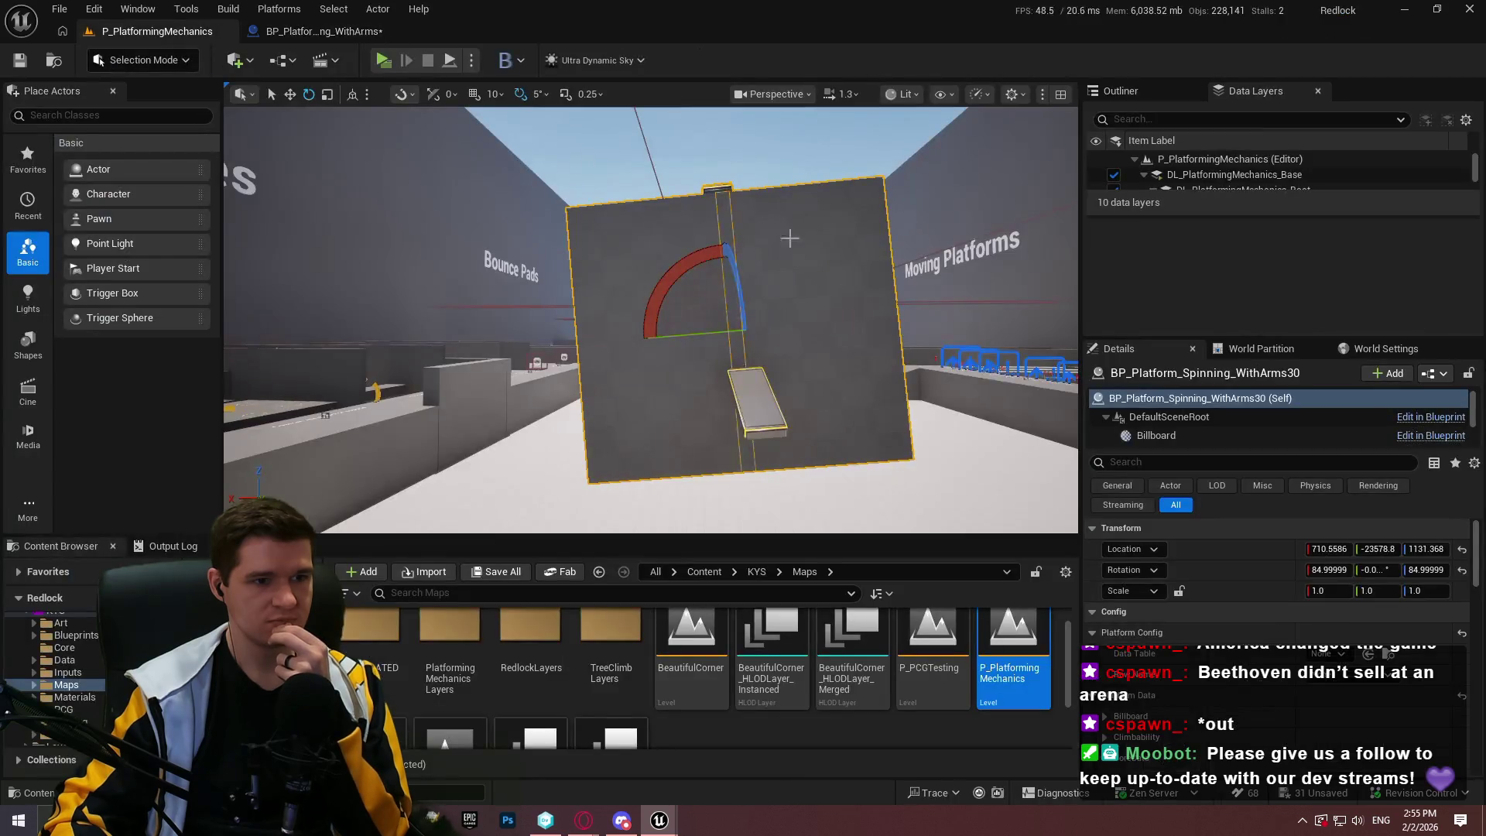
Rotate the placed platform back to flat about X and deselect it
left_click_drag(702, 261, 651, 287)
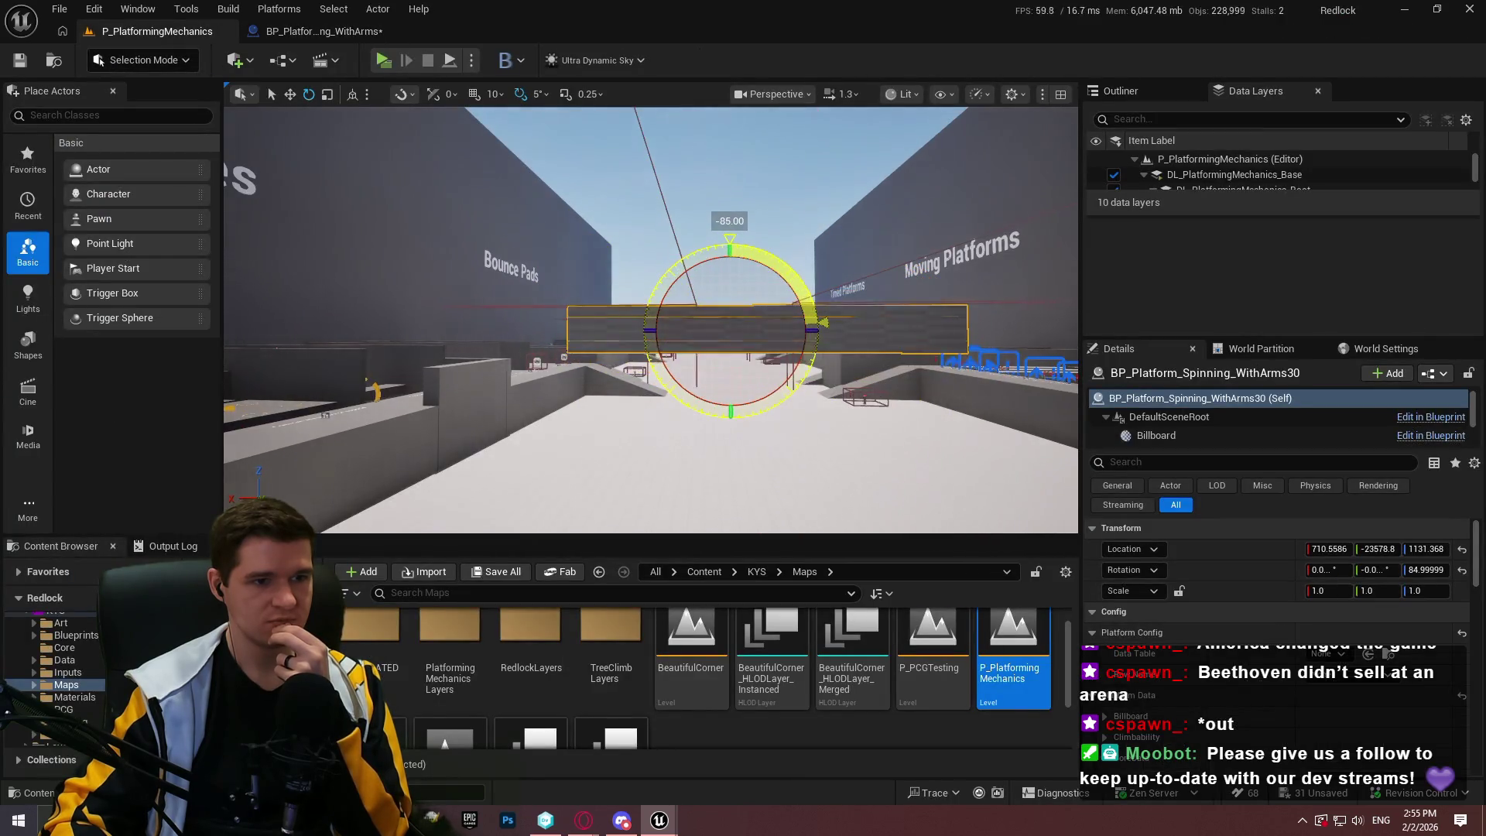
mouse_move(720, 232)
left_mouse_down()
mouse_move(782, 232)
mouse_move(825, 325)
mouse_move(829, 306)
mouse_move(798, 387)
mouse_move(813, 421)
mouse_move(806, 248)
mouse_move(721, 233)
left_mouse_up()
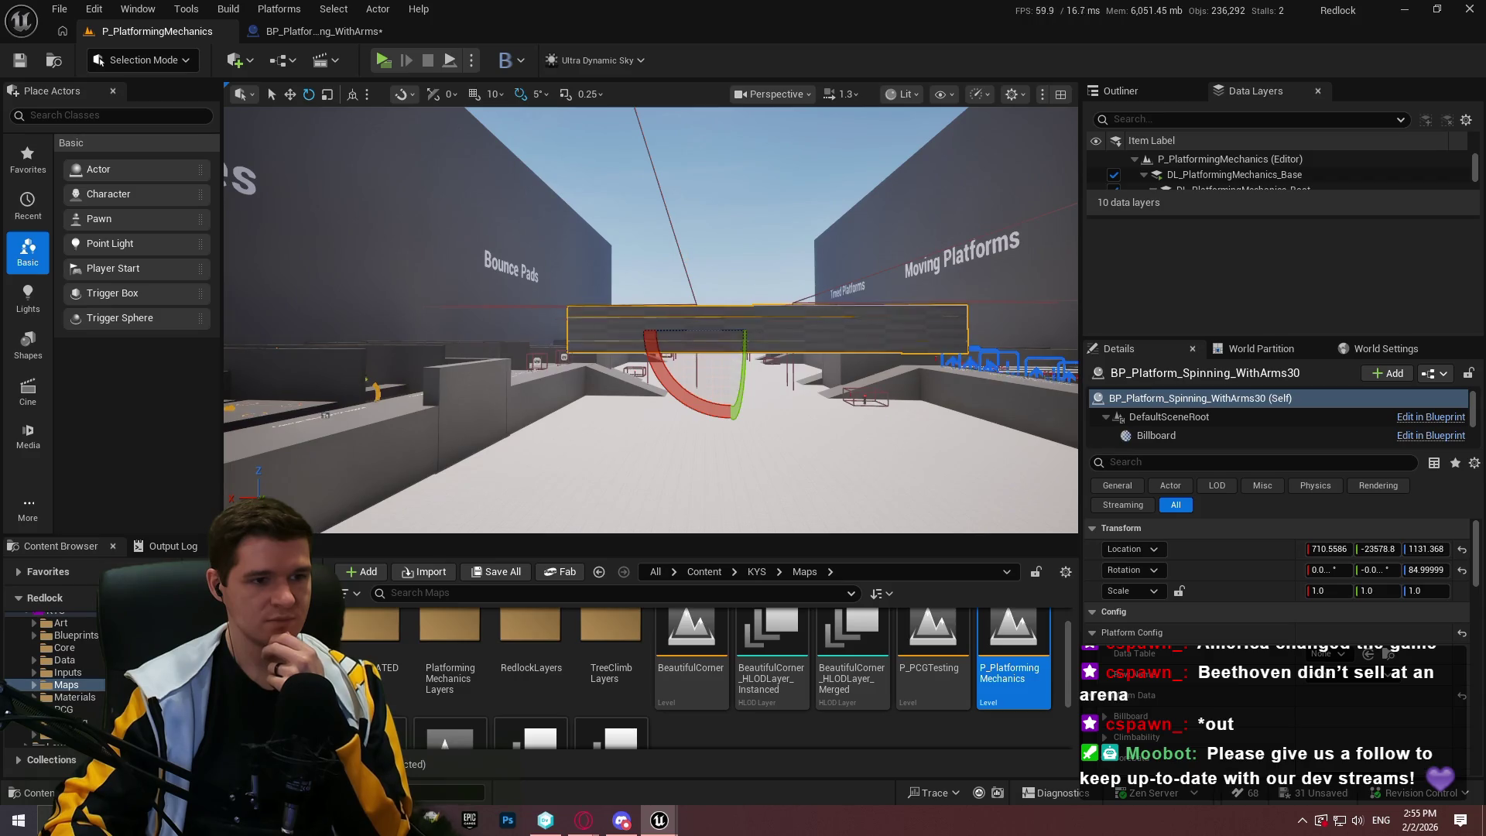
left_click(688, 261)
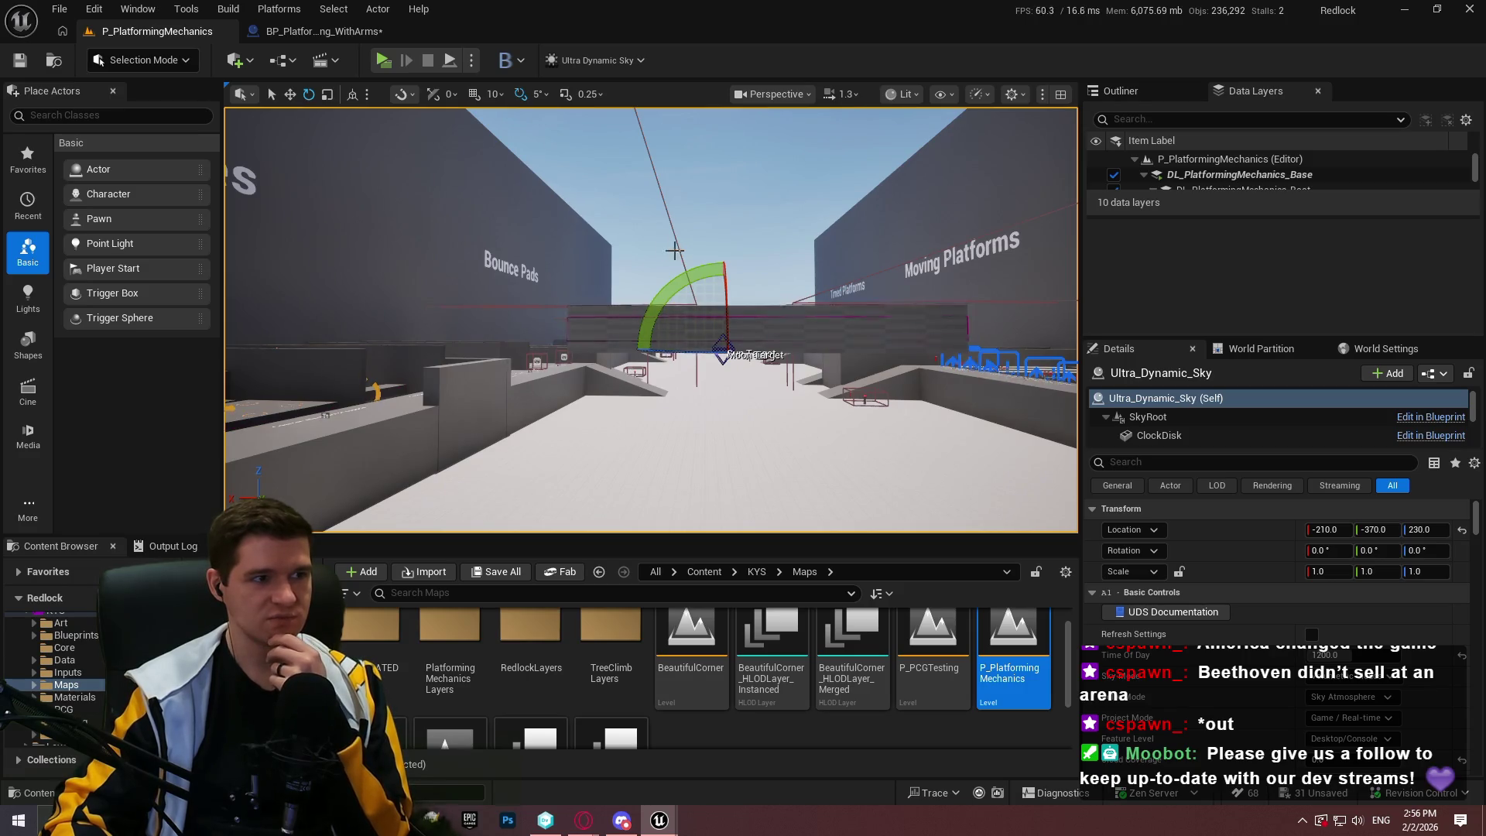
Delete the scaling nodes and reconnect the execution wire into Set Box Extent
left_click(325, 31)
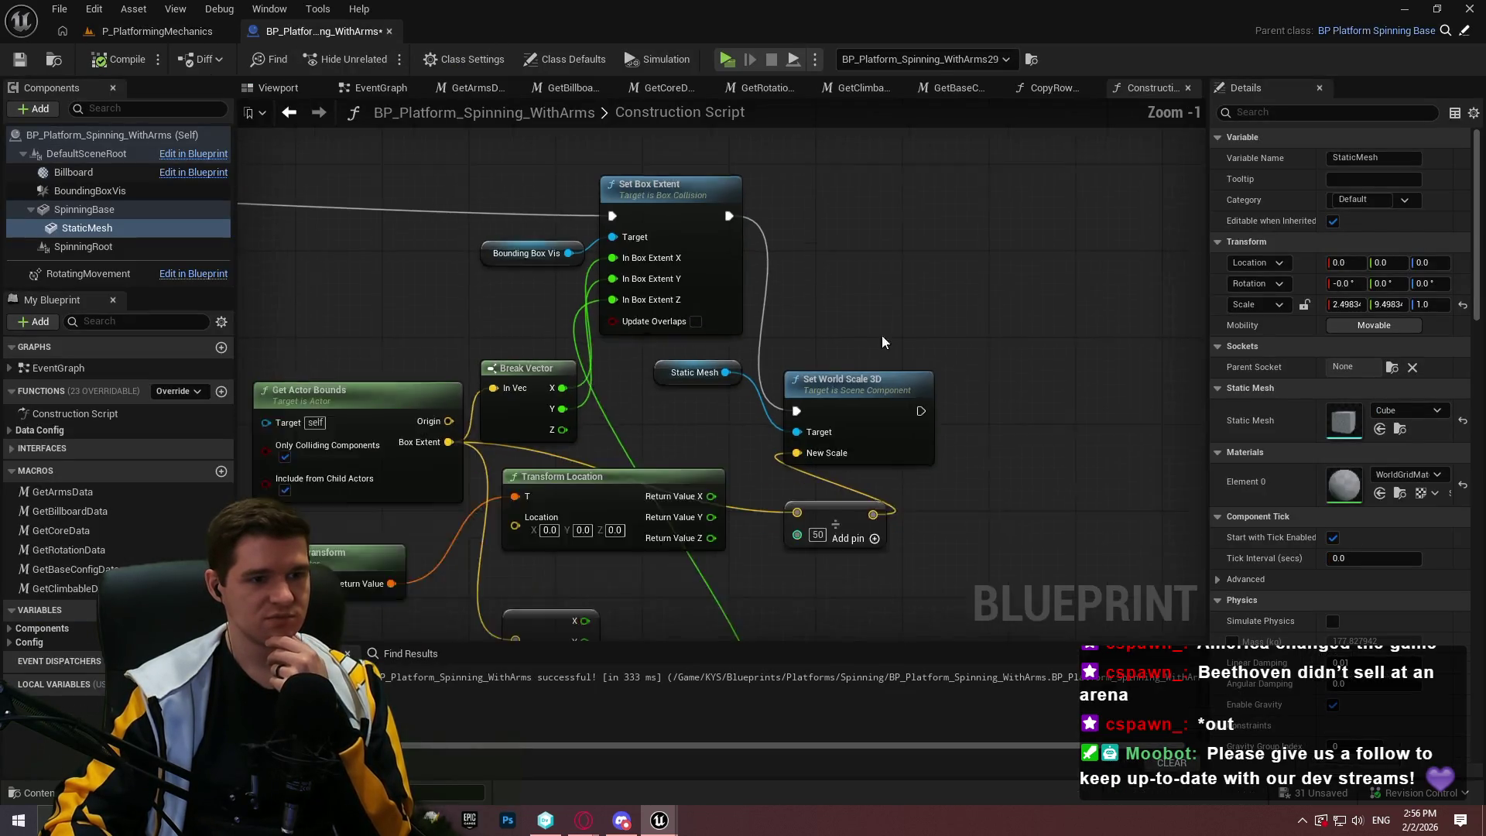
scroll(884, 341, "down", 3)
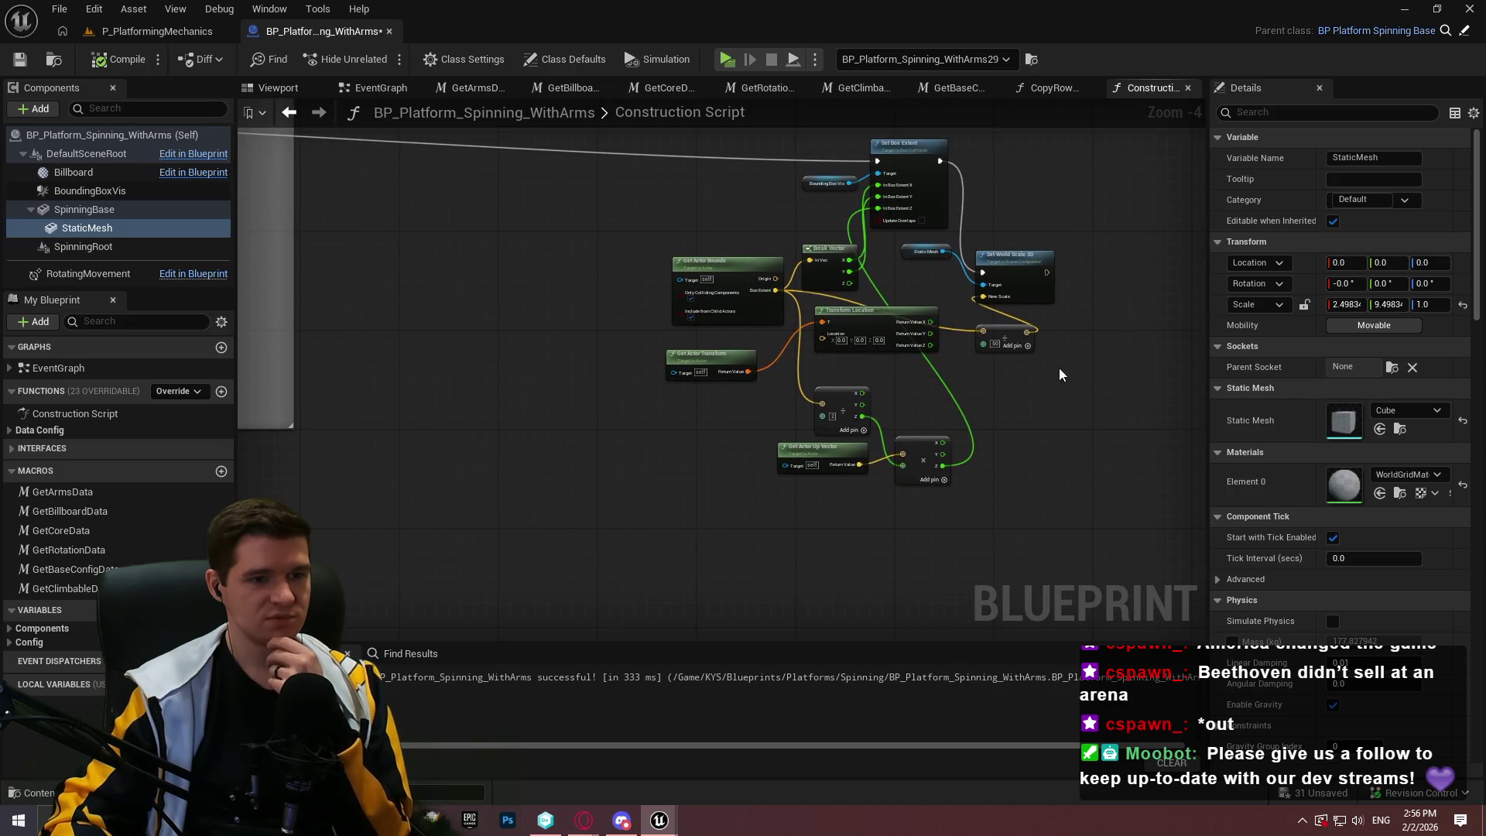
left_click_drag(1091, 546, 699, 208)
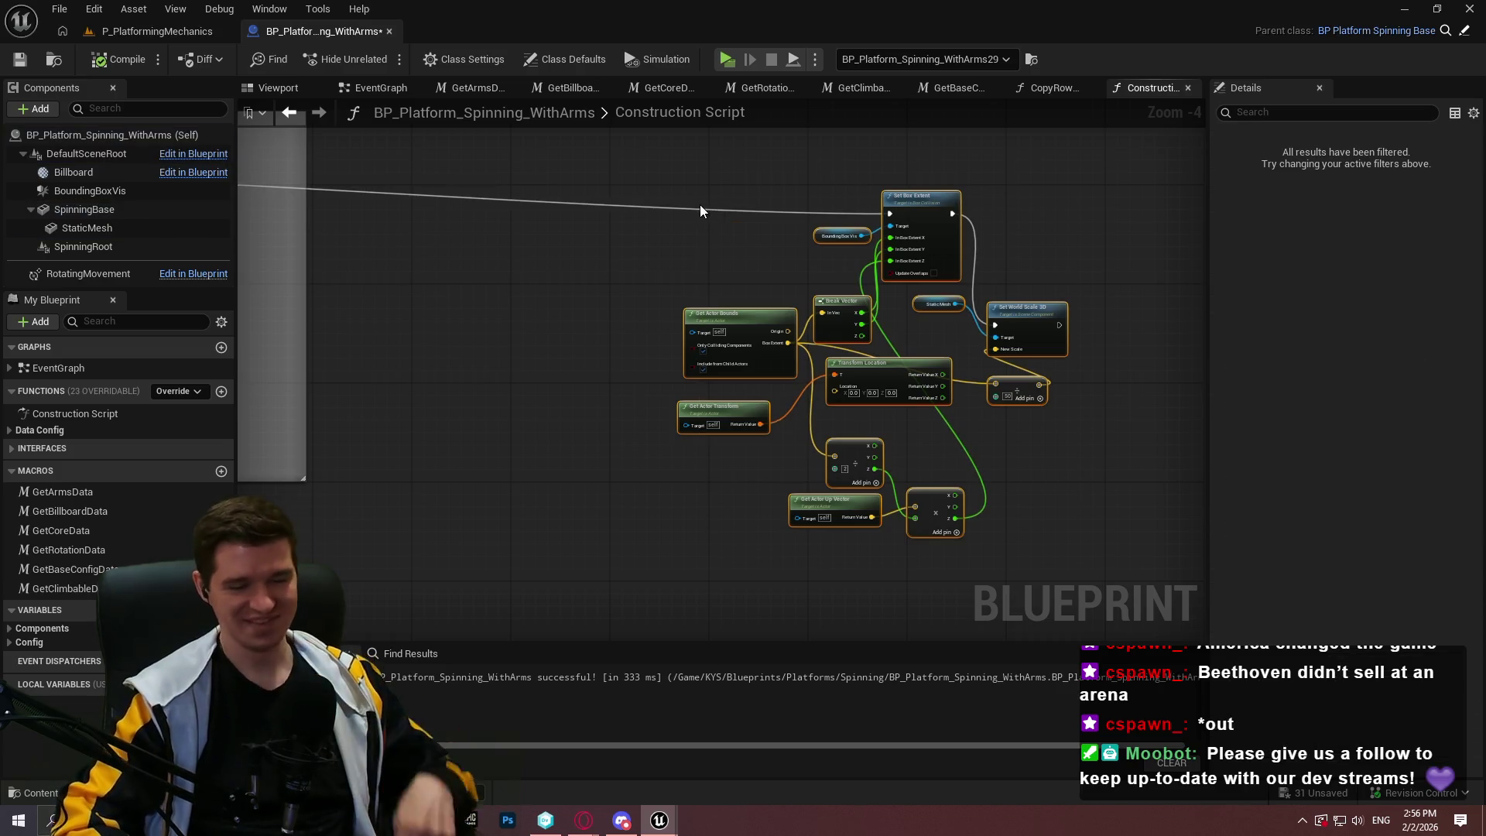
key("Delete")
key("ctrl+v")
scroll(824, 252, "up", 3)
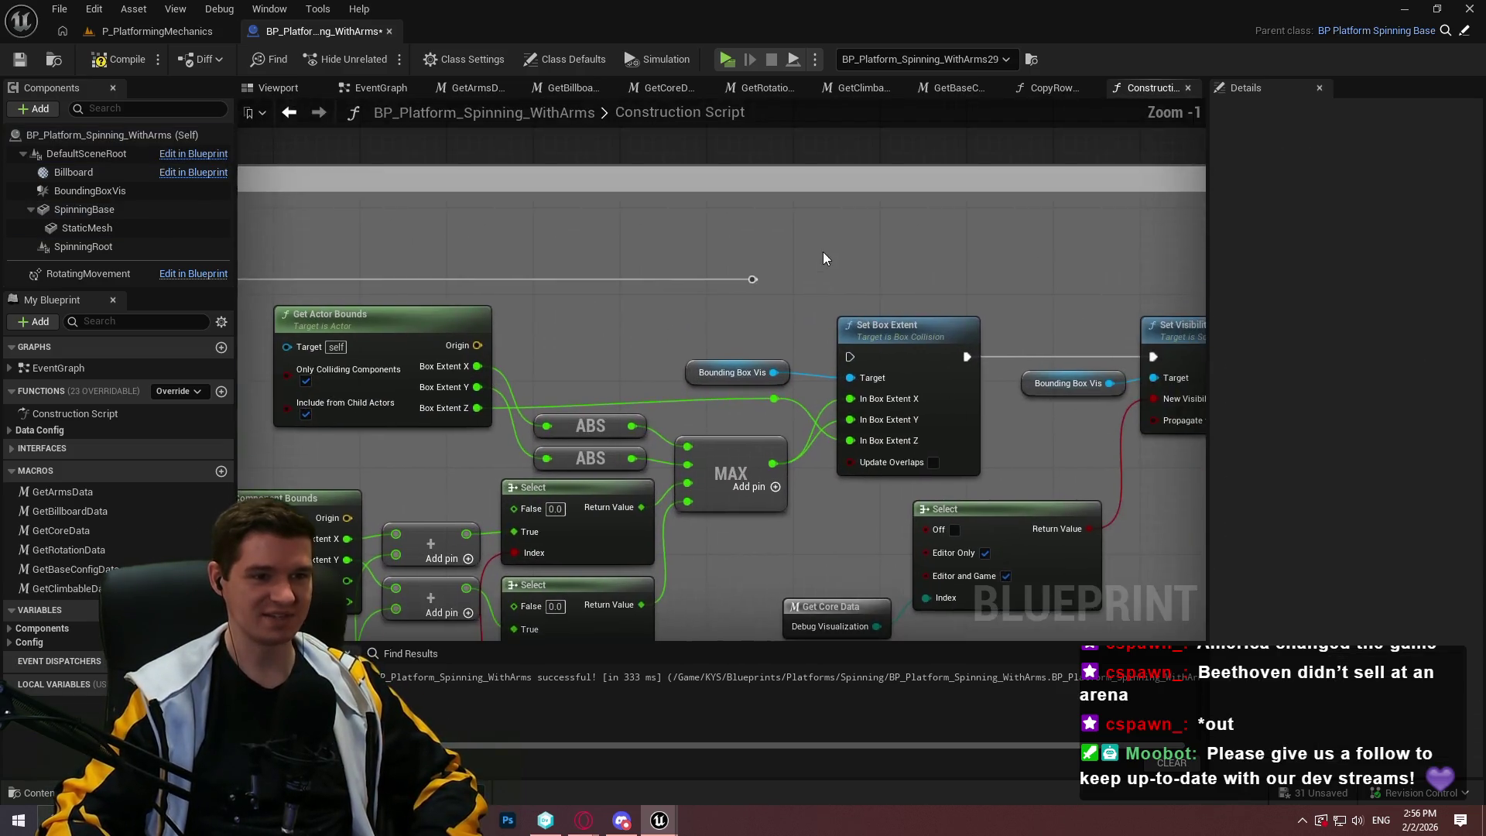
mouse_move(753, 278)
left_mouse_down()
mouse_move(860, 362)
mouse_move(850, 357)
left_mouse_up()
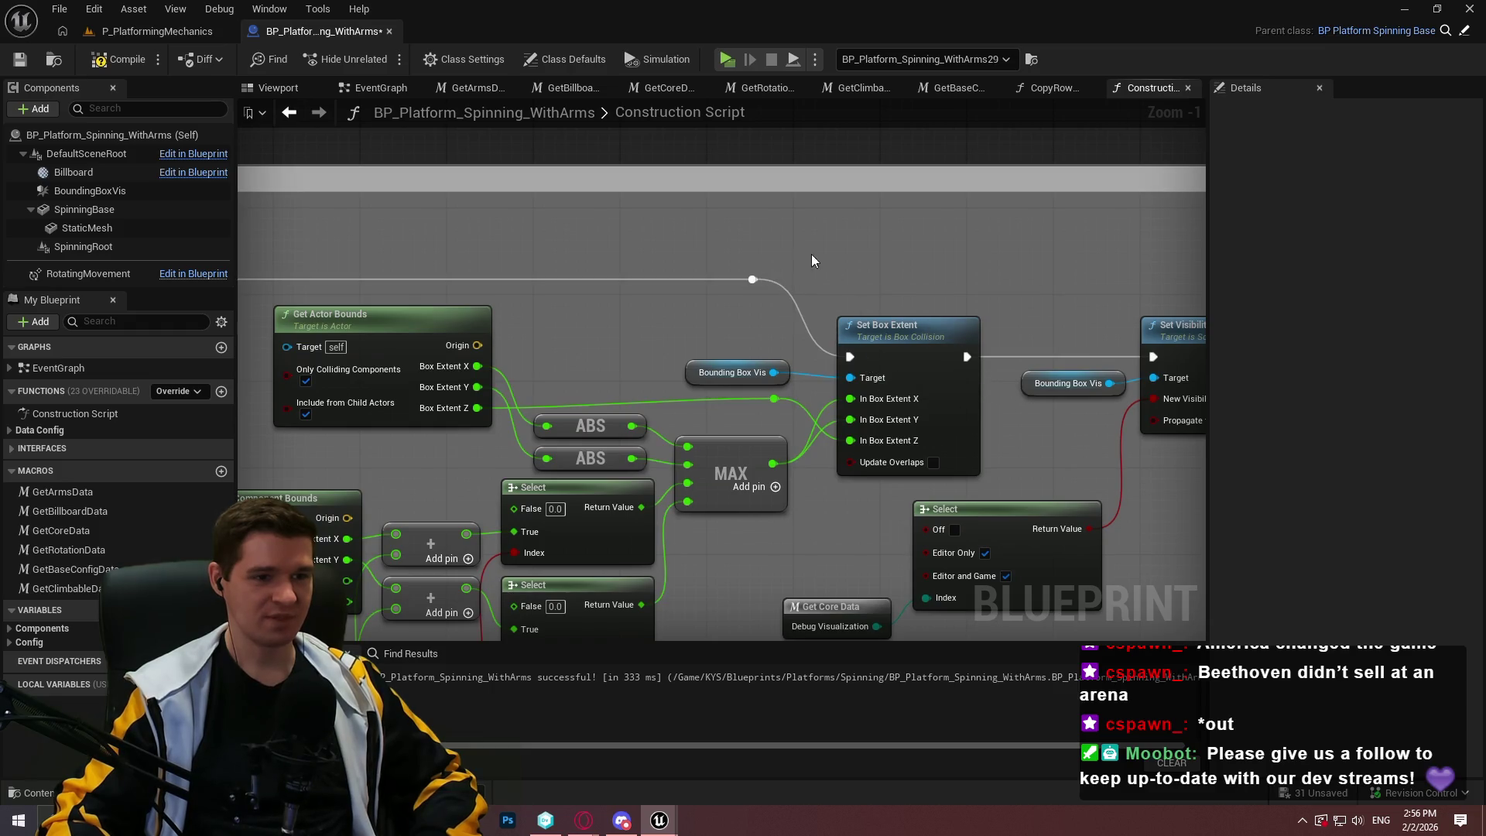
Compile and save the Blueprint, check the level floor, then return to the Blueprint
left_click(28, 64)
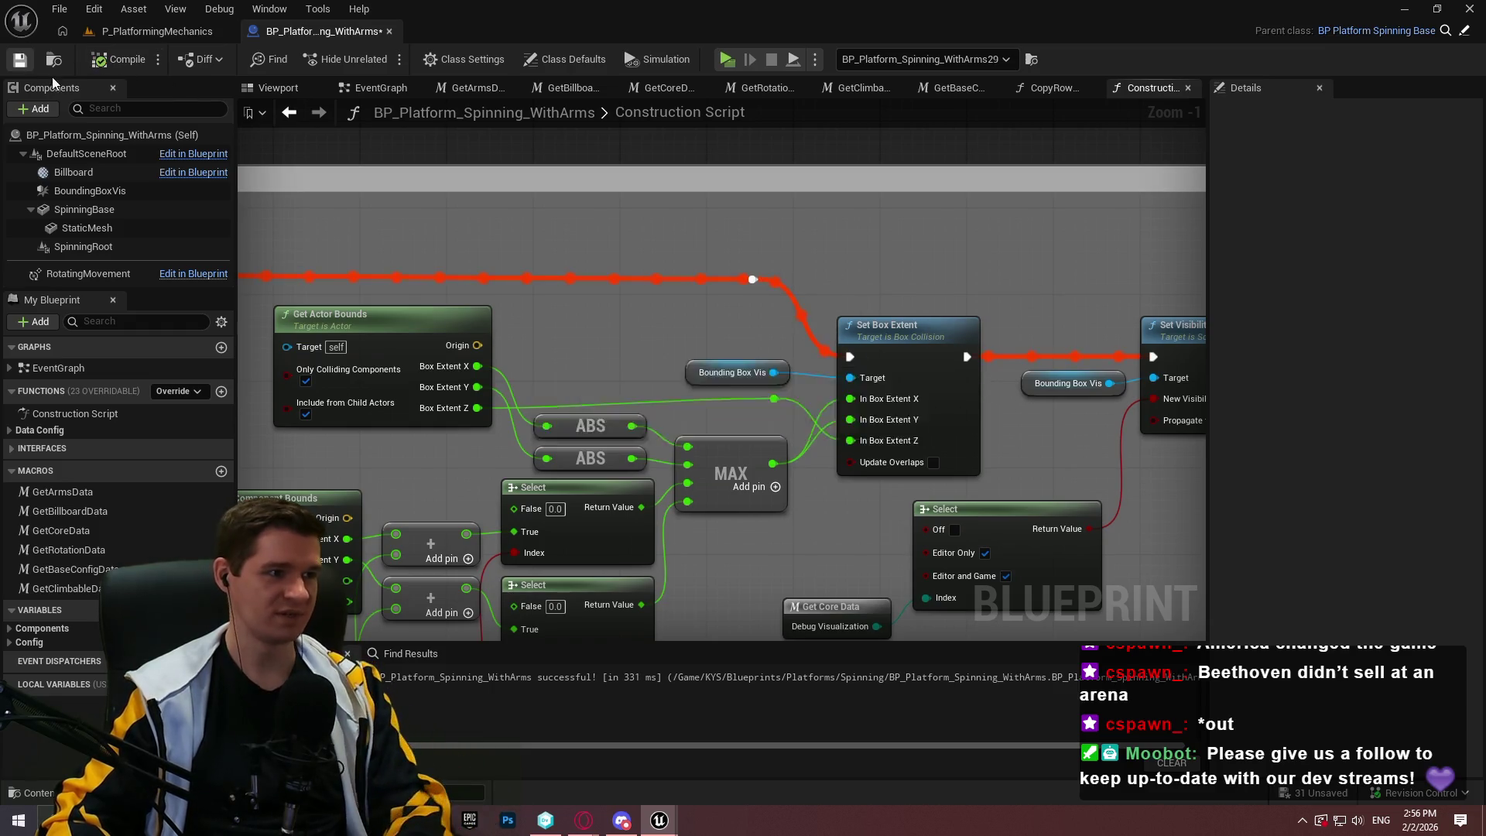
left_click(87, 228)
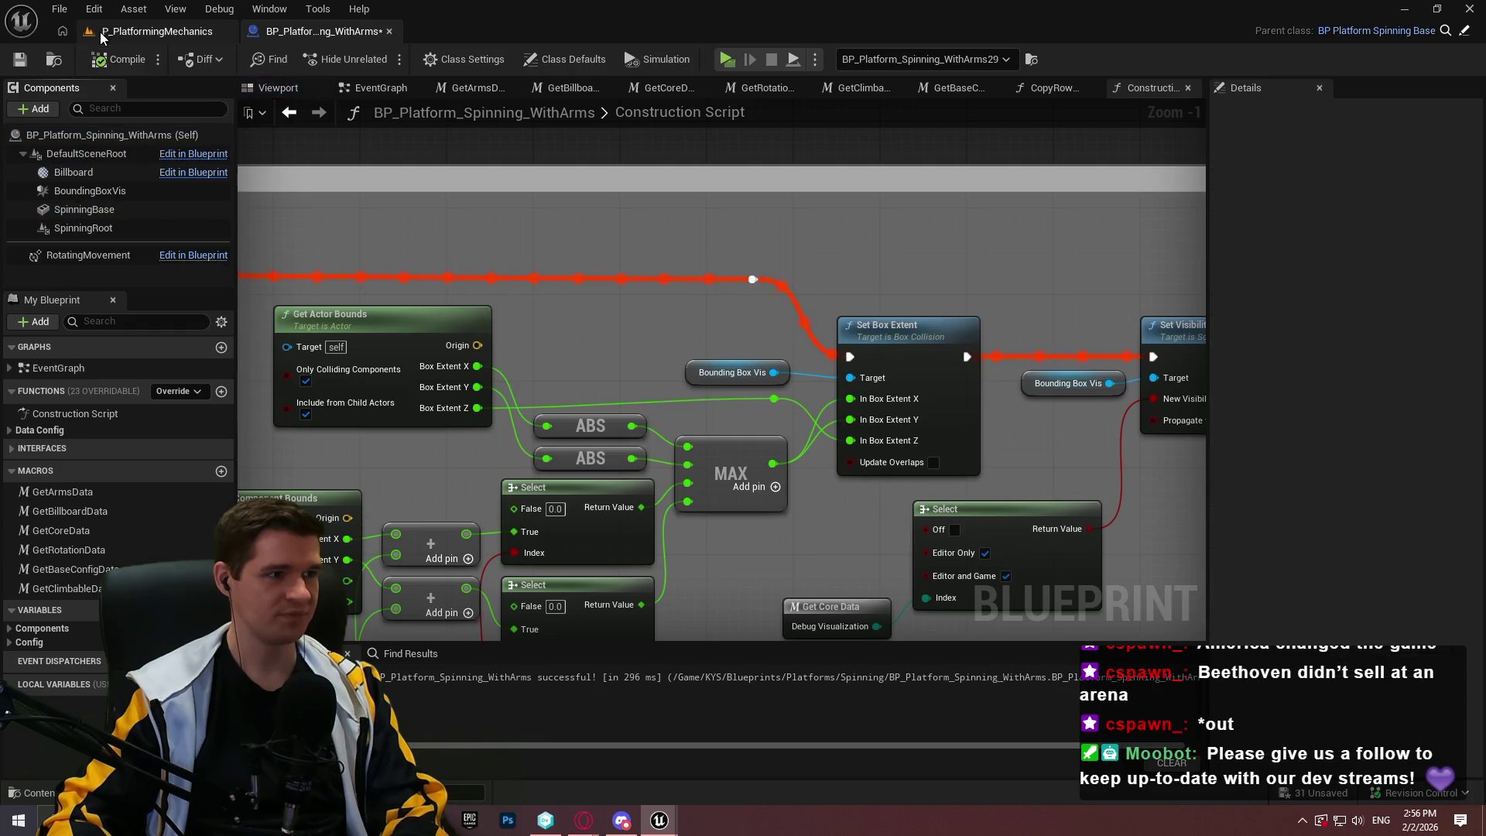
left_click(186, 31)
mouse_move(651, 317)
left_mouse_down()
mouse_move(650, 426)
mouse_move(619, 426)
mouse_move(635, 364)
mouse_move(650, 418)
mouse_move(643, 387)
left_mouse_up()
left_click(321, 31)
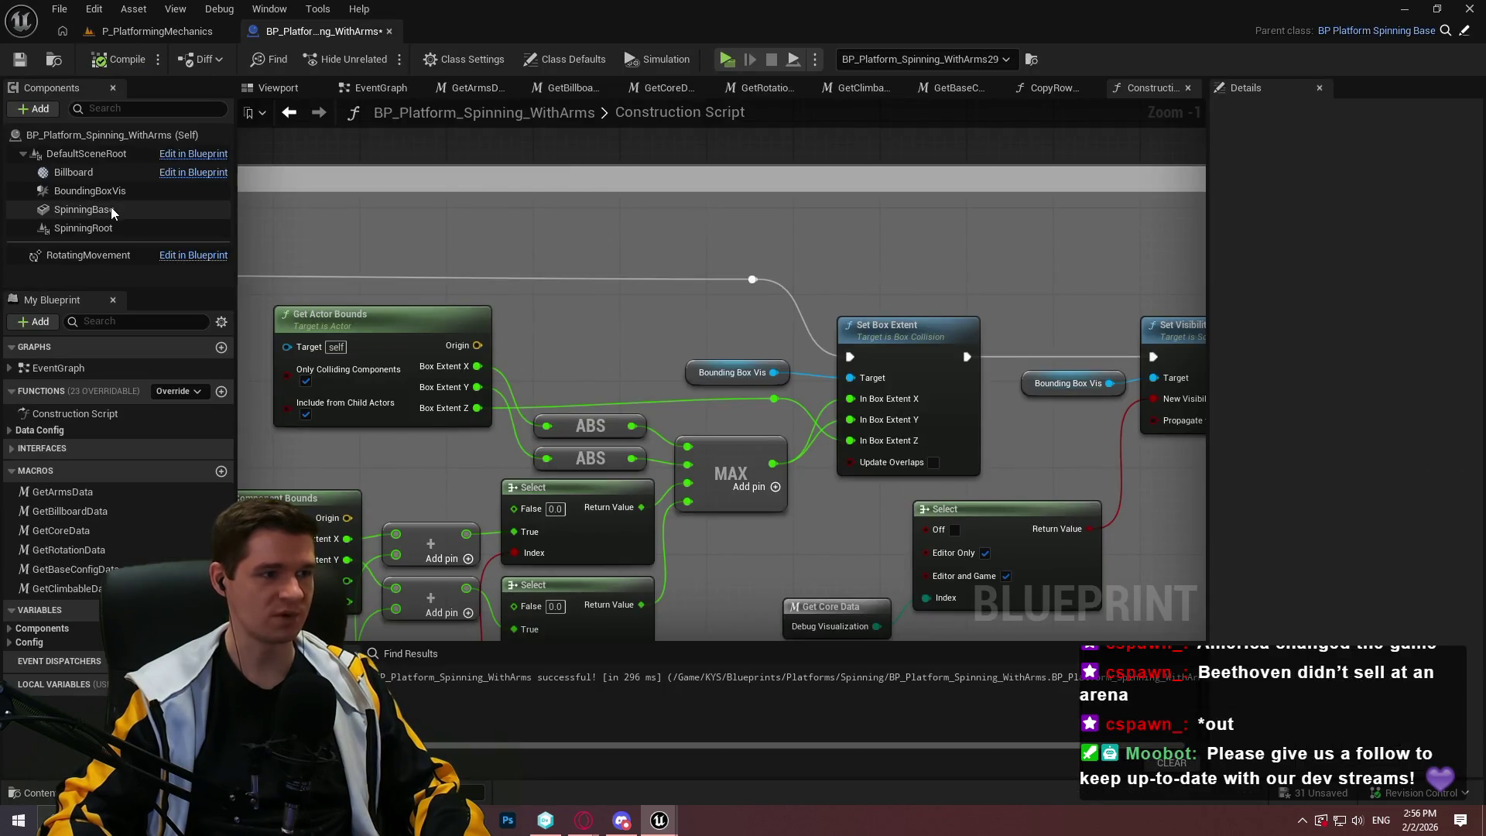
Diff the platform Blueprint against depot revision CL 31 and expand the component changes
left_click(203, 59)
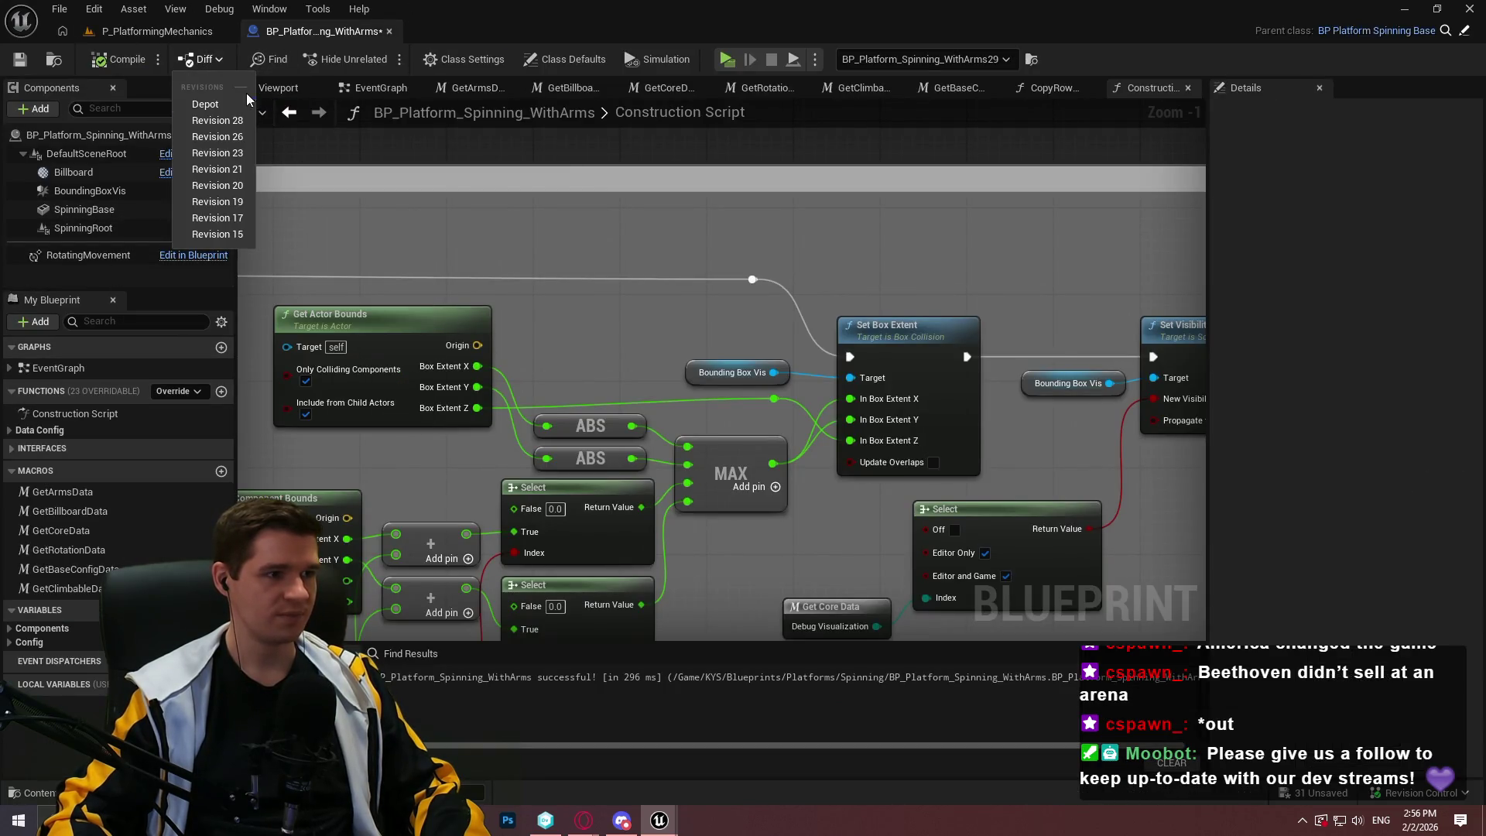
left_click(209, 124)
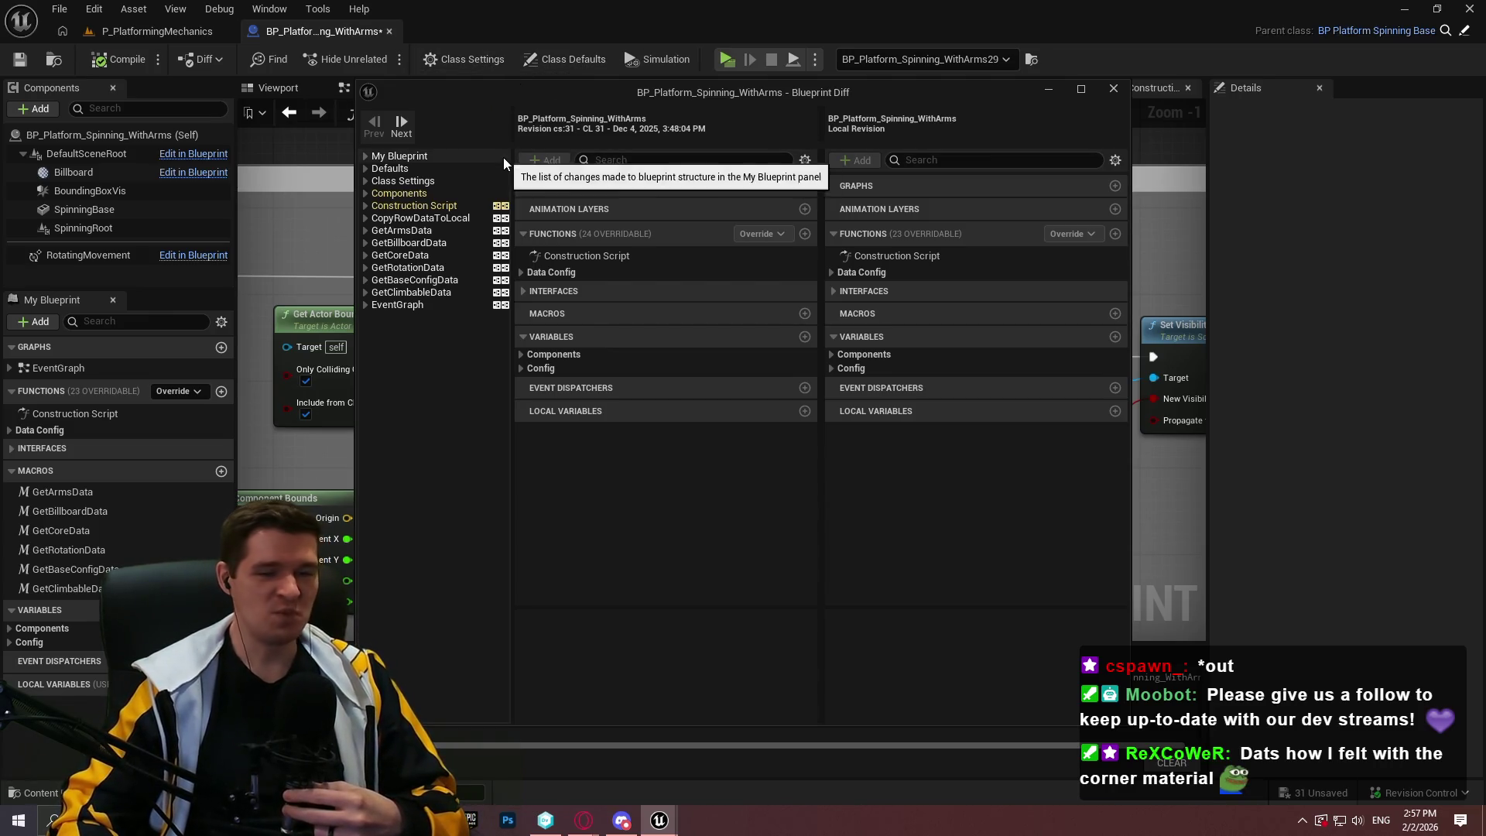
left_click(365, 207)
left_click(399, 195)
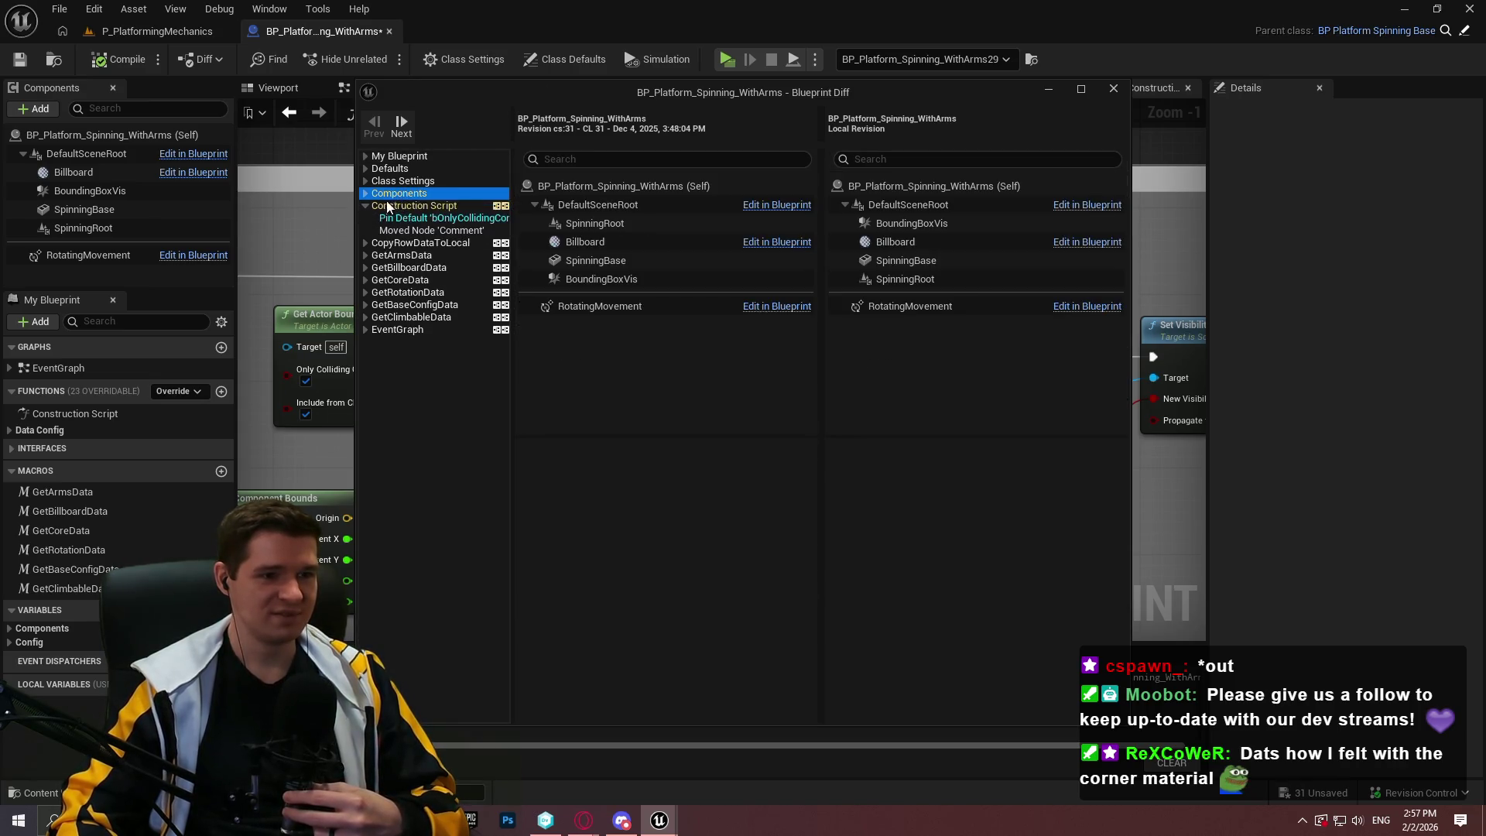
left_click(365, 192)
Inspect the bOnlyCollidingComponents pin change with the two graphs unlocked
mouse_move(480, 92)
left_mouse_down()
mouse_move(677, 131)
mouse_move(1485, 116)
mouse_move(578, 68)
left_mouse_up()
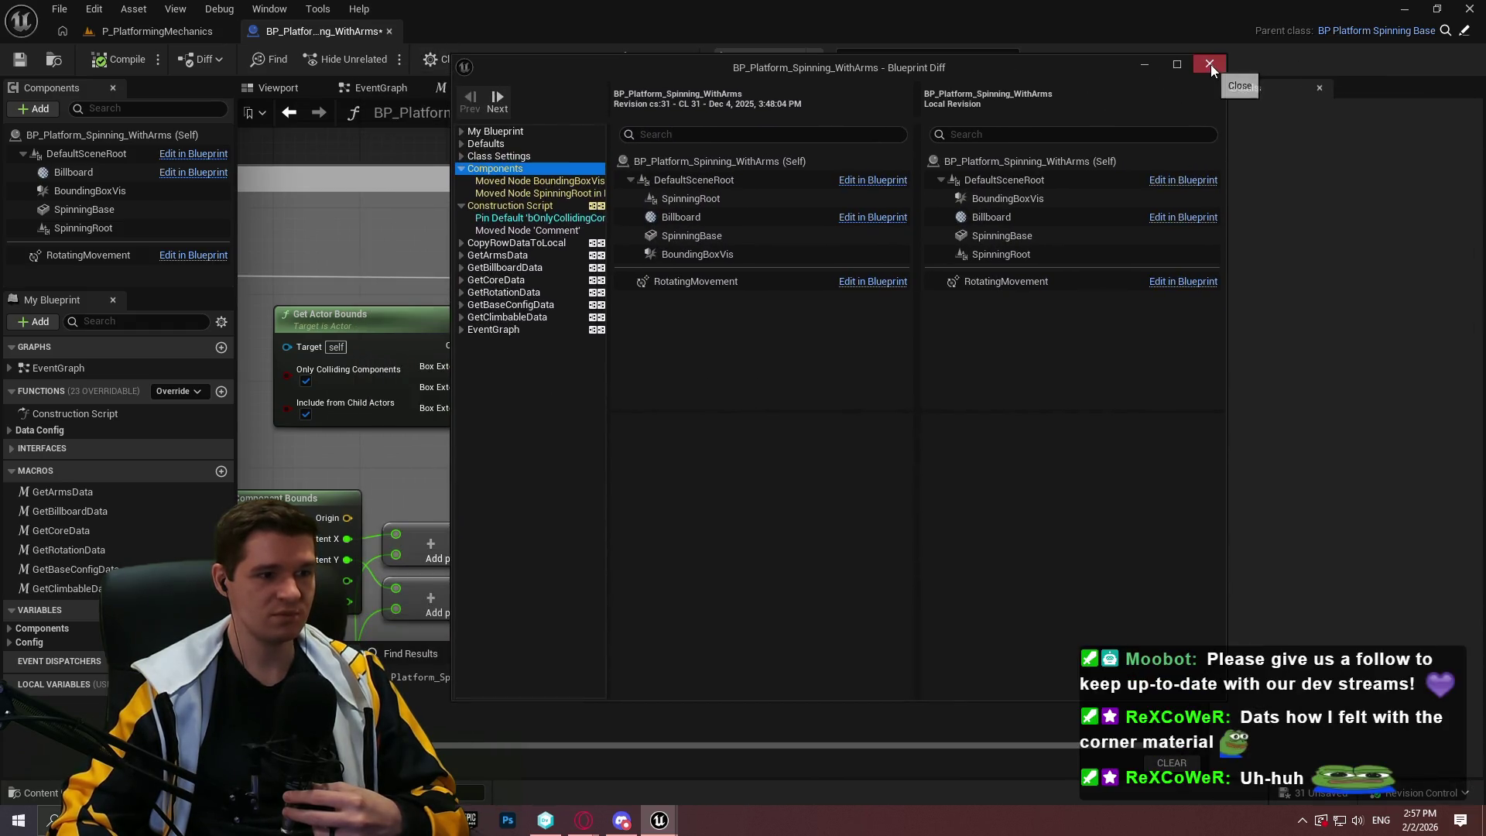
left_click(546, 216)
left_click(631, 89)
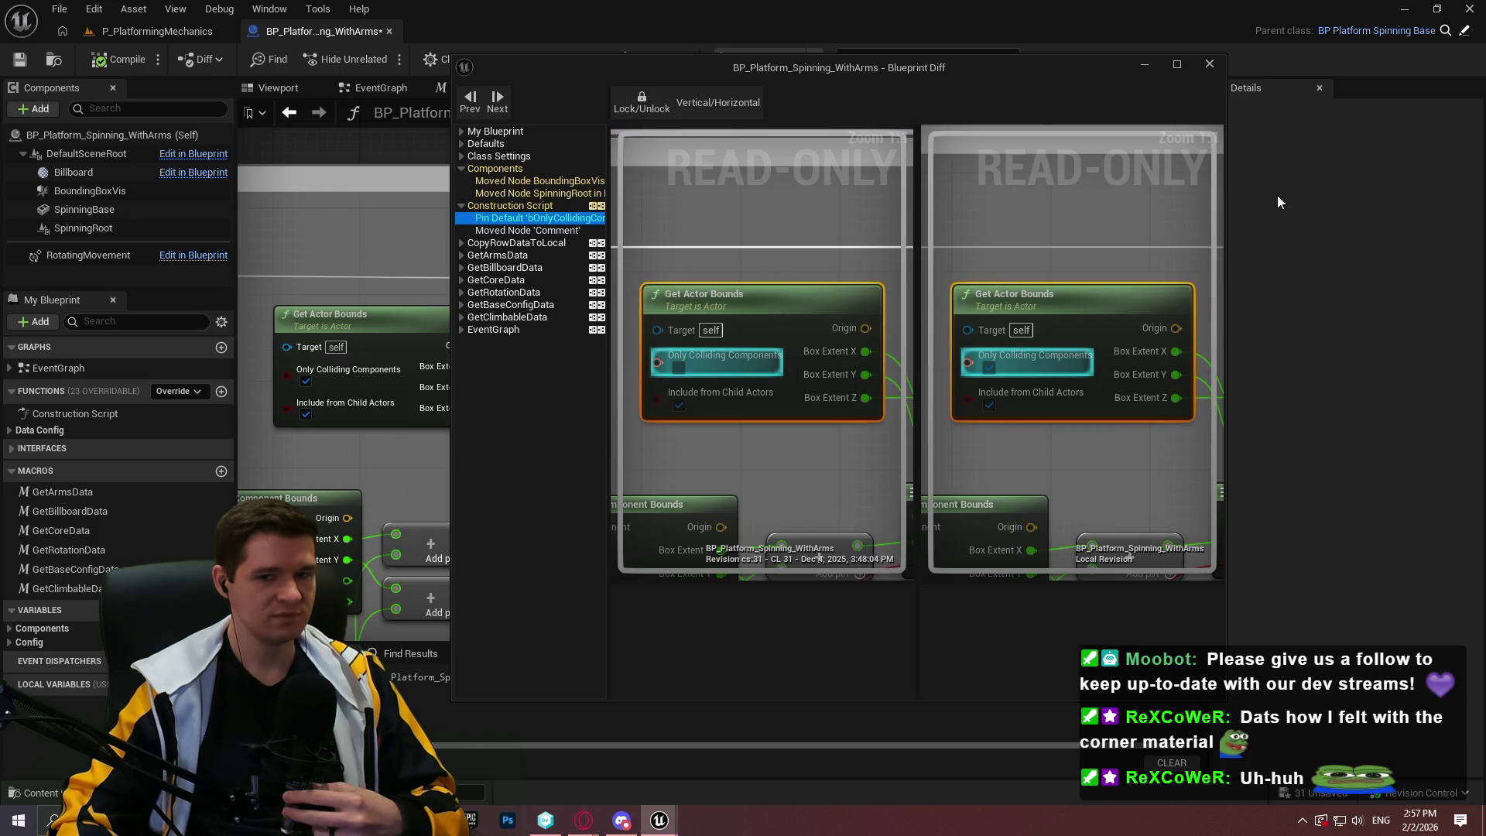
left_click(534, 418)
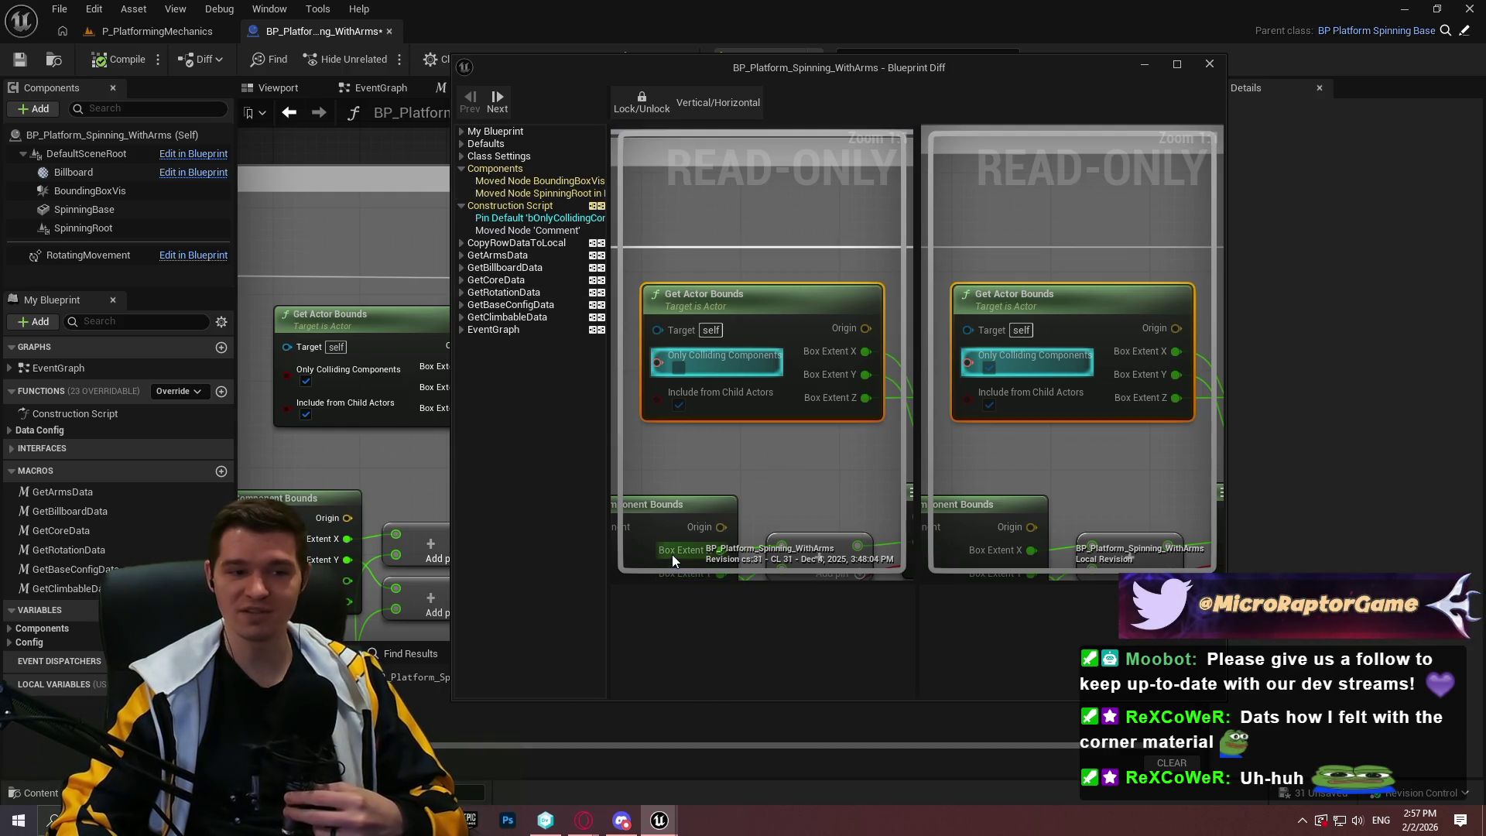
In the ImmersiveSim preview, pick up, drop, re-grab and start throwing the C4, then exit
mouse_move(657, 822)
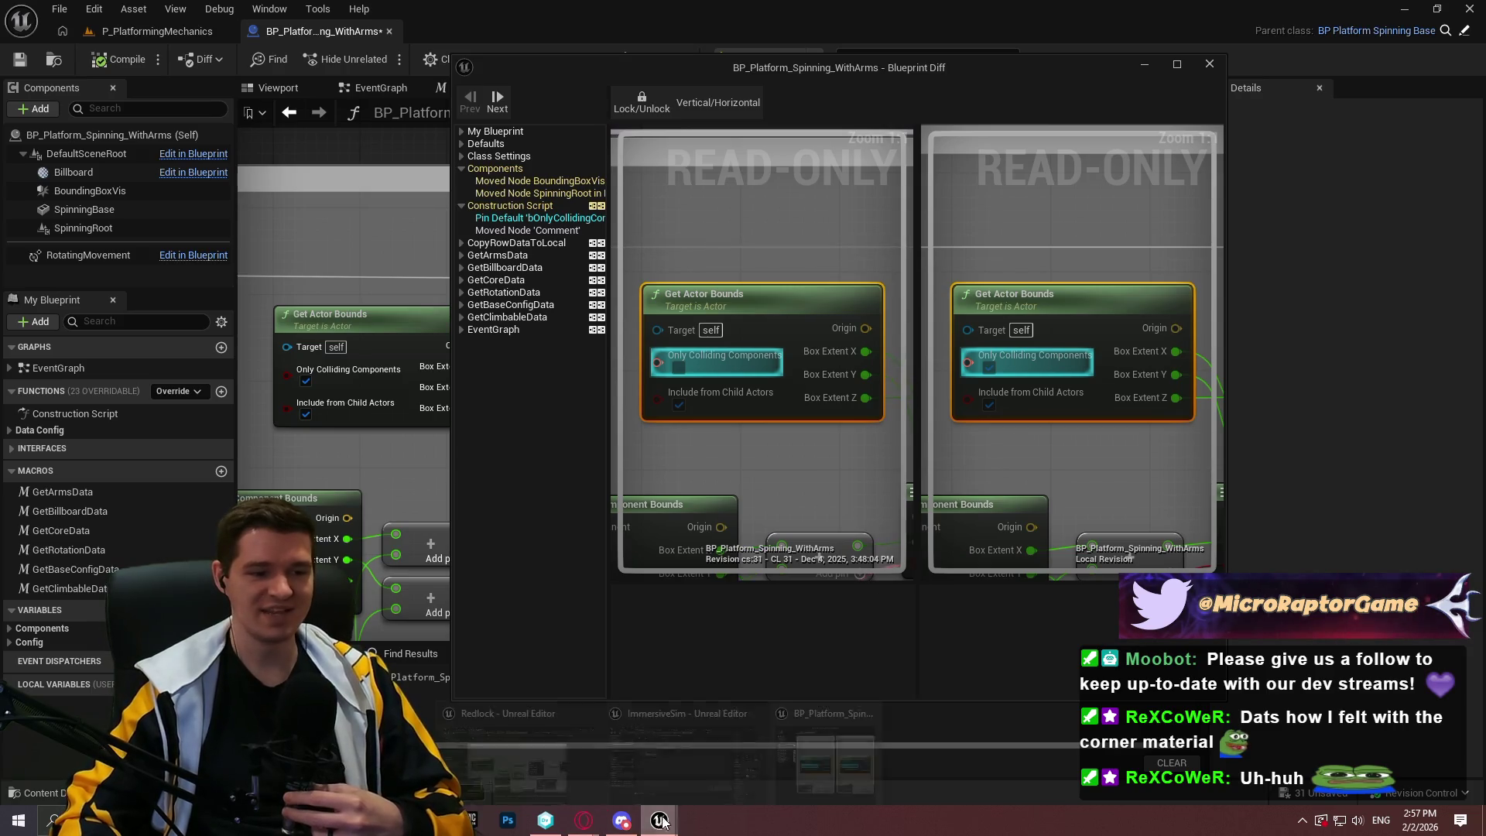
left_click(739, 768)
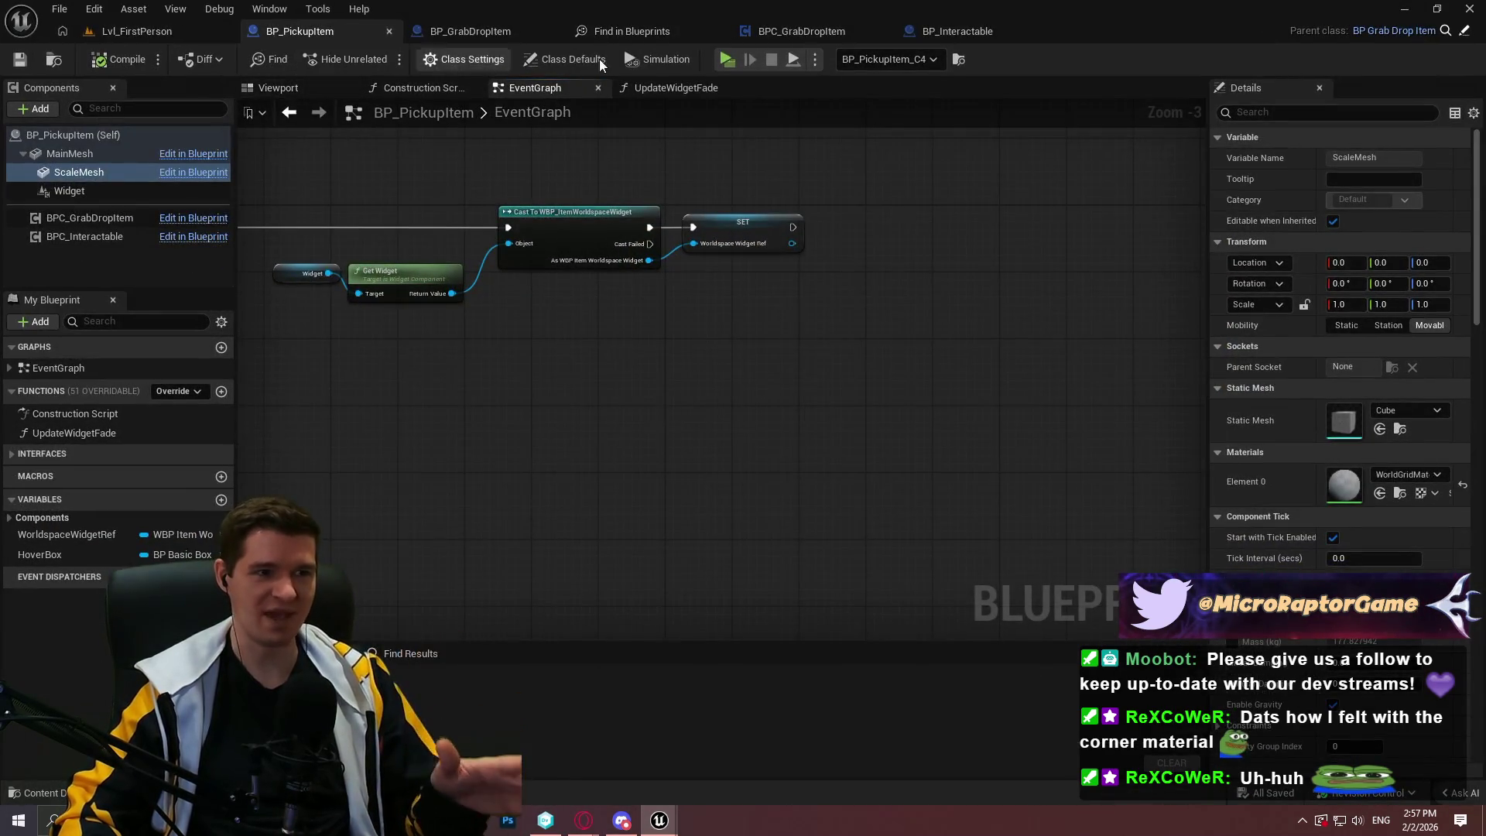
key("alt+Tab")
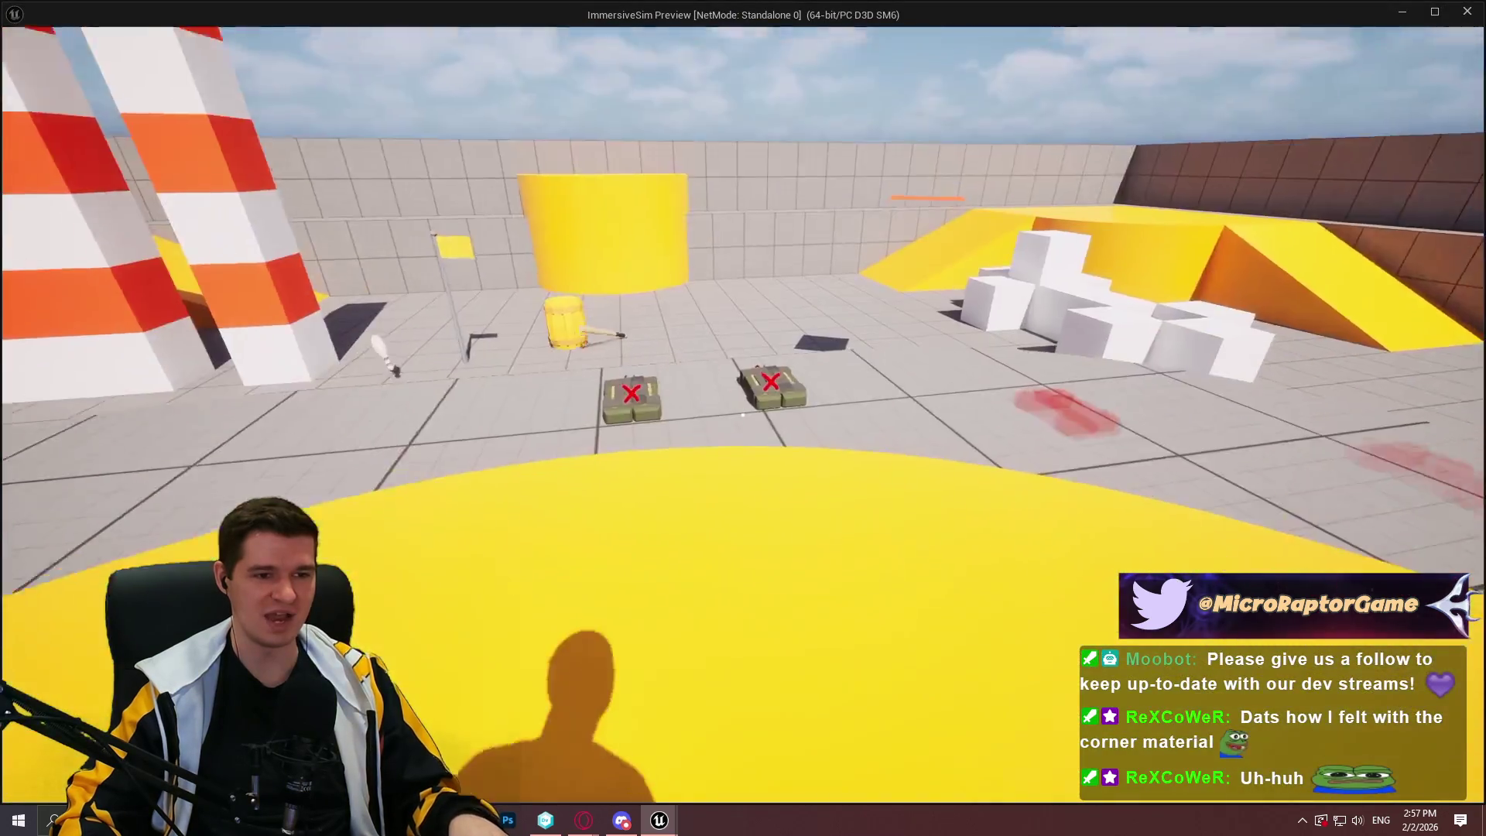
key("e")
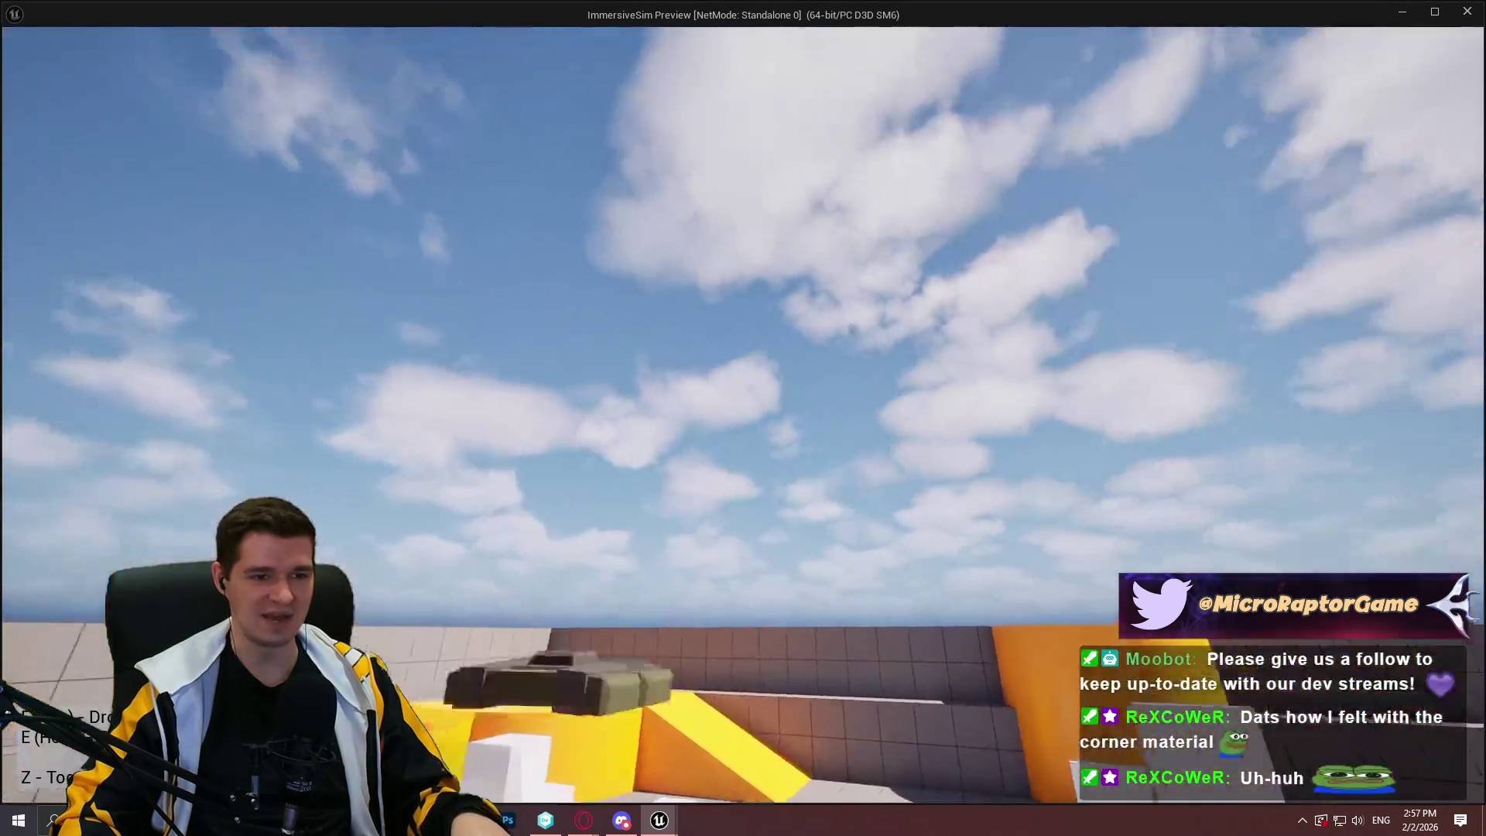
key("e")
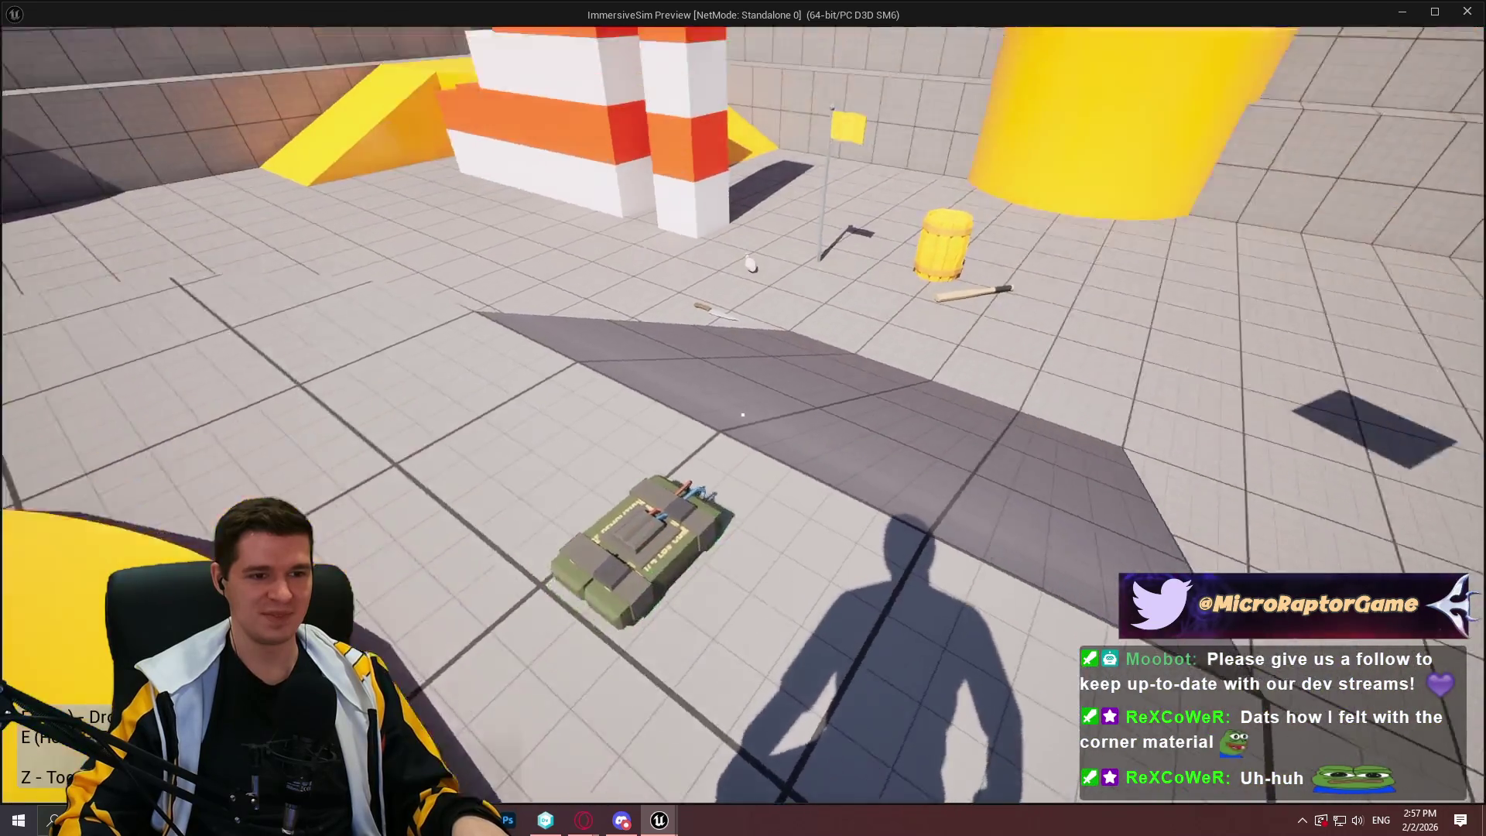
key("e")
key("e")
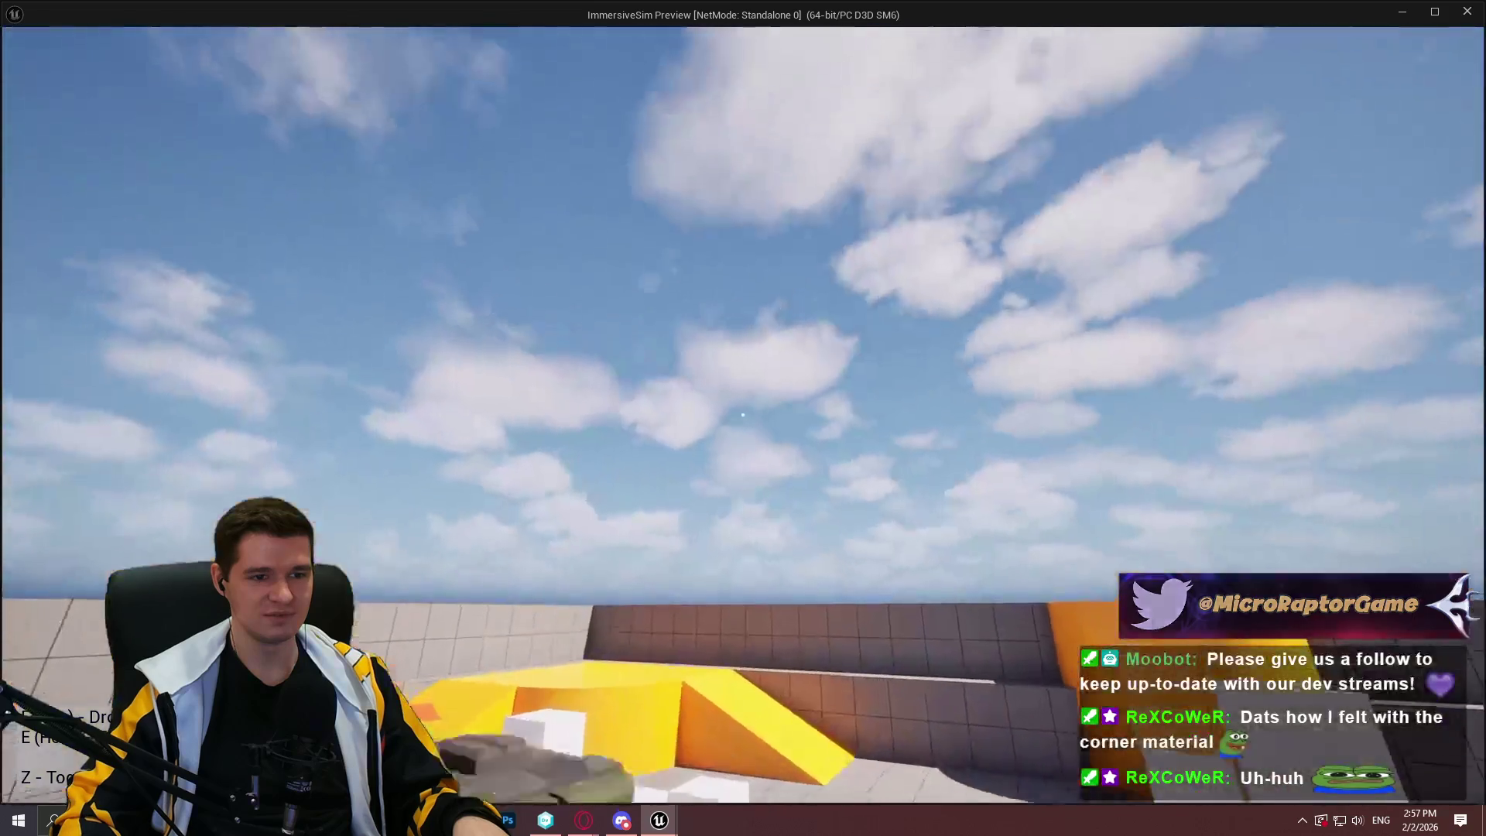
key("e")
key("e")
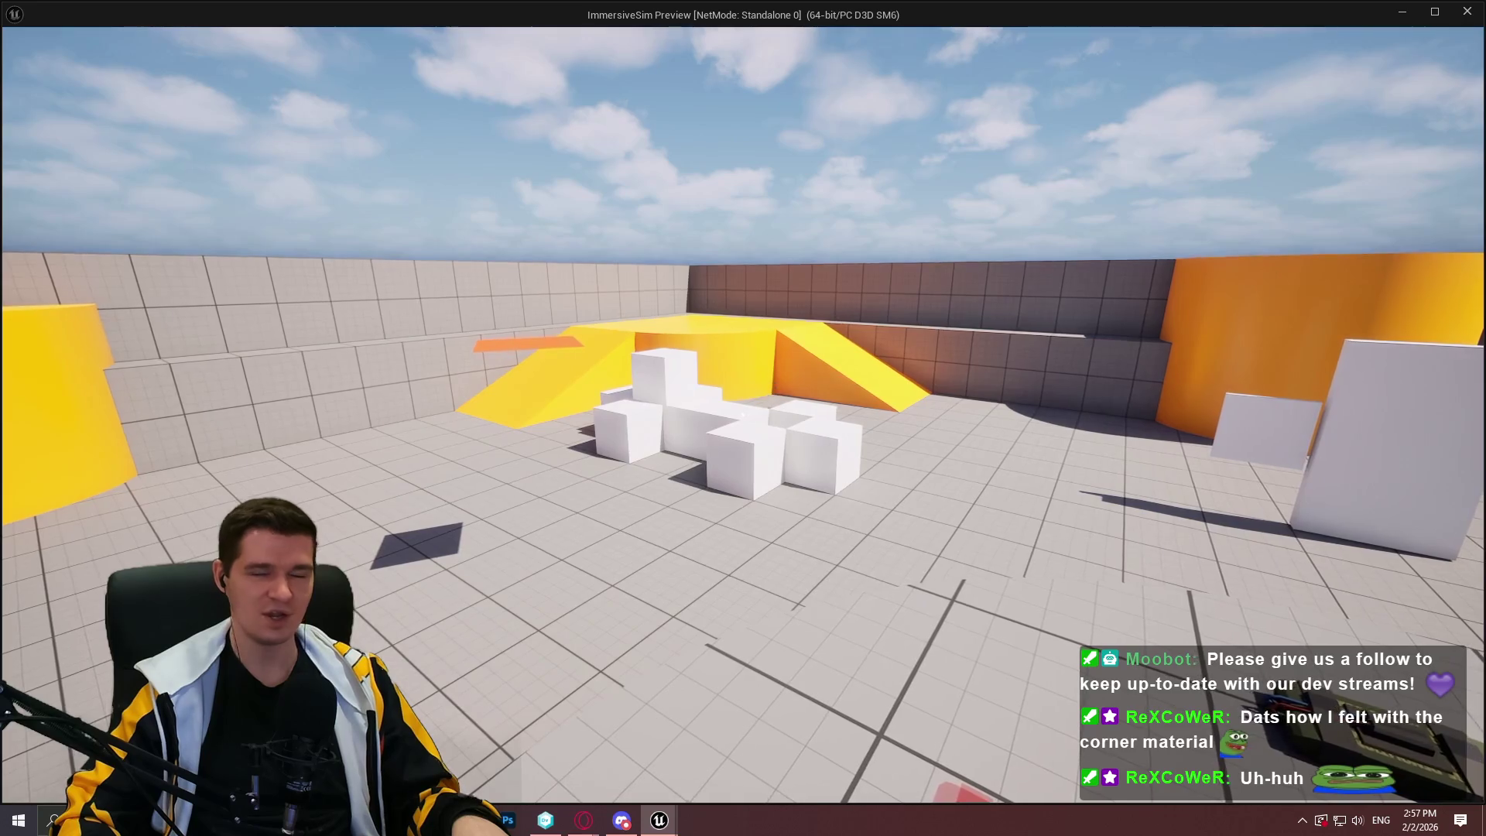
key("Escape")
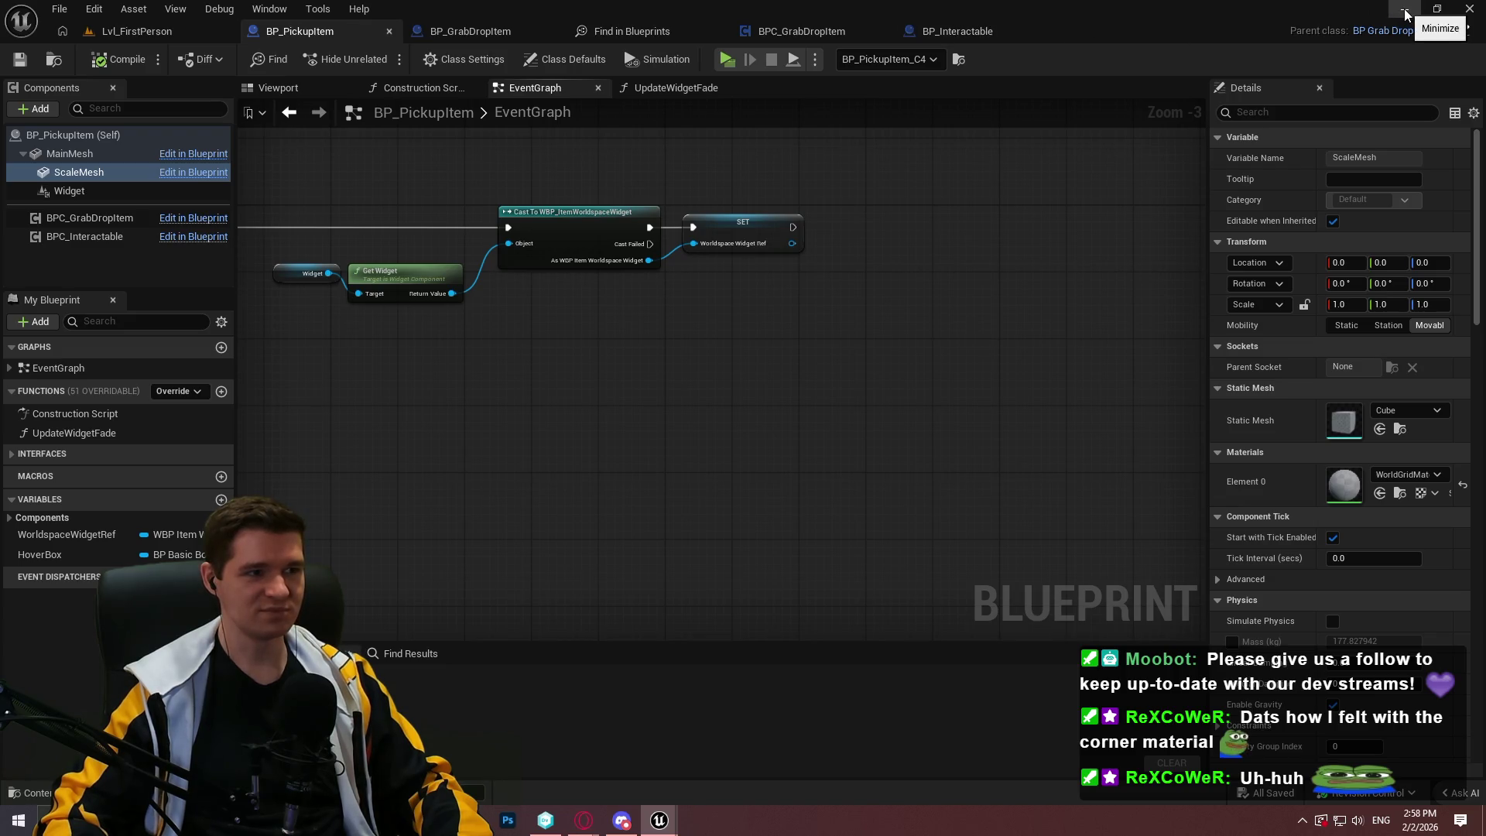
Review the moved SpinningRoot and BoundingBoxVis entries and bOnlyCollidingComponents change, then close the diff
left_click(1406, 9)
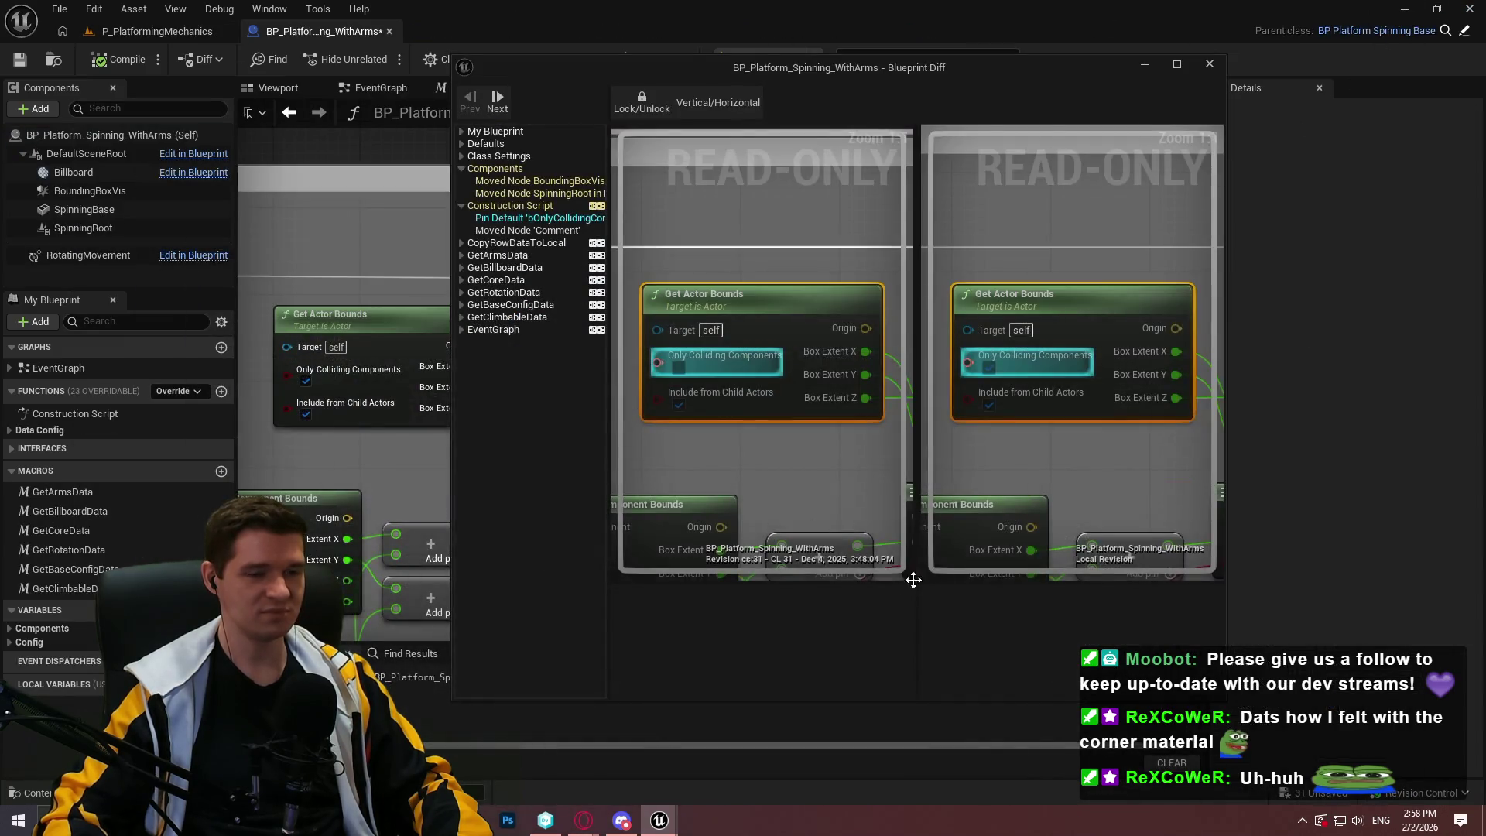
left_click(523, 193)
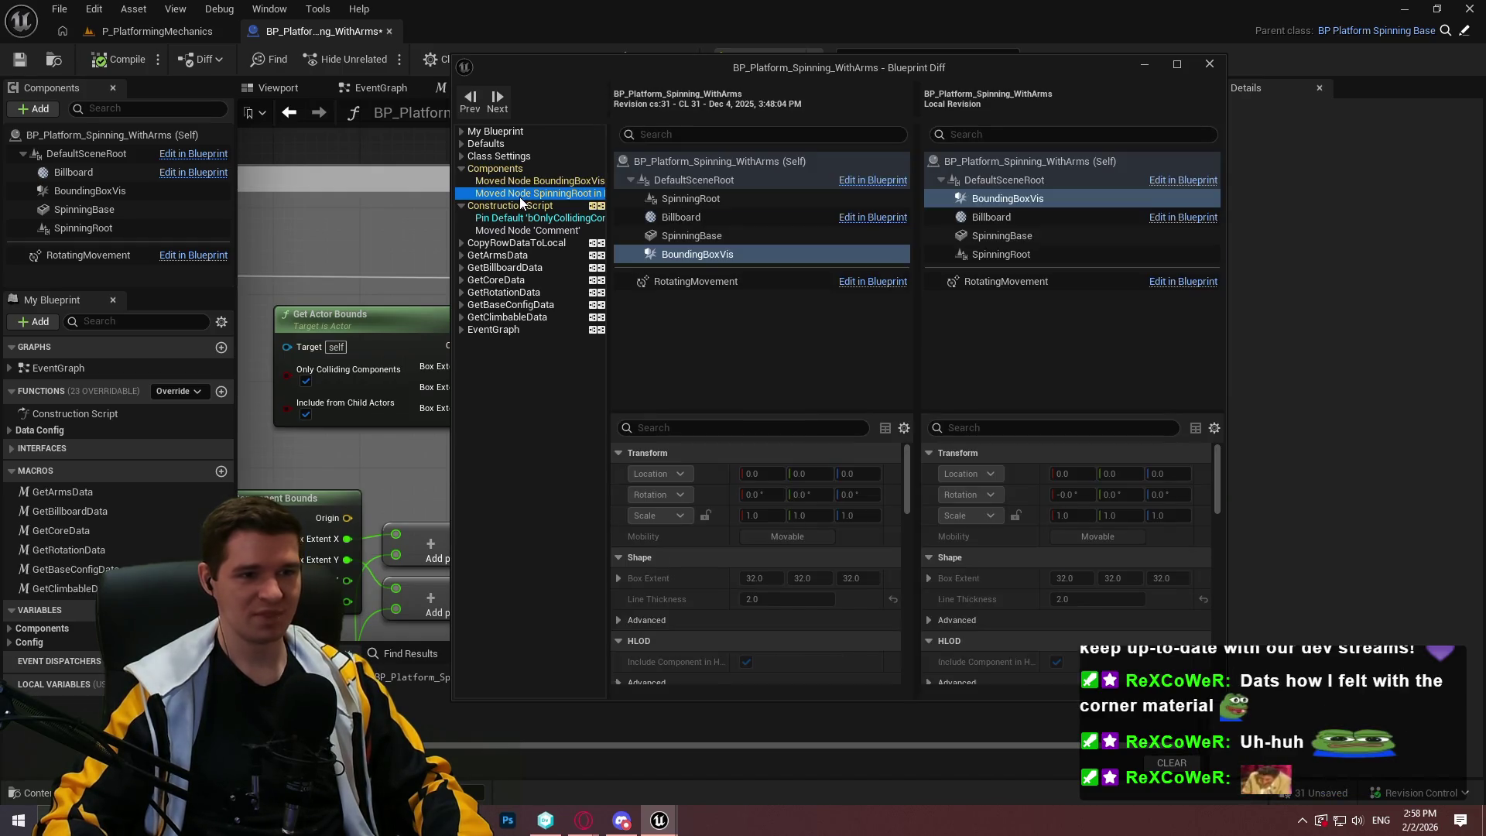
left_click(518, 219)
mouse_move(607, 65)
left_mouse_down()
mouse_move(601, 14)
mouse_move(567, 9)
left_mouse_up()
left_click(188, 138)
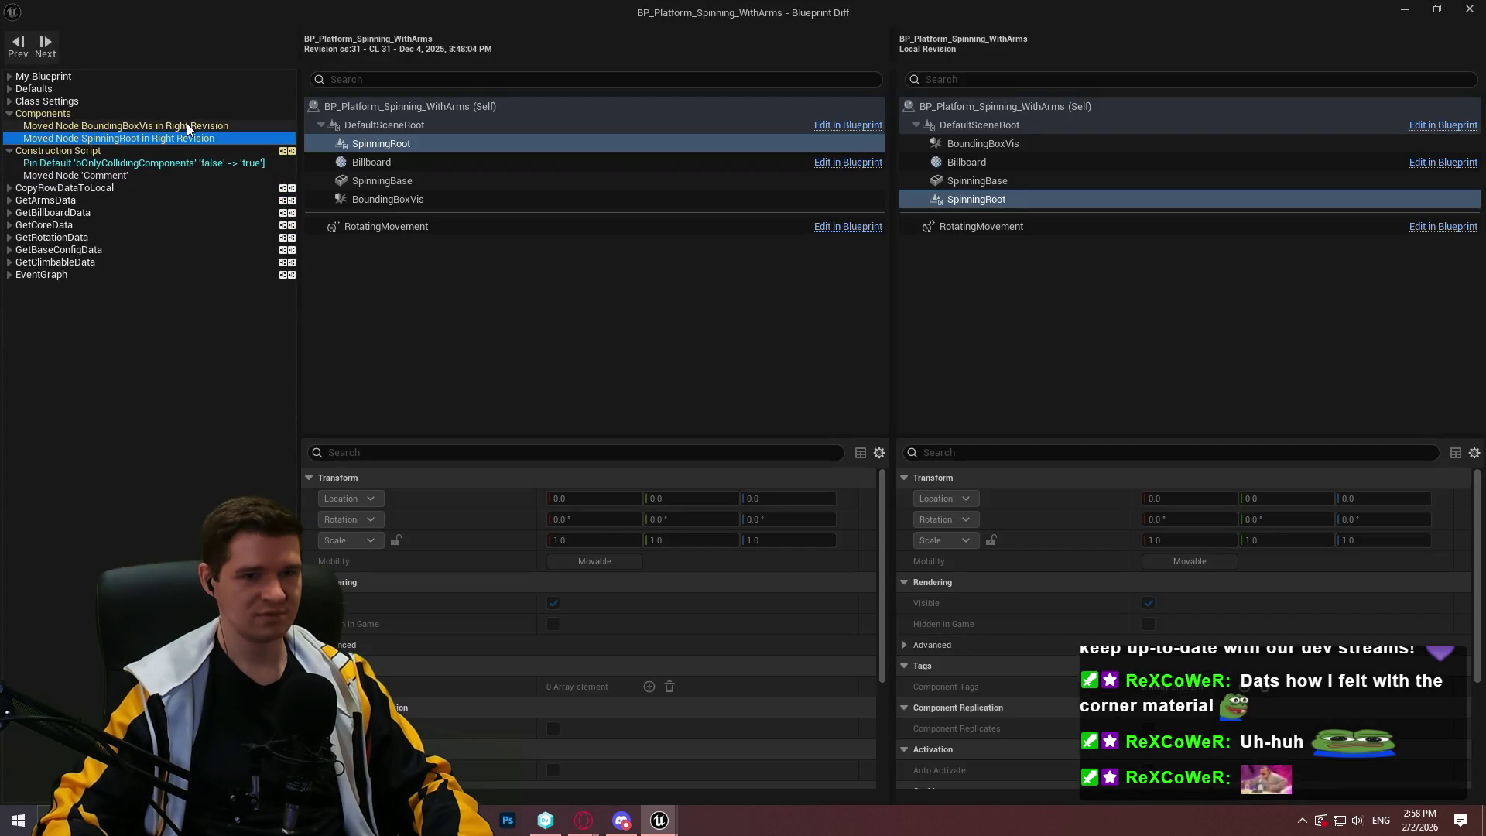
left_click(187, 124)
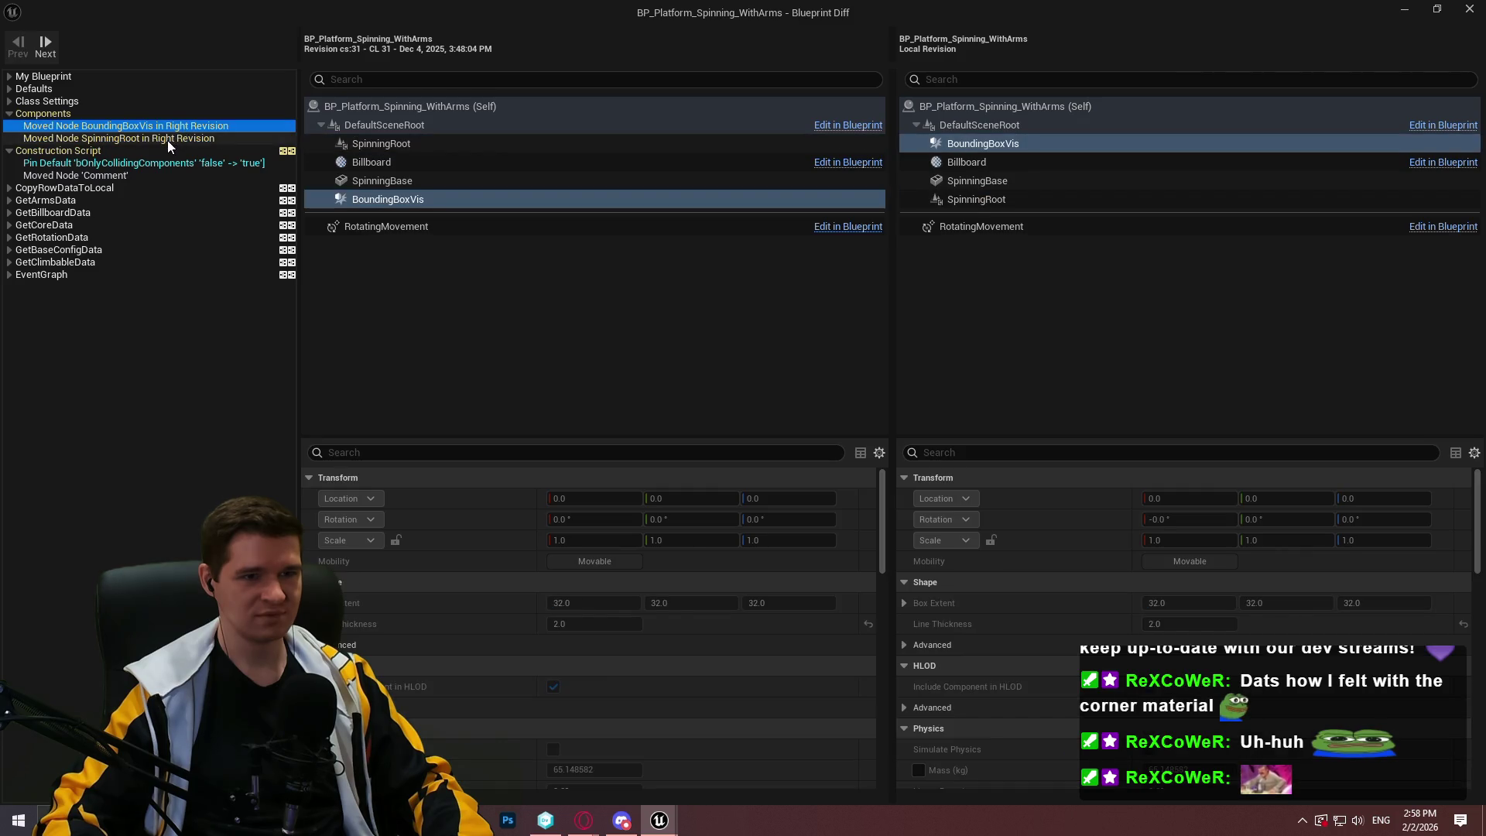
left_click(137, 165)
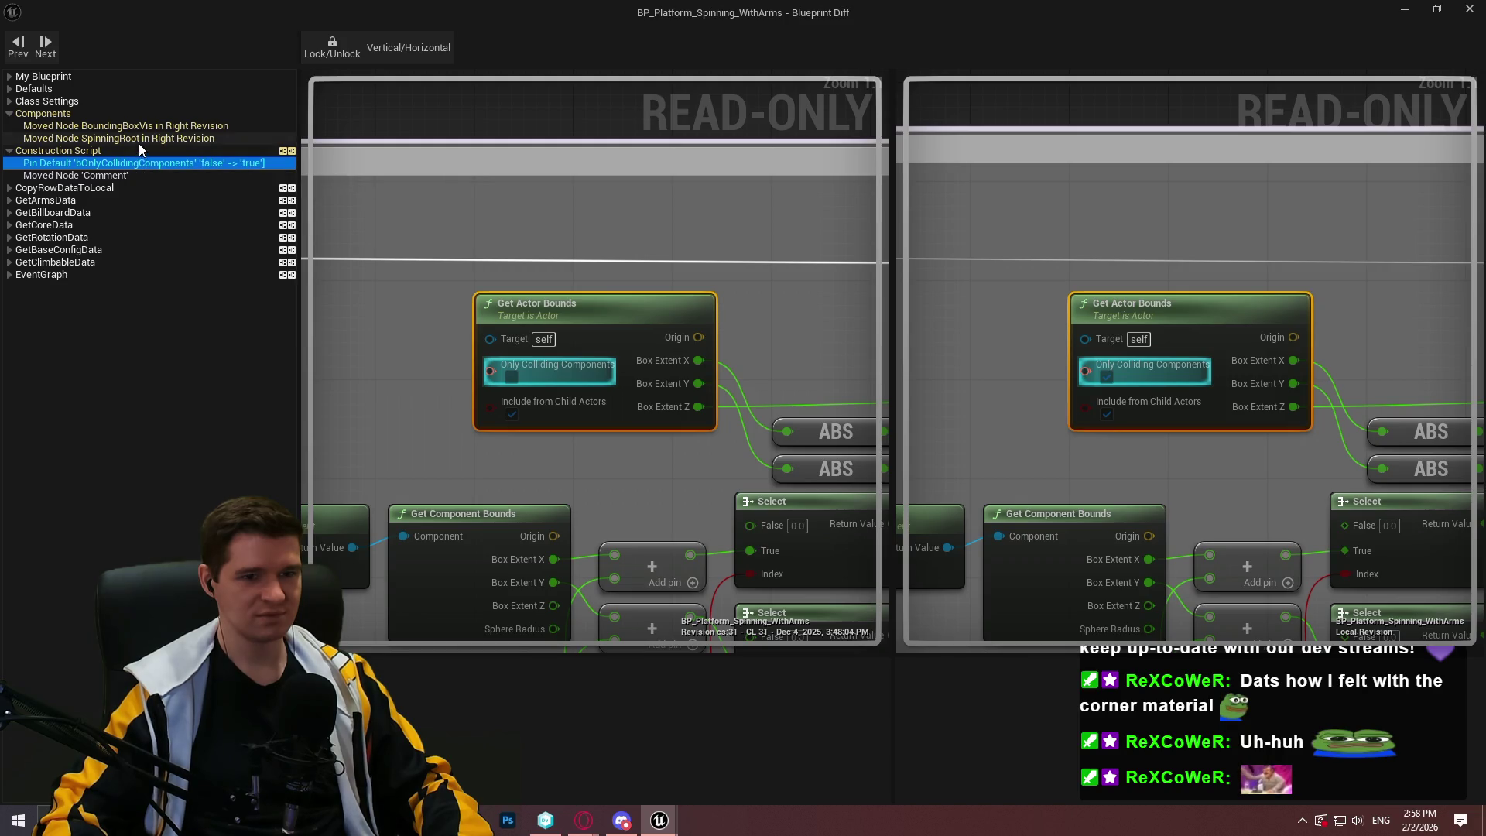
key("alt+Tab")
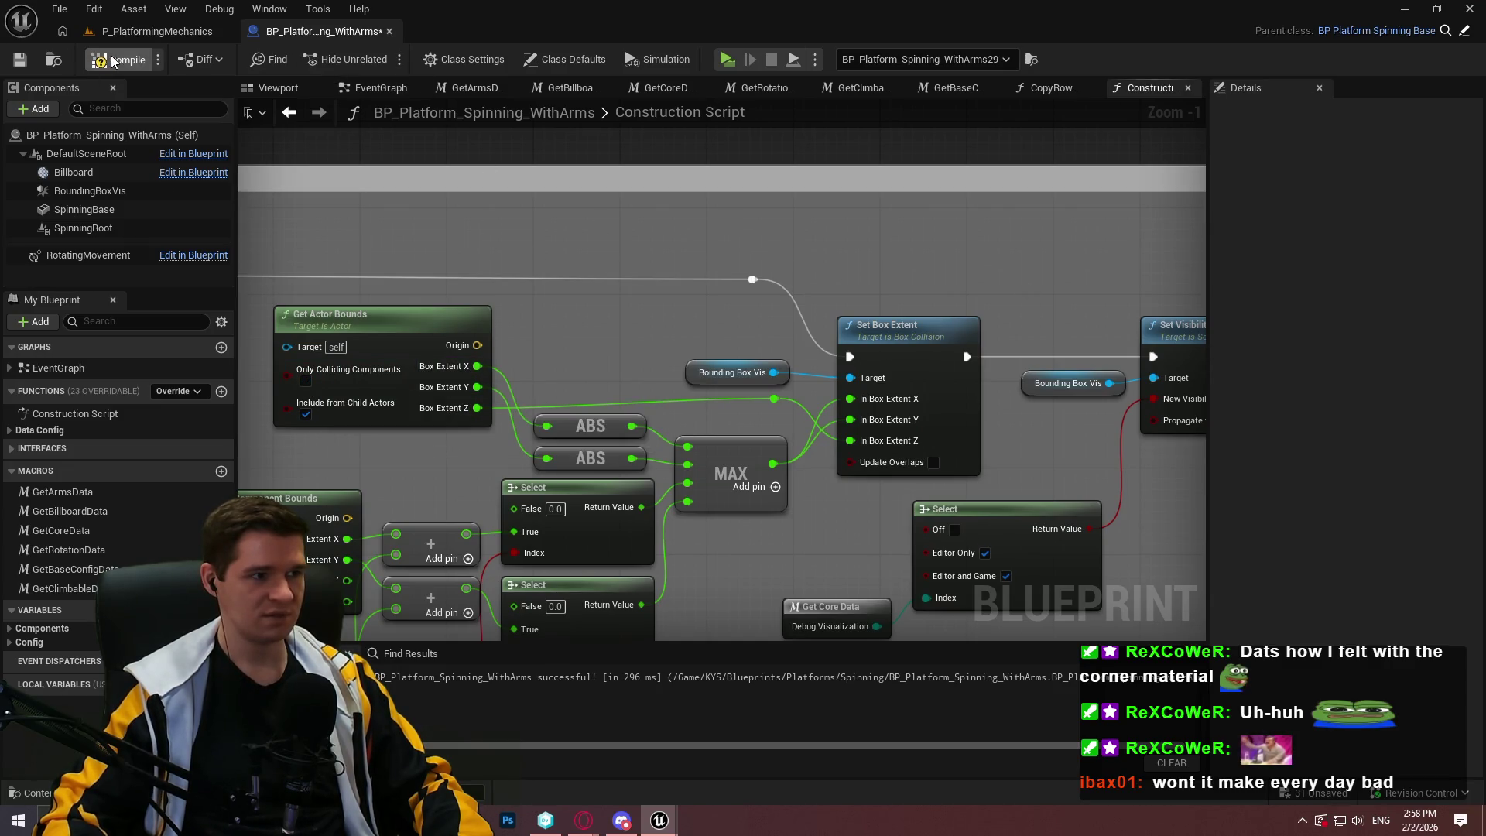
From the P_PlatformingMechanics level, close the BP_Platform_Spinning_WithArms Blueprint tab and reopen it from its asset
left_click(136, 33)
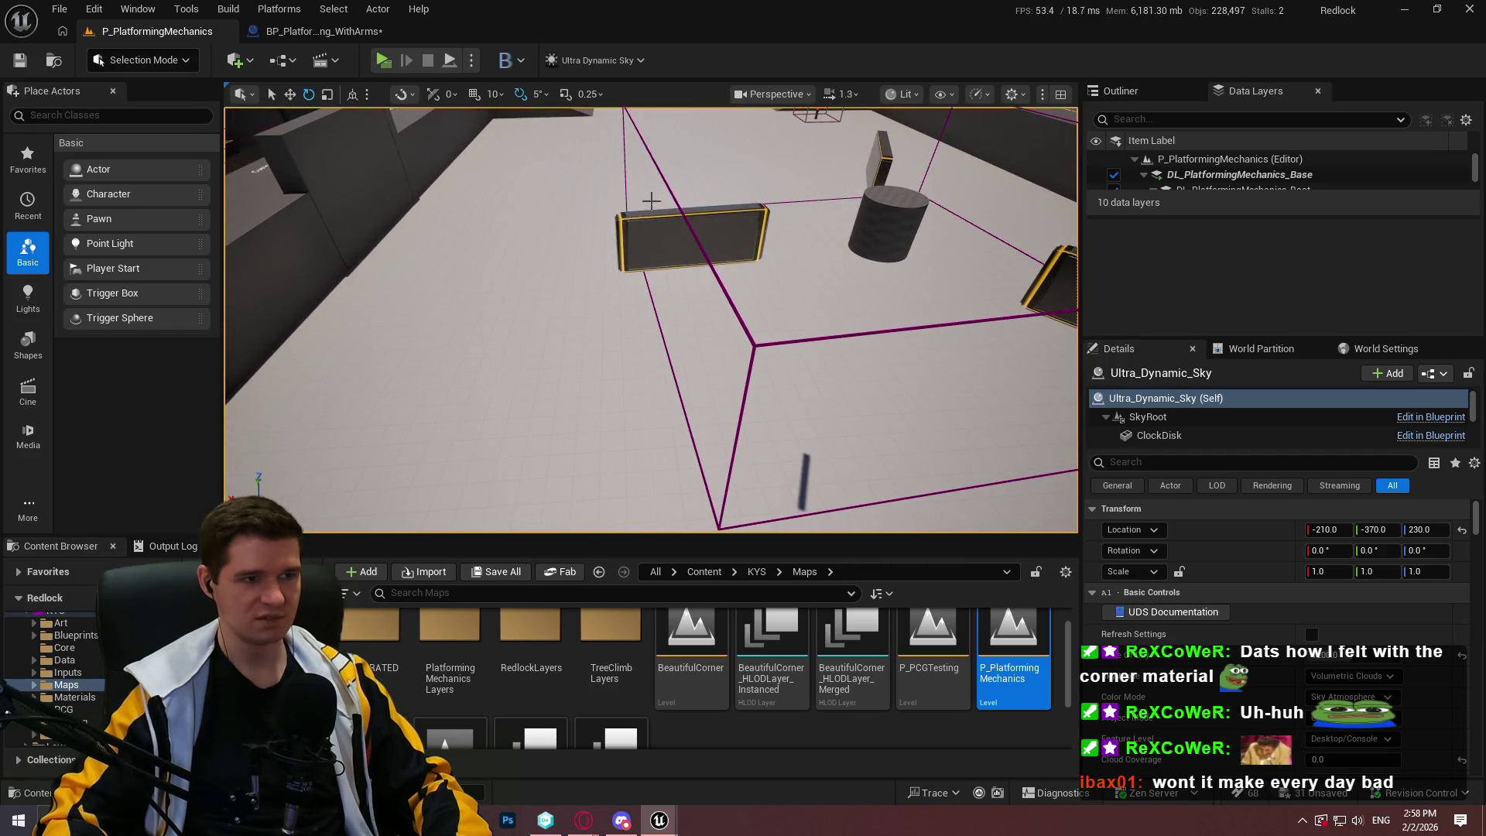
middle_click(309, 38)
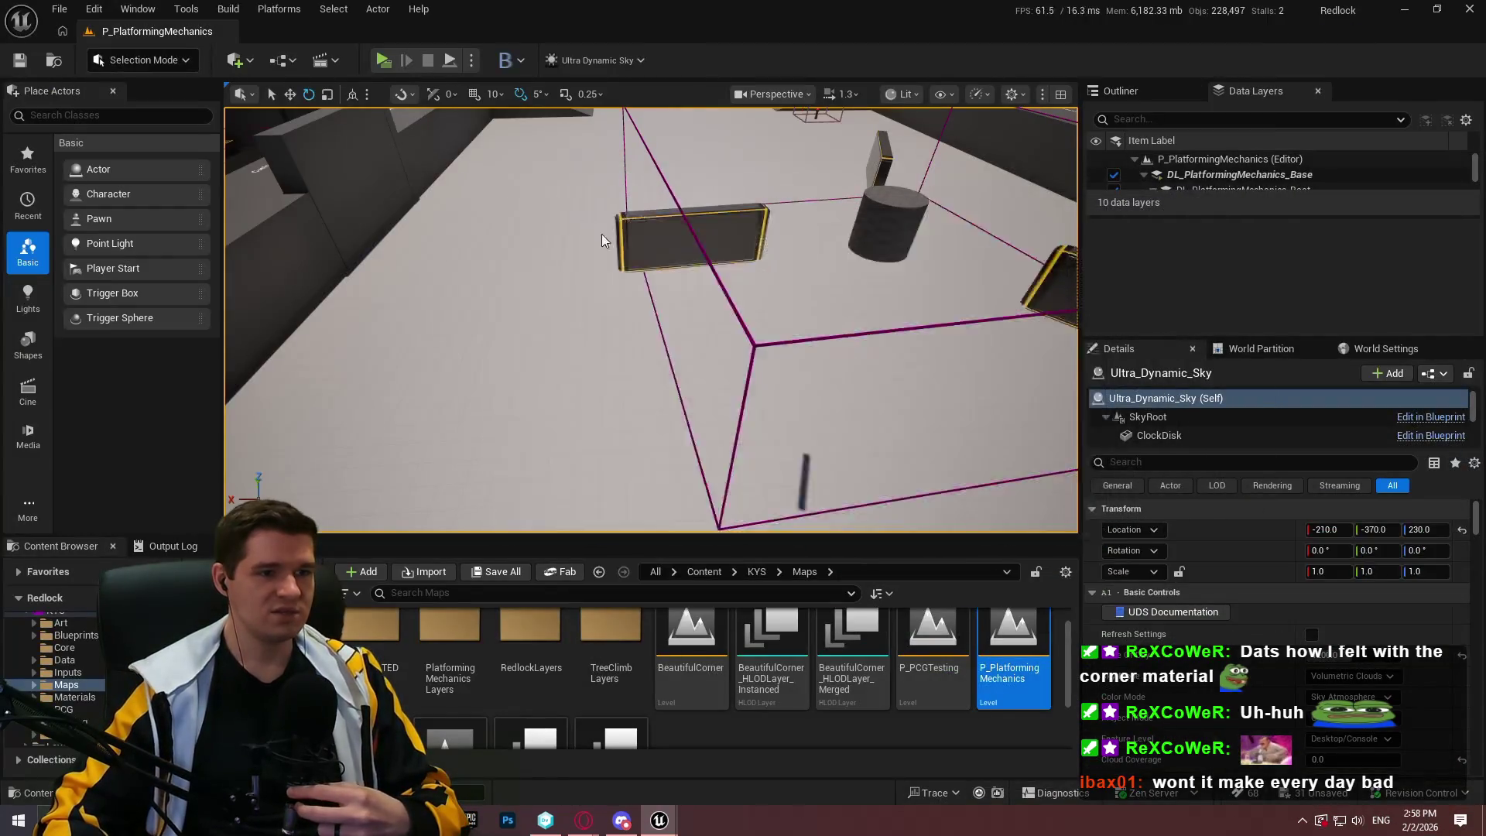
double_click(602, 240)
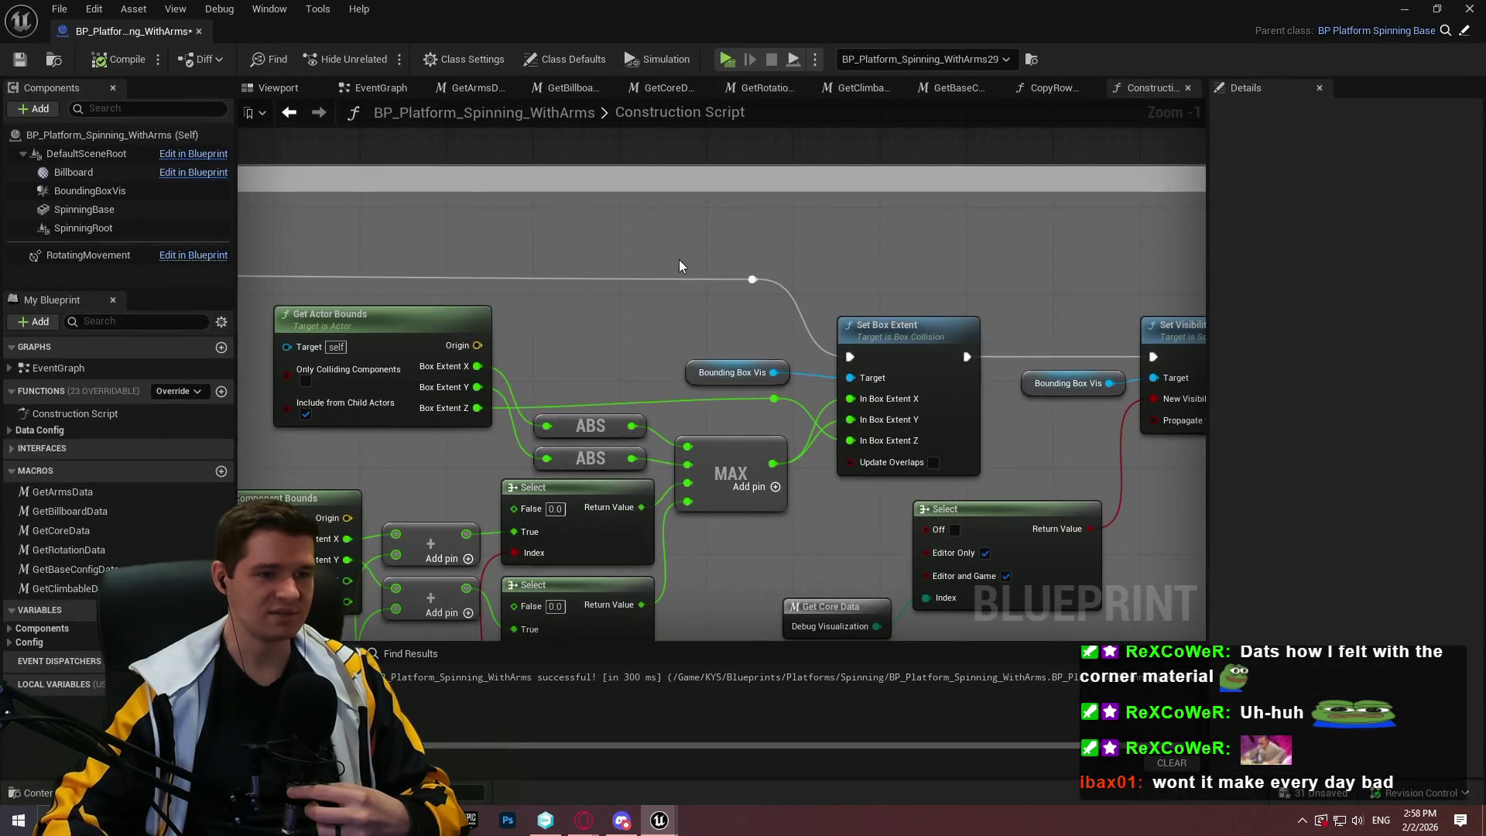
Switch to the BP_PickupItem editor and launch a Standalone Game preview
mouse_move(659, 820)
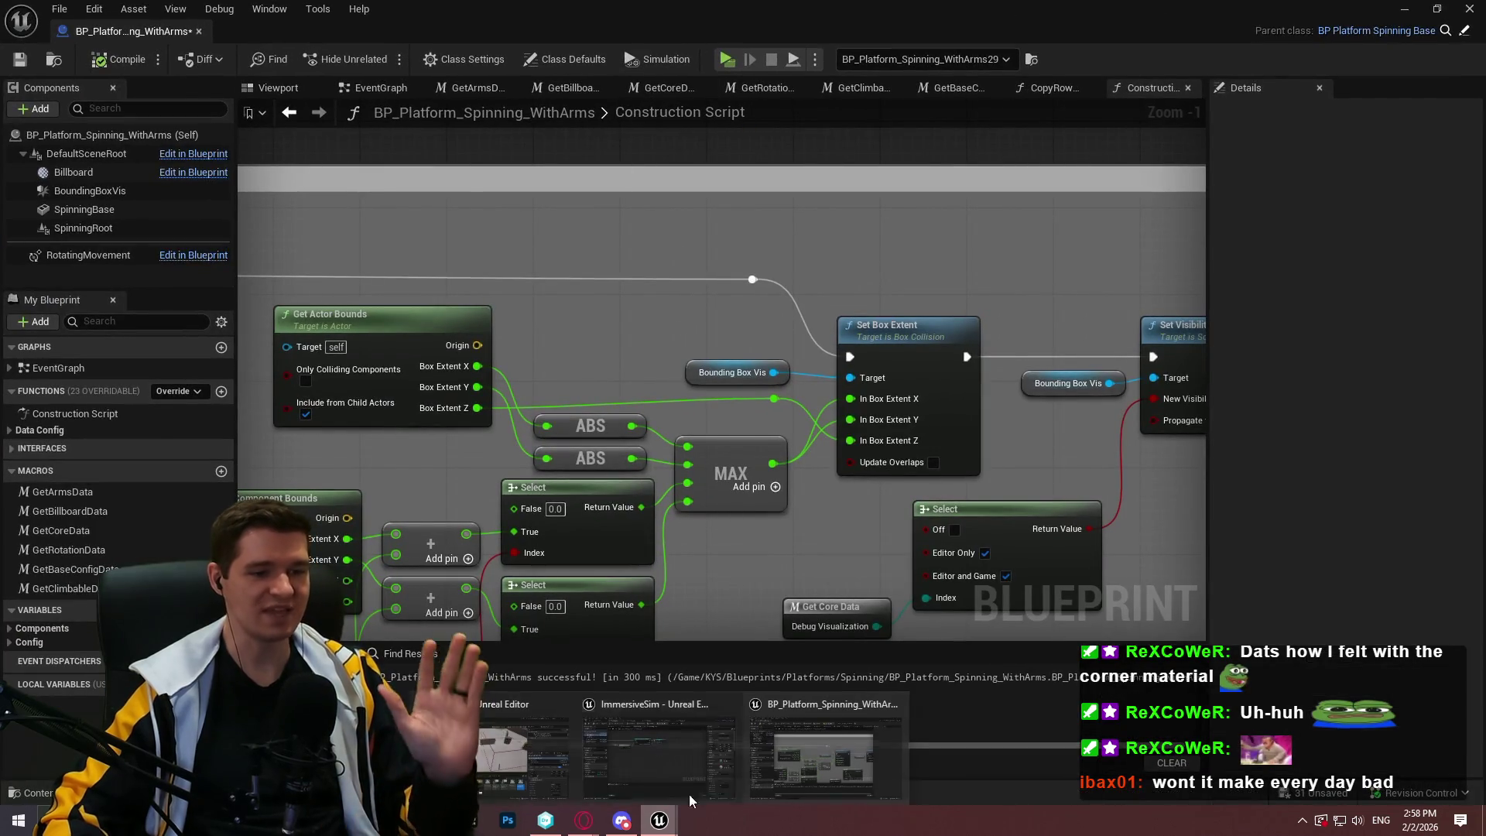
left_click(732, 763)
left_click(728, 60)
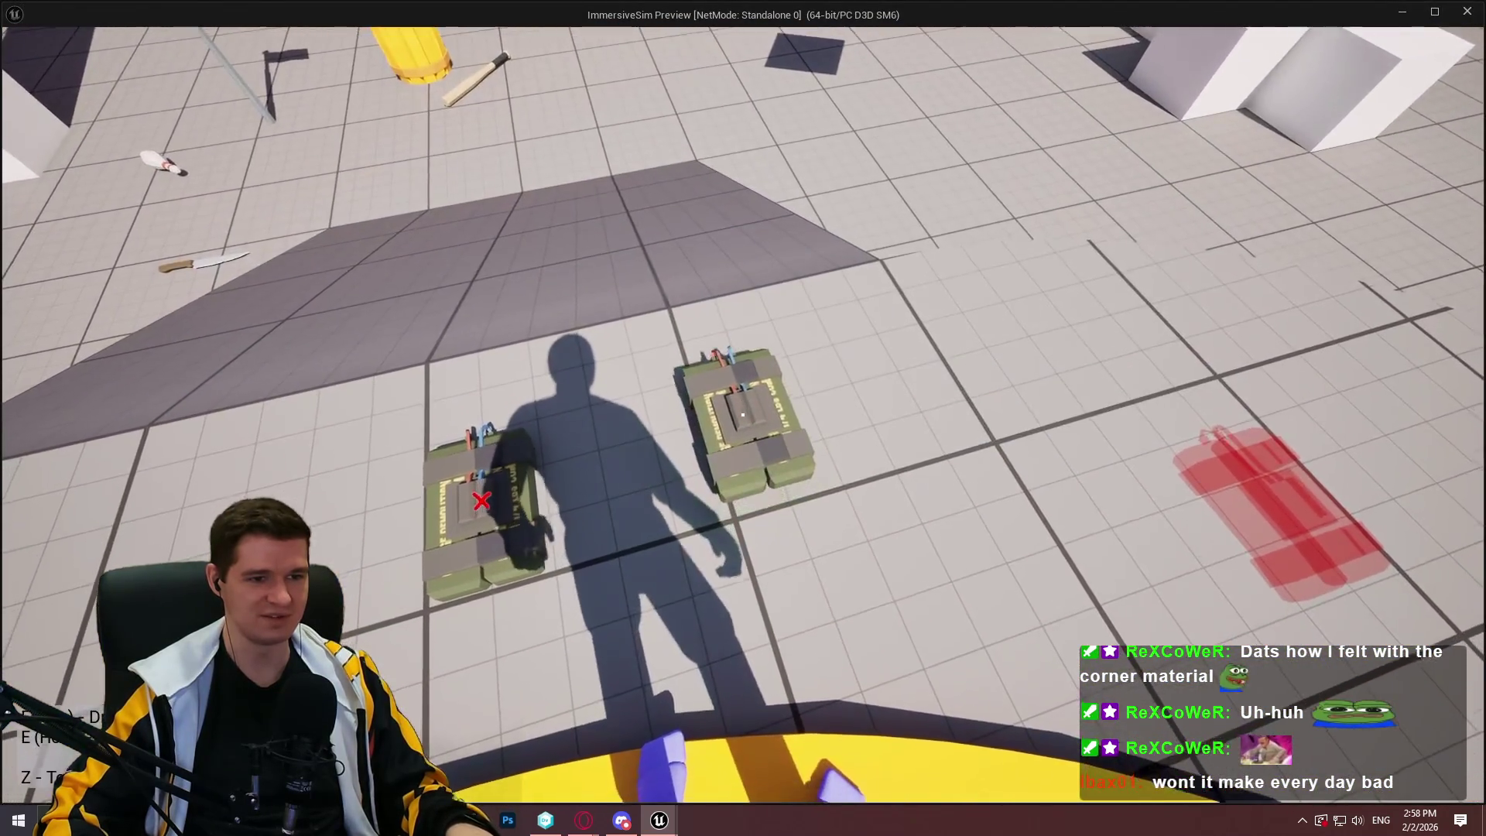
Pick up and throw the C4 twice, then exit the preview
key("e")
key("e")
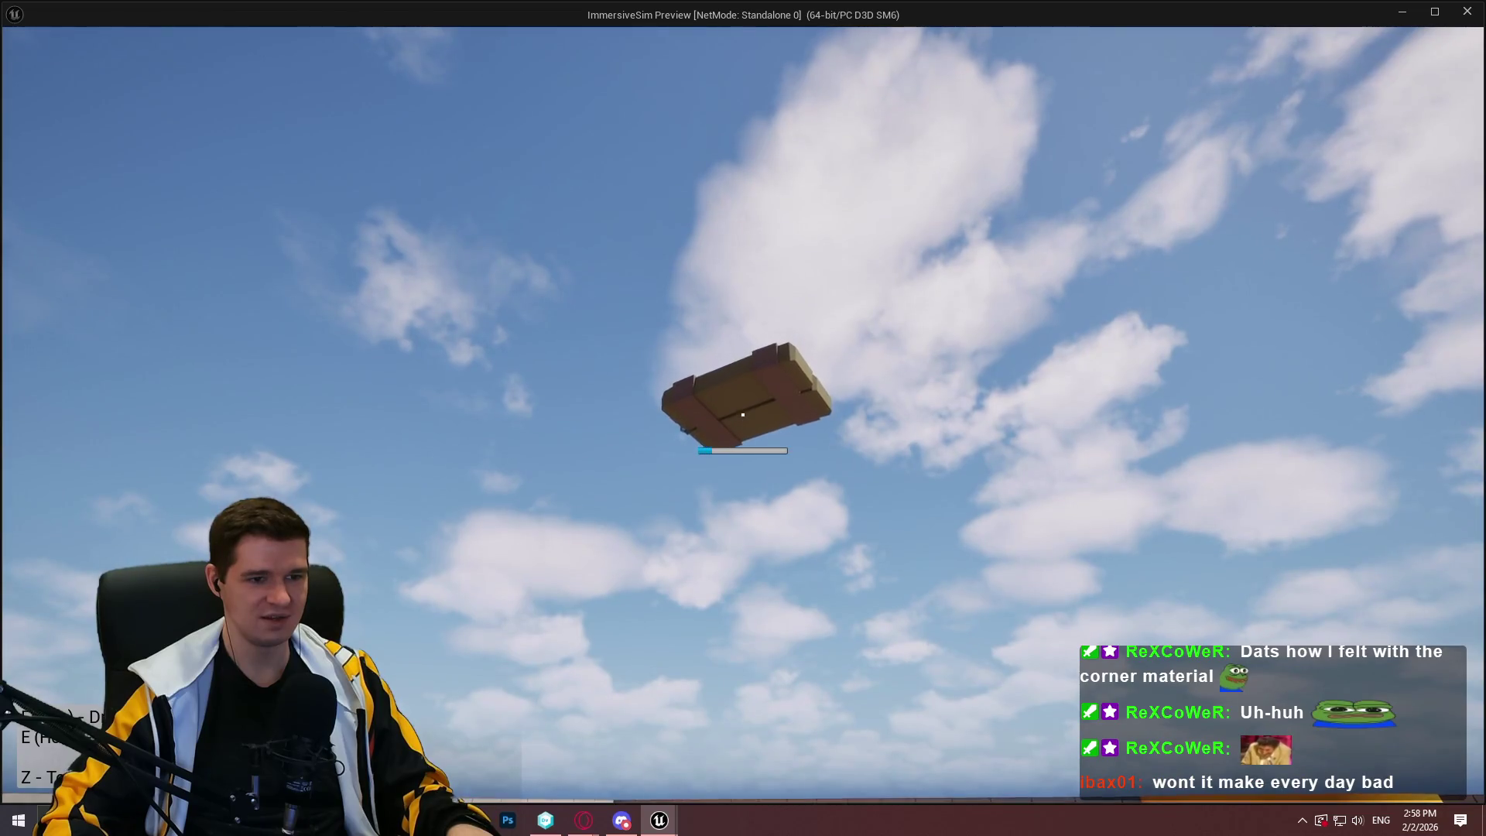
left_click(743, 415)
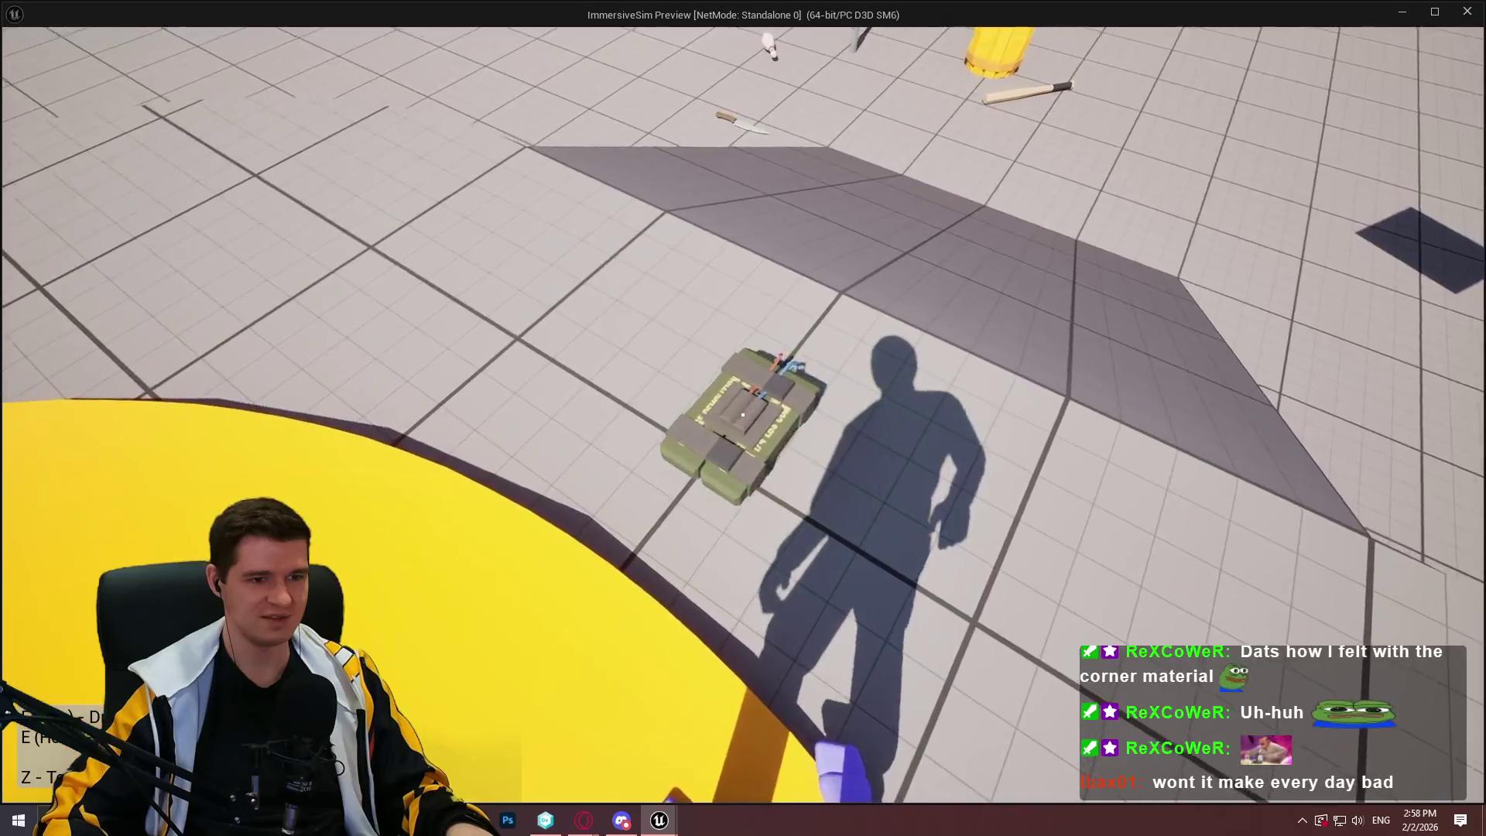
key("e")
key("e")
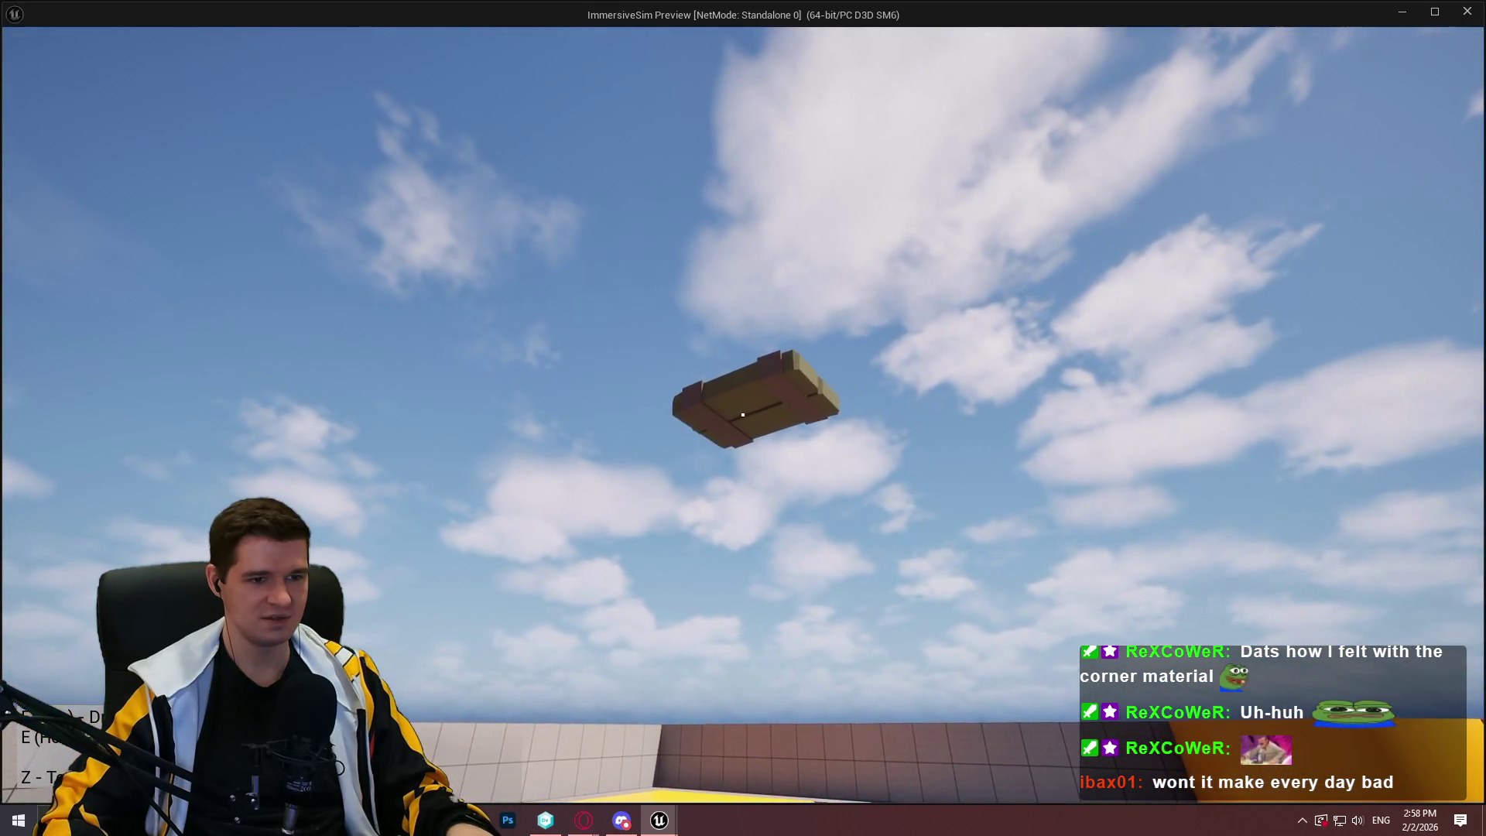
left_click(742, 415)
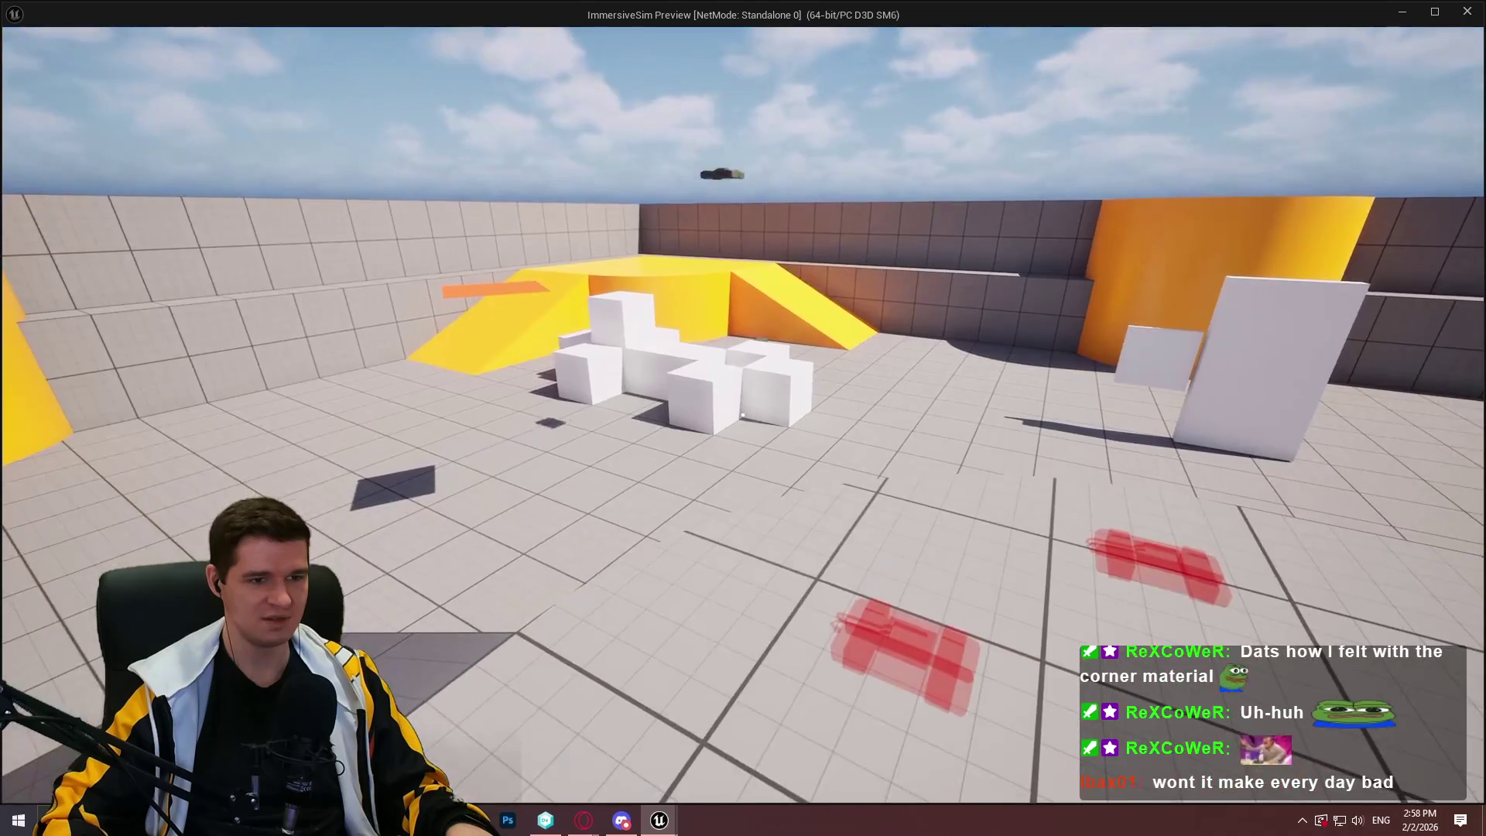
key("Escape")
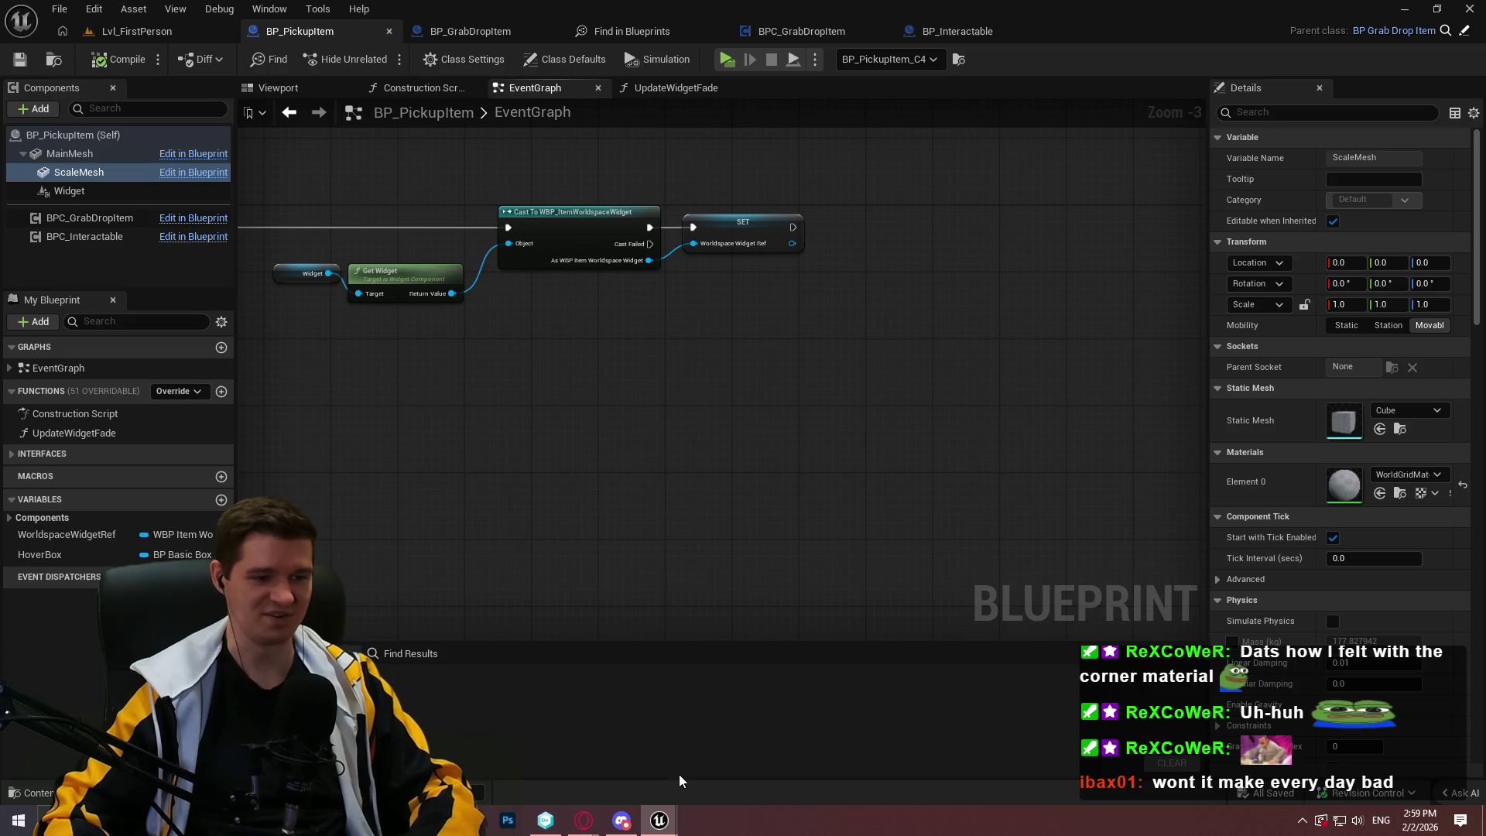
Restore the spinning-platform Blueprint window and dock it as a tab beside the level
mouse_move(660, 823)
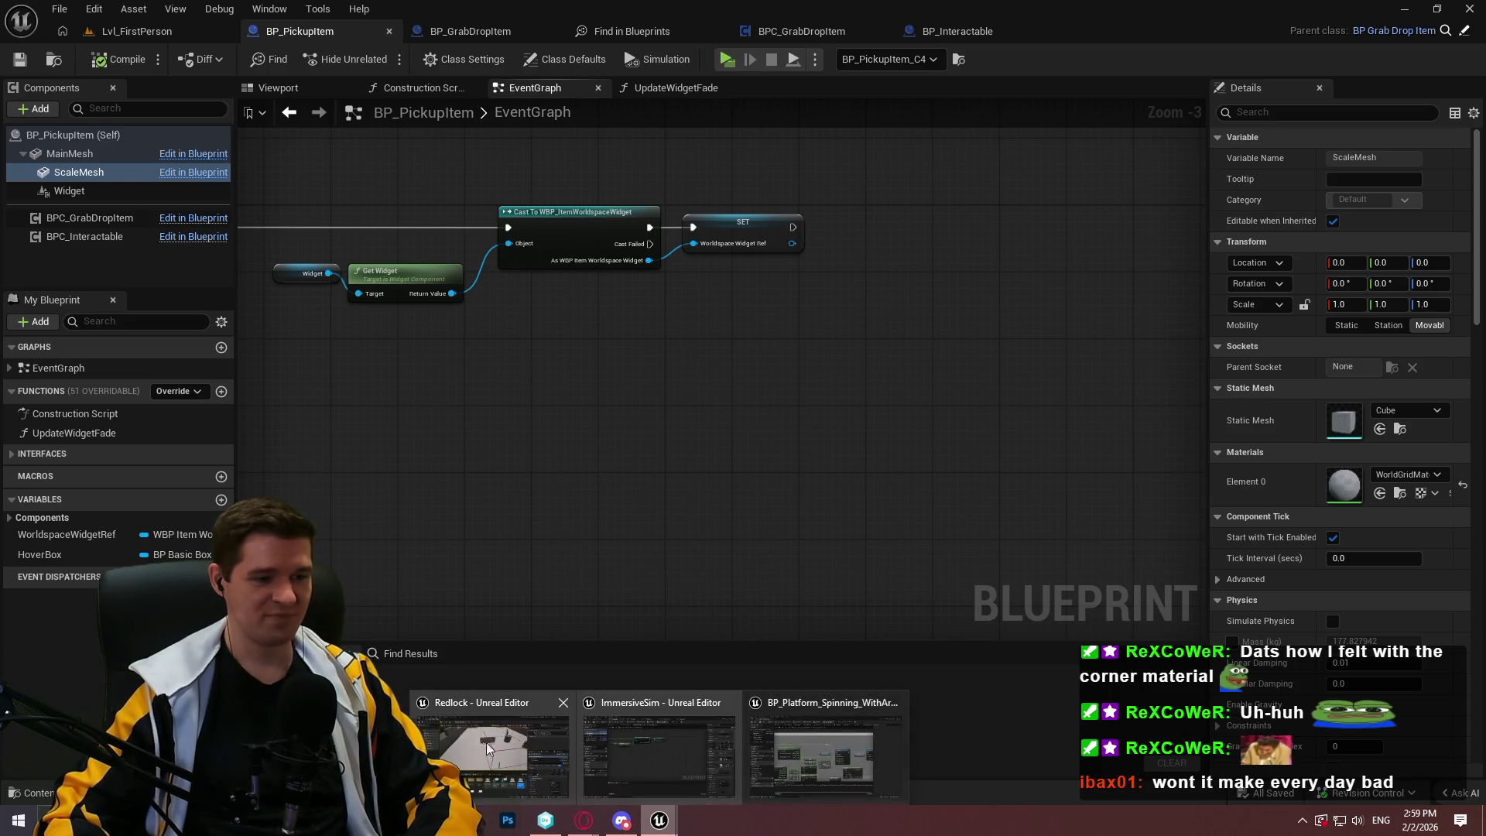
left_click(805, 747)
left_click_drag(680, 294, 663, 243)
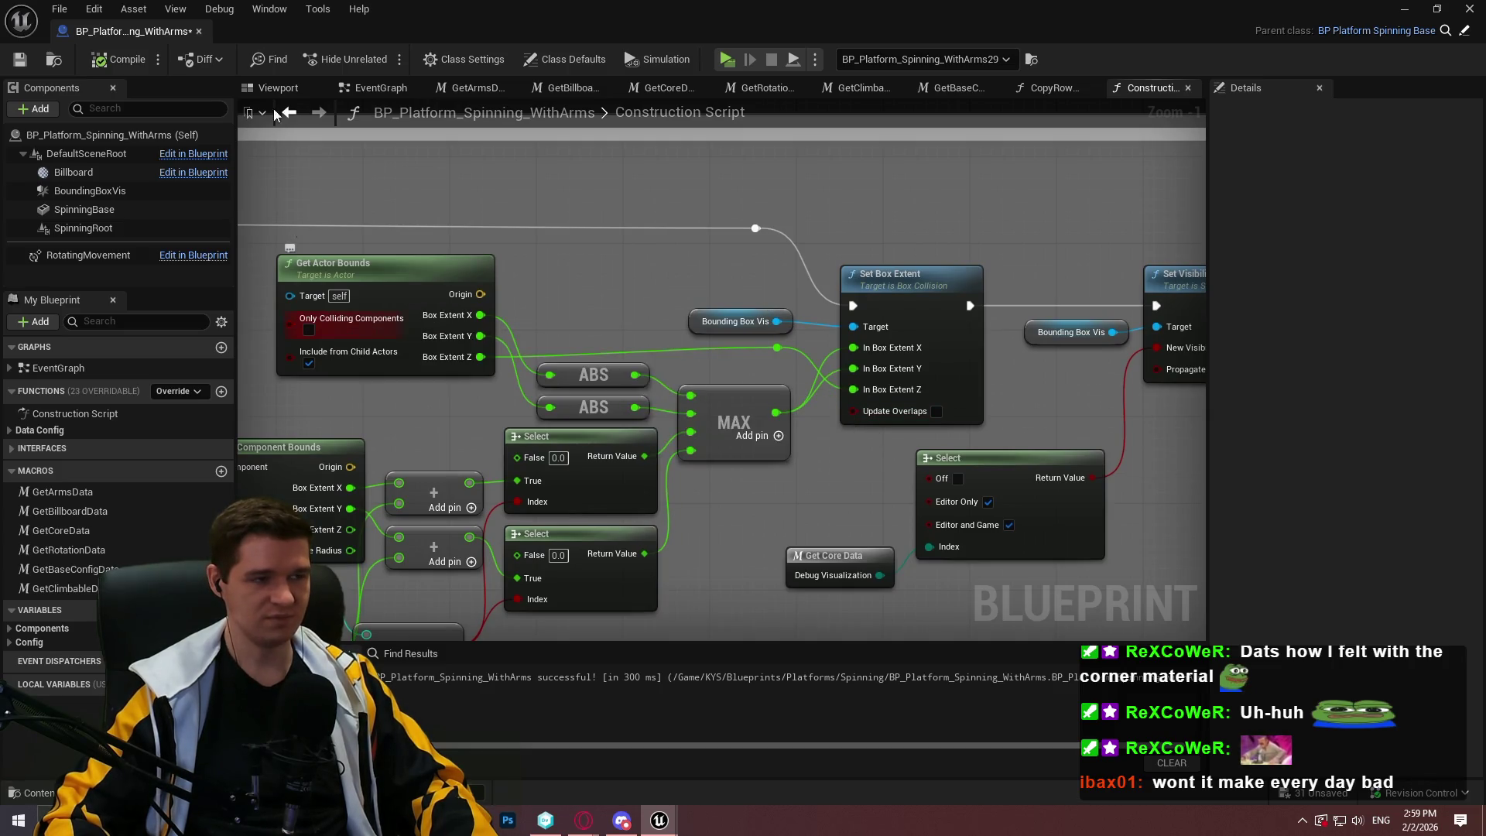
double_click(155, 34)
mouse_move(682, 137)
left_mouse_down()
mouse_move(1132, 407)
mouse_move(1053, 279)
mouse_move(655, 31)
mouse_move(323, 31)
left_mouse_up()
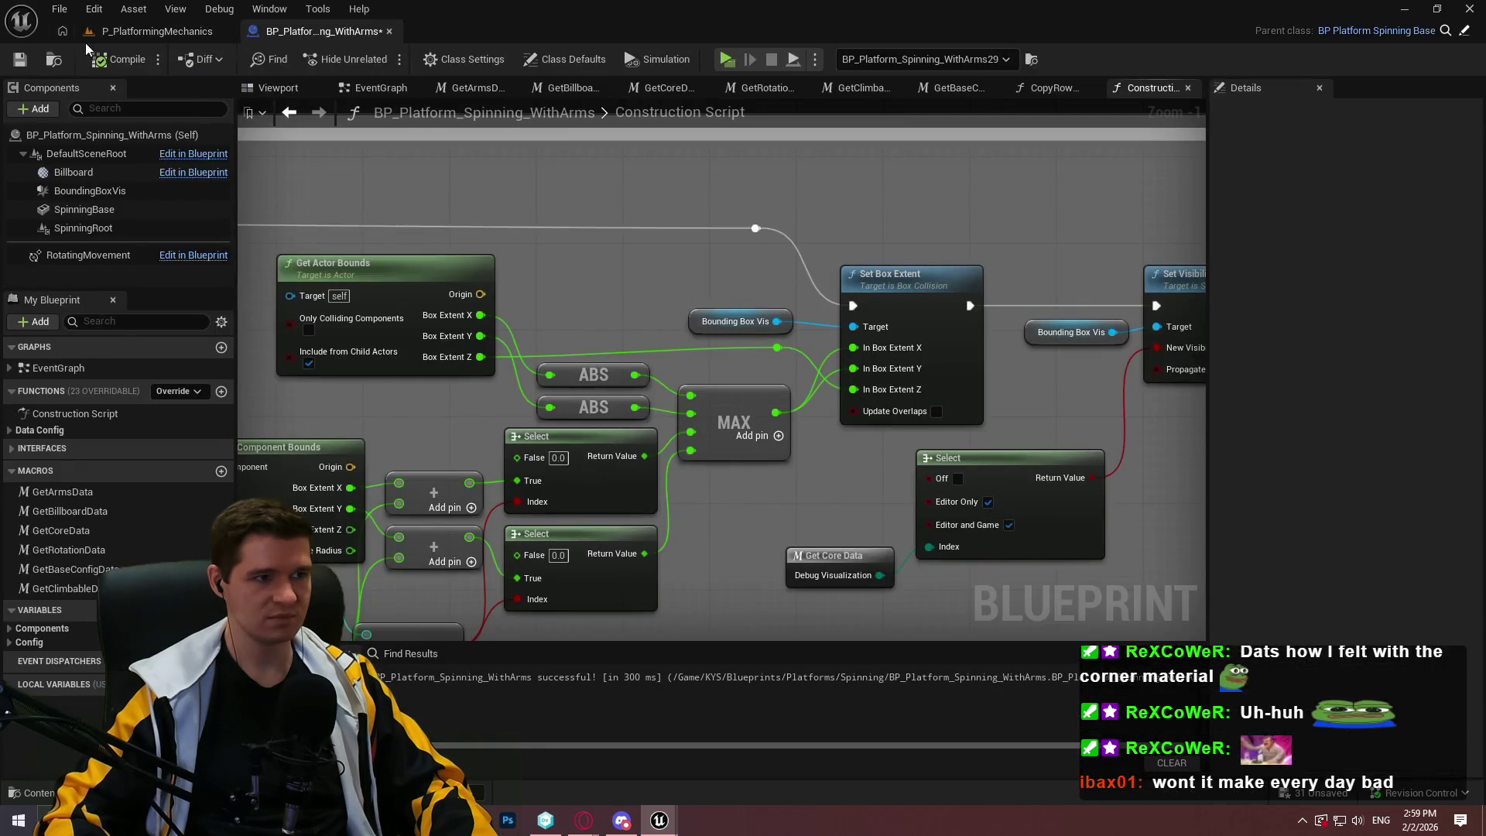
left_click(155, 31)
Select the spinning platform with arms in the viewport, then return to its Construction Script
mouse_move(768, 281)
left_mouse_down()
mouse_move(682, 224)
mouse_move(650, 294)
mouse_move(642, 267)
mouse_move(681, 248)
mouse_move(666, 275)
mouse_move(681, 201)
mouse_move(654, 264)
mouse_move(915, 309)
left_mouse_up()
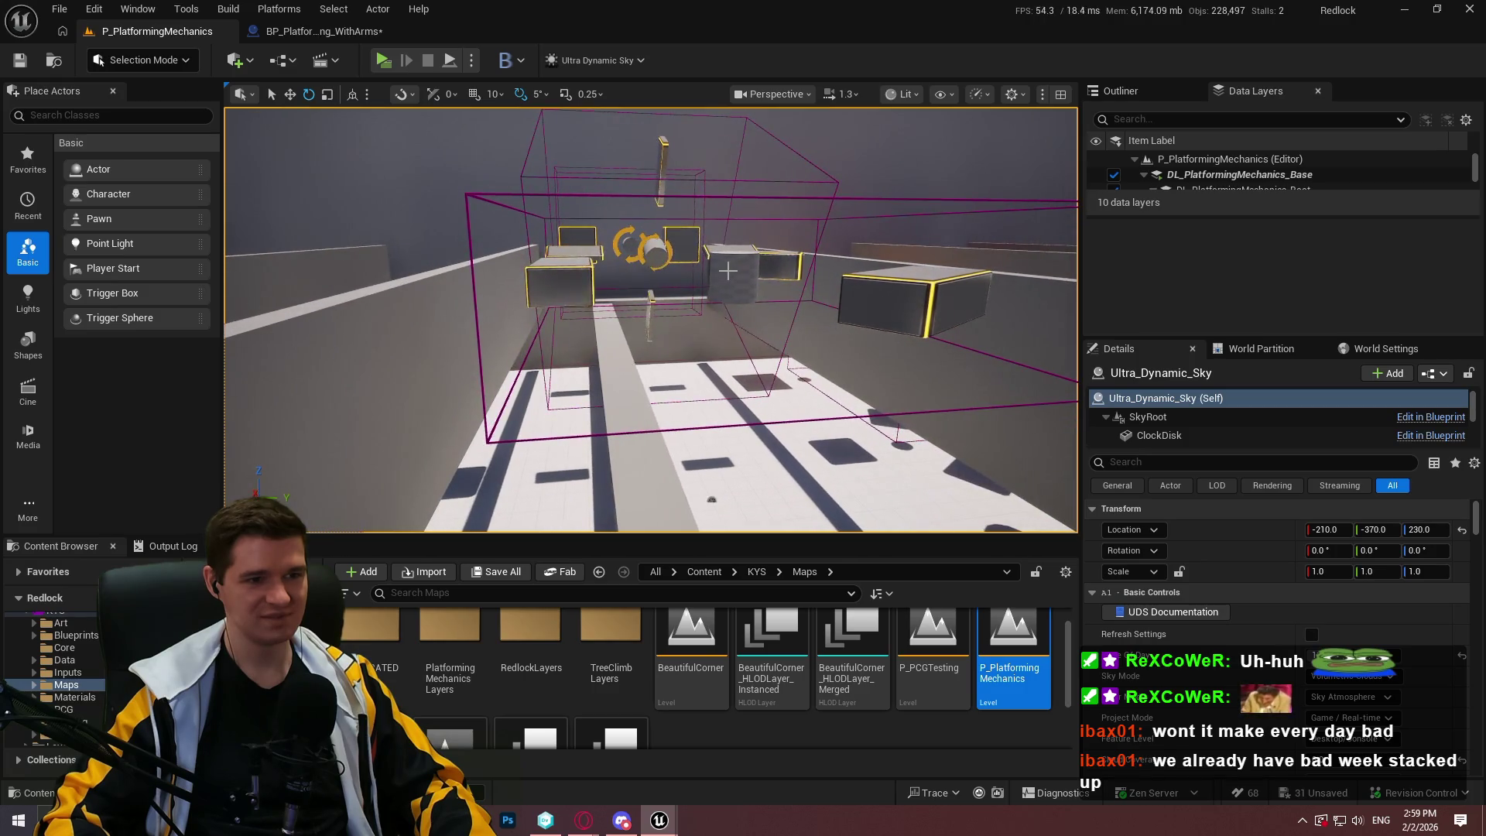
left_click(728, 270)
left_click_drag(789, 231, 739, 237)
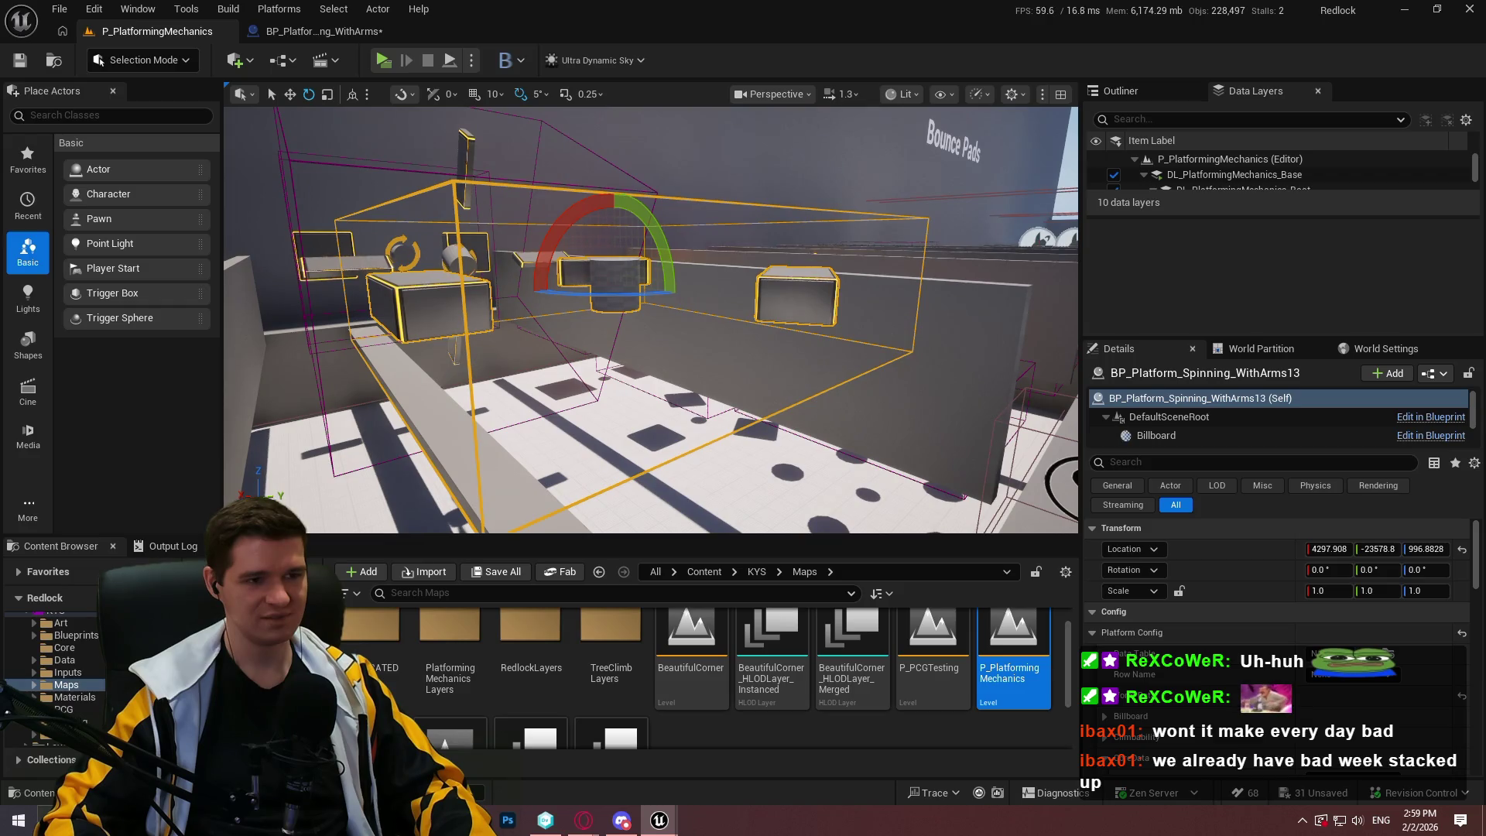
left_click(341, 34)
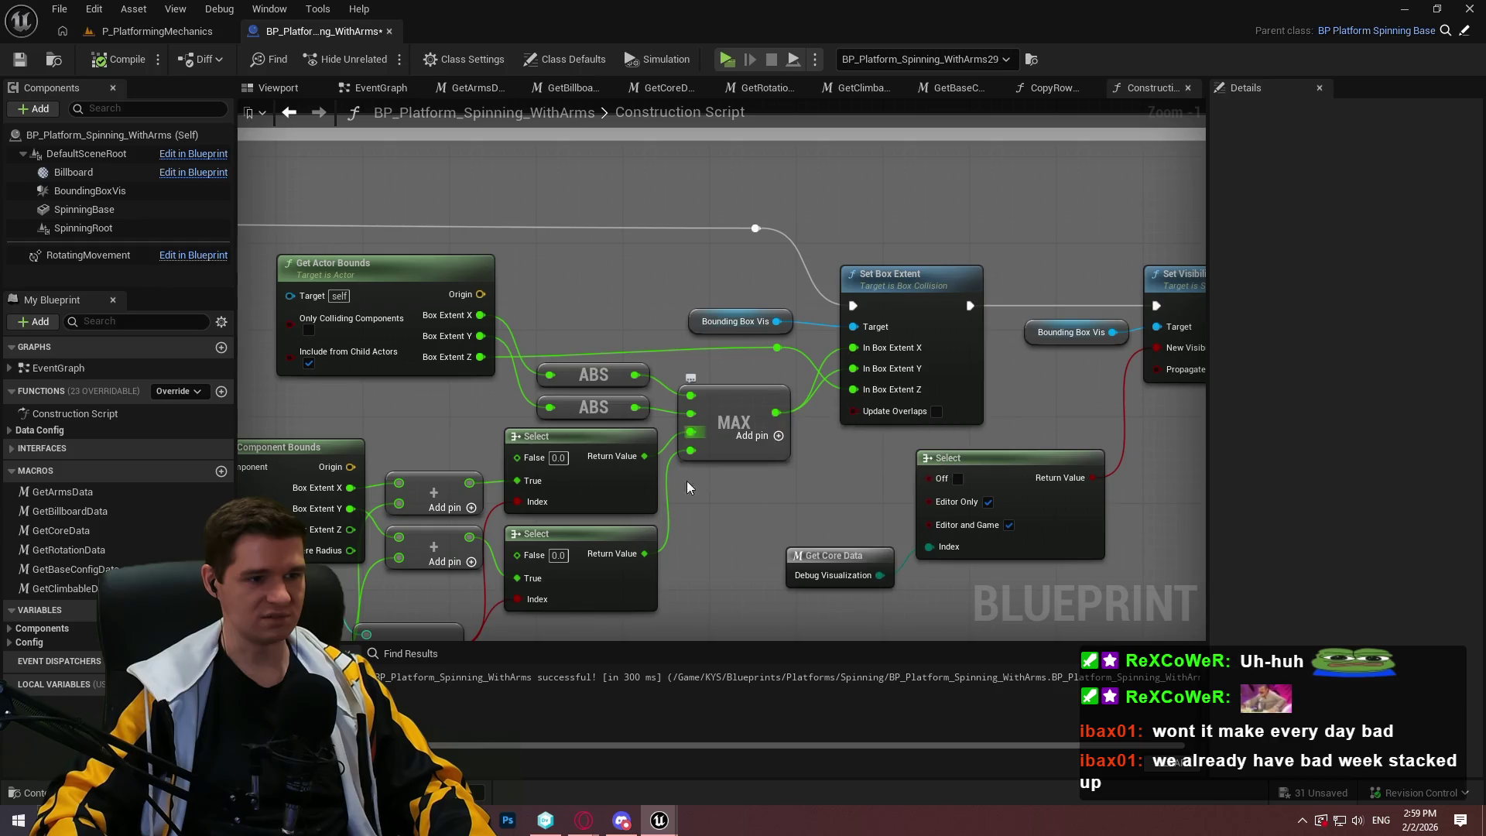
mouse_move(702, 518)
left_mouse_down()
mouse_move(1016, 300)
mouse_move(670, 498)
mouse_move(589, 524)
left_mouse_up()
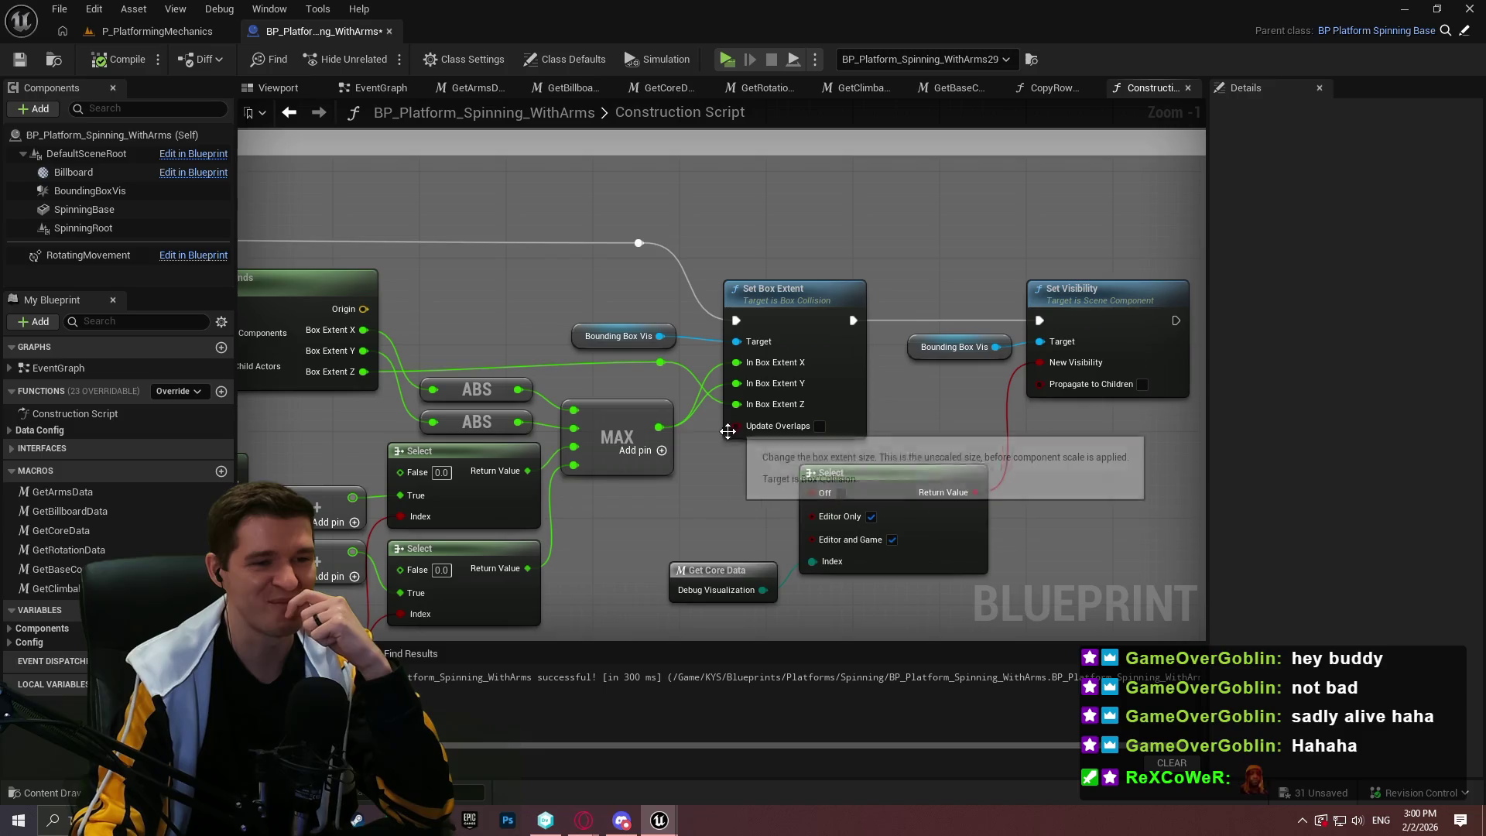
left_click_drag(736, 448, 898, 393)
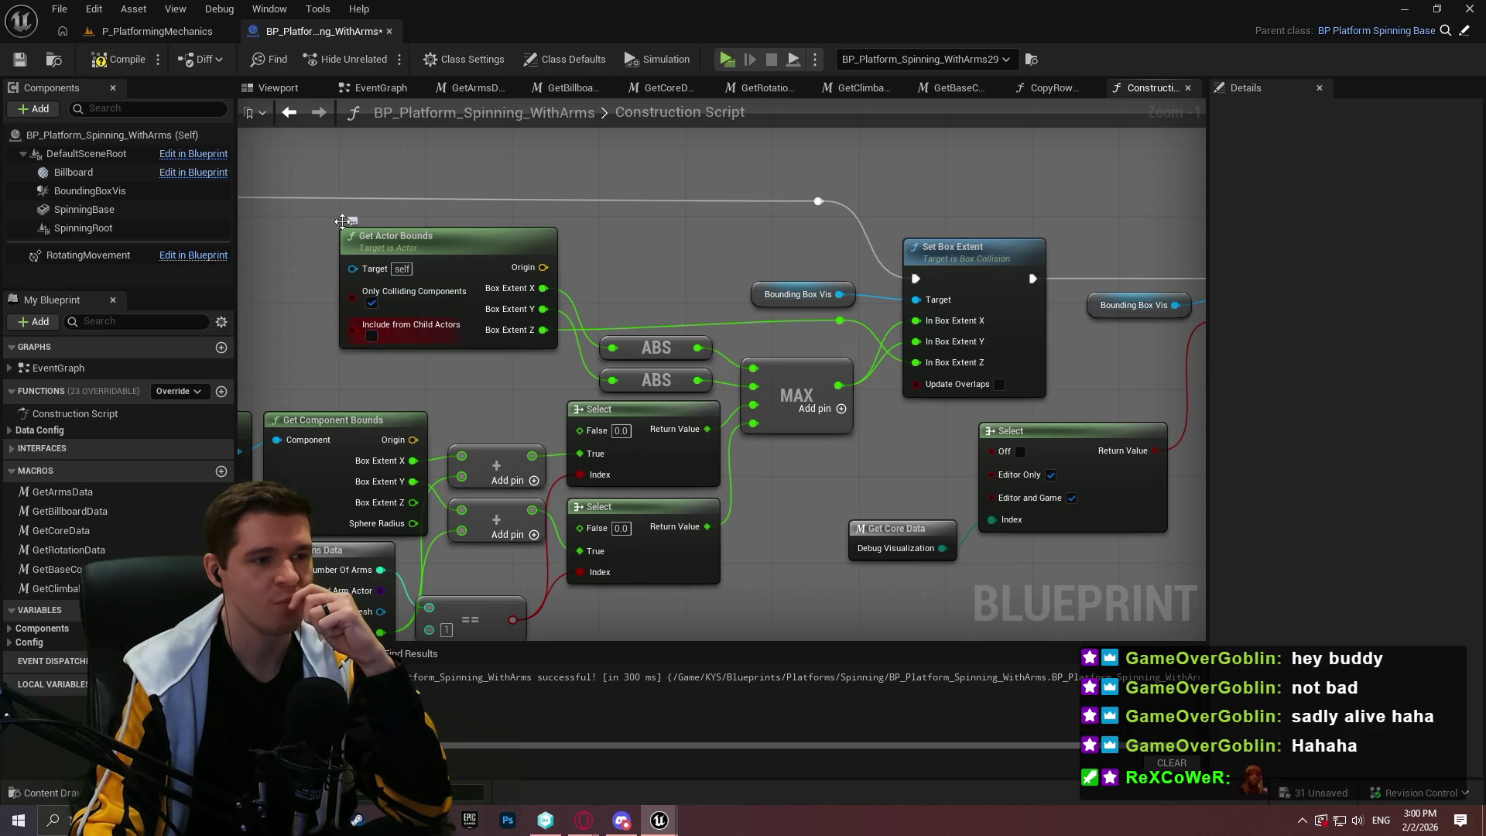
left_click(124, 33)
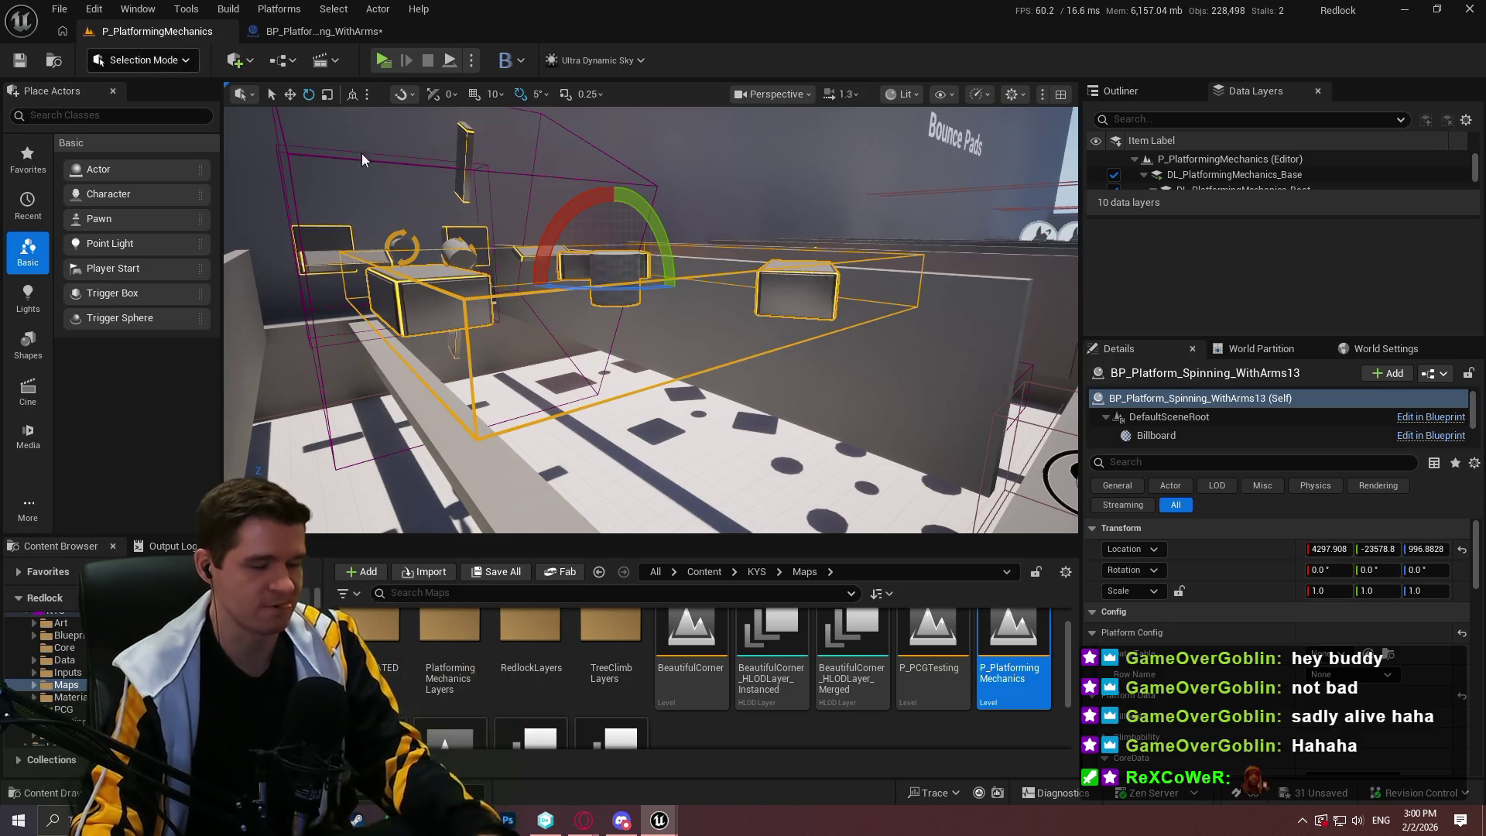
mouse_move(650, 325)
left_mouse_down()
mouse_move(619, 294)
mouse_move(596, 341)
mouse_move(581, 309)
left_mouse_up()
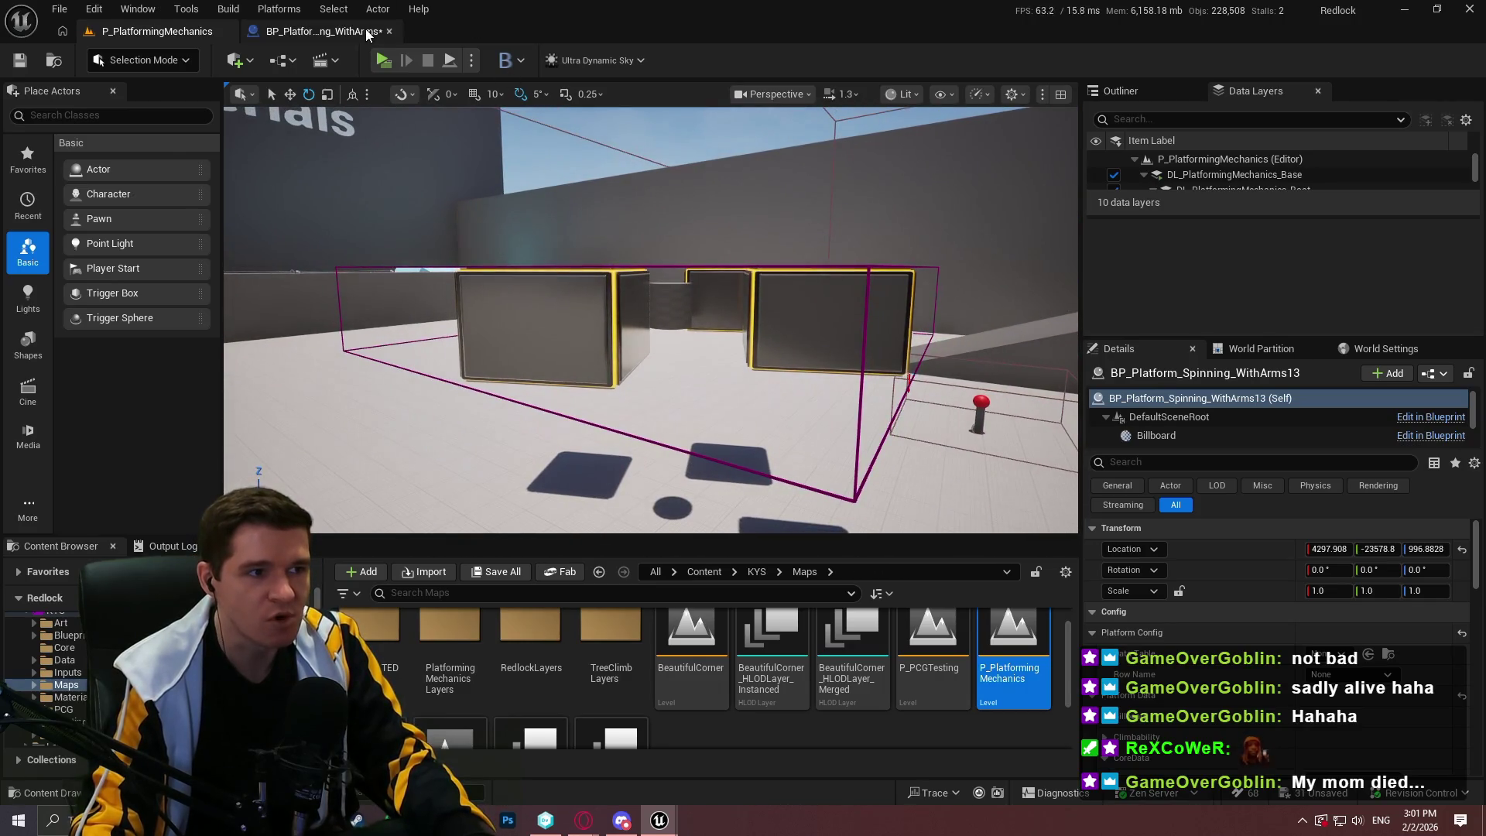
left_click(323, 31)
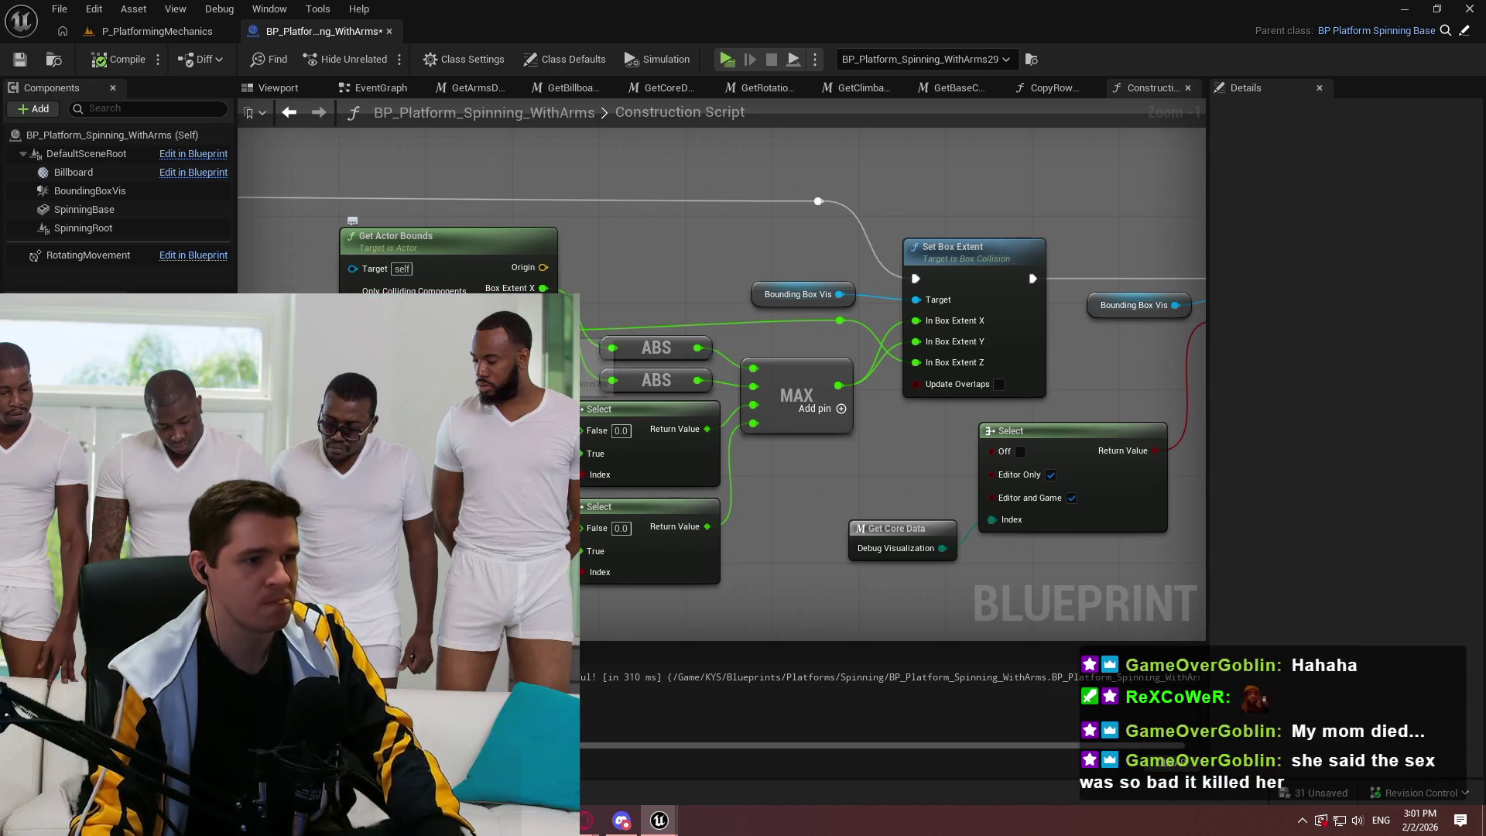
Paste a Get Actor Bounds copy without child actors and wire its Box Extent into Set Box Extent
left_click(439, 272)
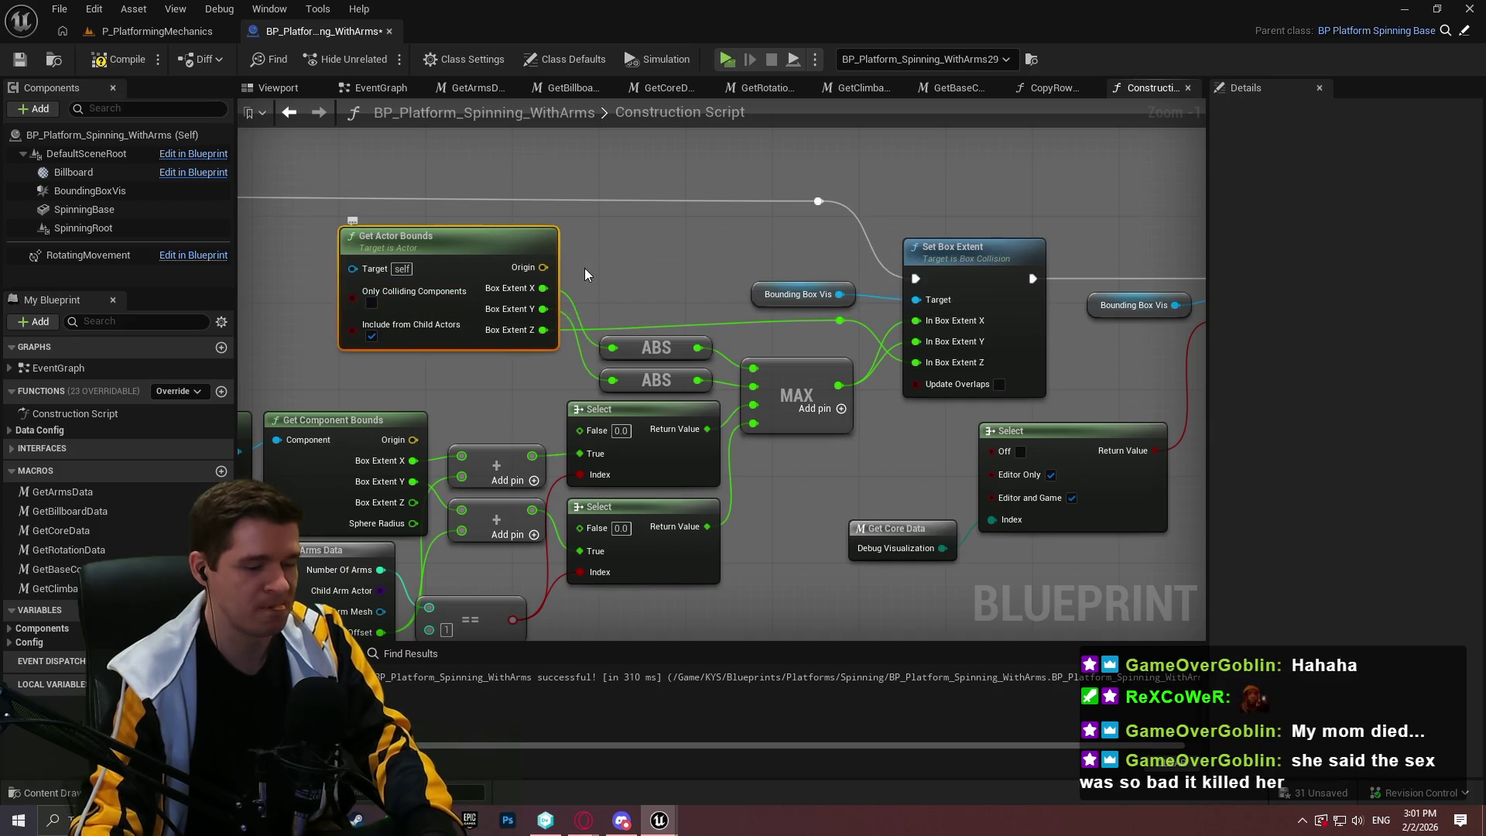
key("ctrl+c")
key("ctrl+v")
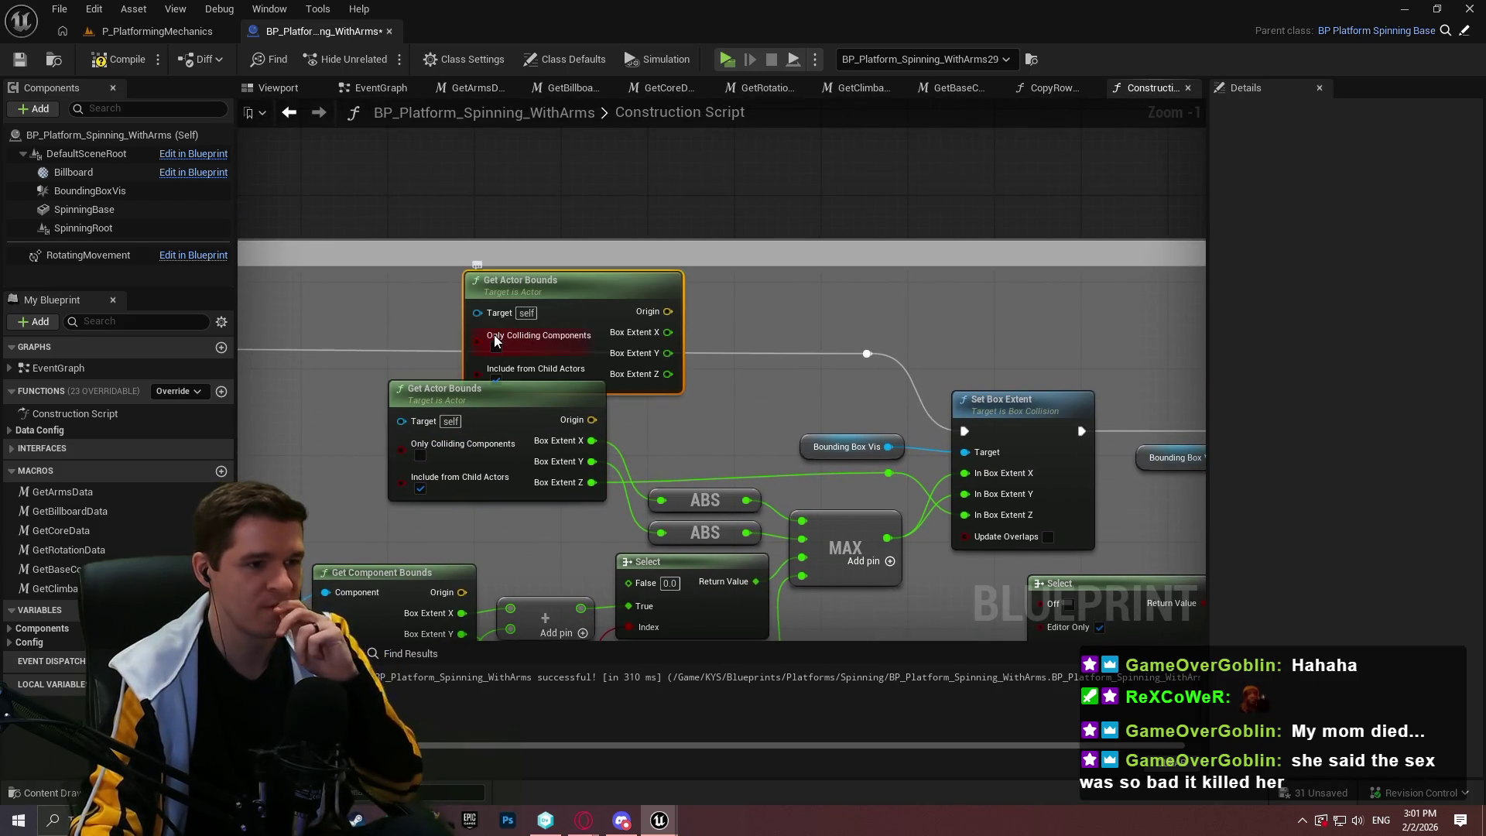
left_click(496, 378)
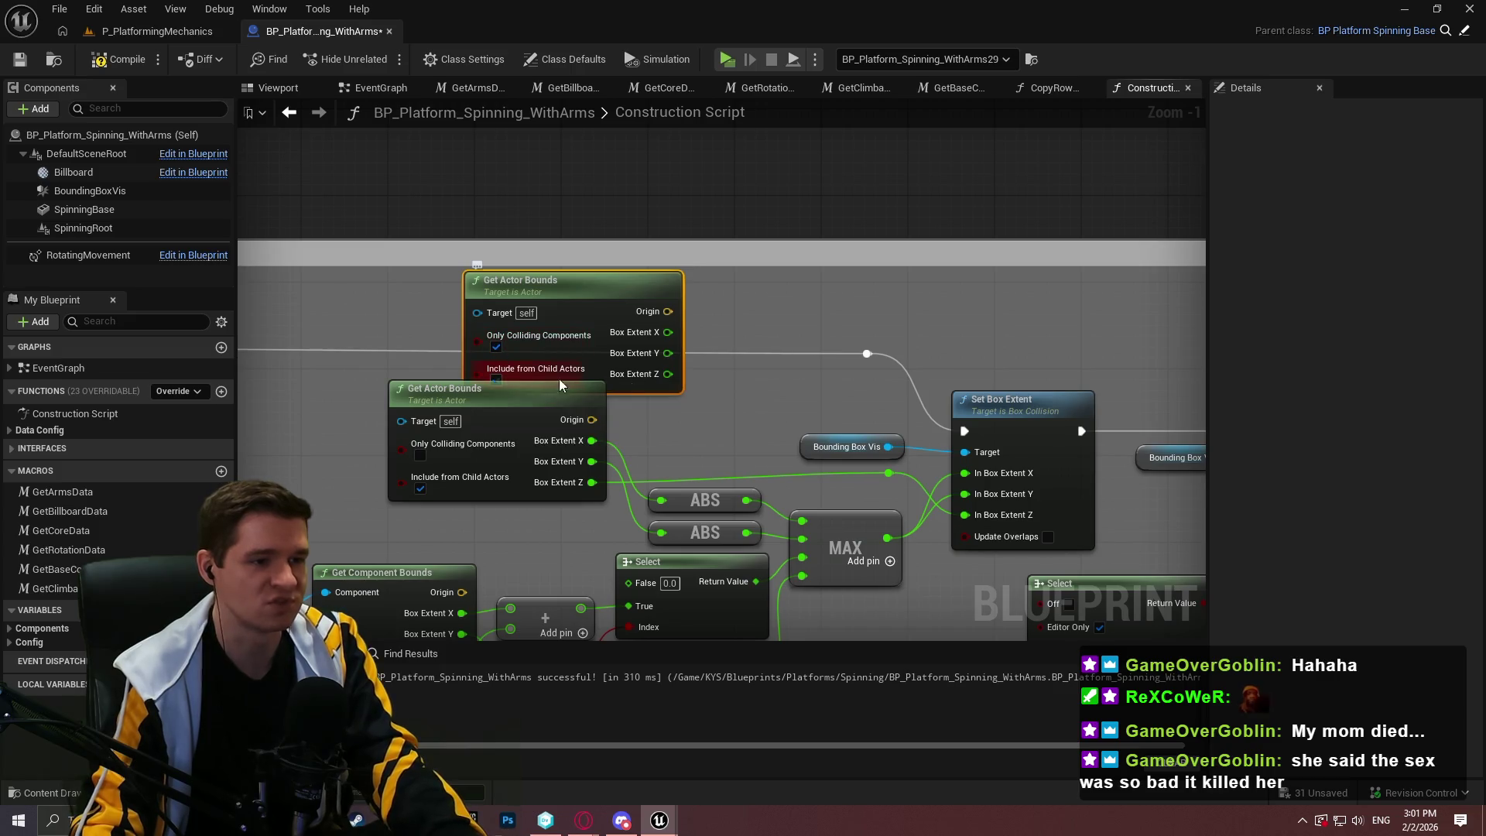
mouse_move(668, 374)
left_mouse_down()
mouse_move(985, 529)
mouse_move(979, 516)
left_mouse_up()
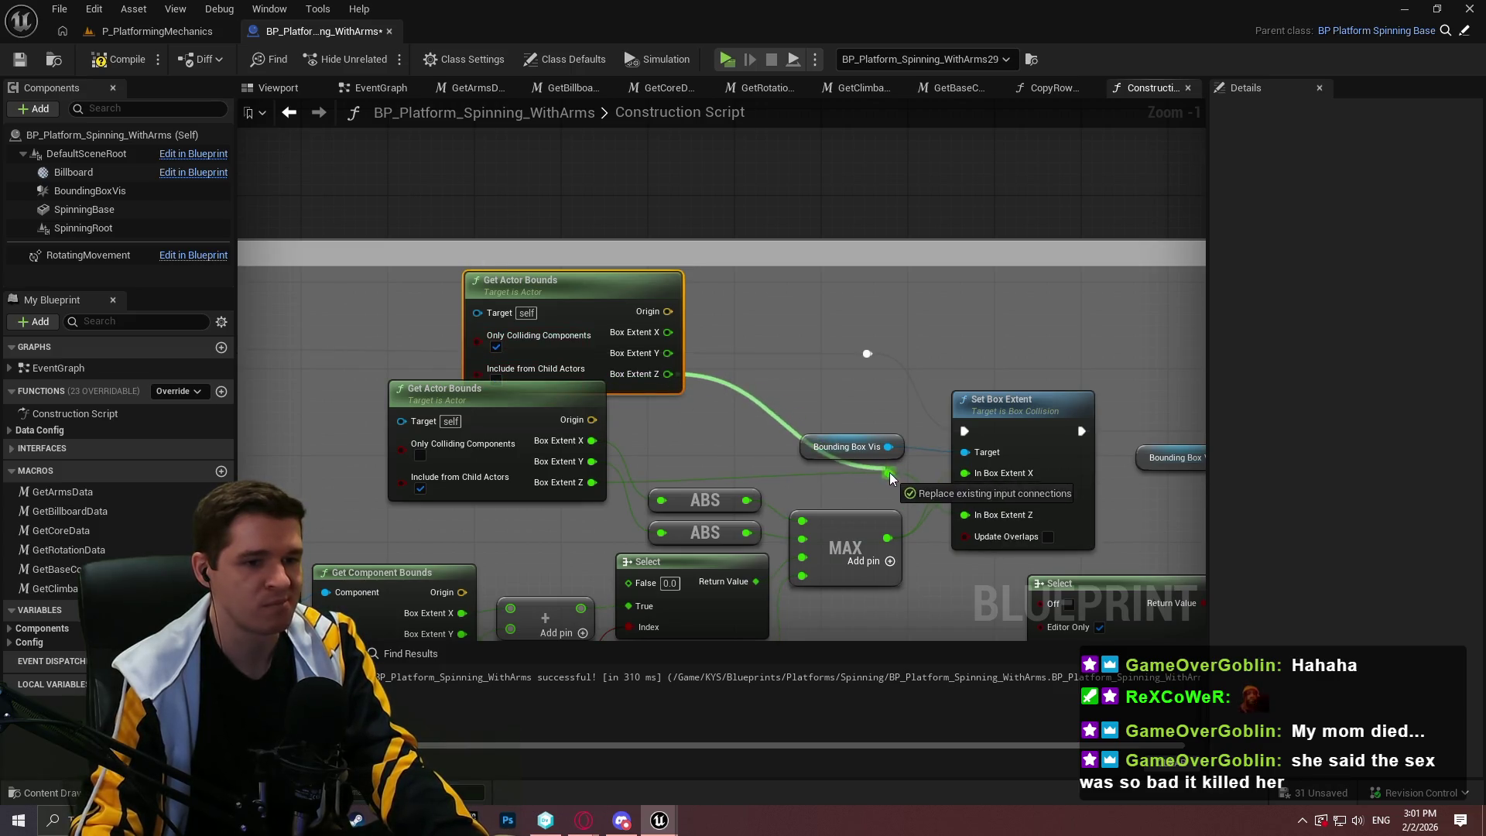
left_click(152, 30)
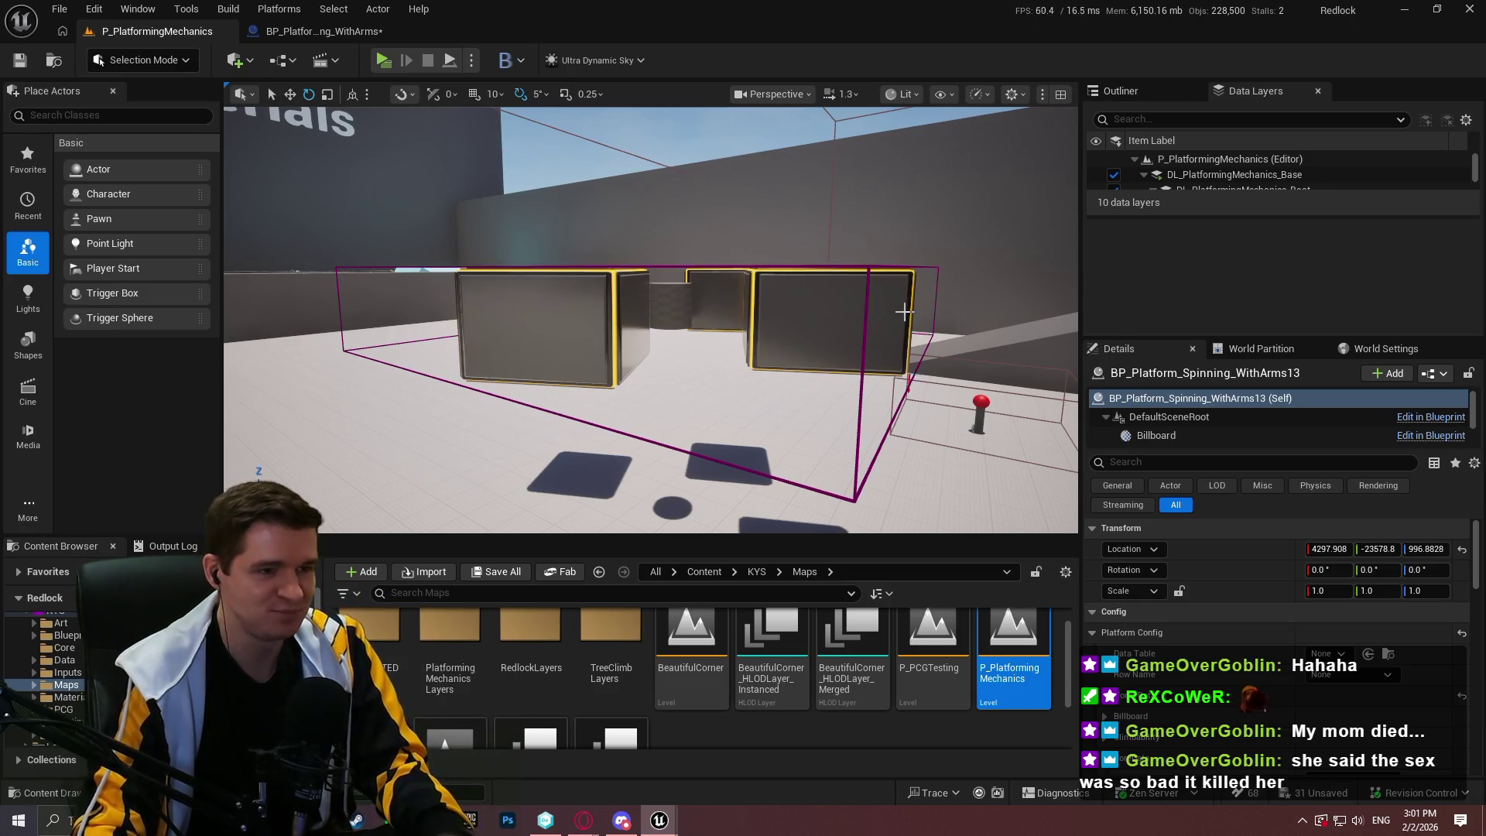
Rotate BP_Platform_Spinning_WithArms13 90° about Y and move it to X 2826.585
mouse_move(808, 222)
left_mouse_down()
mouse_move(778, 317)
mouse_move(763, 255)
mouse_move(755, 318)
mouse_move(742, 296)
mouse_move(733, 305)
left_mouse_up()
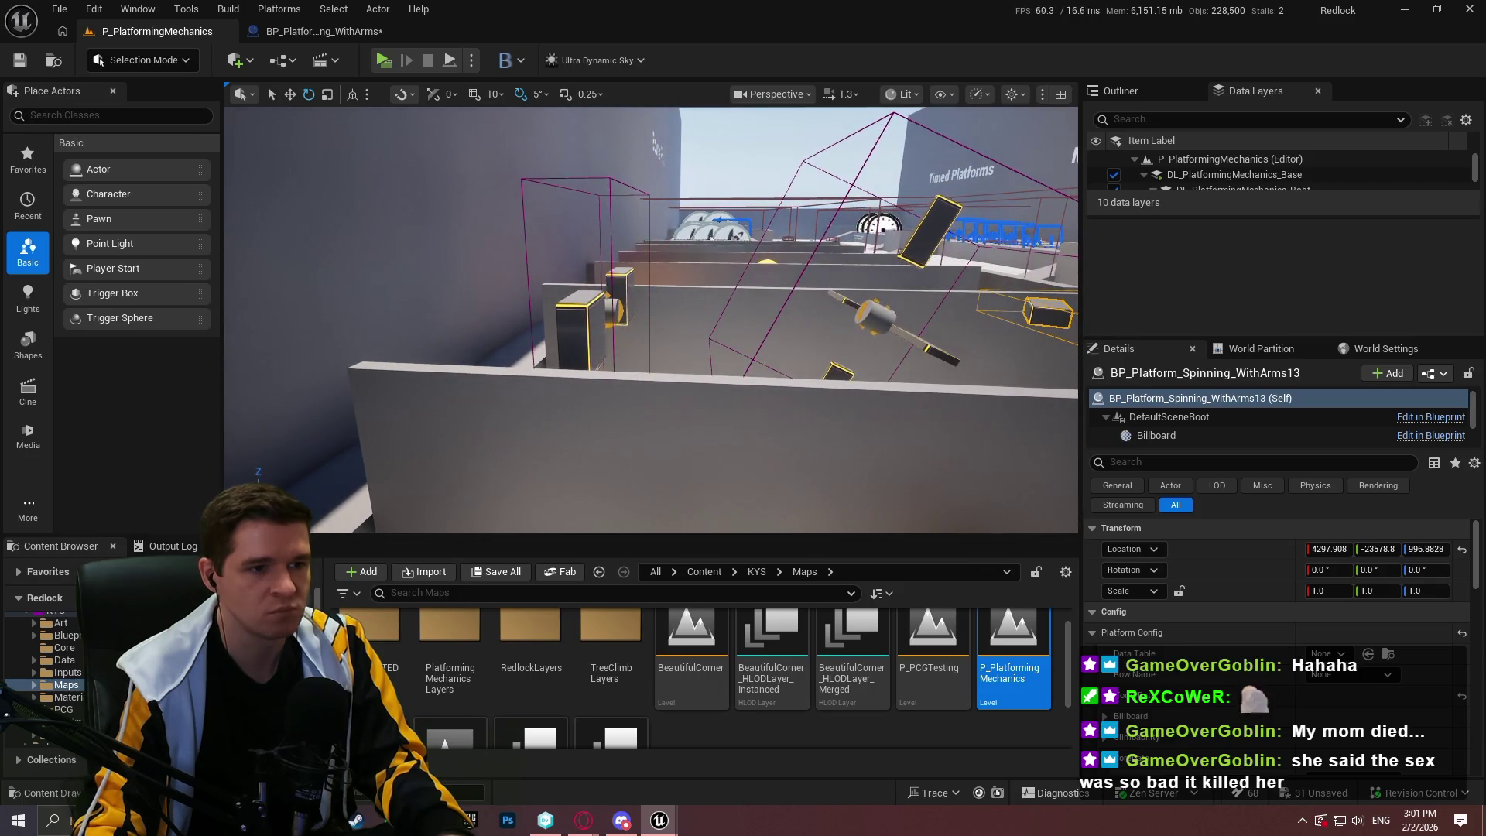
left_click_drag(733, 305, 729, 310)
key("f")
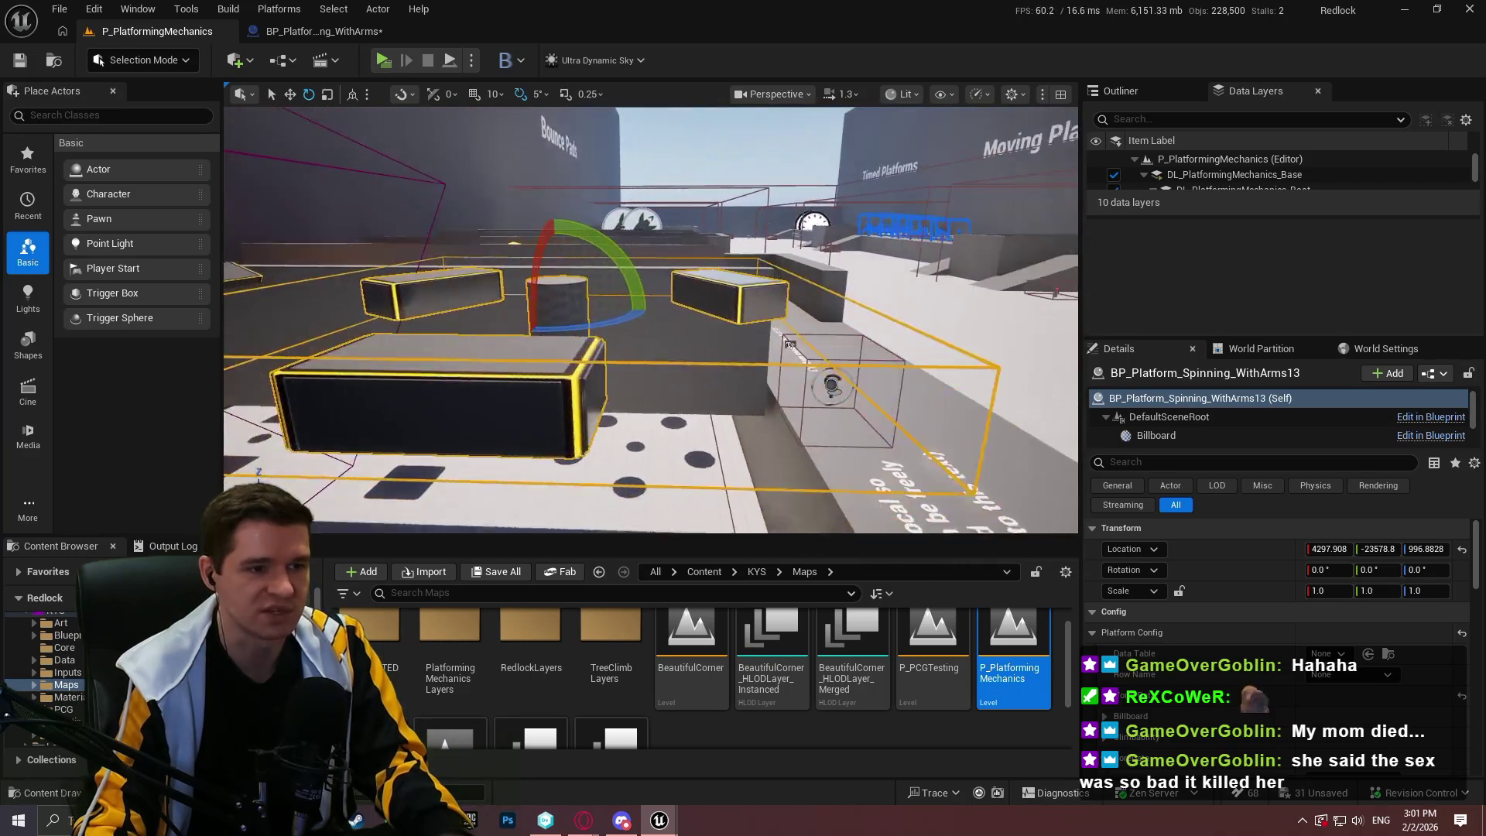
mouse_move(600, 235)
left_mouse_down()
mouse_move(608, 317)
mouse_move(542, 322)
mouse_move(628, 231)
left_mouse_up()
key("w")
mouse_move(846, 255)
left_mouse_down()
mouse_move(577, 240)
mouse_move(329, 256)
mouse_move(941, 325)
mouse_move(778, 286)
mouse_move(740, 294)
left_mouse_up()
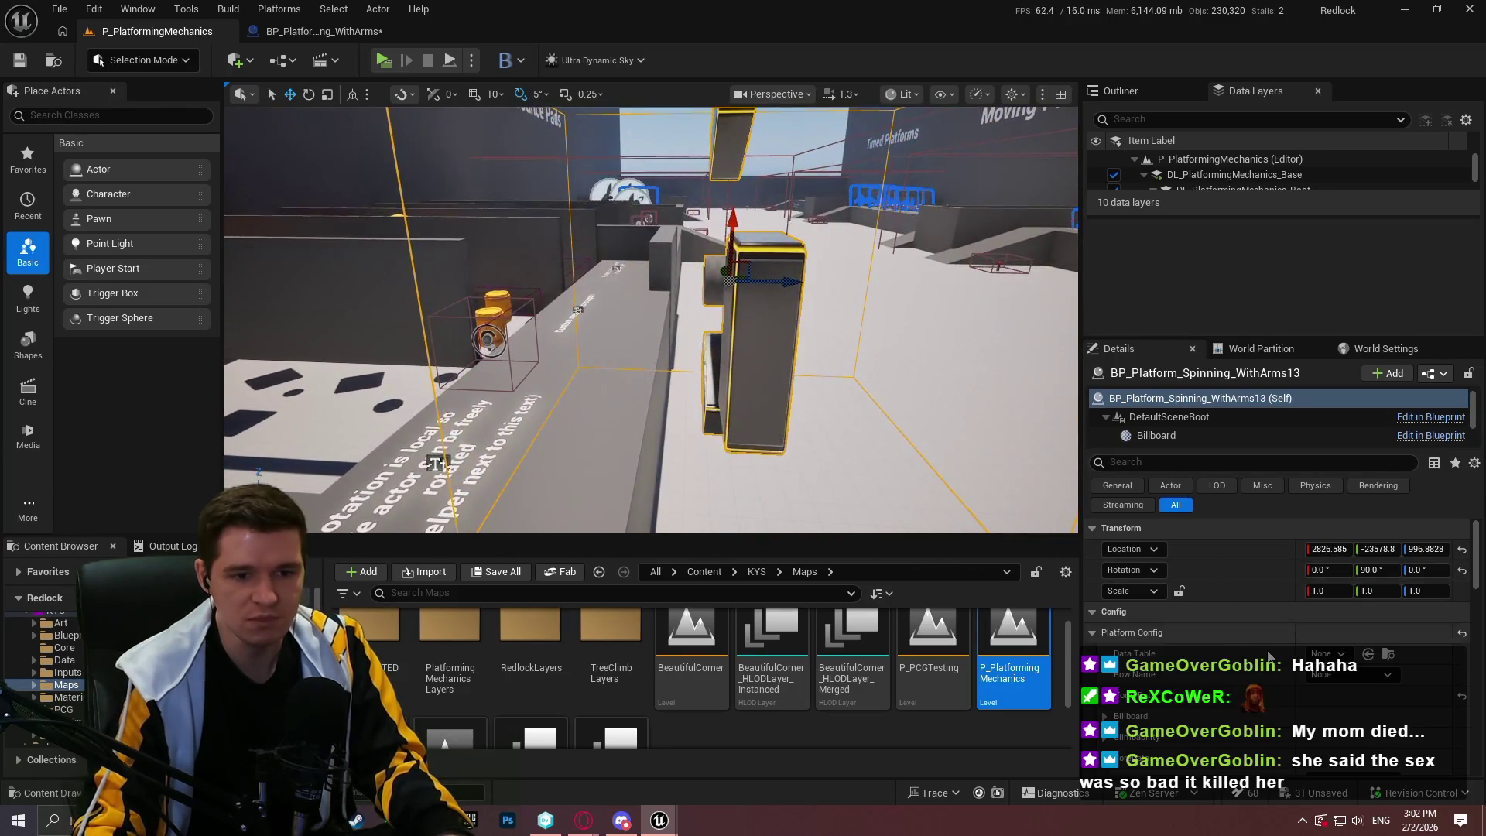
Increase SpinningBaseConfig's BaseMeshScale Z to lengthen the cylinder base, backing off the overstretch
scroll(1229, 636, "down", 3)
scroll(1230, 637, "down", 5)
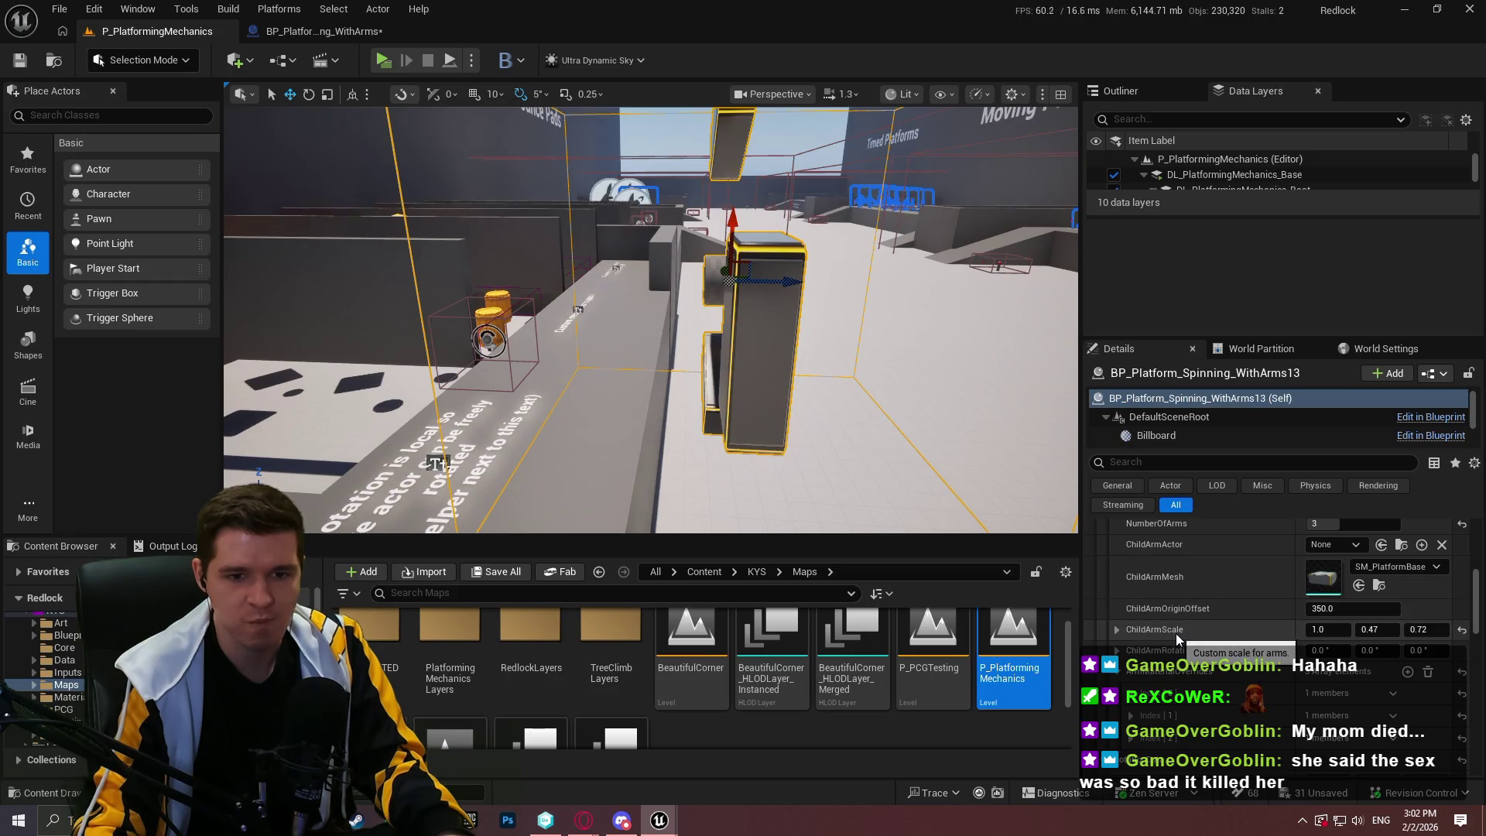
scroll(1216, 611, "down", 3)
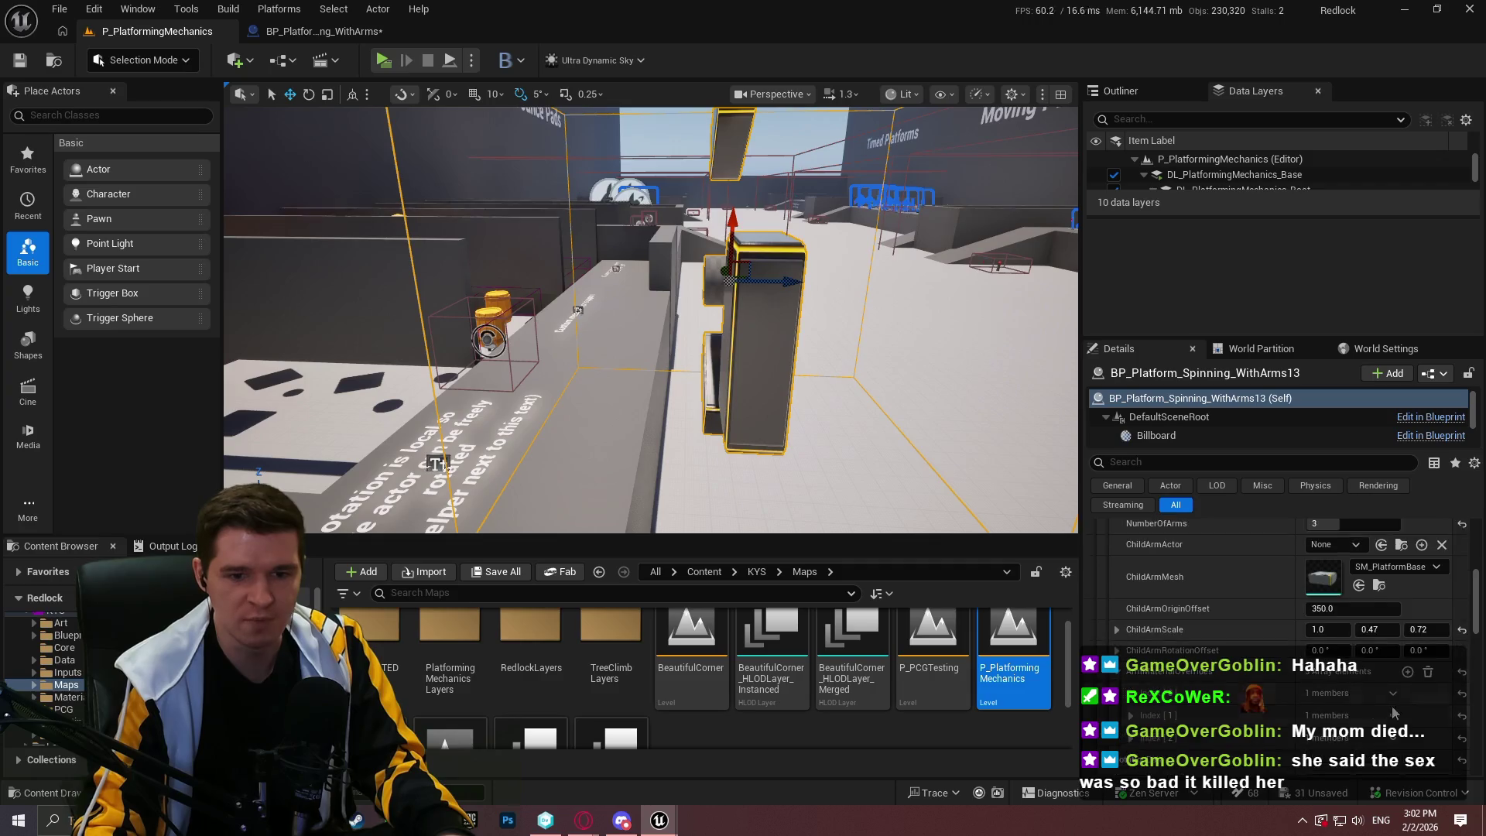
scroll(1422, 697, "down", 3)
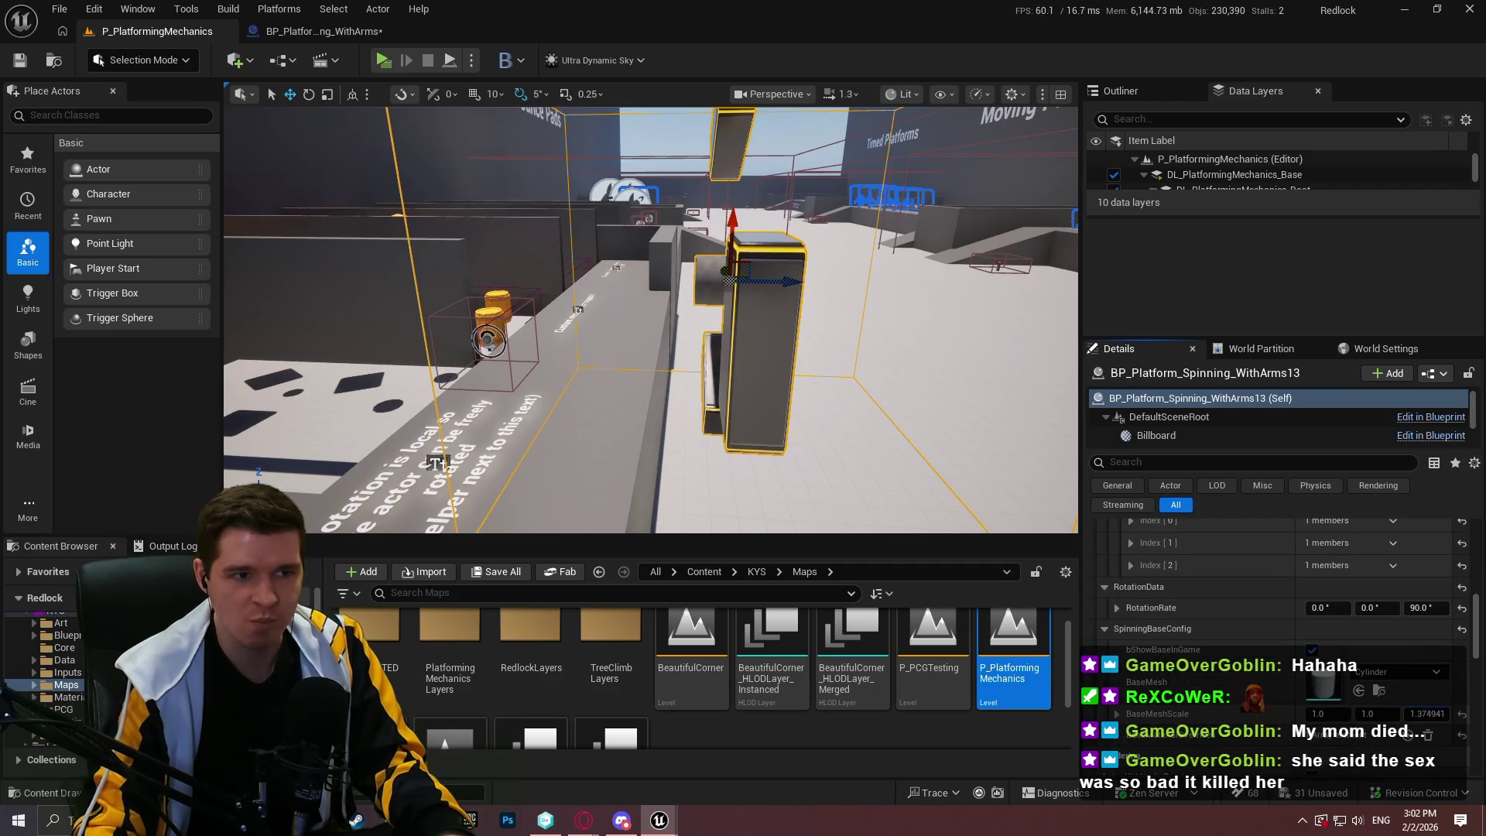
left_click_drag(1427, 713, 1471, 714)
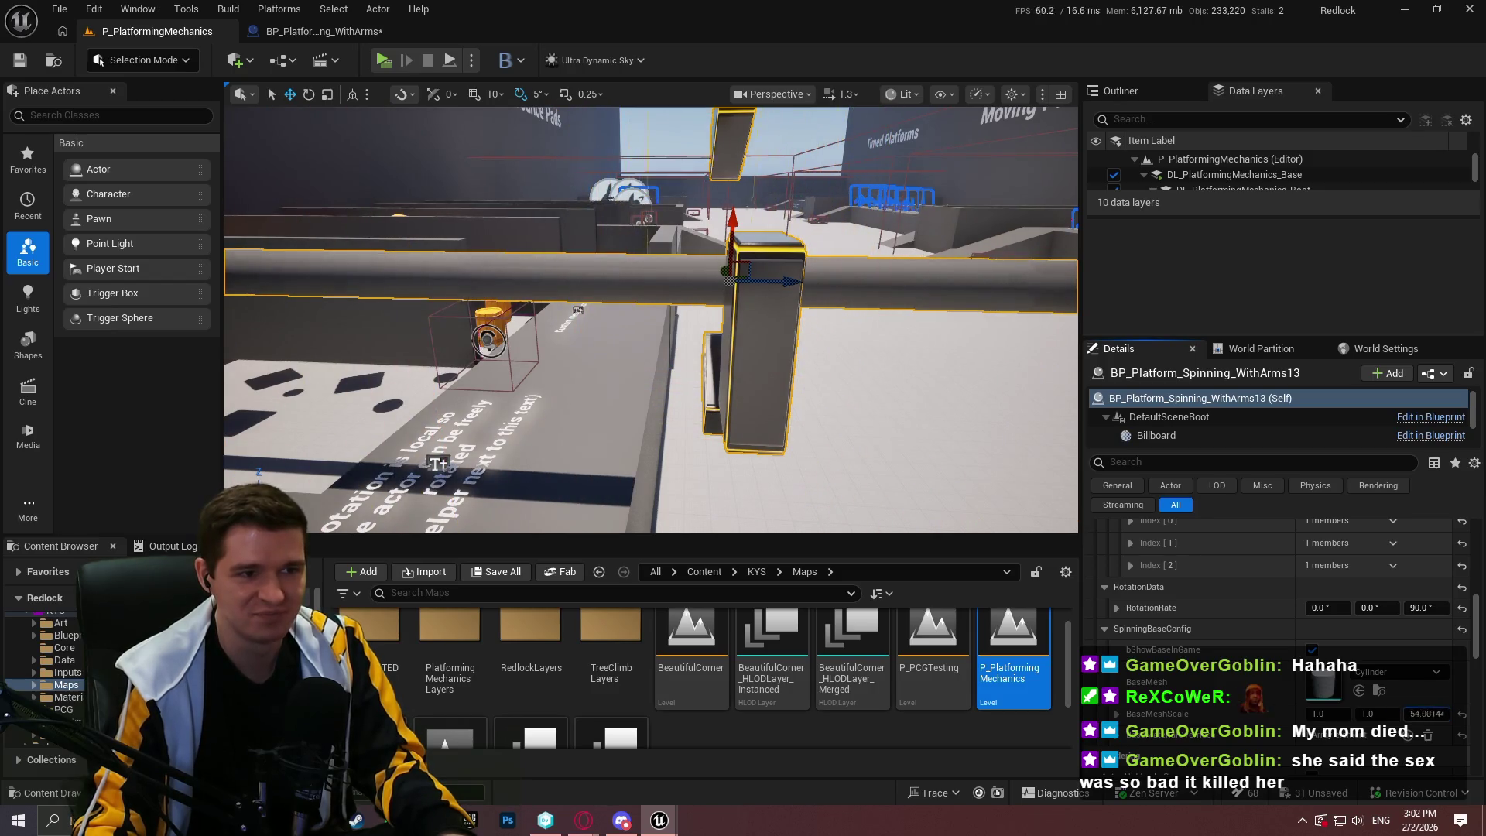
left_click_drag(1451, 714, 1436, 713)
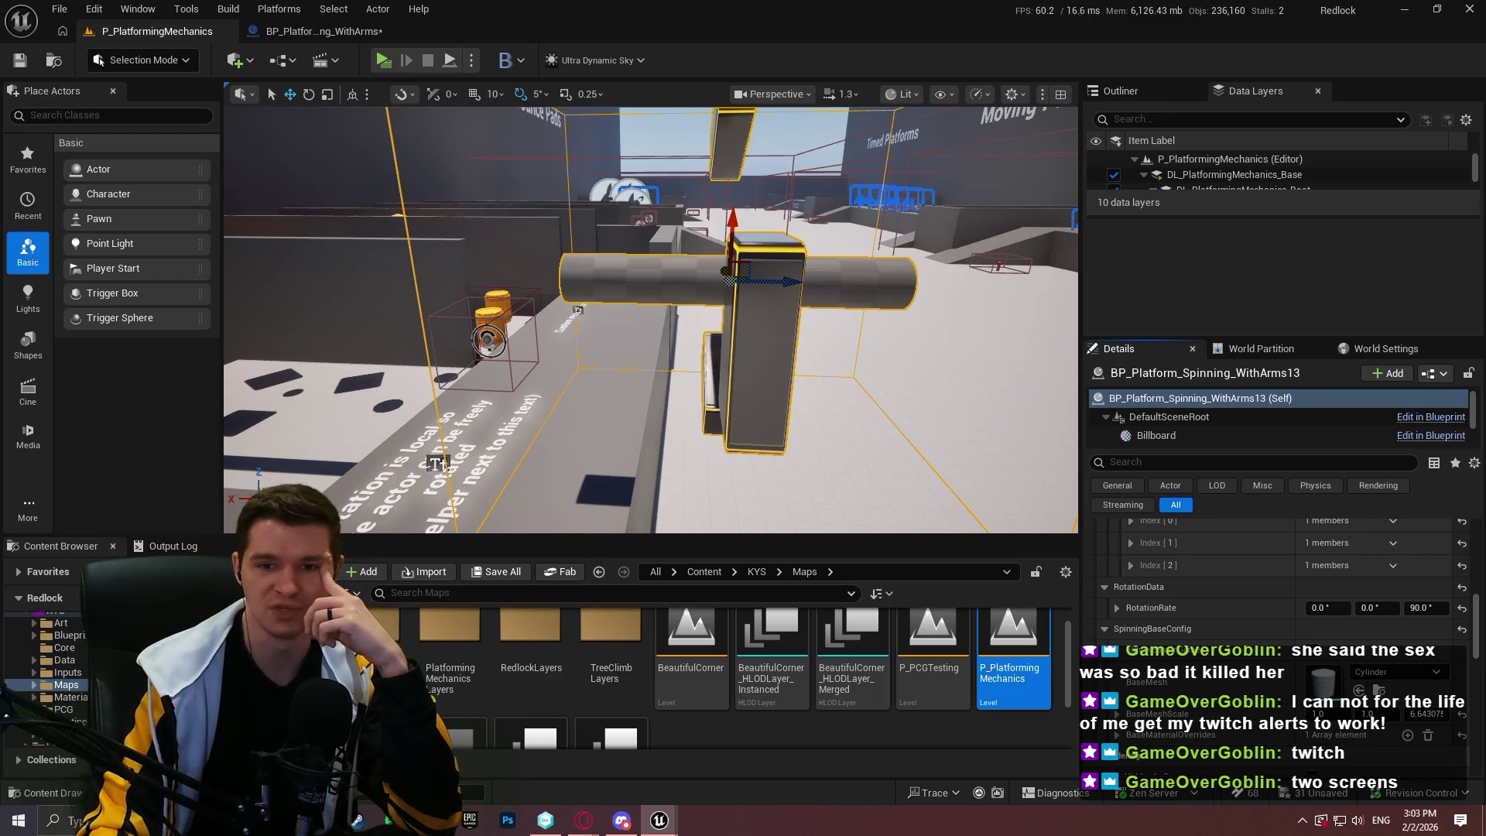
key("alt+Tab")
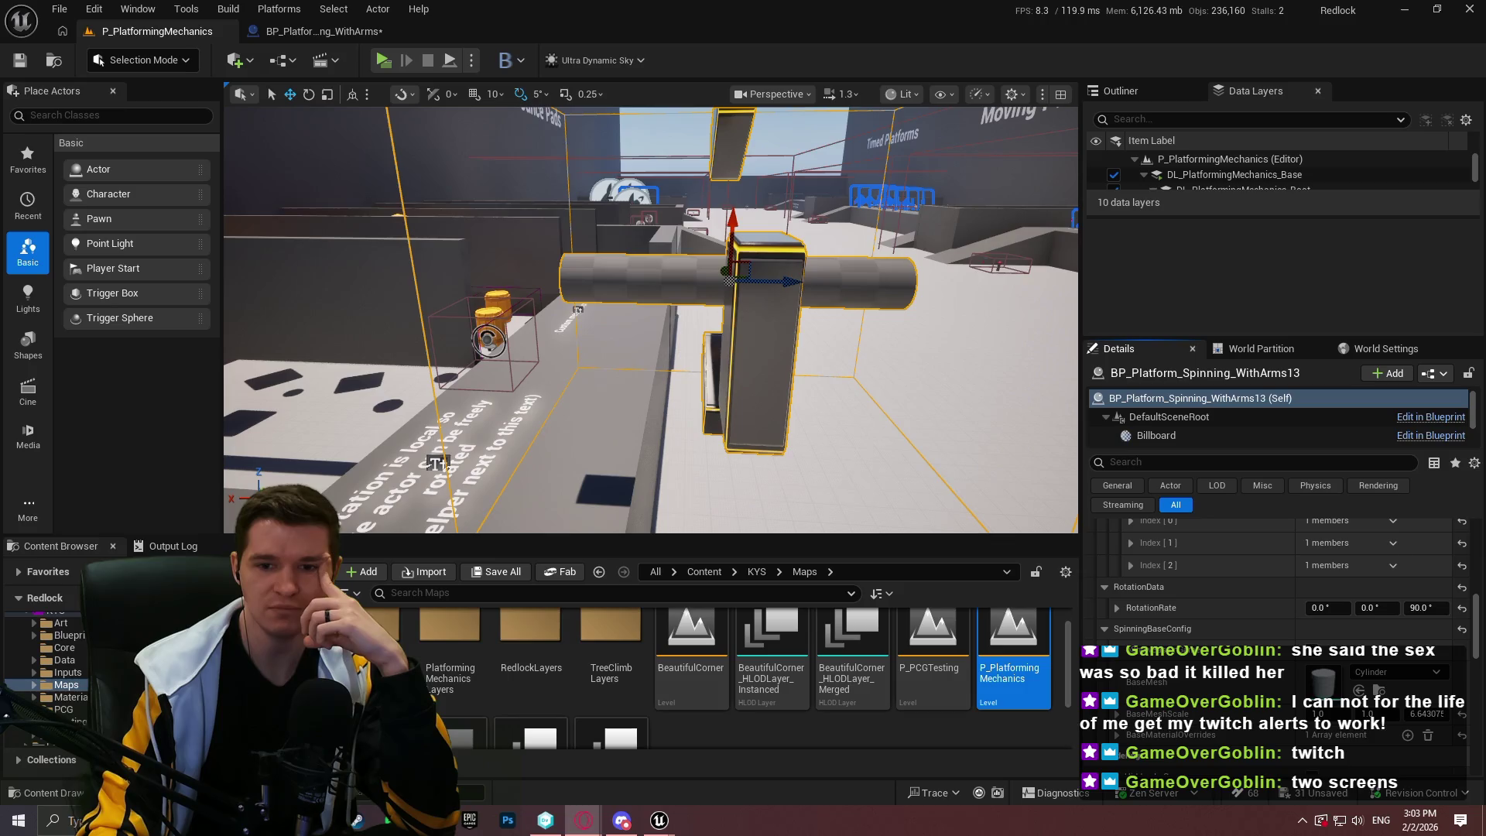
In the Twitch dashboard, go from Streaming Tools through the community options to the Twitch Alerts page
key("alt+Tab")
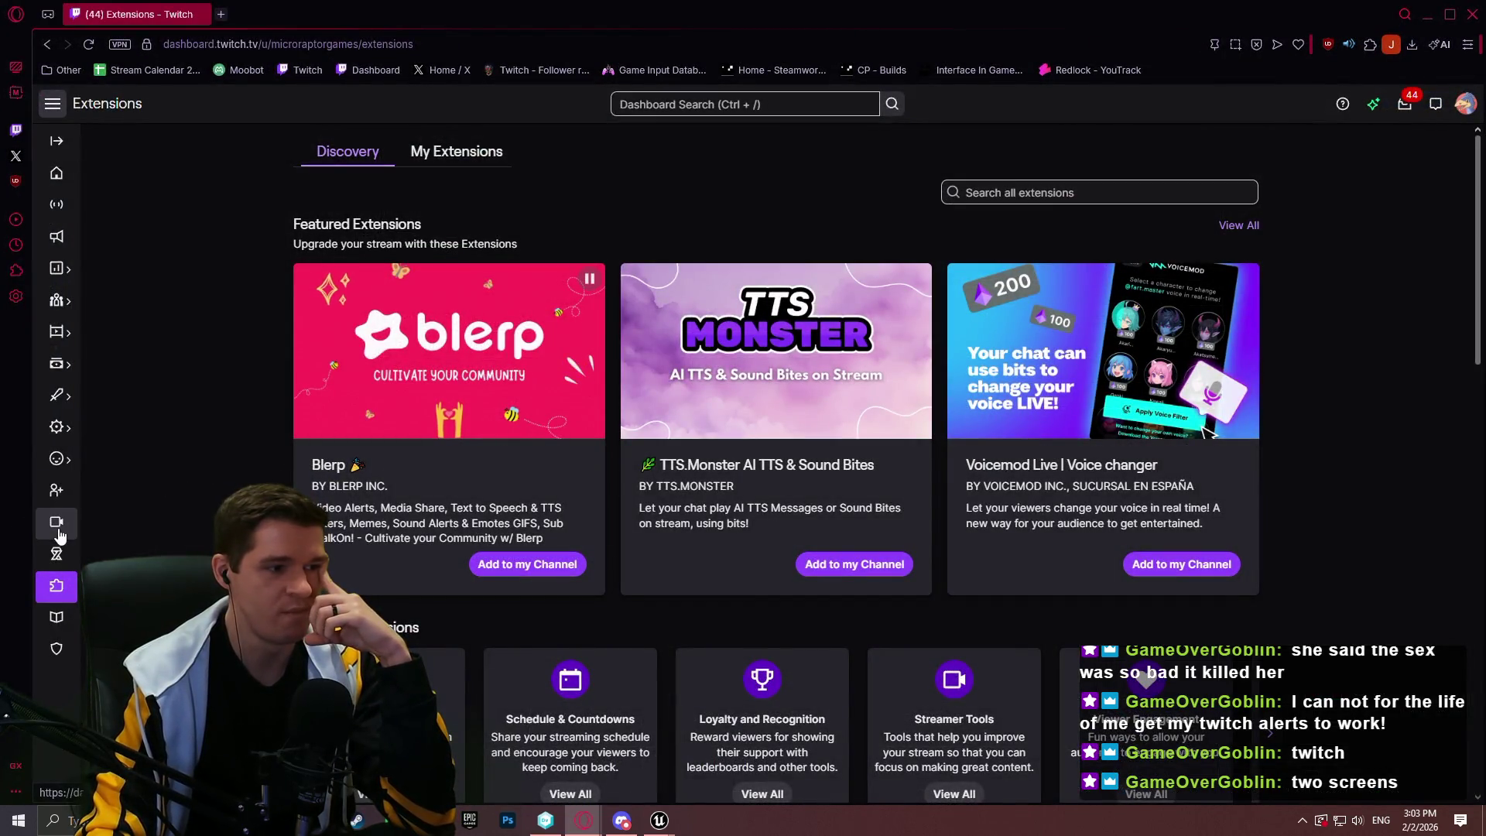
left_click(60, 534)
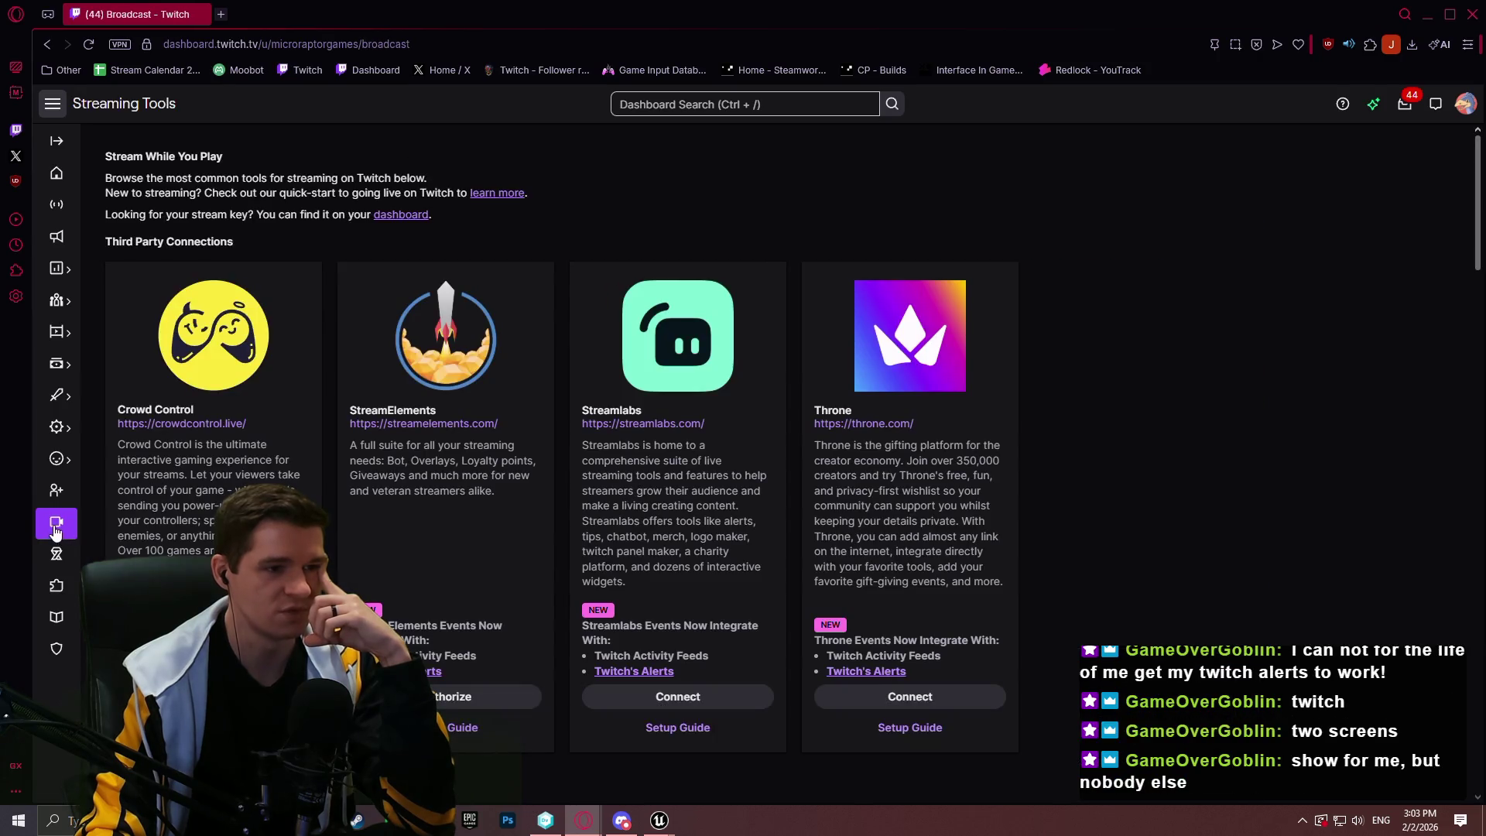
scroll(238, 460, "down", 5)
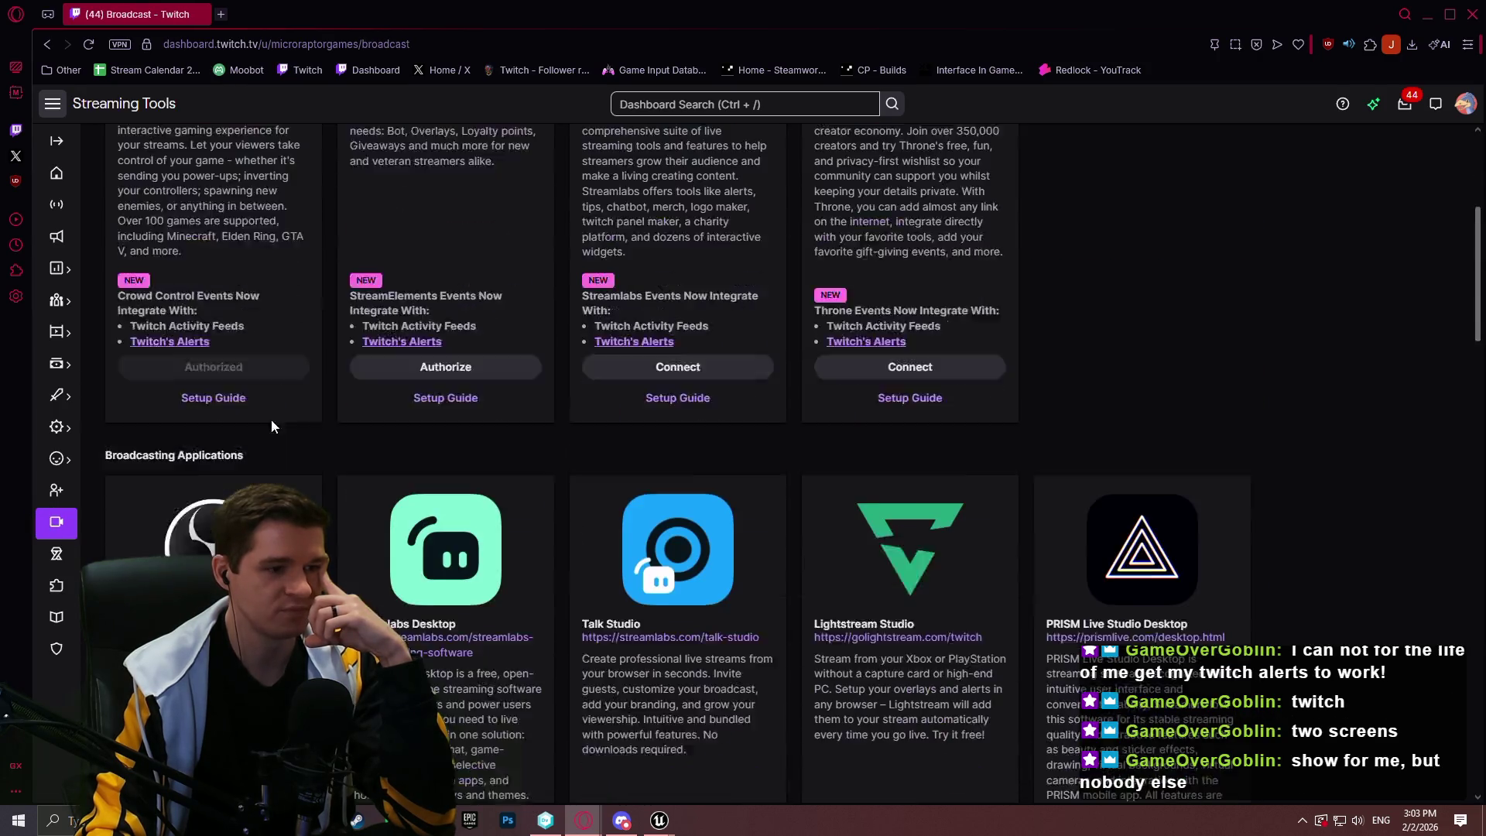
scroll(275, 397, "up", 3)
scroll(255, 347, "up", 2)
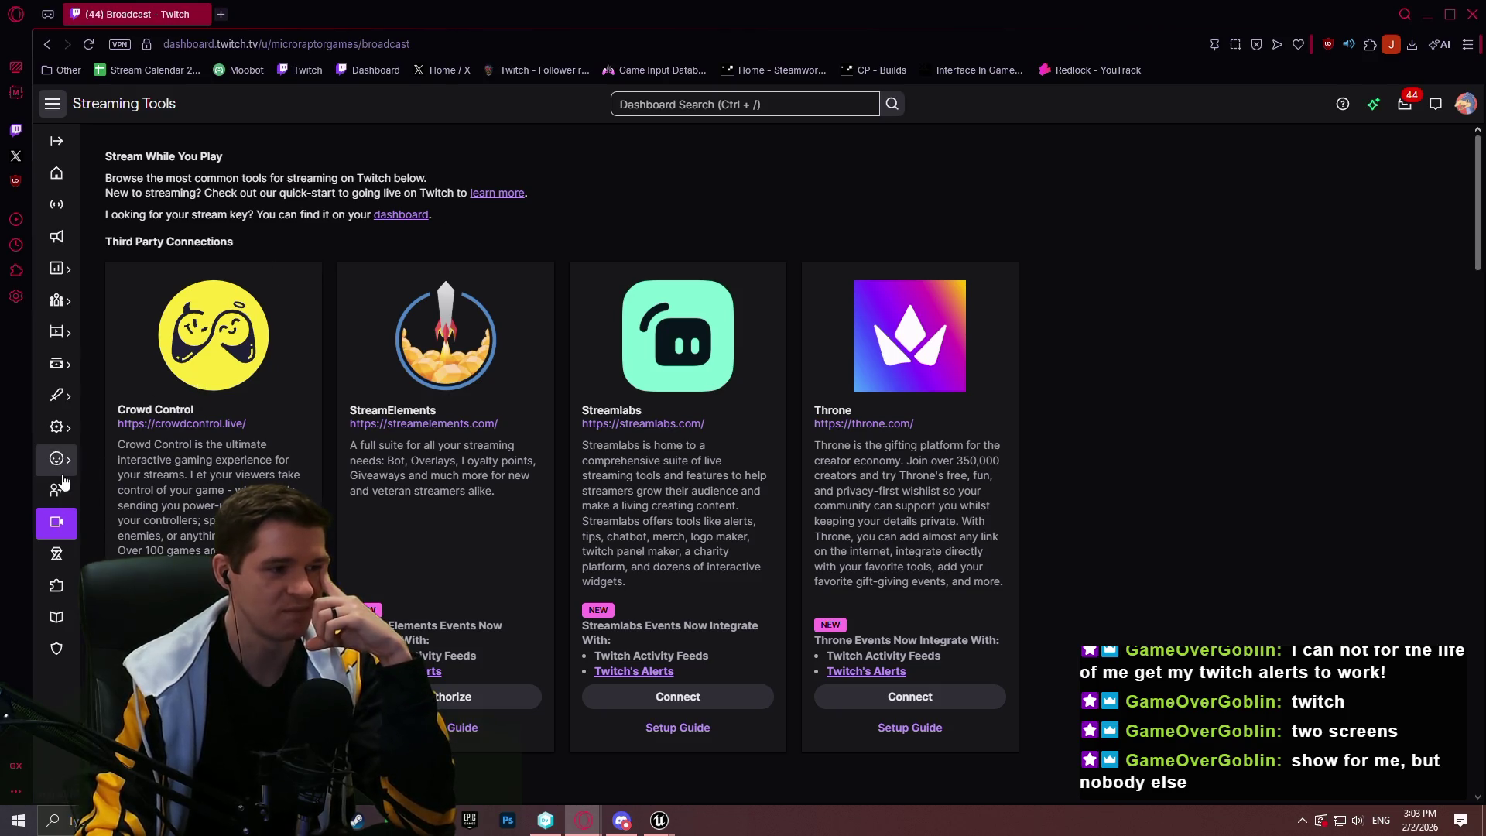
mouse_move(71, 462)
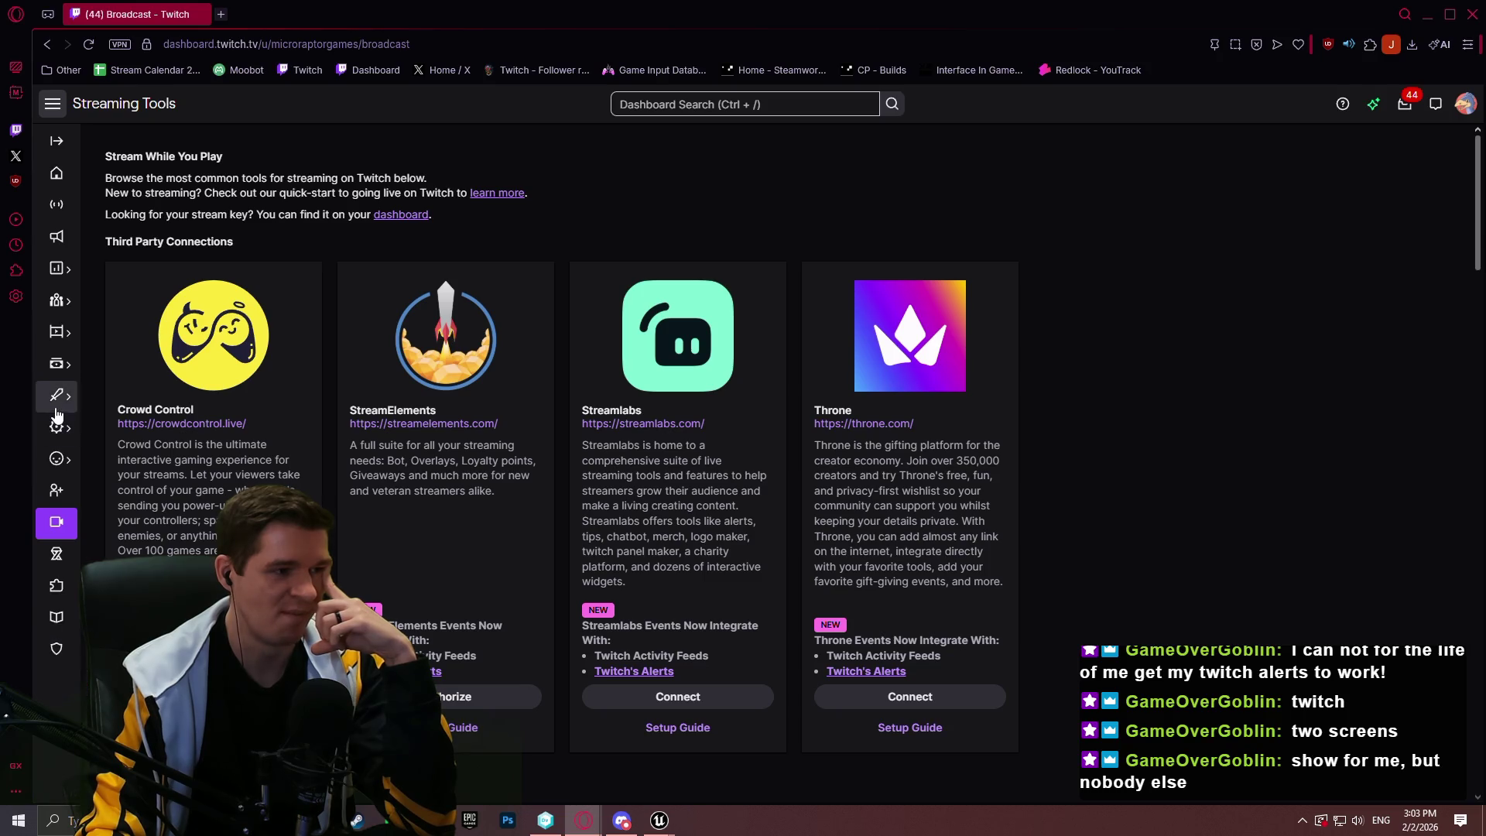
left_click(57, 309)
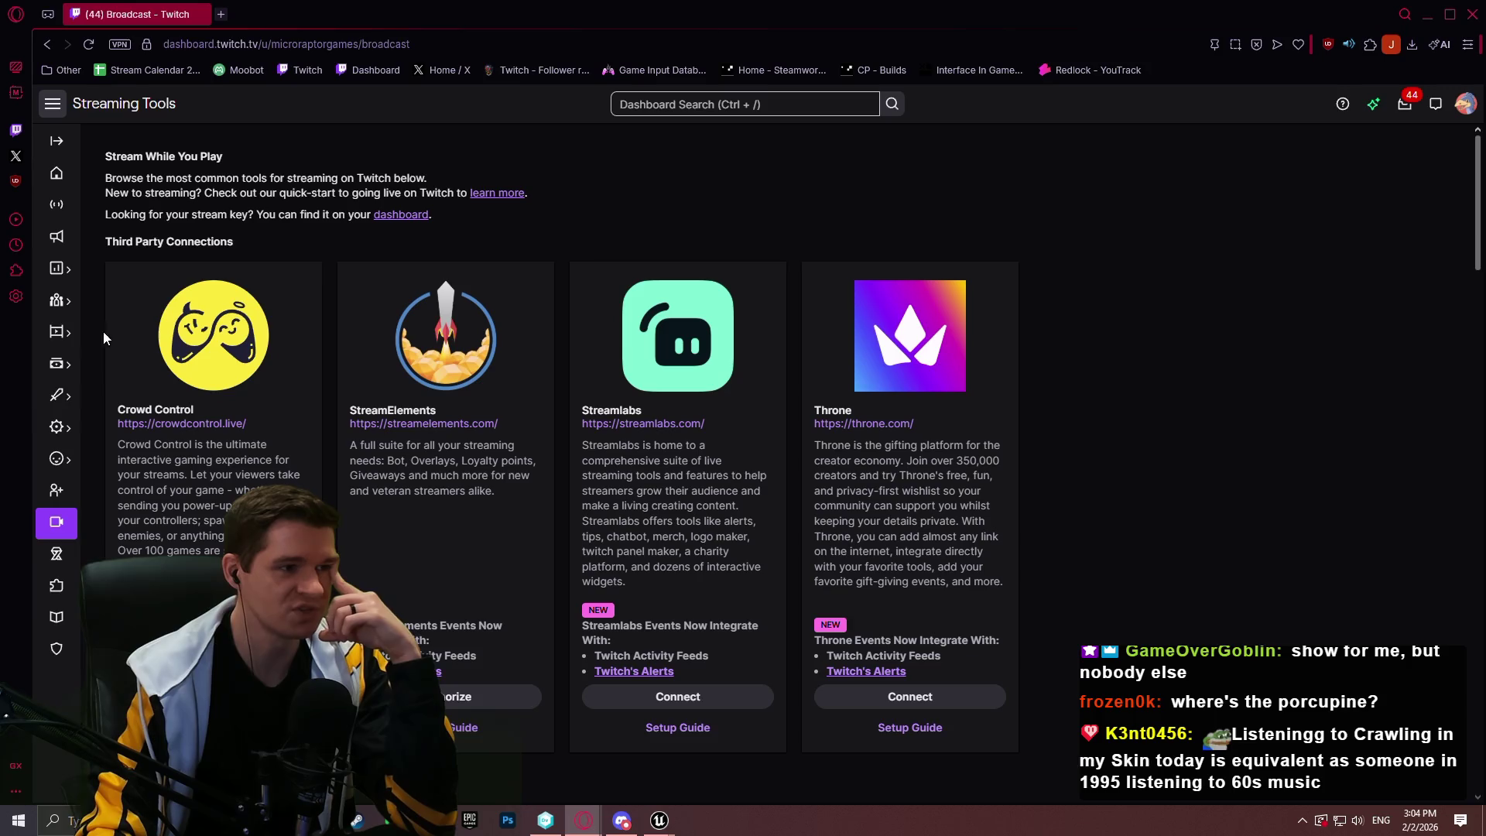
left_click(62, 238)
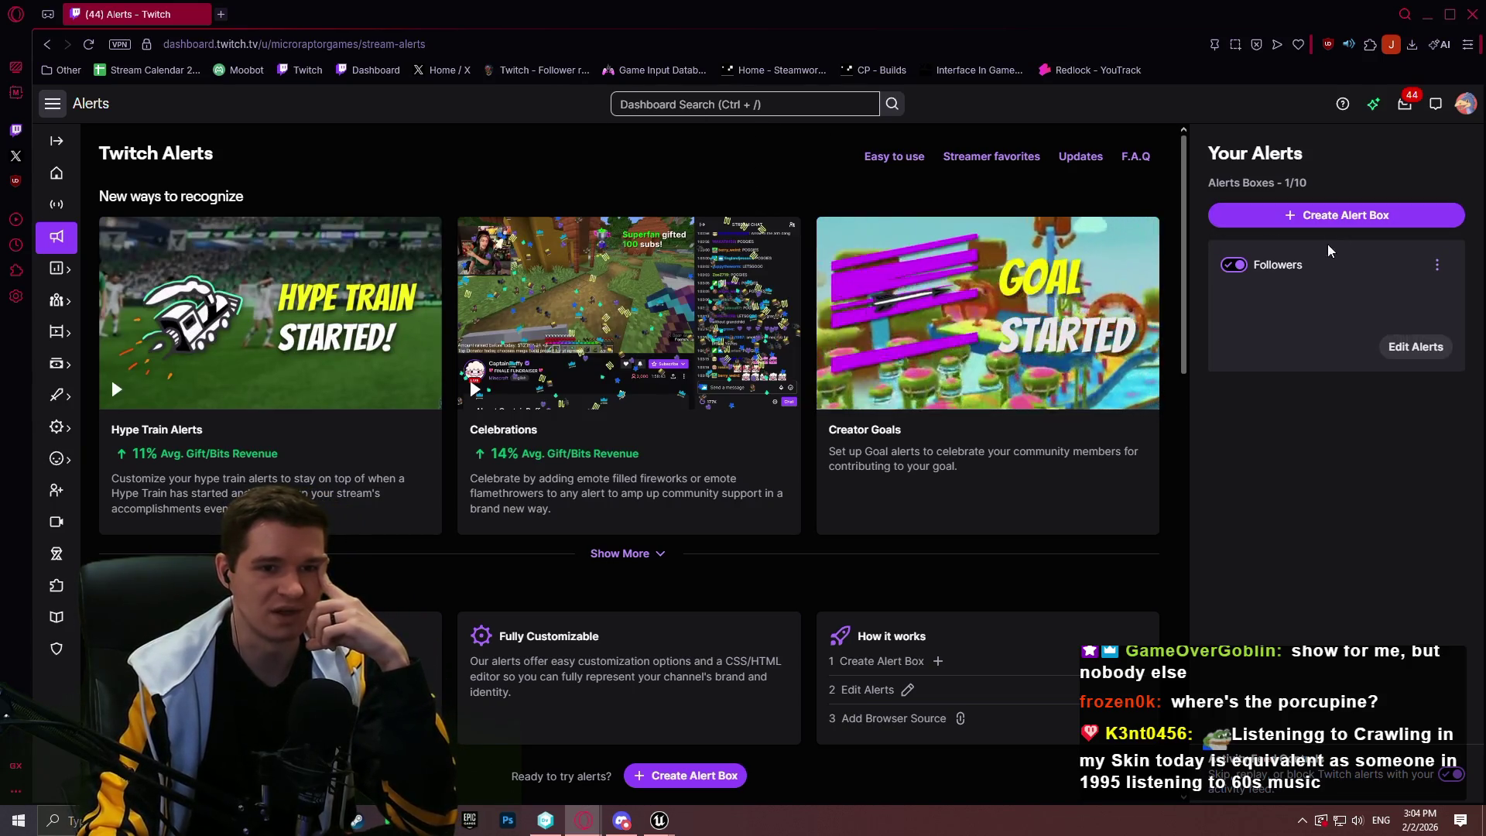
Open the Followers alert box editor and move the browser left to reveal YouTrack
left_click(1415, 348)
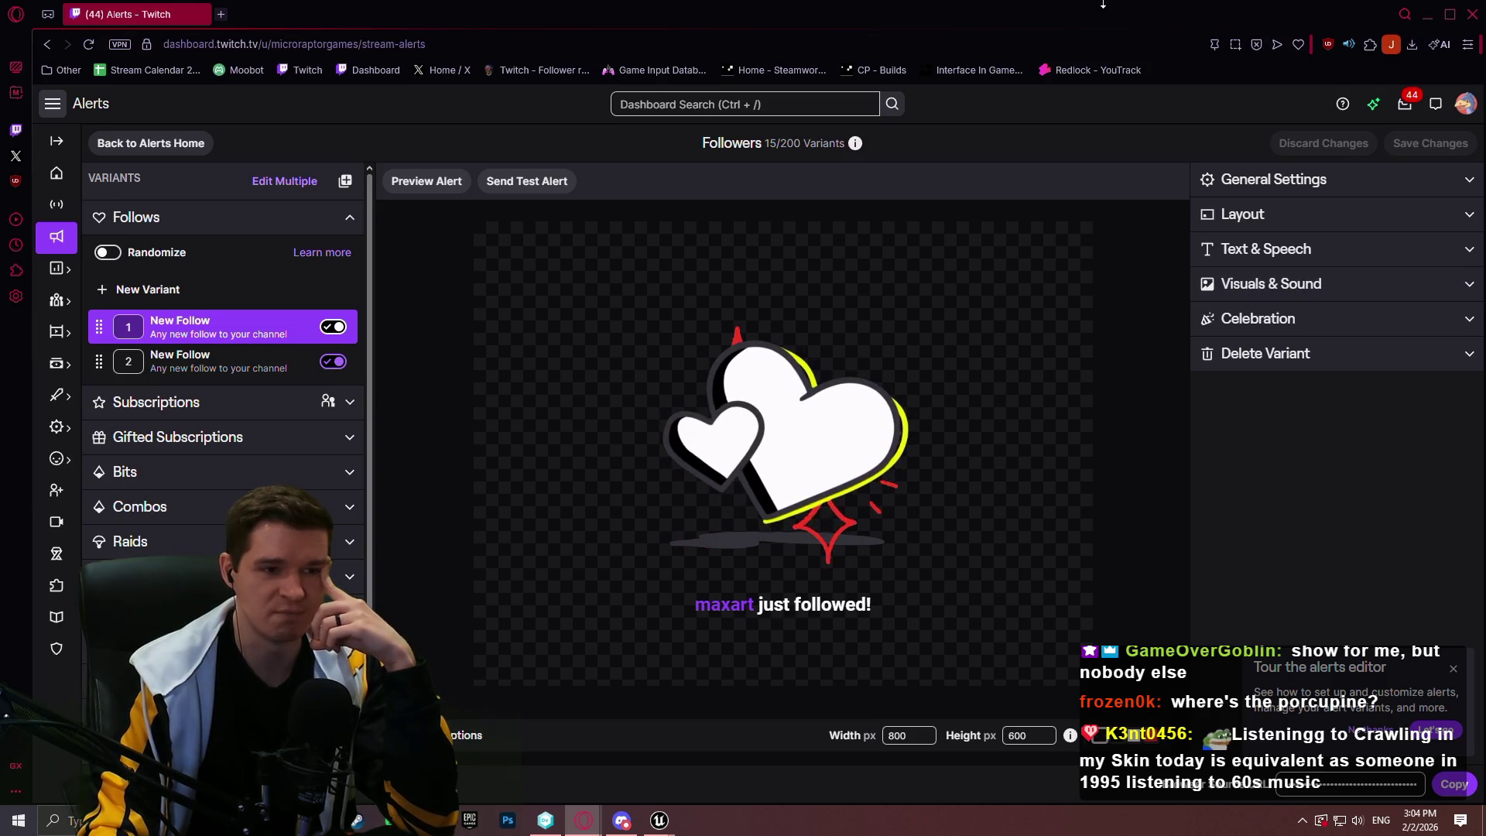
left_click_drag(1060, 20, 562, 27)
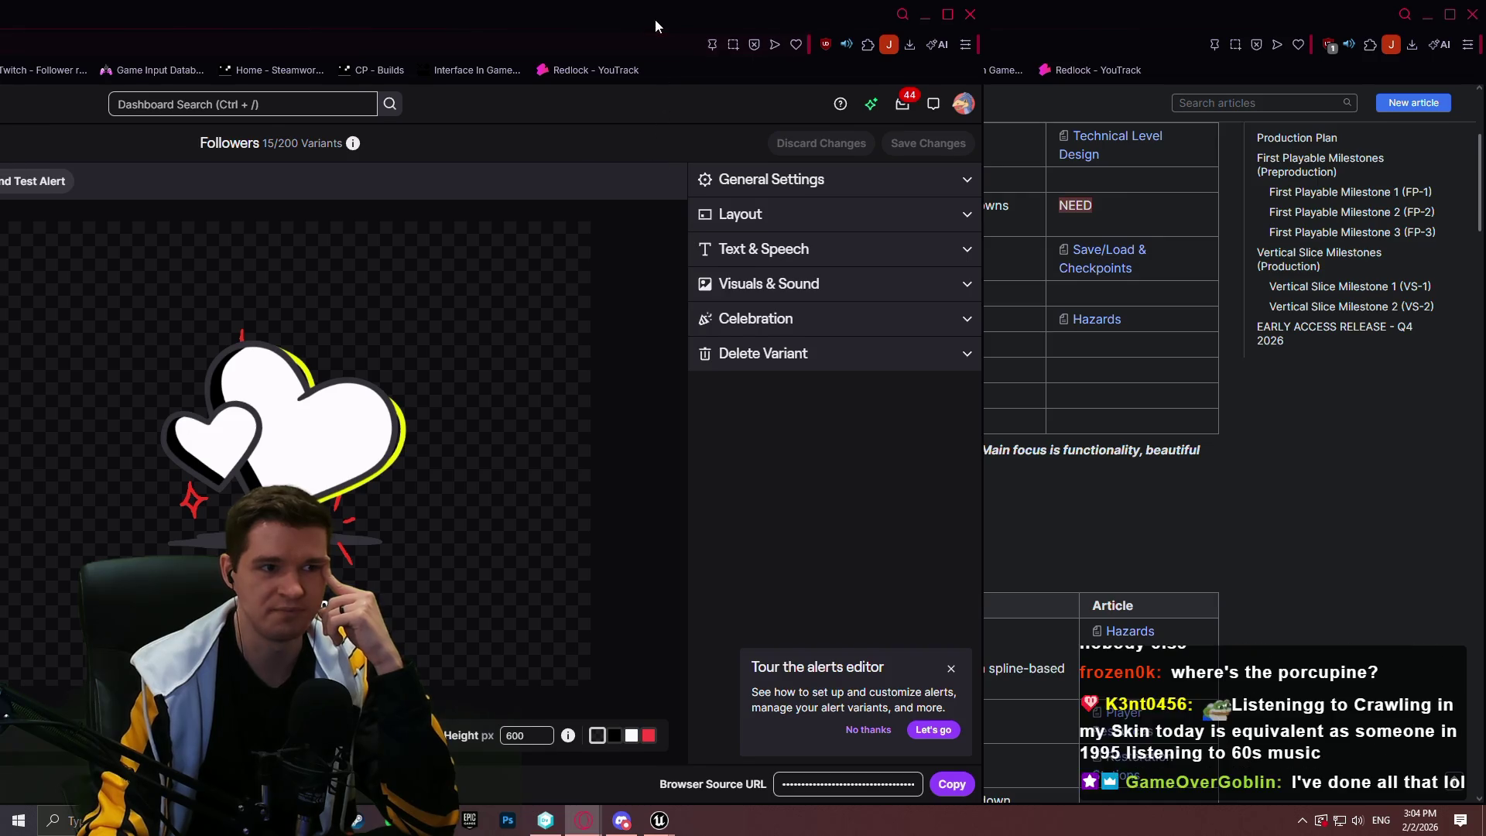
Reposition the browser window, then snap it to fill the screen on the Twitch Alerts page
left_click_drag(653, 26, 923, 70)
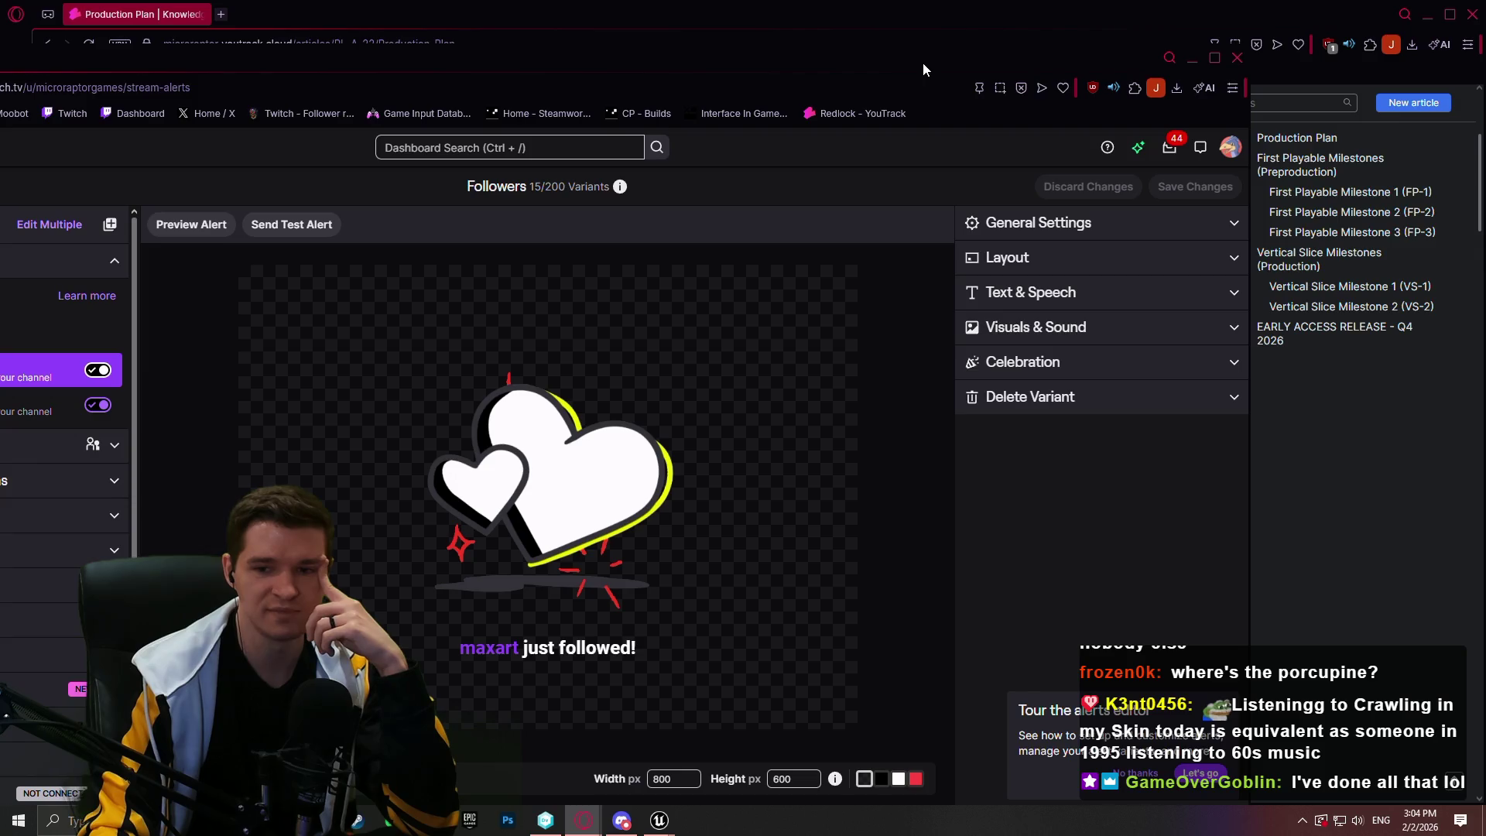
left_click_drag(923, 63, 922, 59)
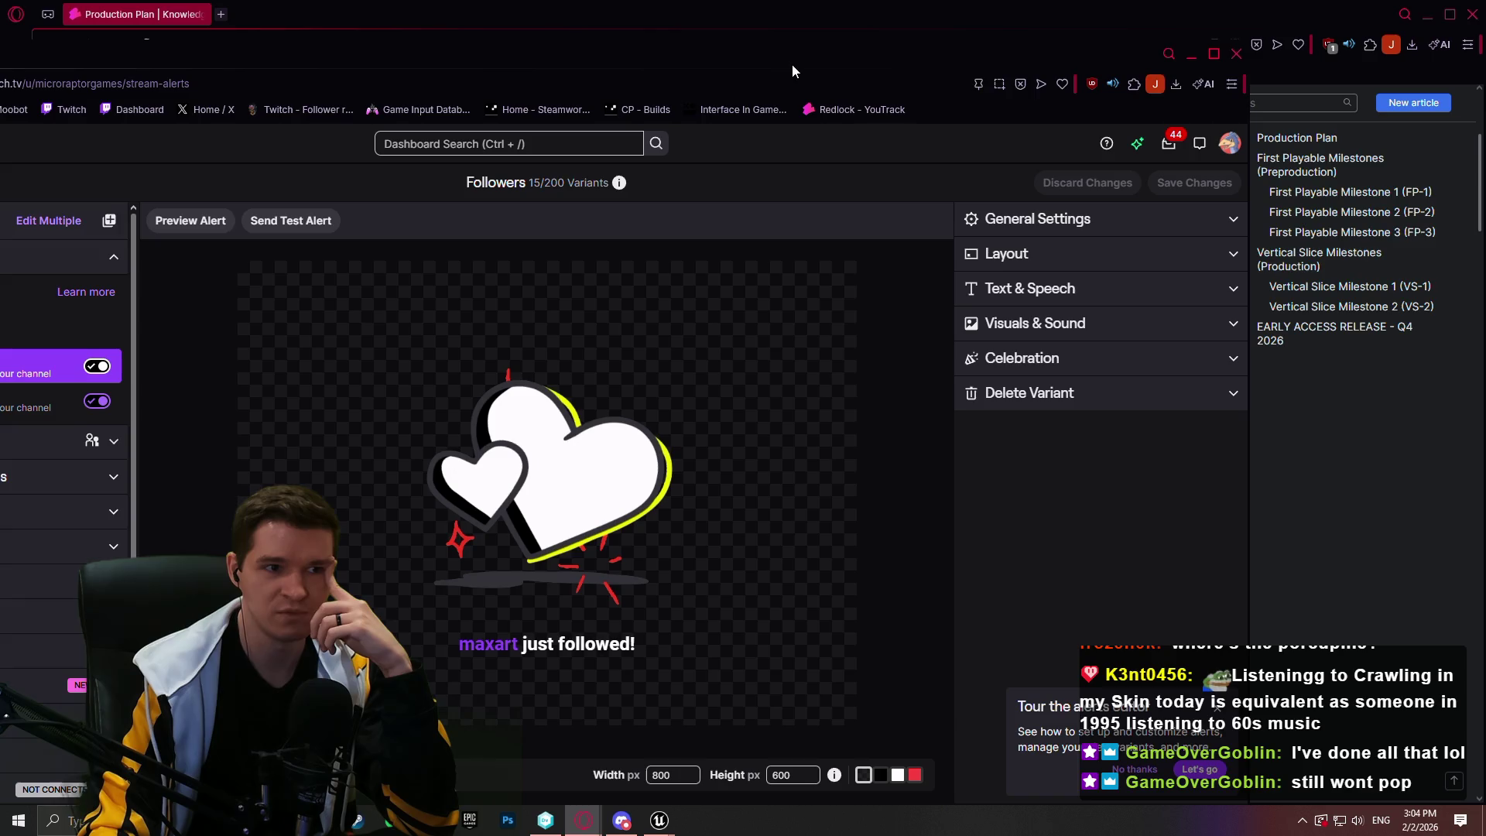
mouse_move(793, 65)
left_mouse_down()
mouse_move(819, 76)
mouse_move(979, 15)
left_mouse_up()
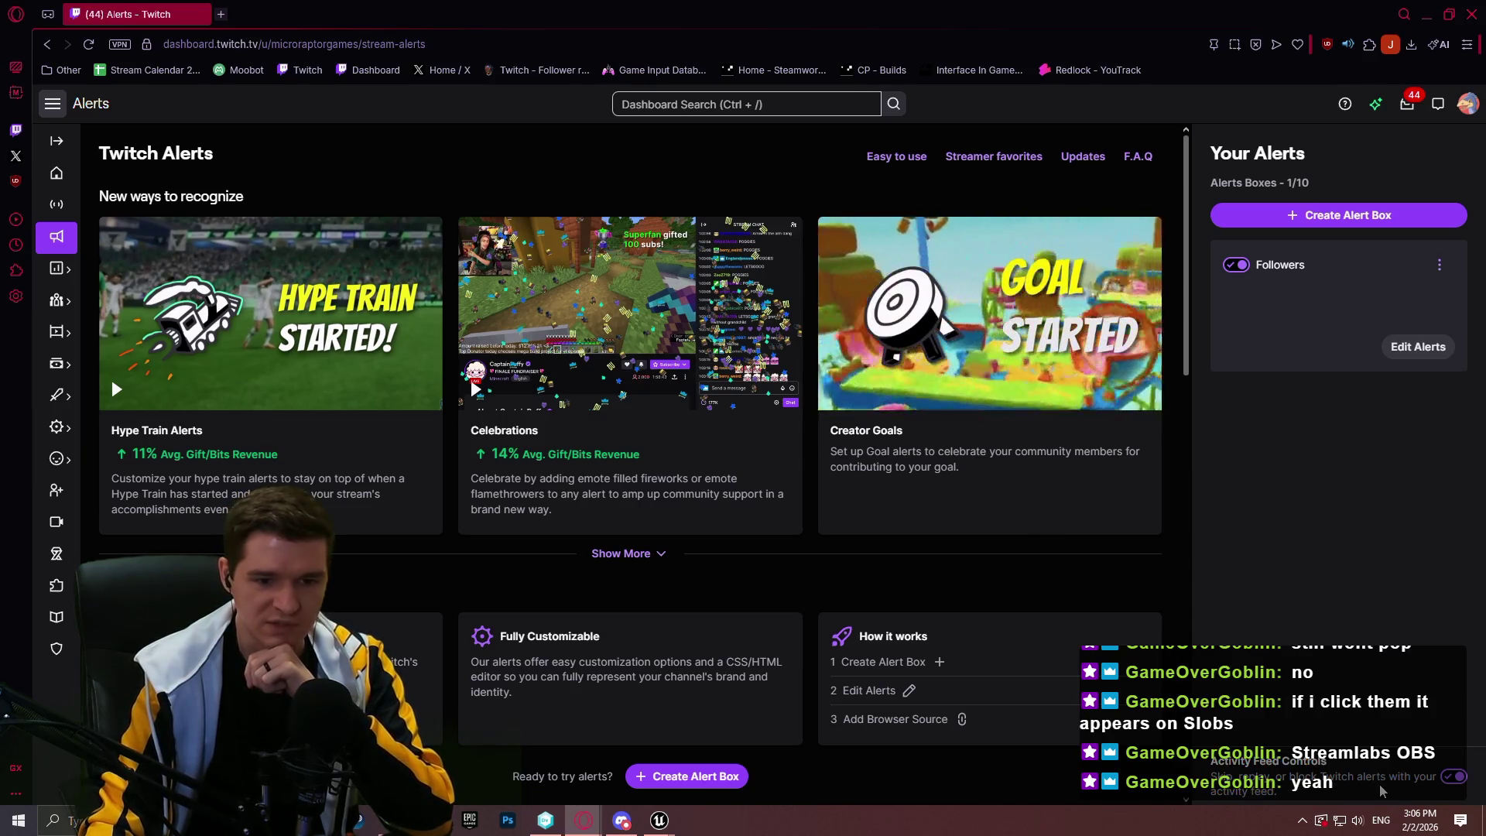
mouse_move(960, 19)
left_mouse_down()
mouse_move(639, 45)
mouse_move(488, 25)
left_mouse_up()
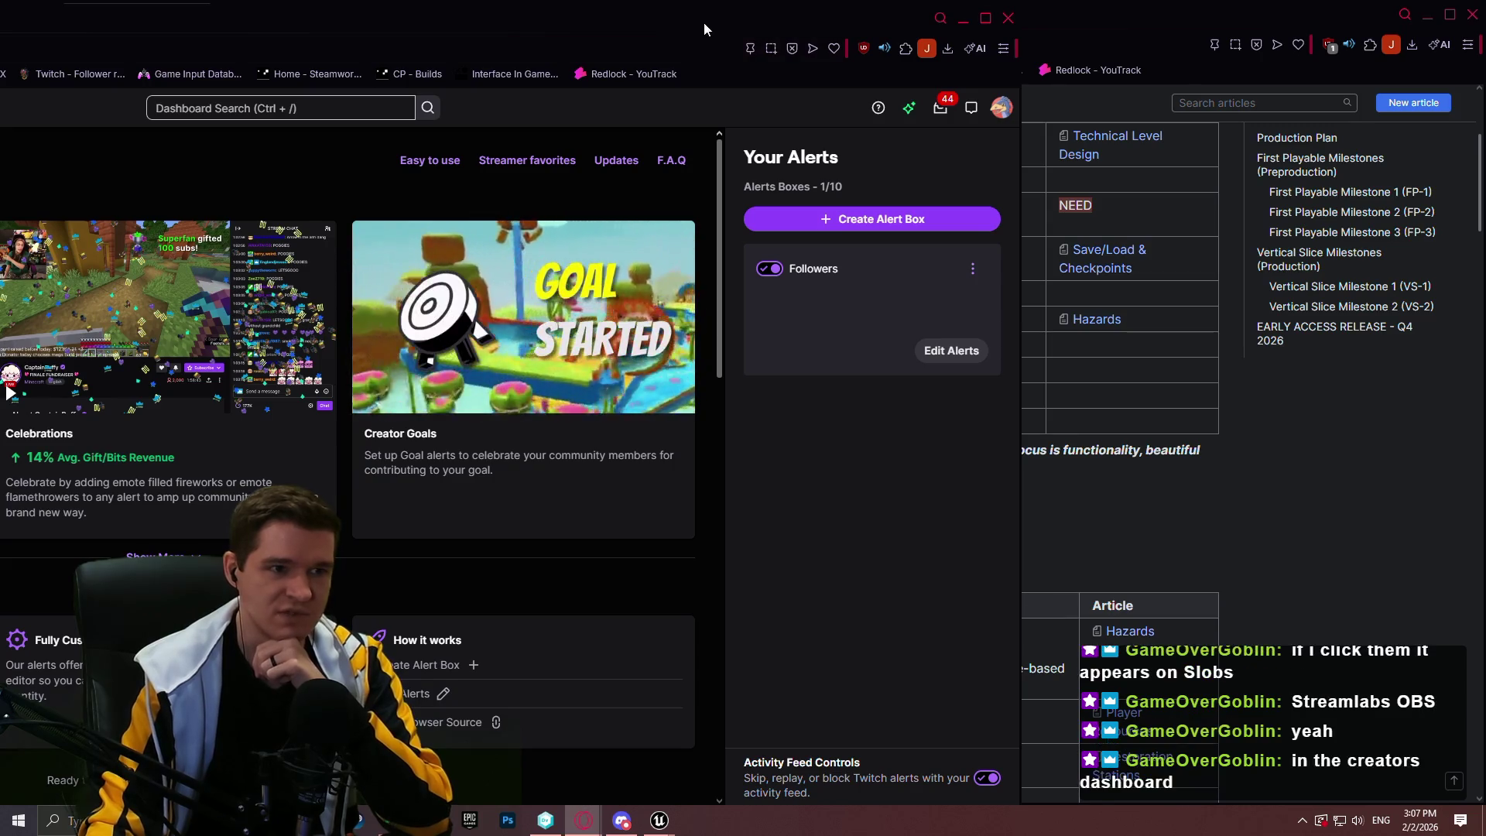
key("super+Up")
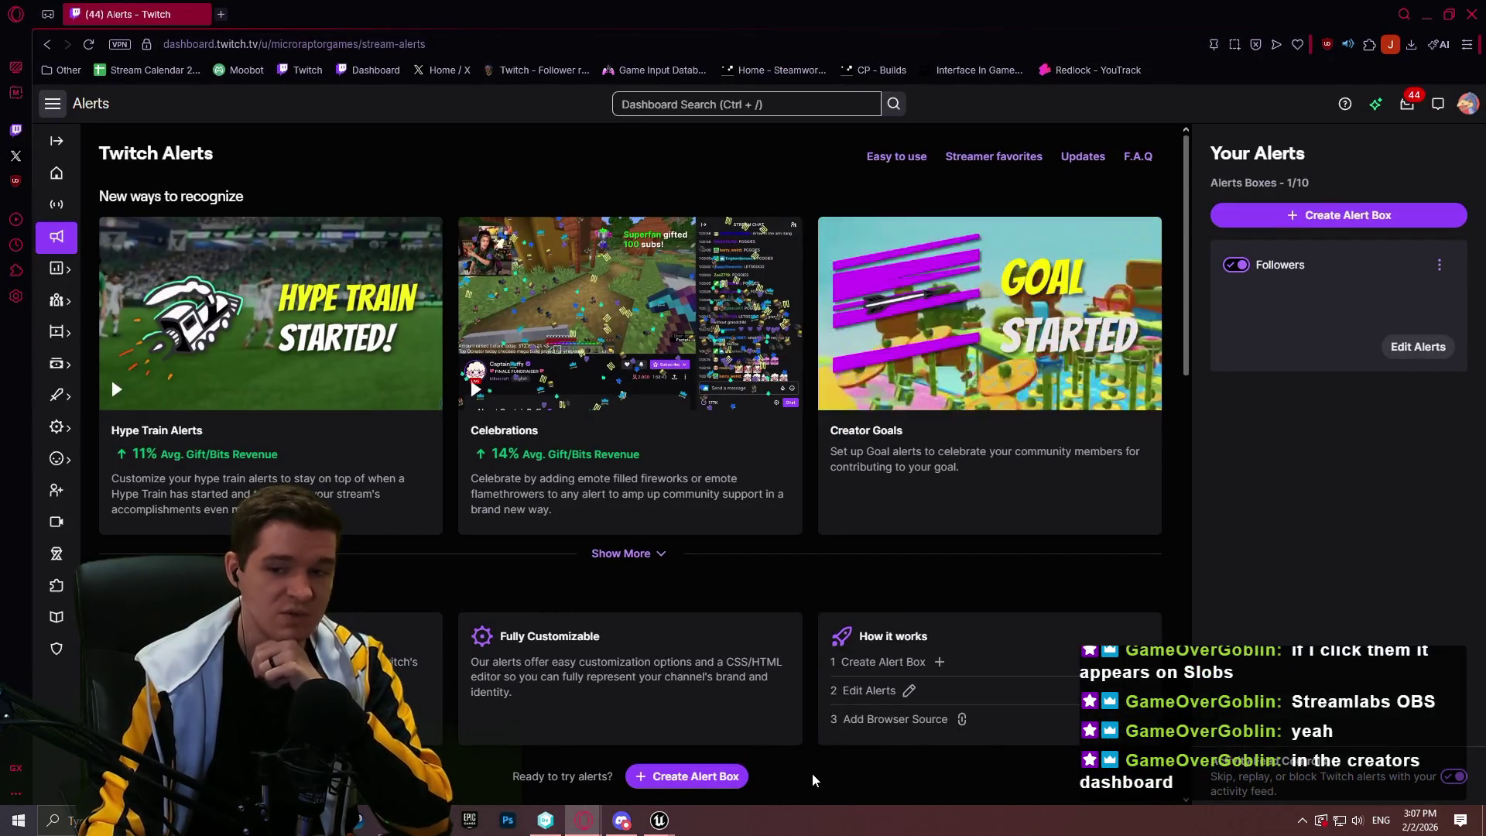
mouse_move(287, 355)
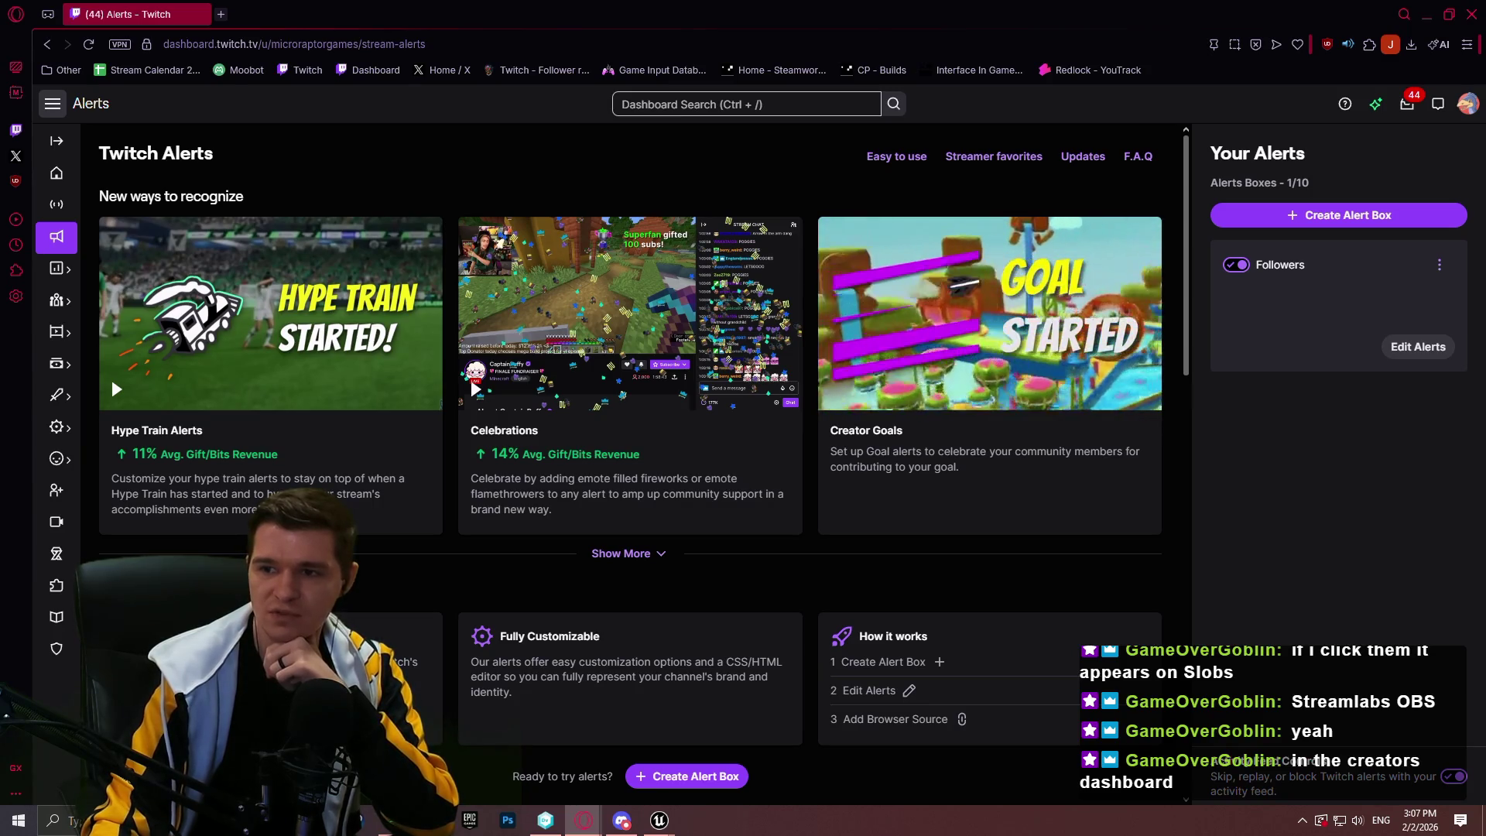
key("alt+Left")
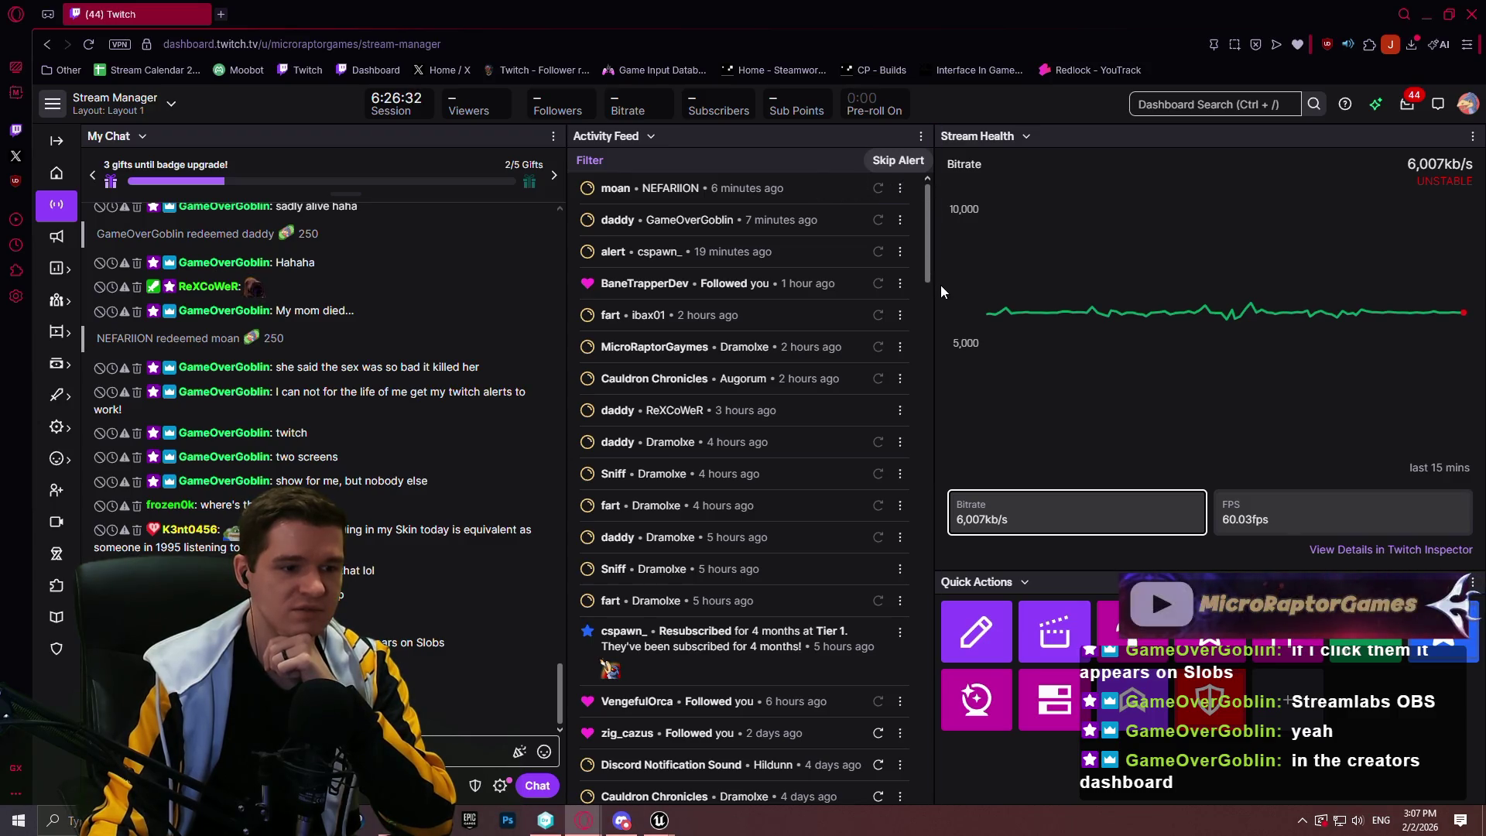
left_click(900, 252)
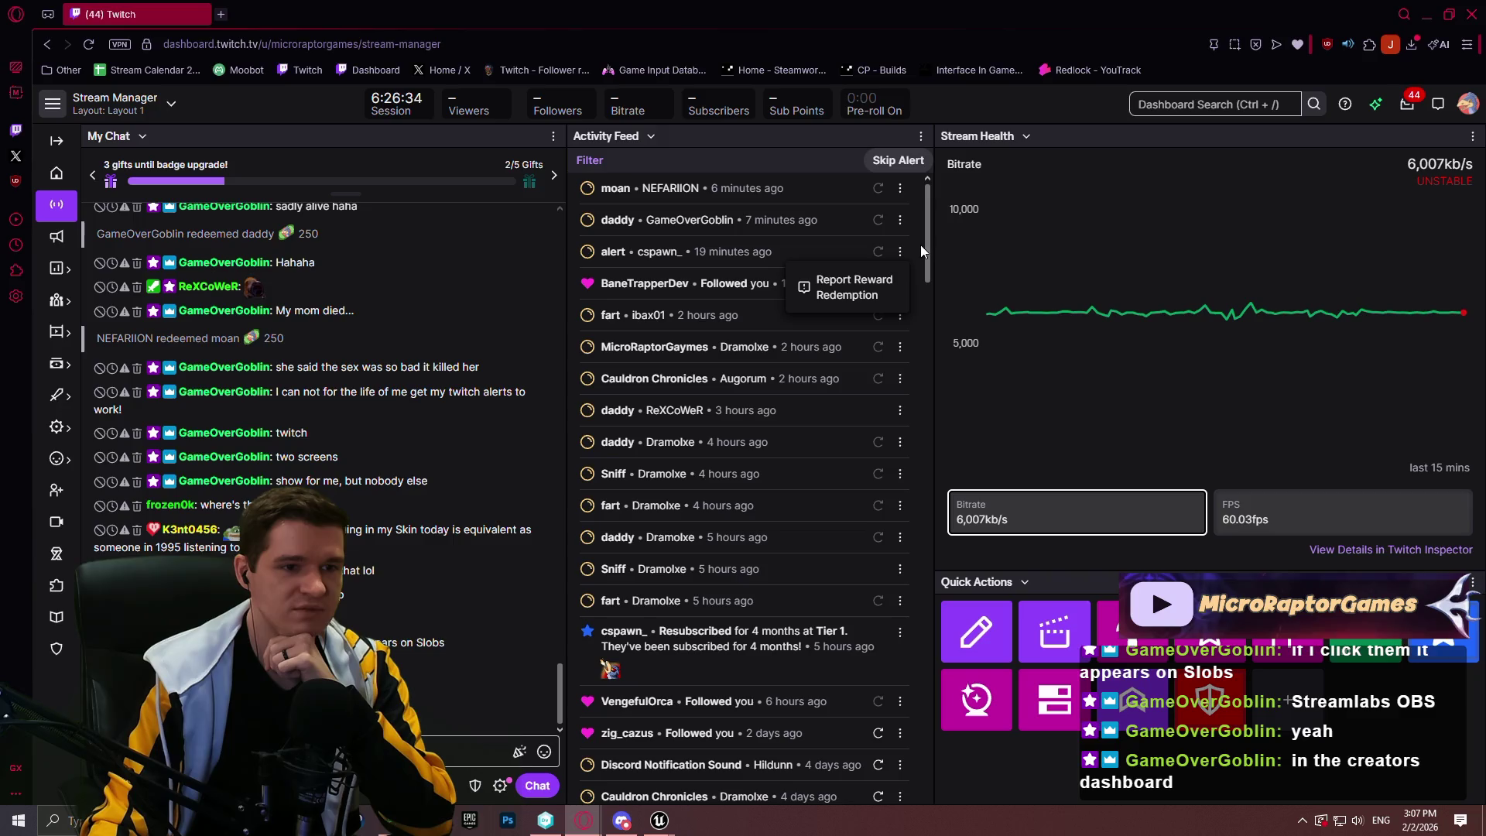
left_click(920, 245)
left_click(899, 284)
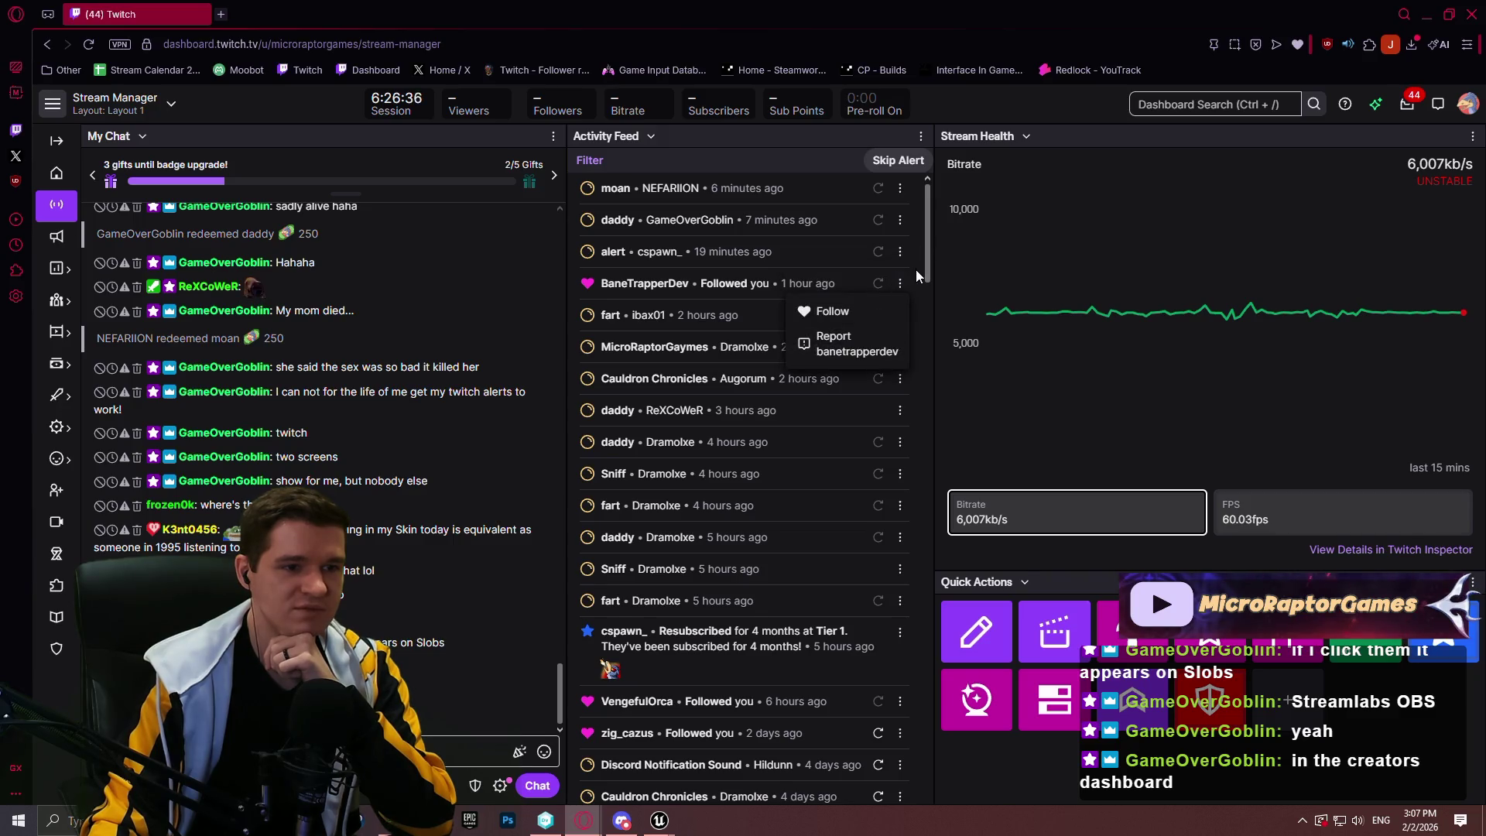
left_click(917, 268)
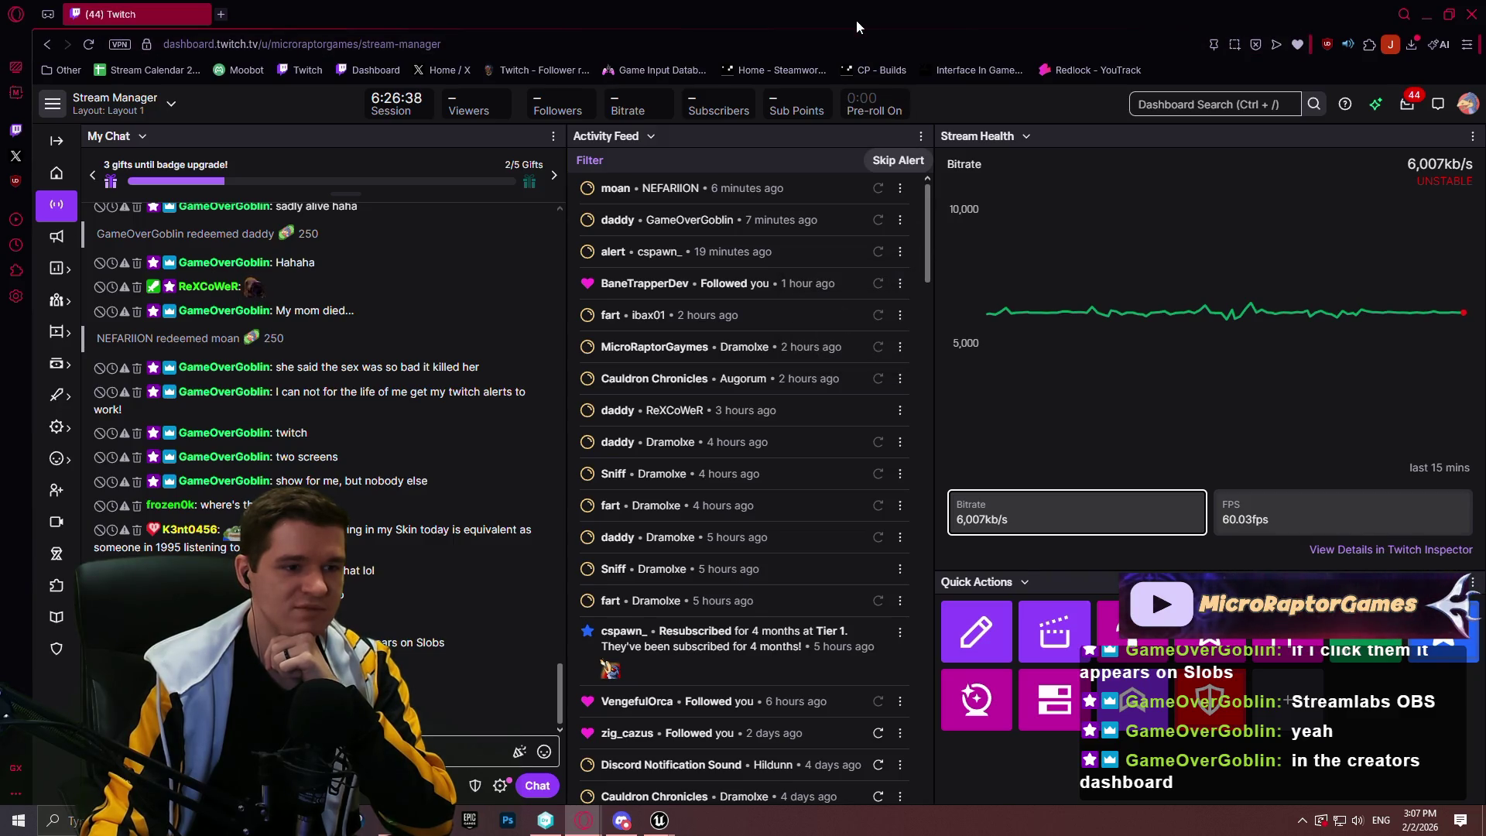
left_click(56, 236)
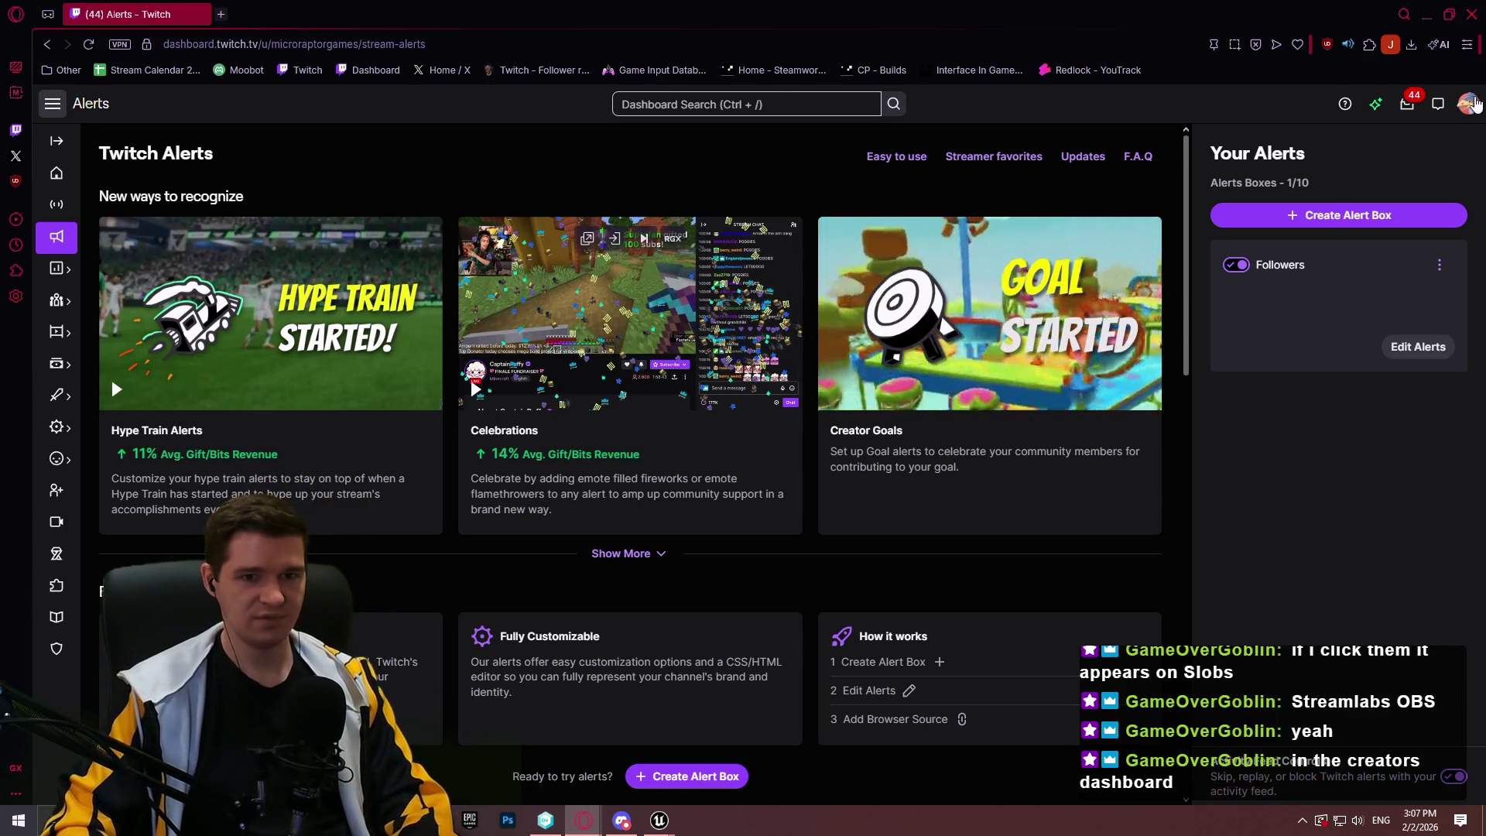
Switch off the Followers alert box, then click into the address bar
left_click(1440, 267)
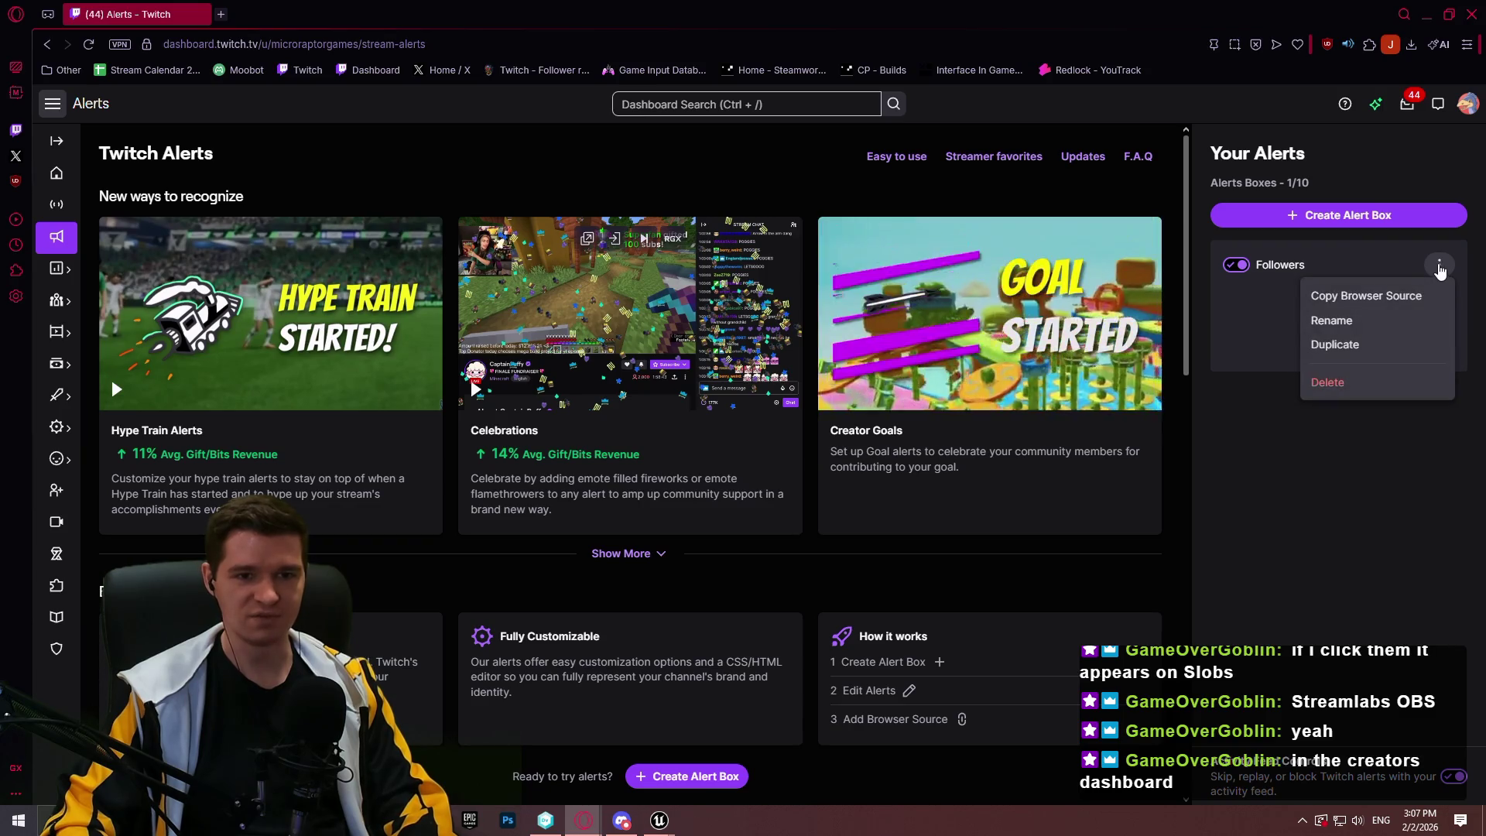
left_click(1369, 252)
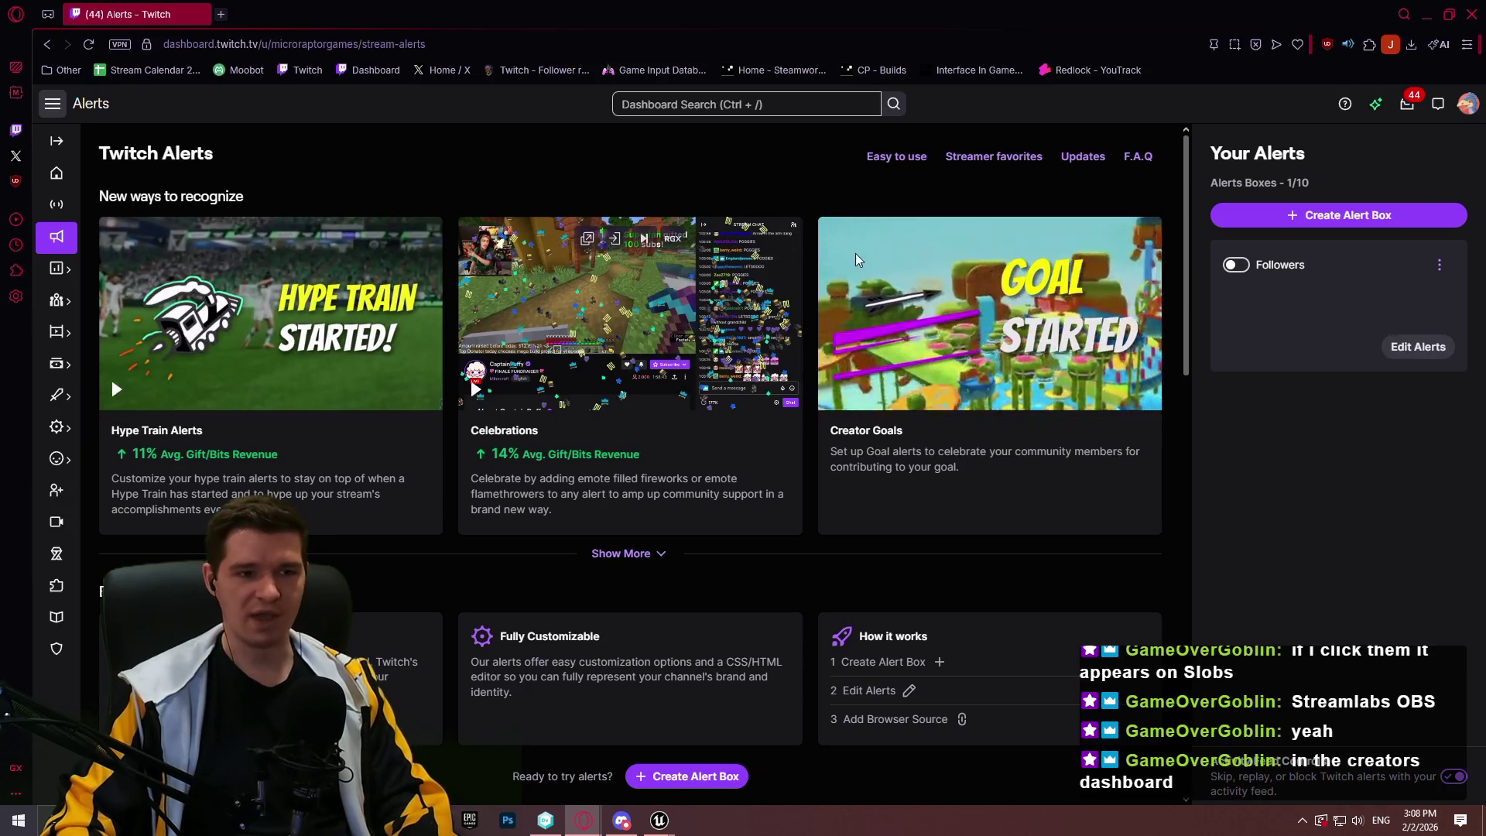
left_click(780, 39)
Go to streamelements.com and open the StreamElements Dashboard from the profile menu
type("streamelements.com")
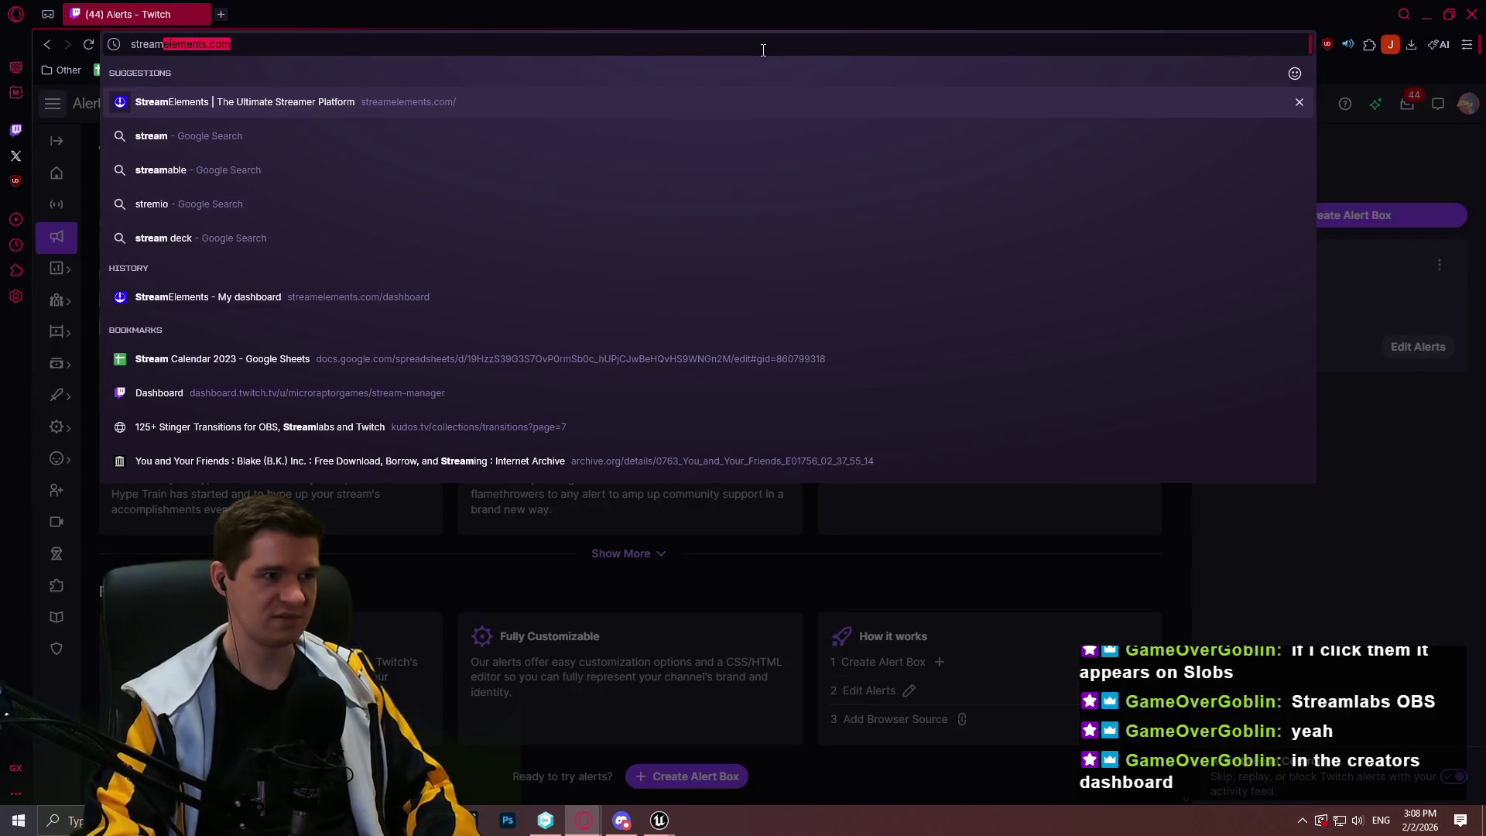
key("Return")
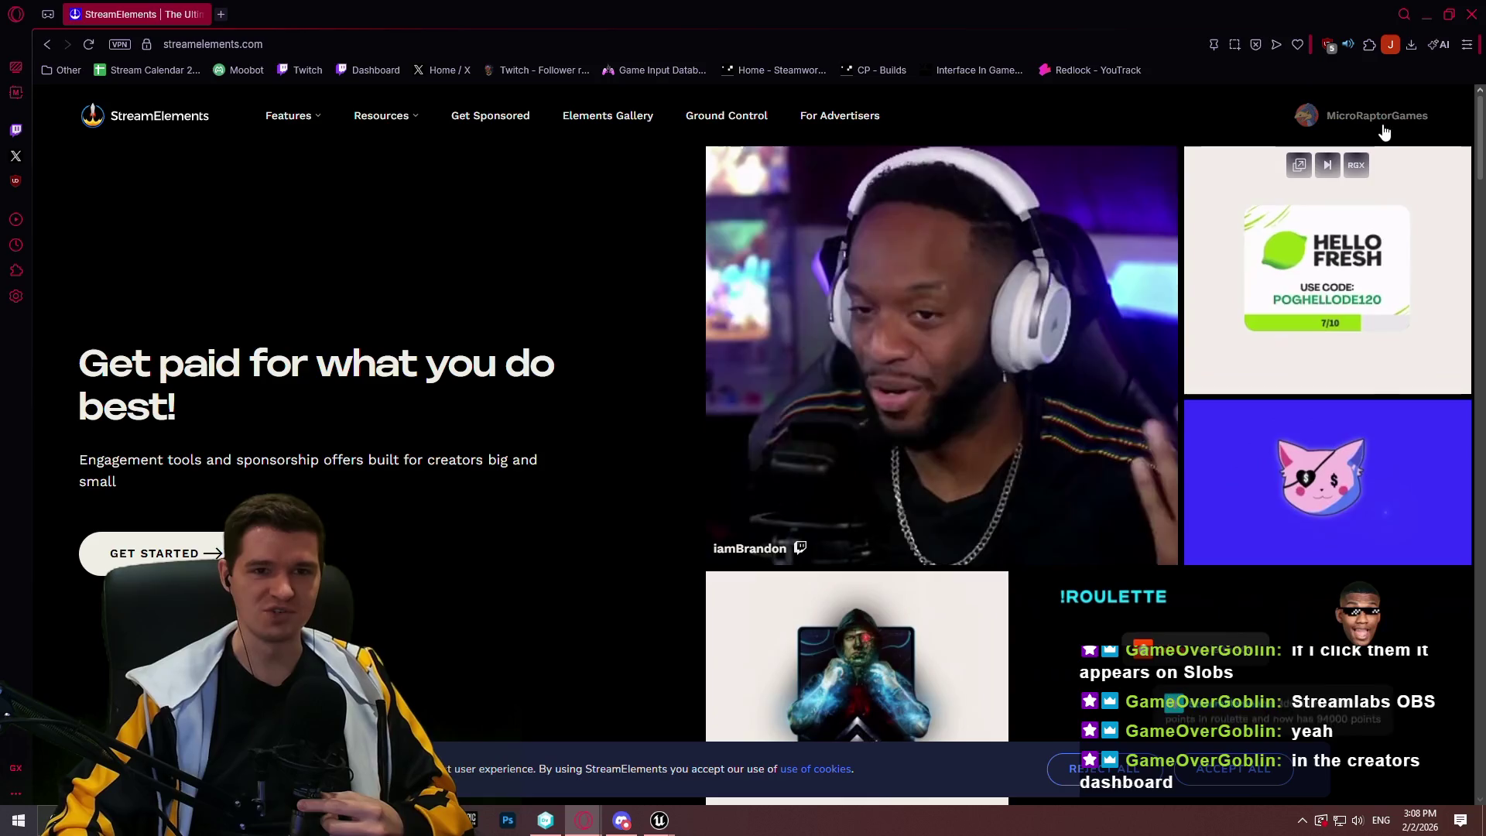
scroll(1018, 158, "down", 1)
scroll(1018, 158, "down", 1)
scroll(1084, 155, "up", 2)
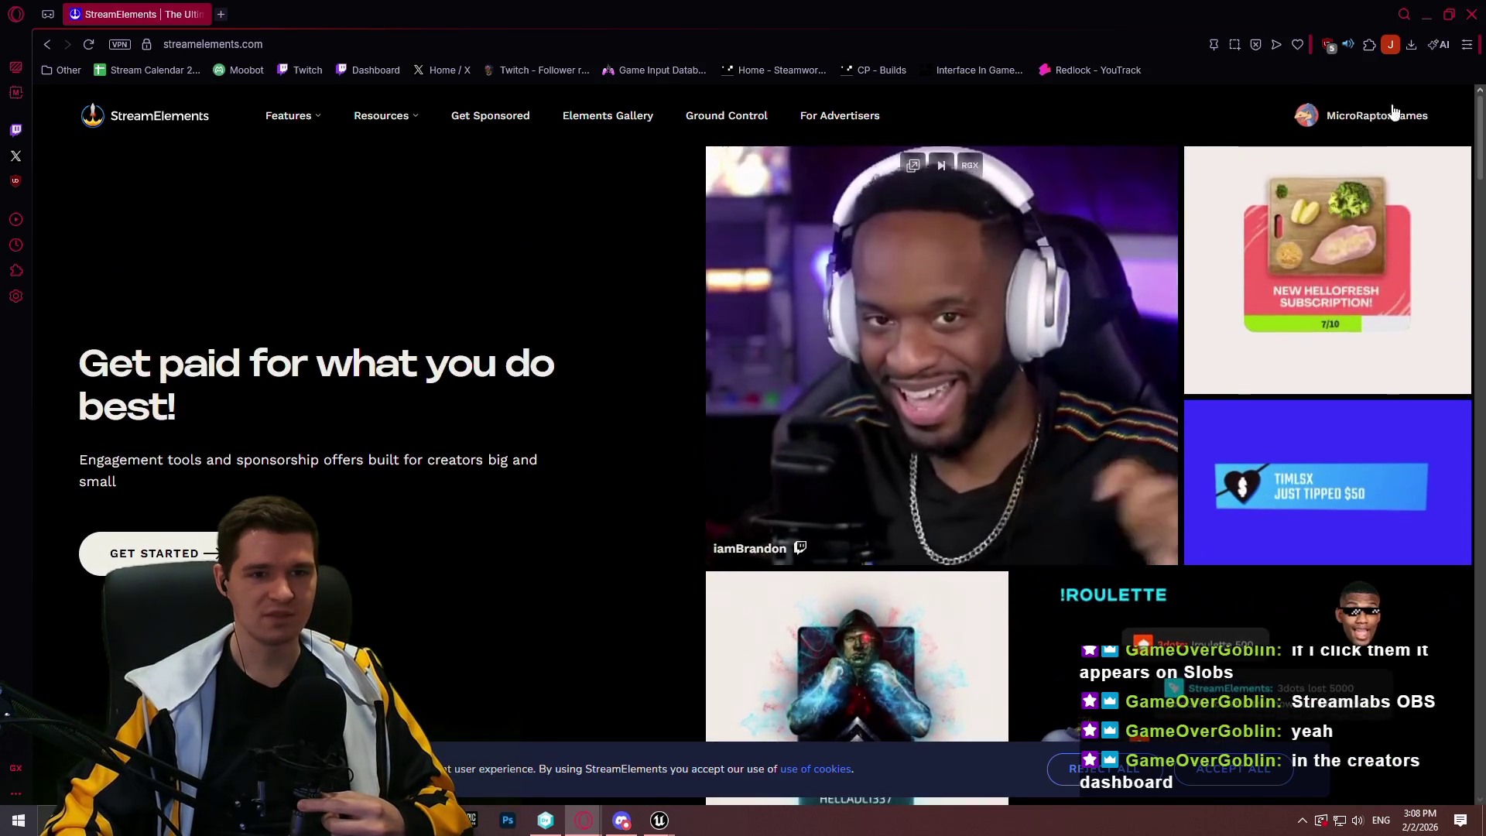
mouse_move(1386, 116)
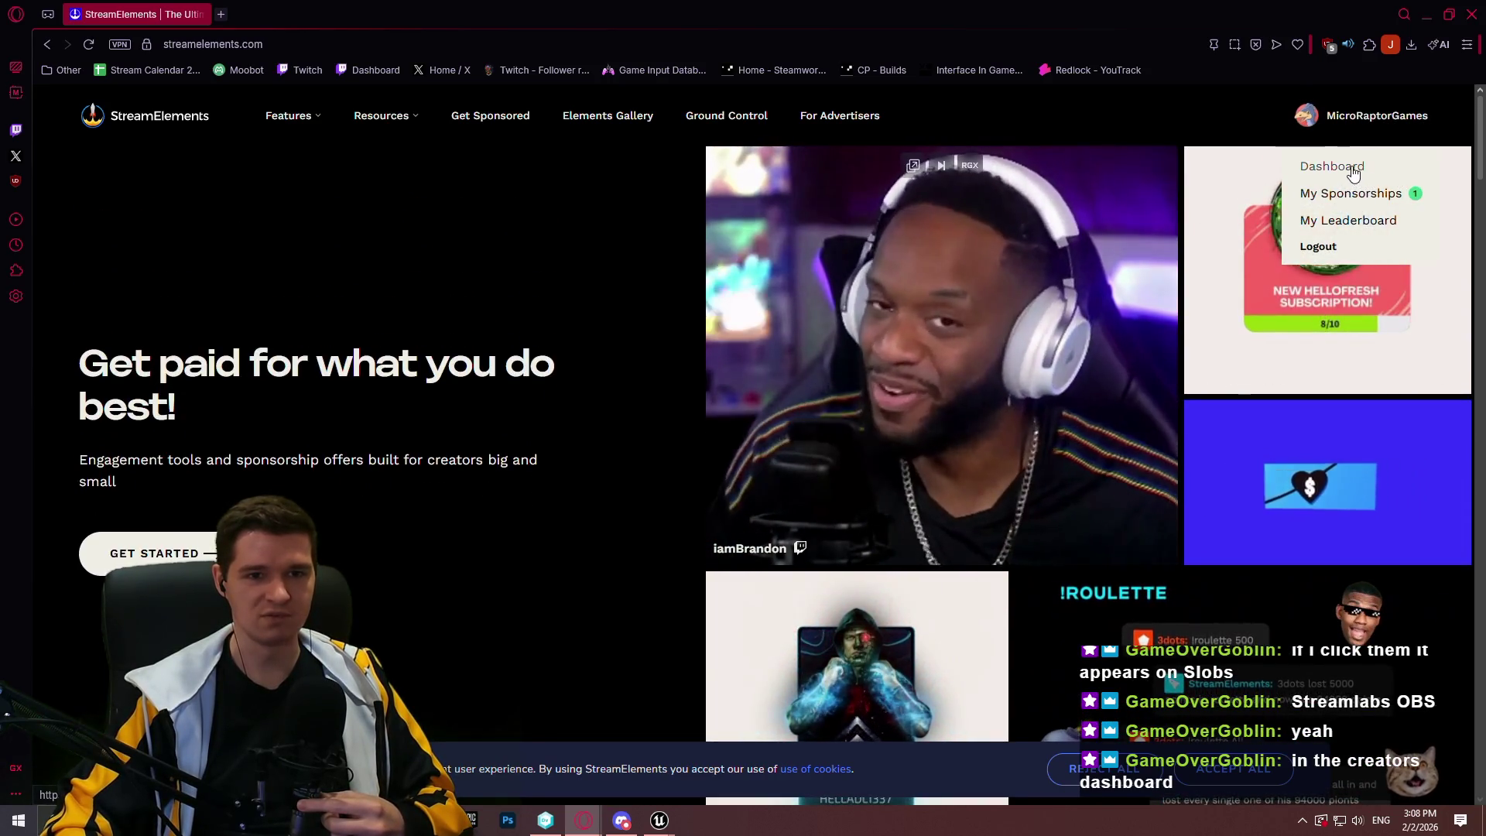
left_click(1333, 166)
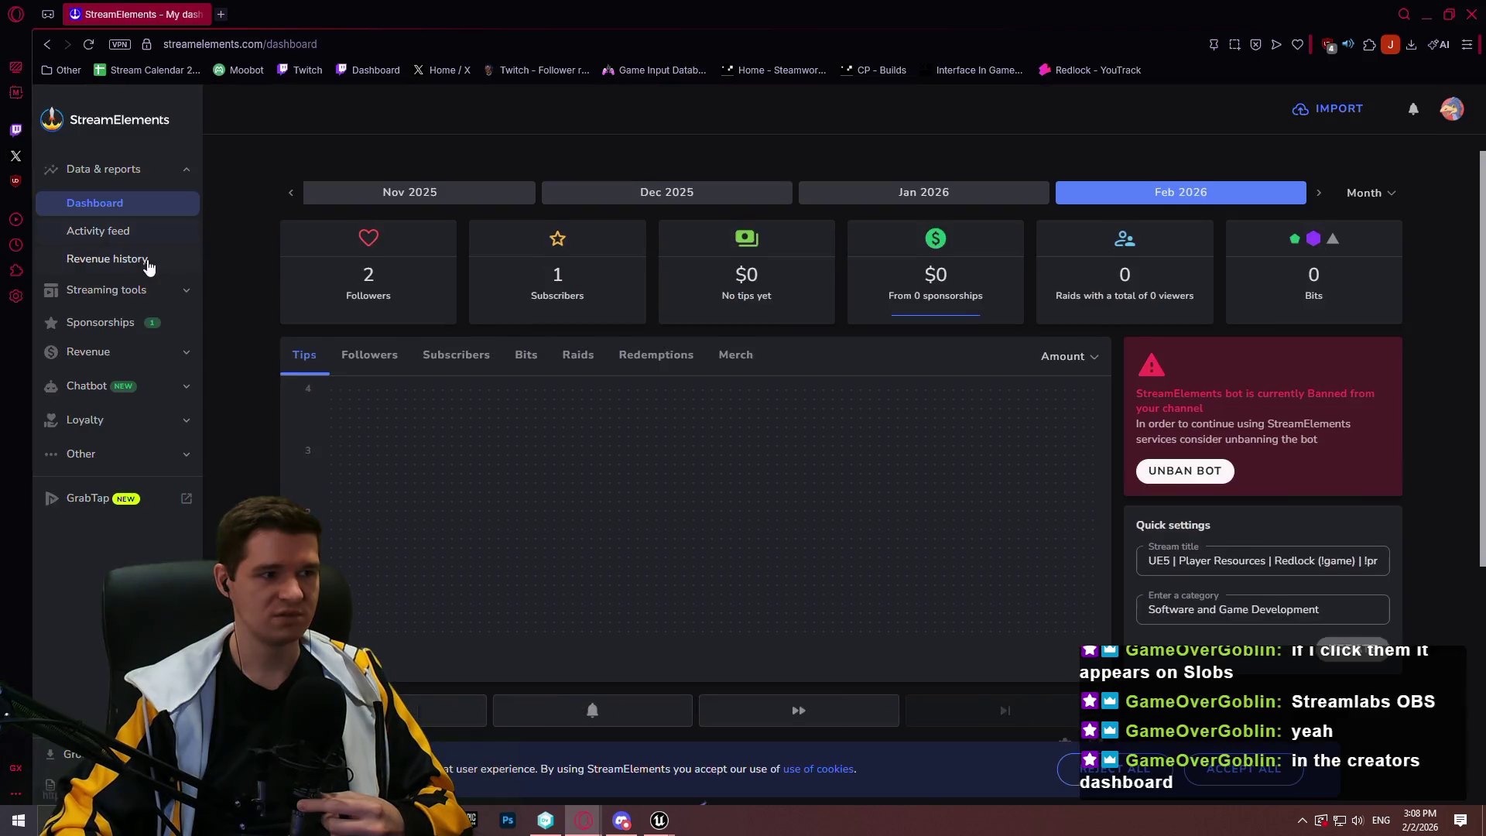
Open Streaming tools > Overlays and bring up the AlertBox_1080 overlay editor
left_click(108, 293)
left_click(111, 323)
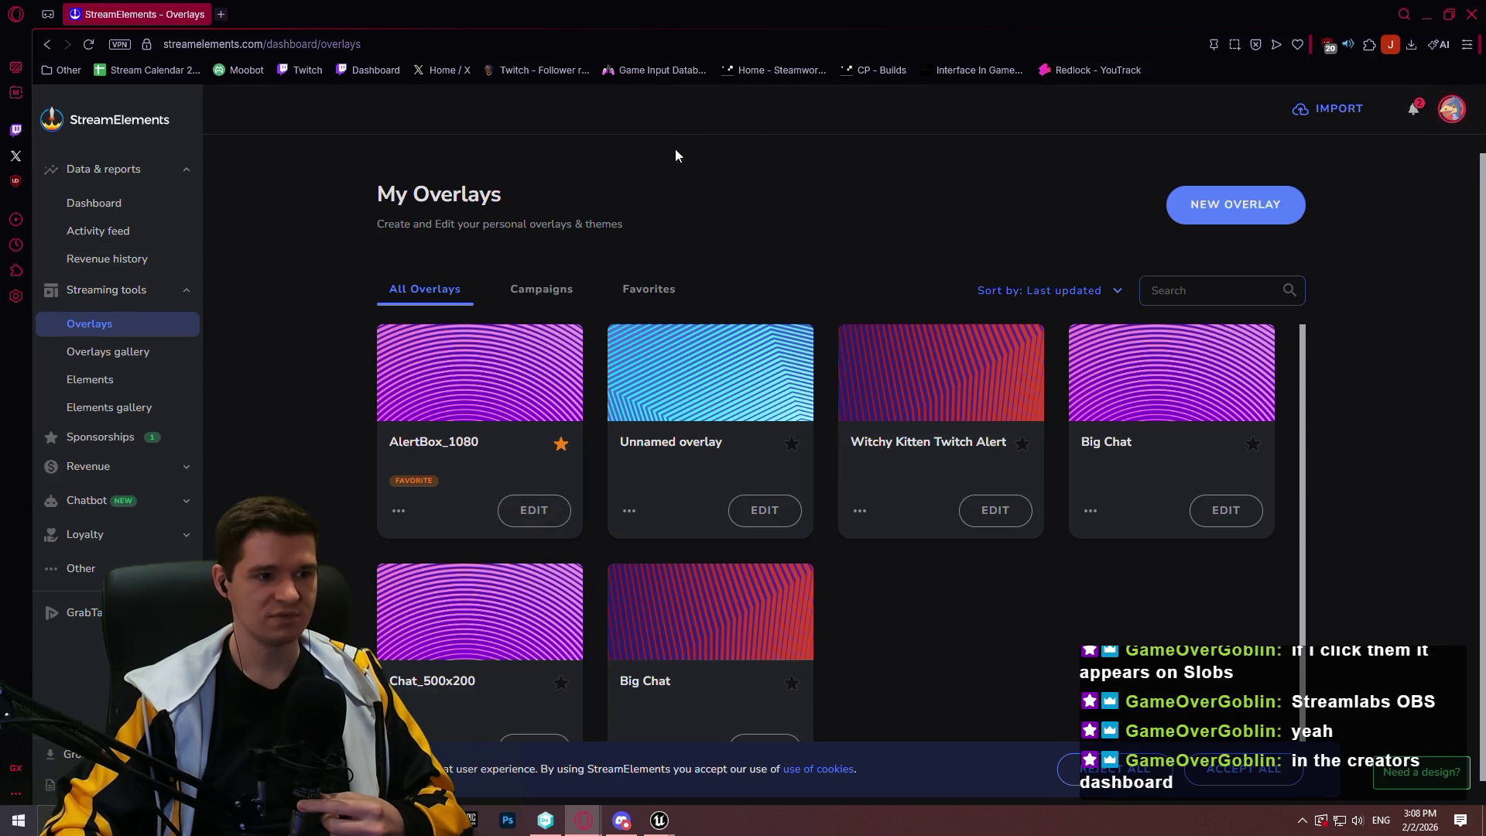
key("alt+Tab")
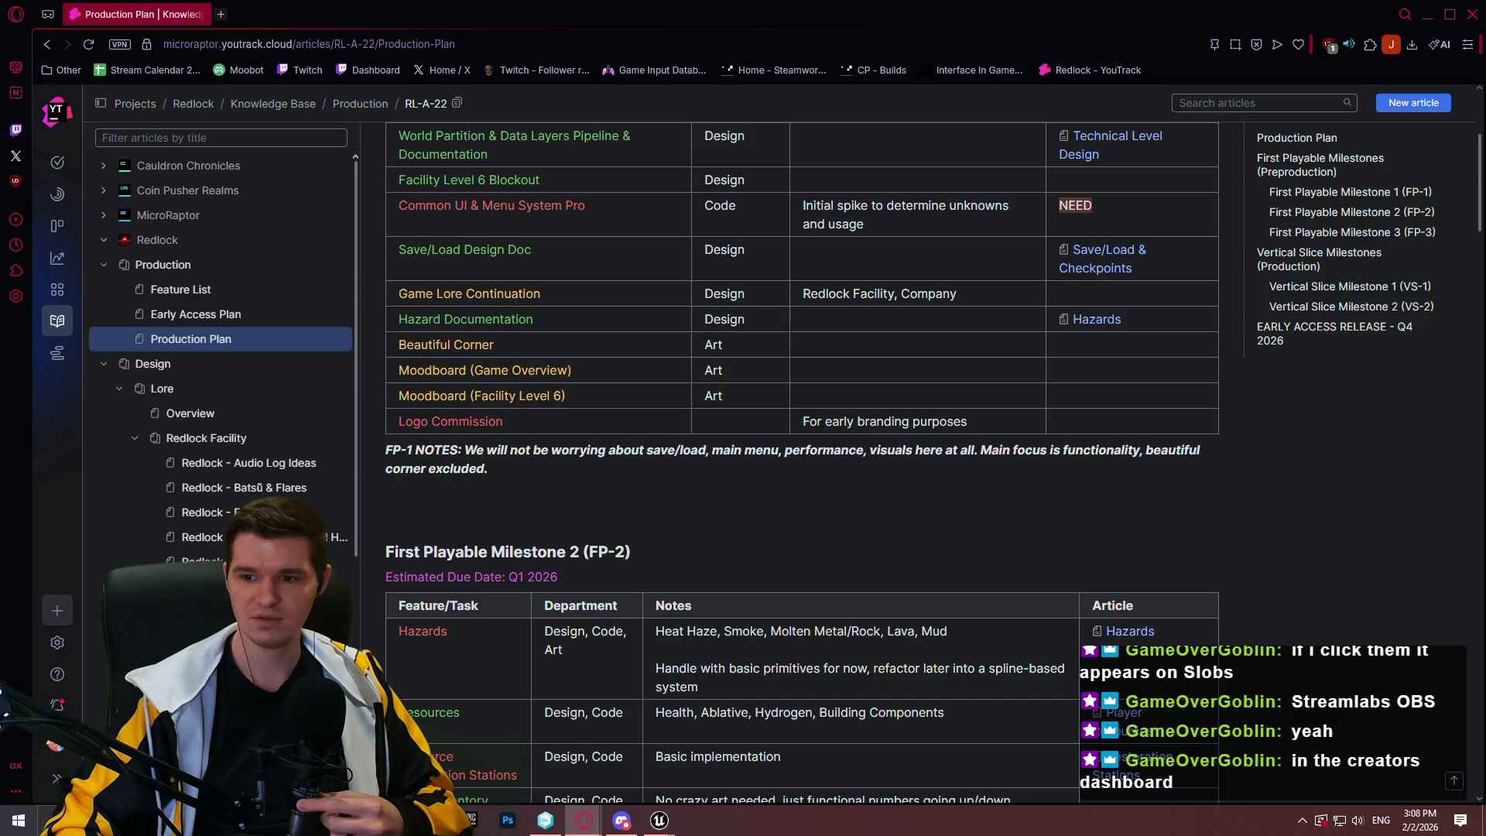
key("alt+Tab")
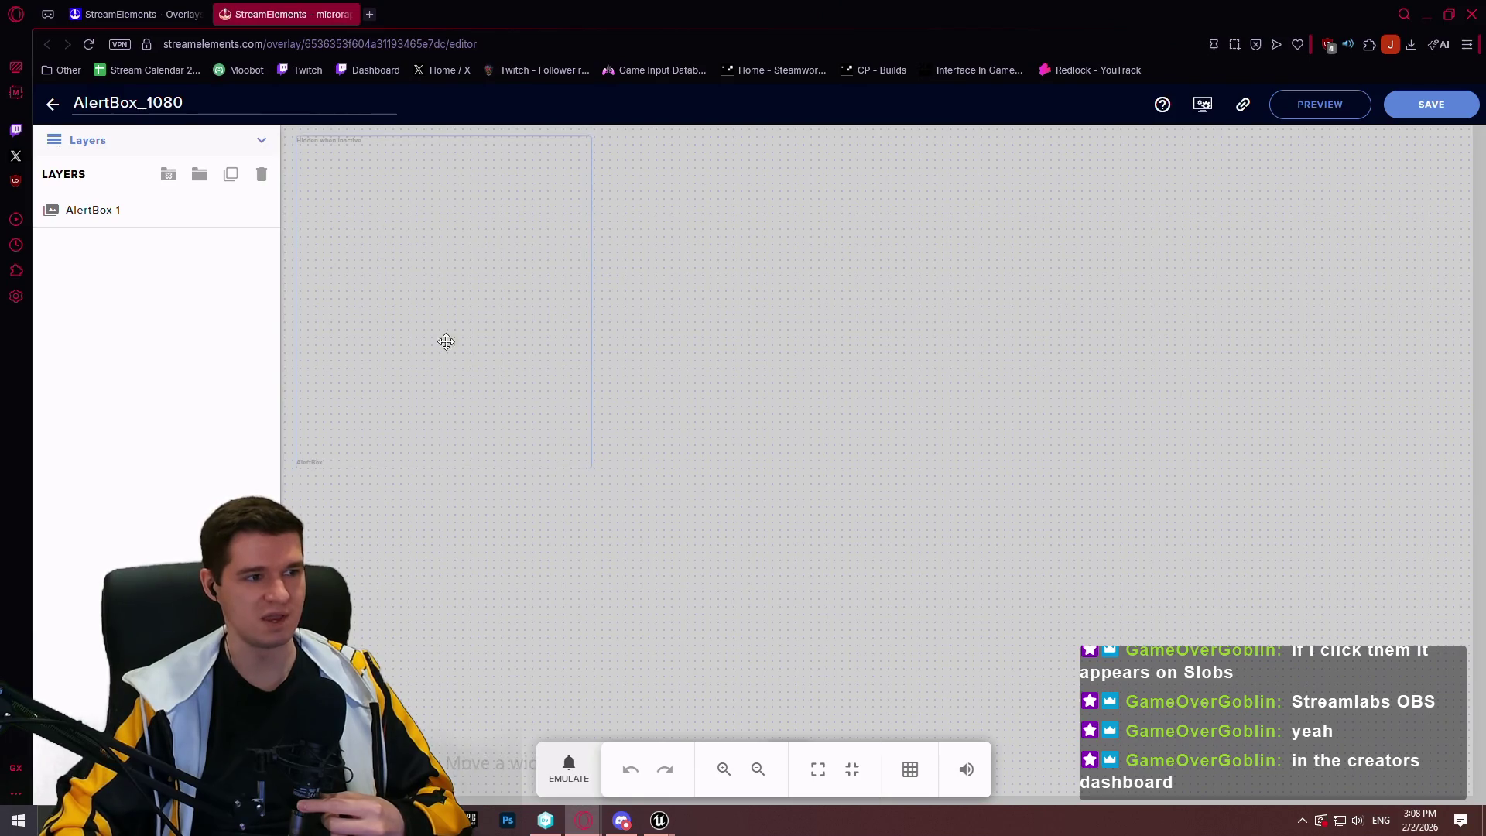
Select the AlertBox 1 layer and review its position, size, style and alert-type settings
left_click(99, 224)
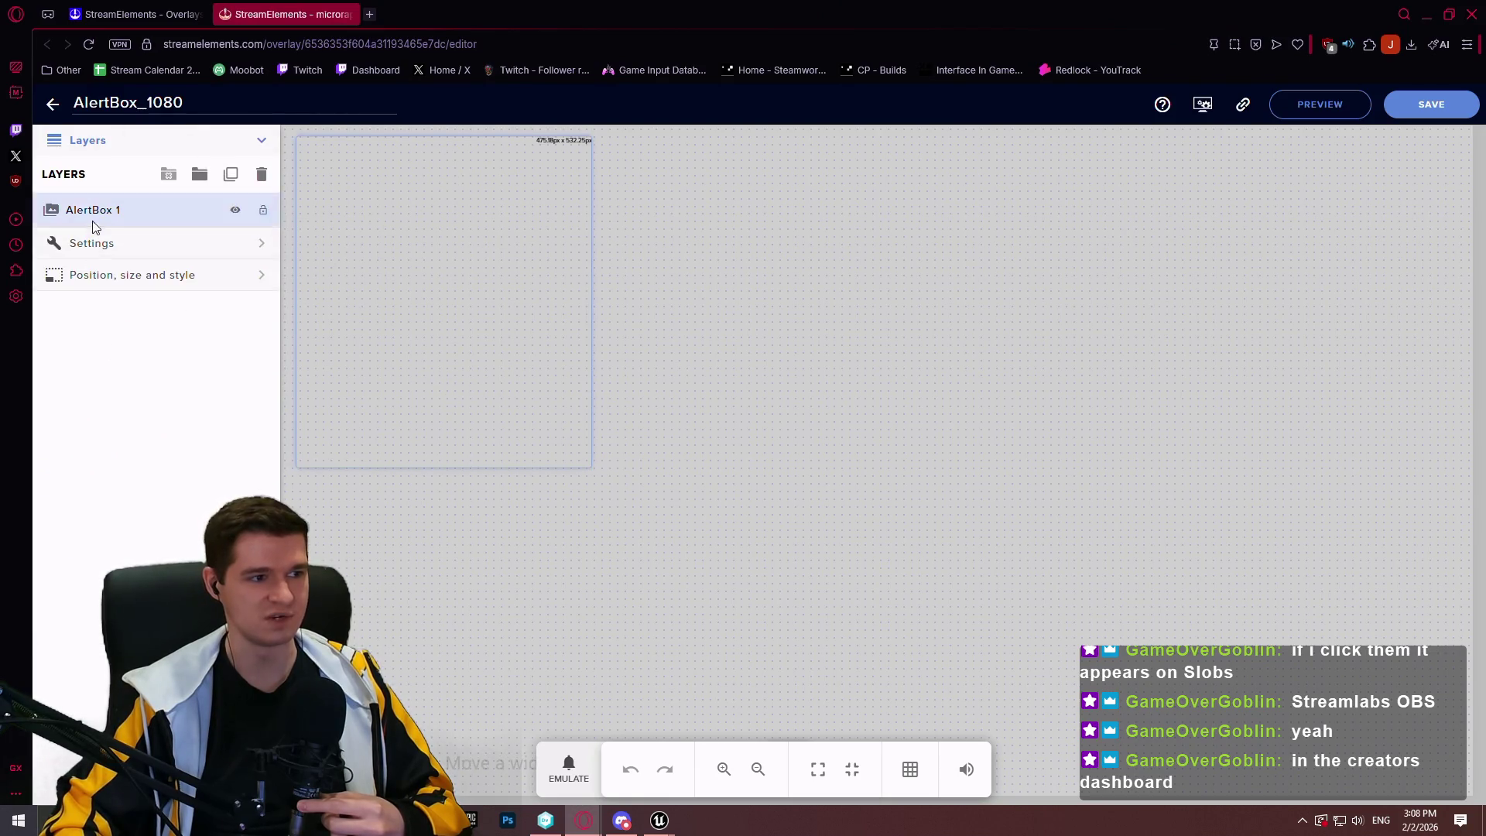
left_click(104, 272)
left_click(101, 174)
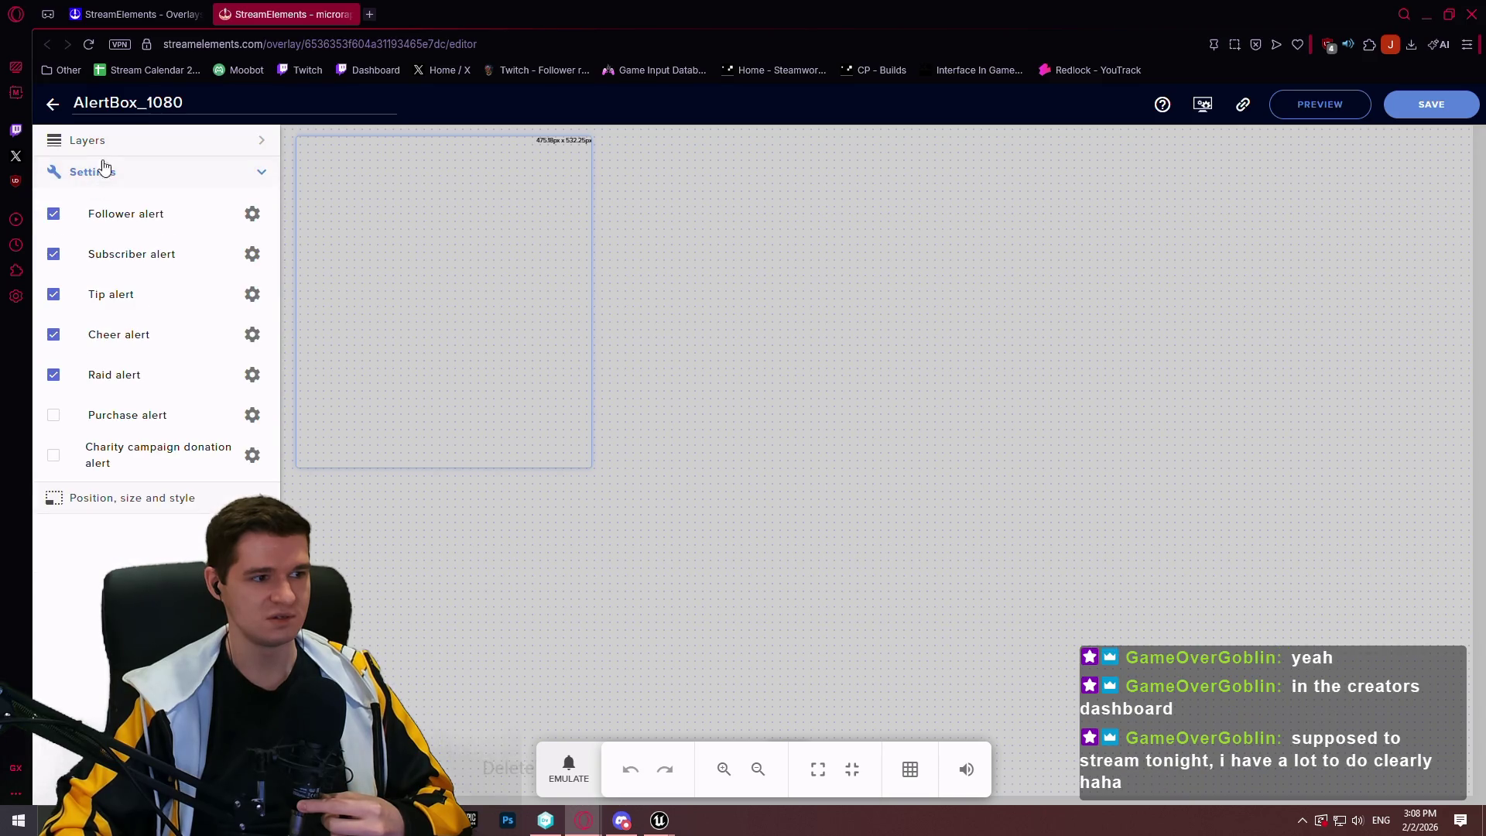
left_click(110, 143)
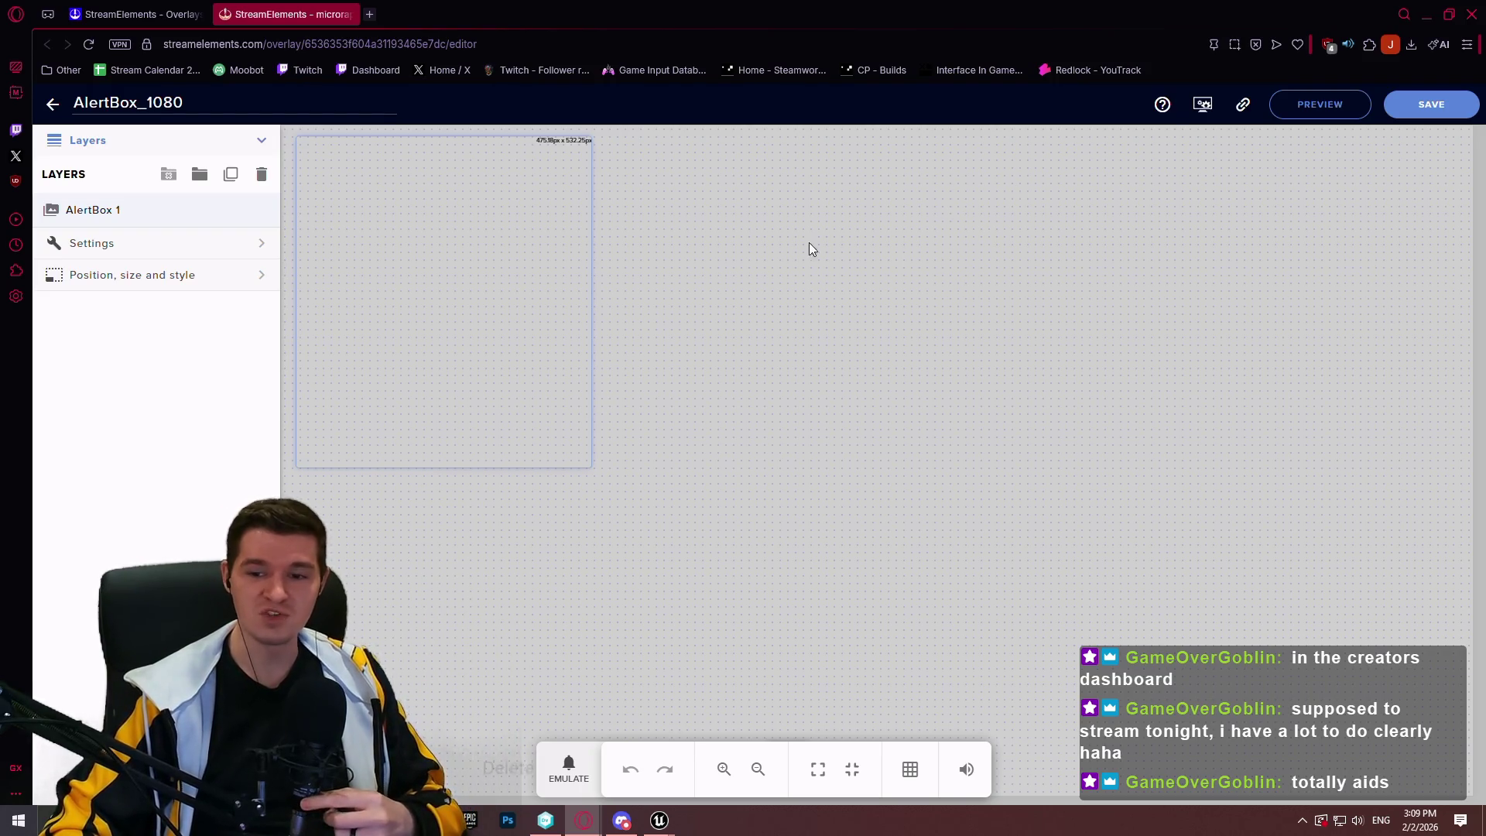
Close the StreamElements window, bring Unreal Editor forward and enlarge the Content Browser area
left_click(1475, 13)
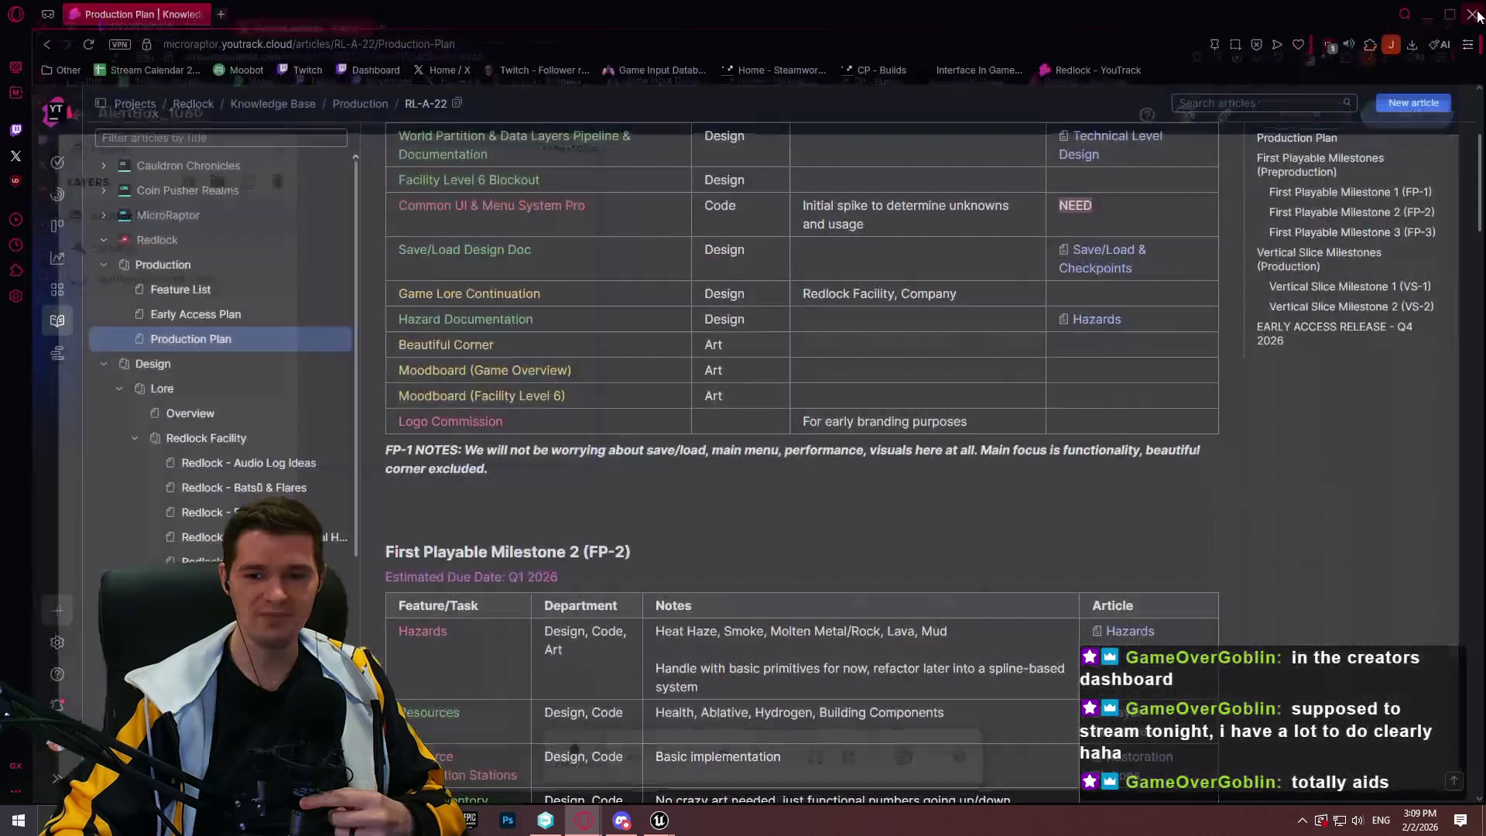
scroll(1352, 502, "up", 2)
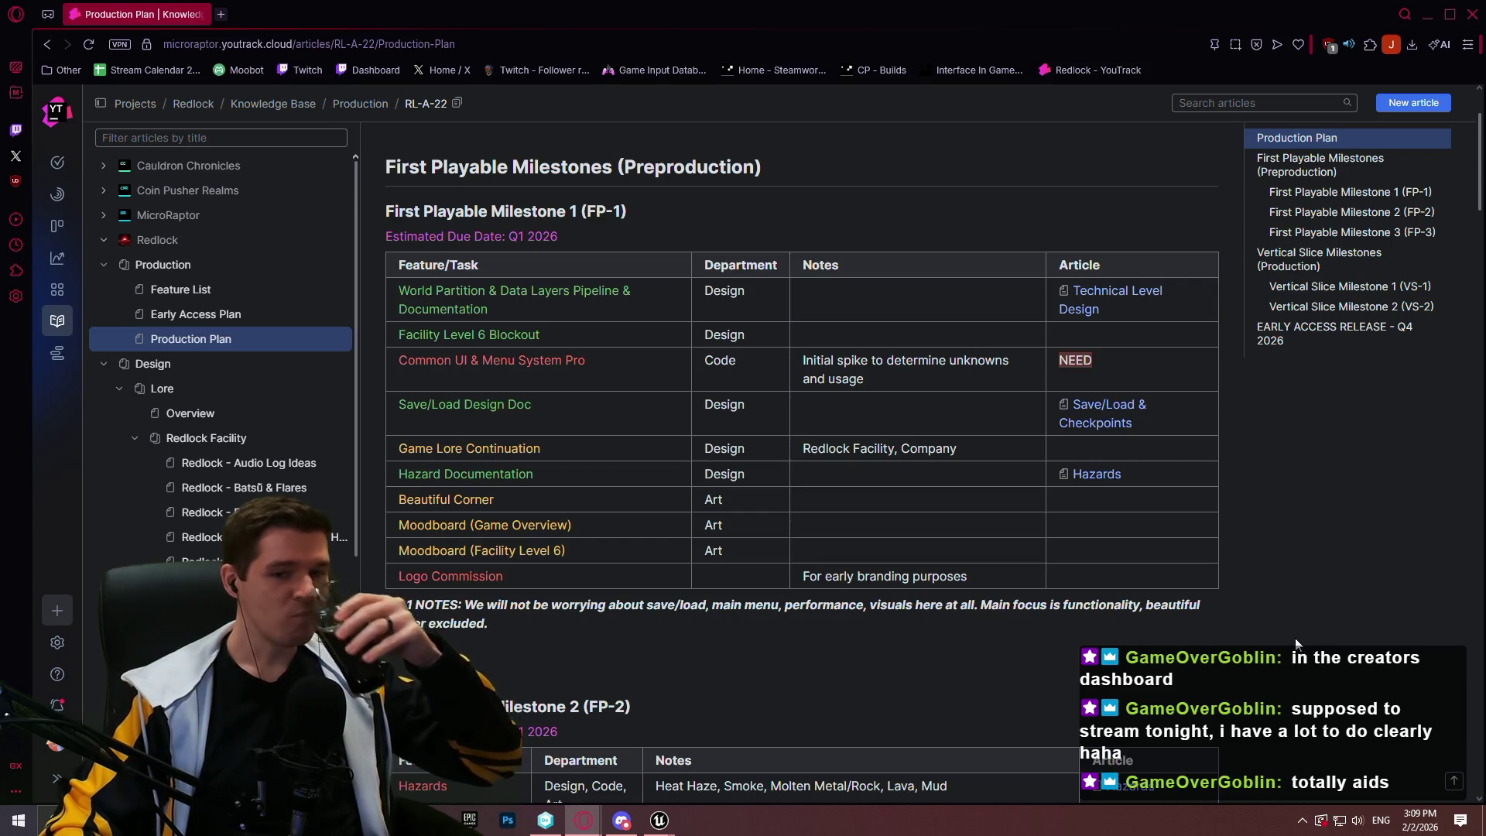
mouse_move(659, 825)
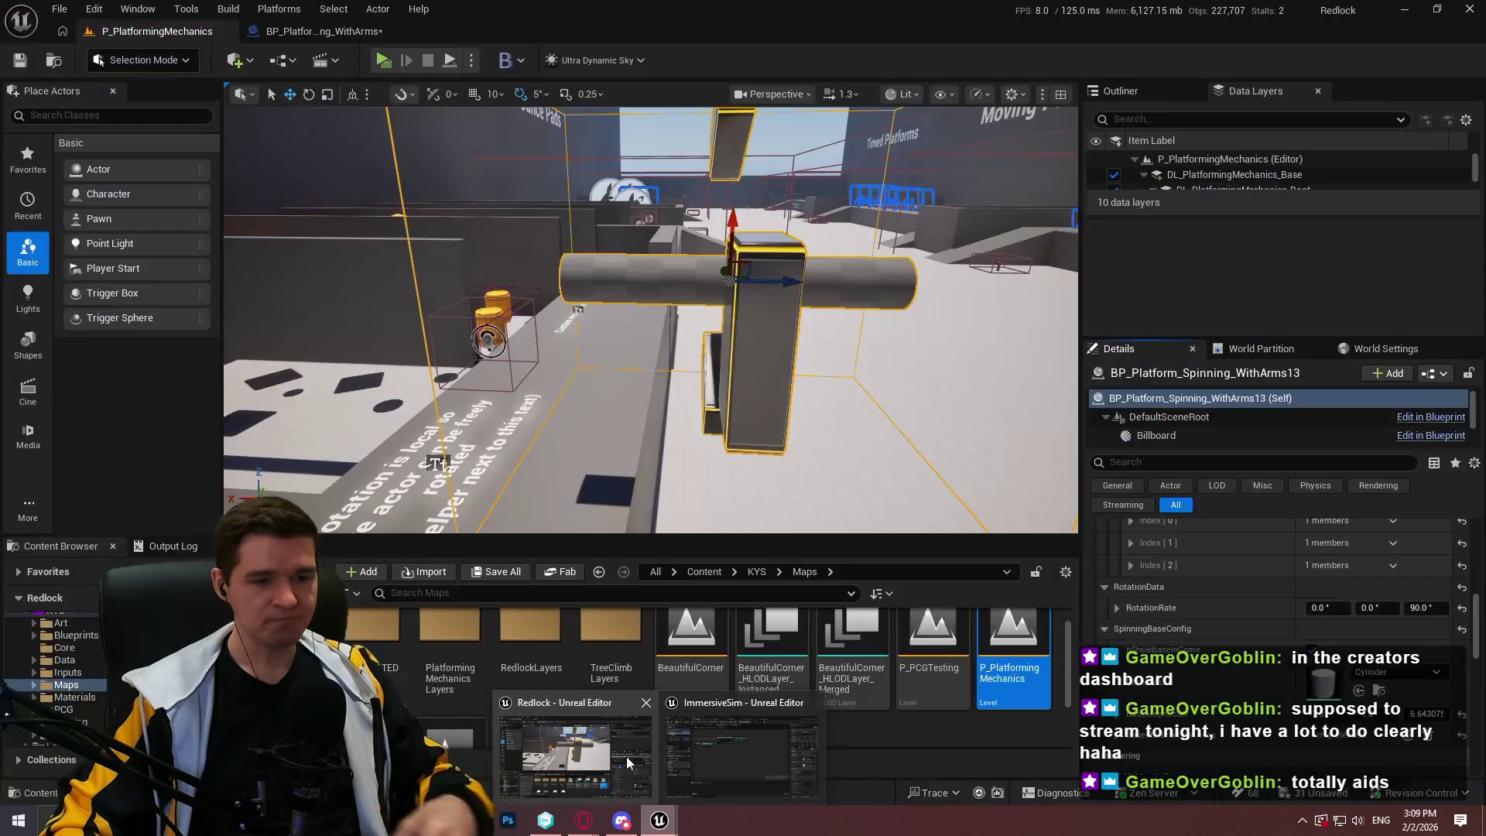
left_click(619, 764)
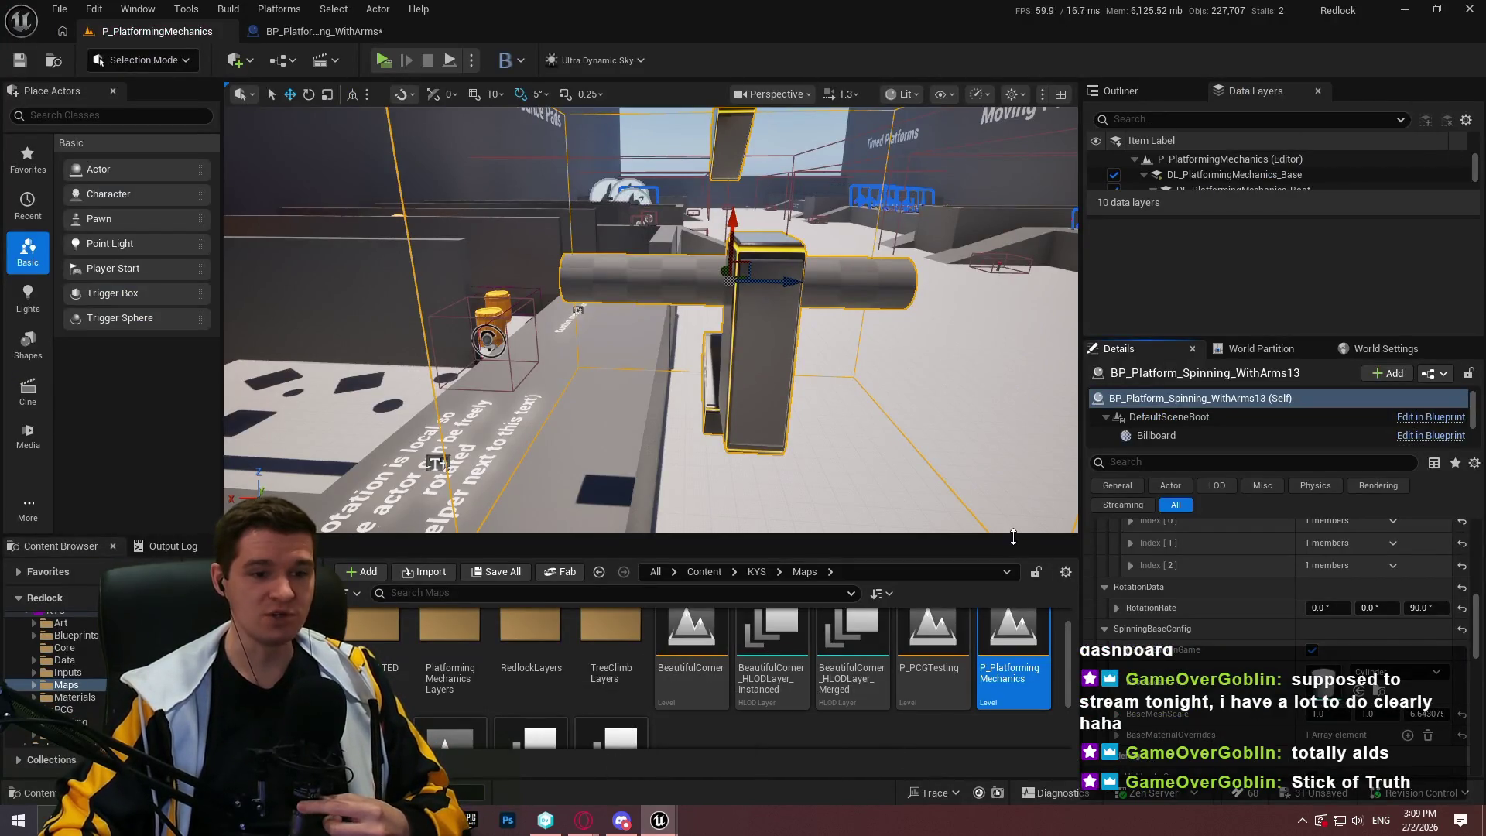
left_click_drag(1013, 536, 1010, 404)
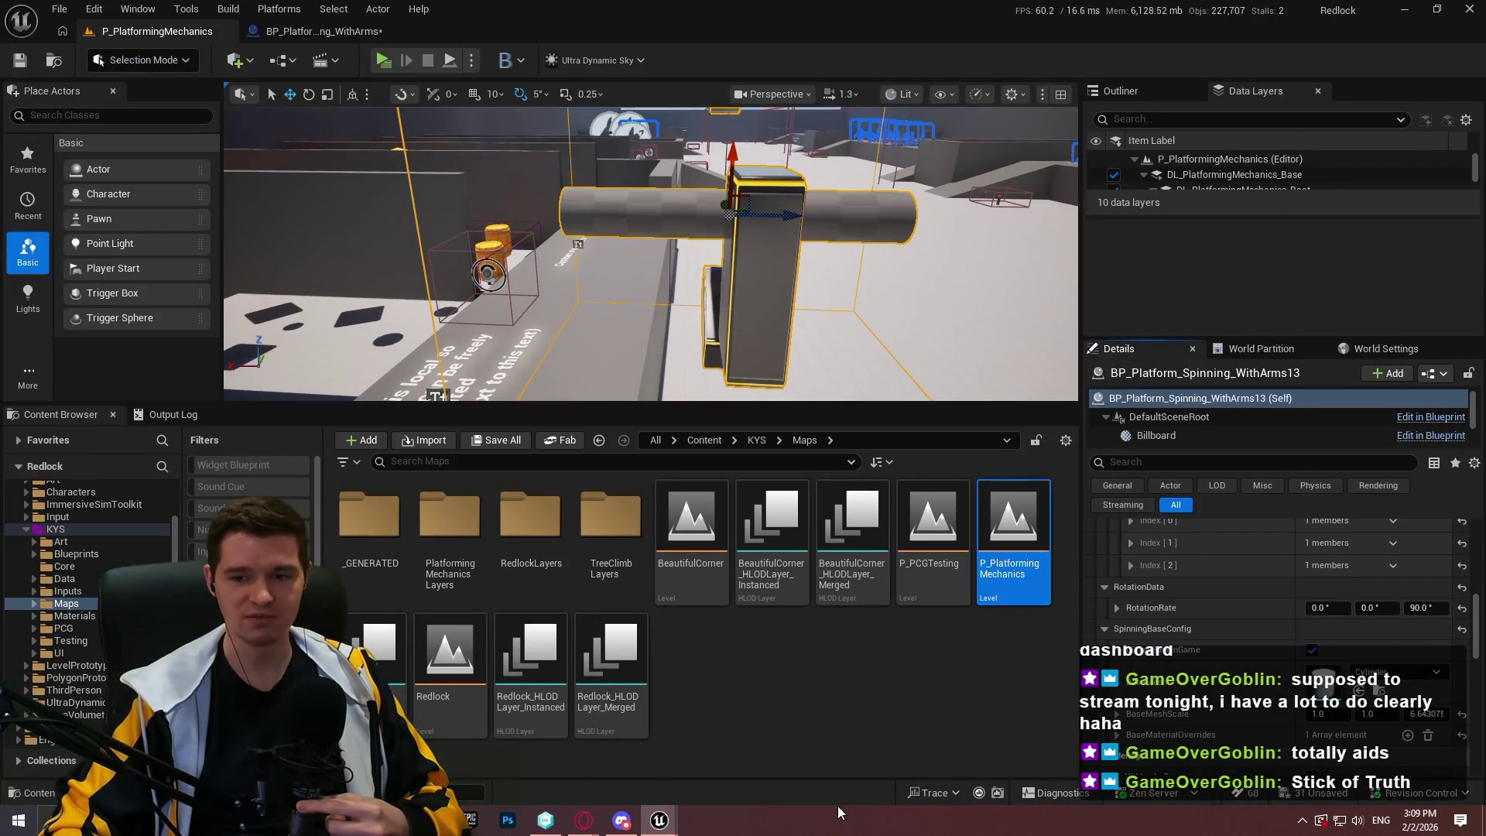
left_click(1061, 691)
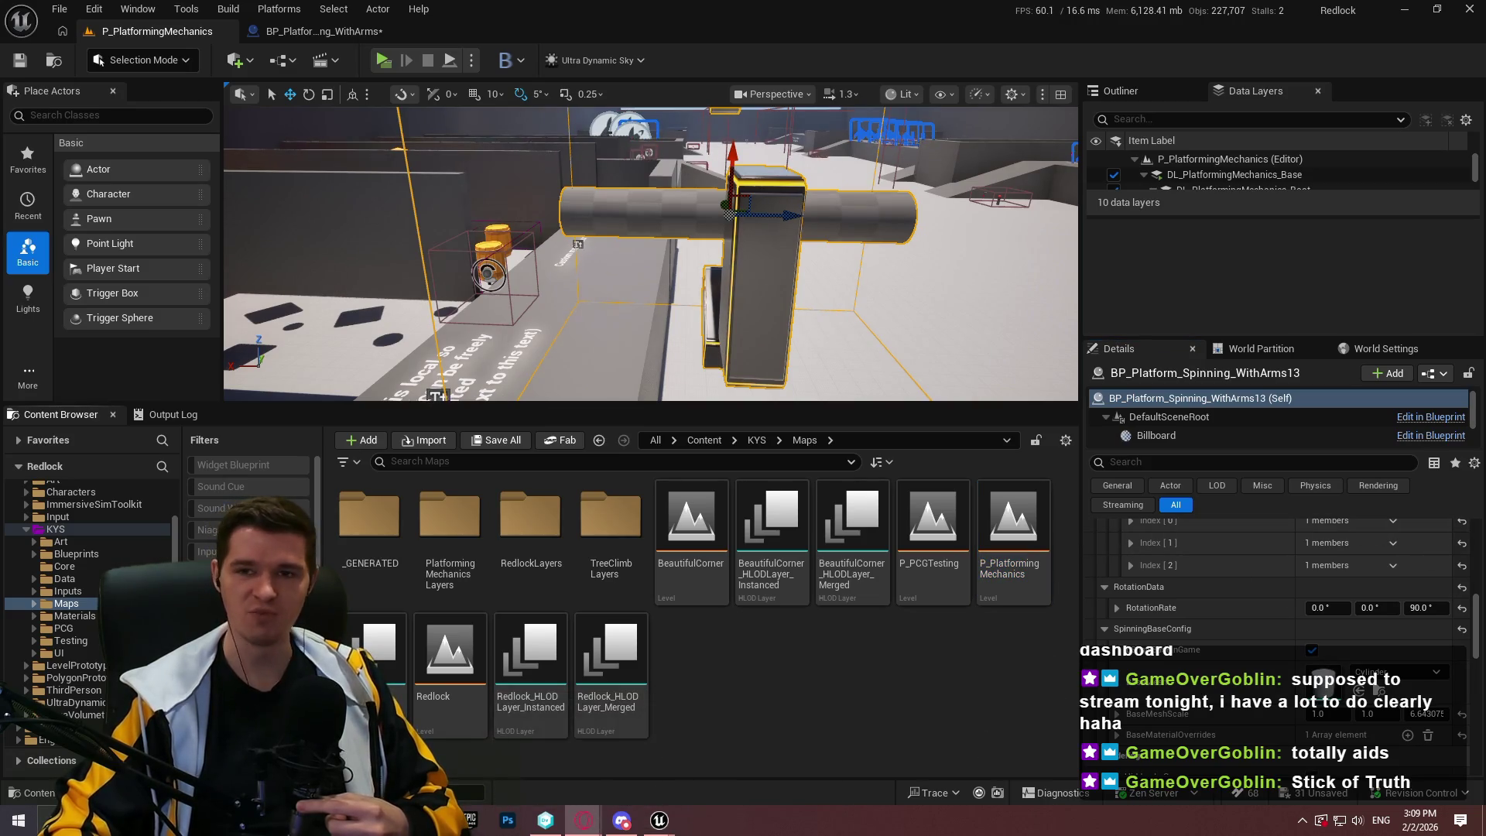
In the Construction Script, move the Get Core Data and Select nodes upward together
left_click(323, 31)
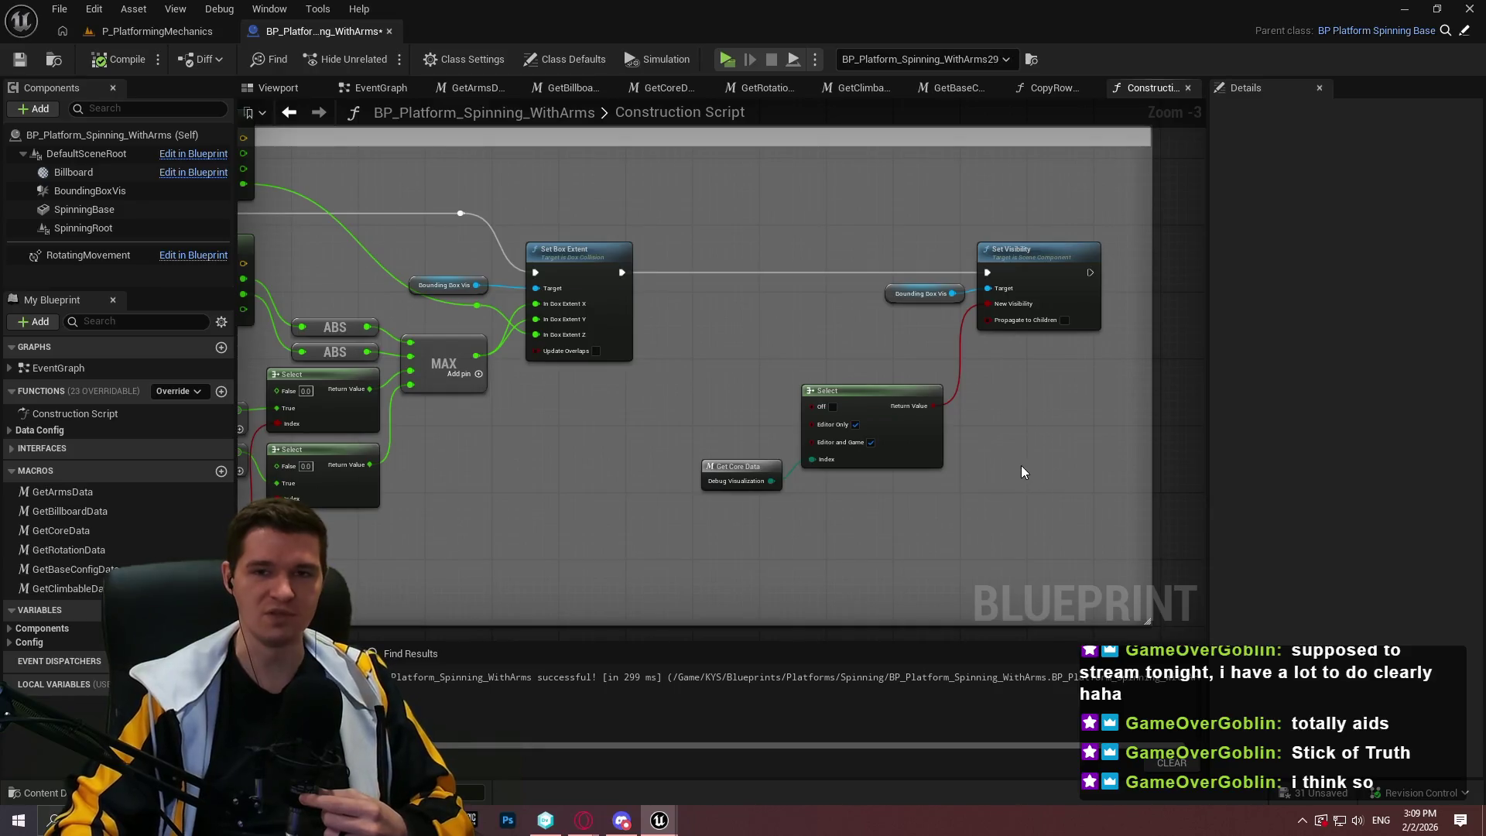
scroll(785, 508, "up", 3)
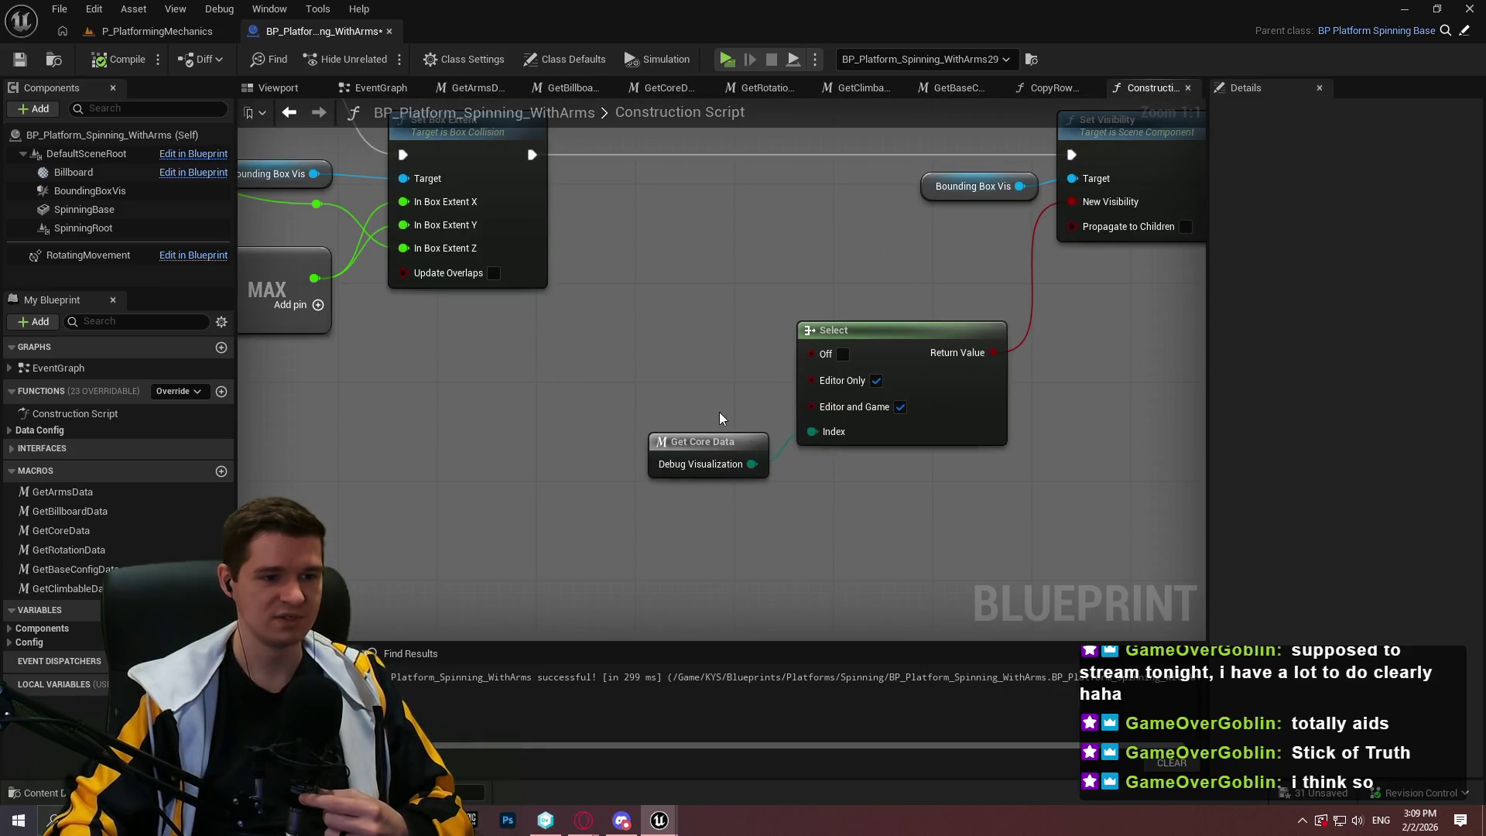
left_click_drag(723, 452, 734, 426)
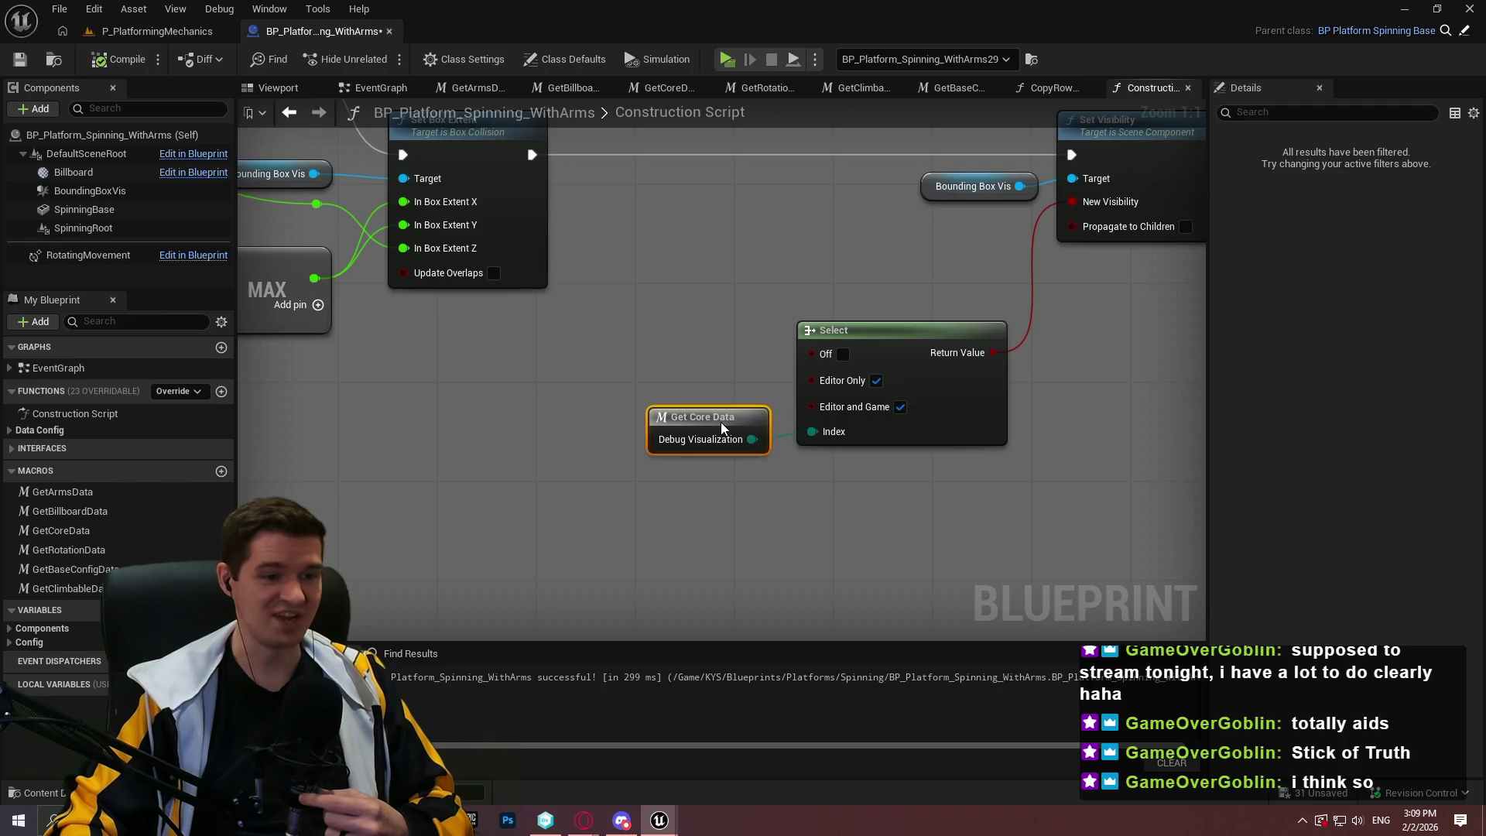
left_click_drag(976, 547, 844, 449)
left_click_drag(949, 444, 983, 342)
right_click(974, 351)
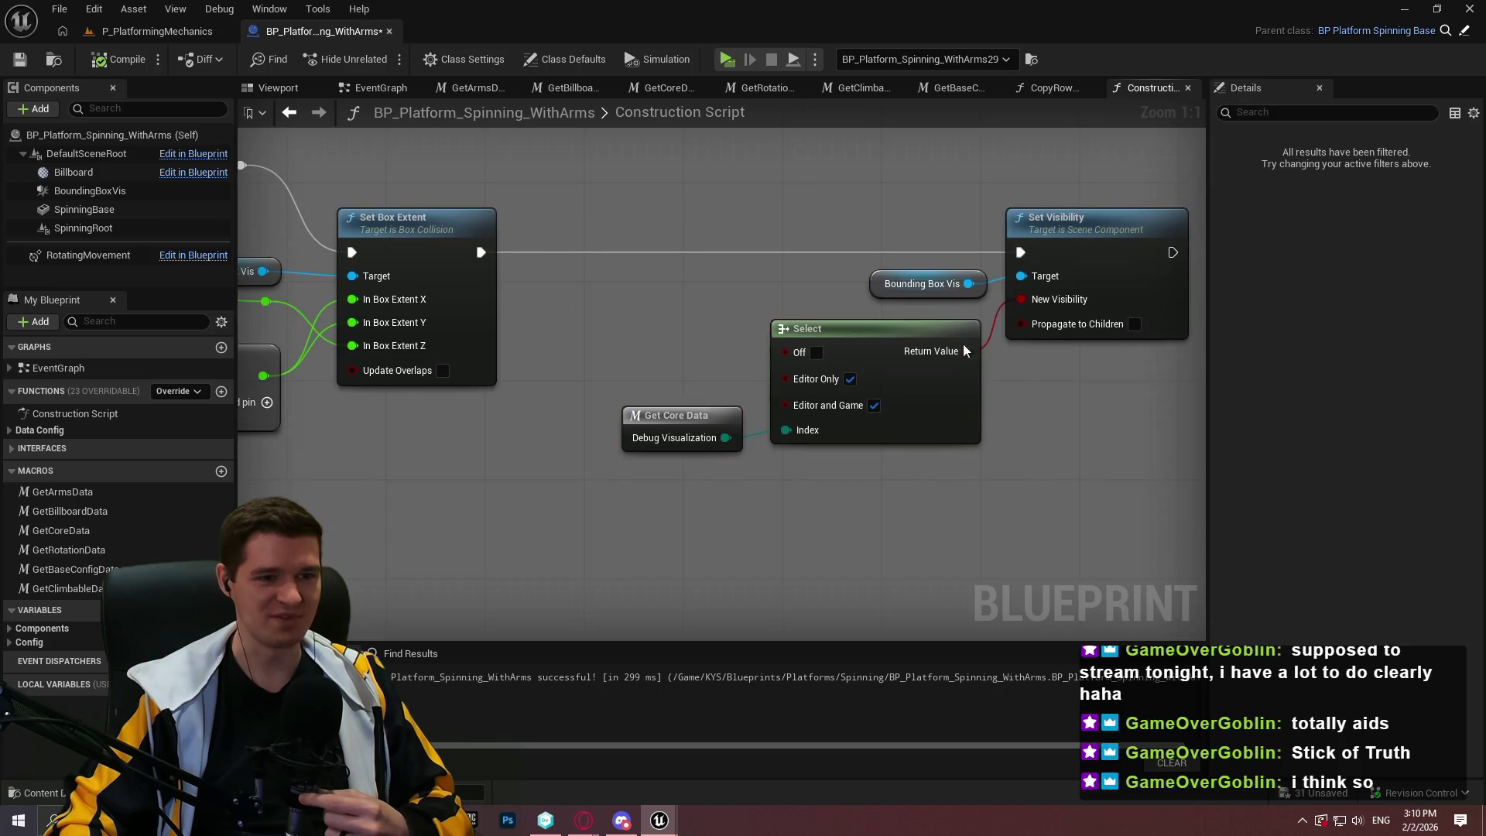
left_click(982, 287)
Regroup the bounds-calculation nodes, shifting the group and nudging the ABS, MAX and Select nodes
scroll(981, 287, "down", 1)
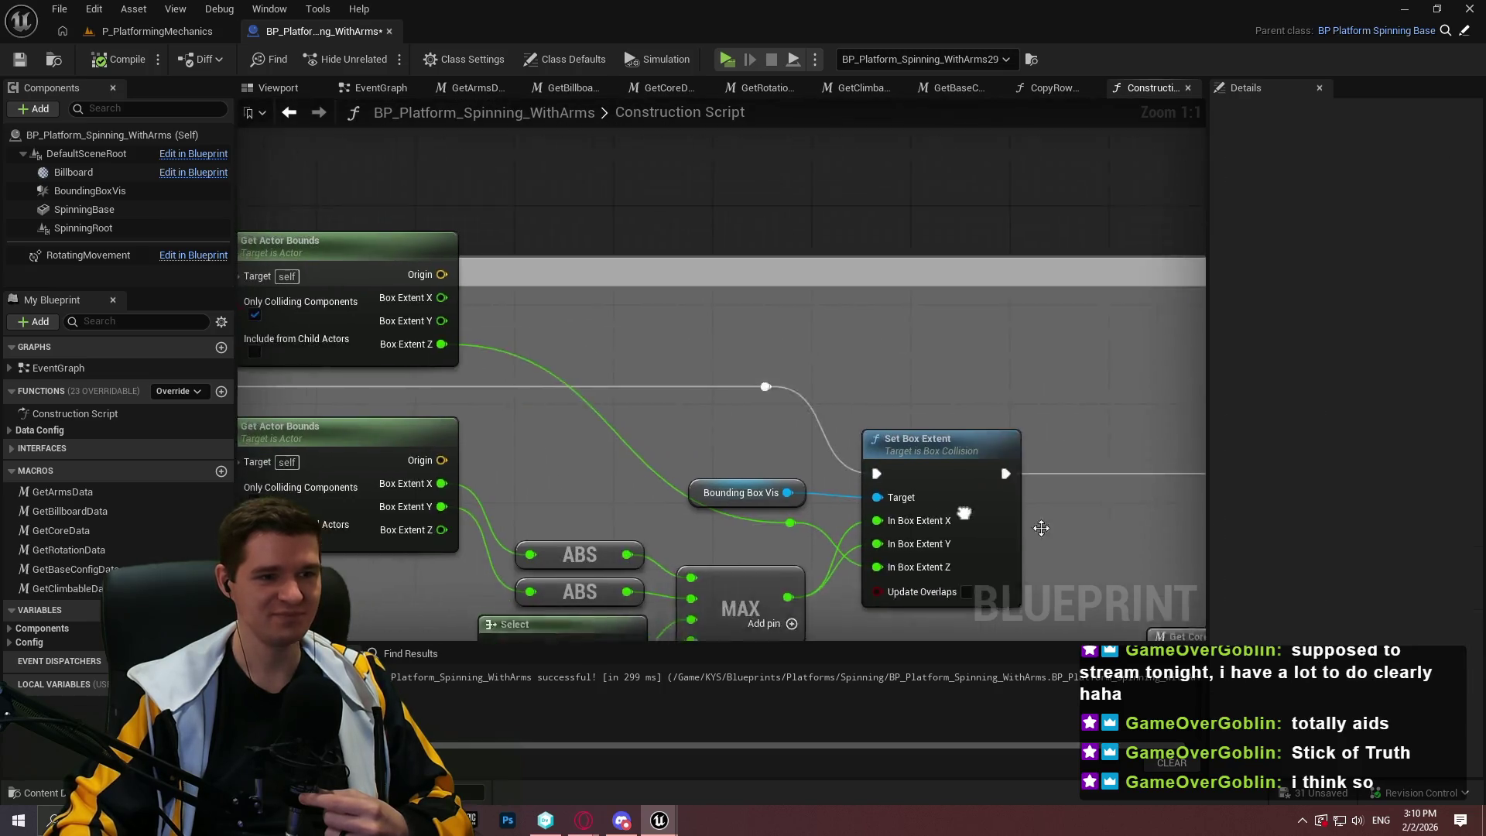
right_click(982, 287)
scroll(954, 301, "down", 2)
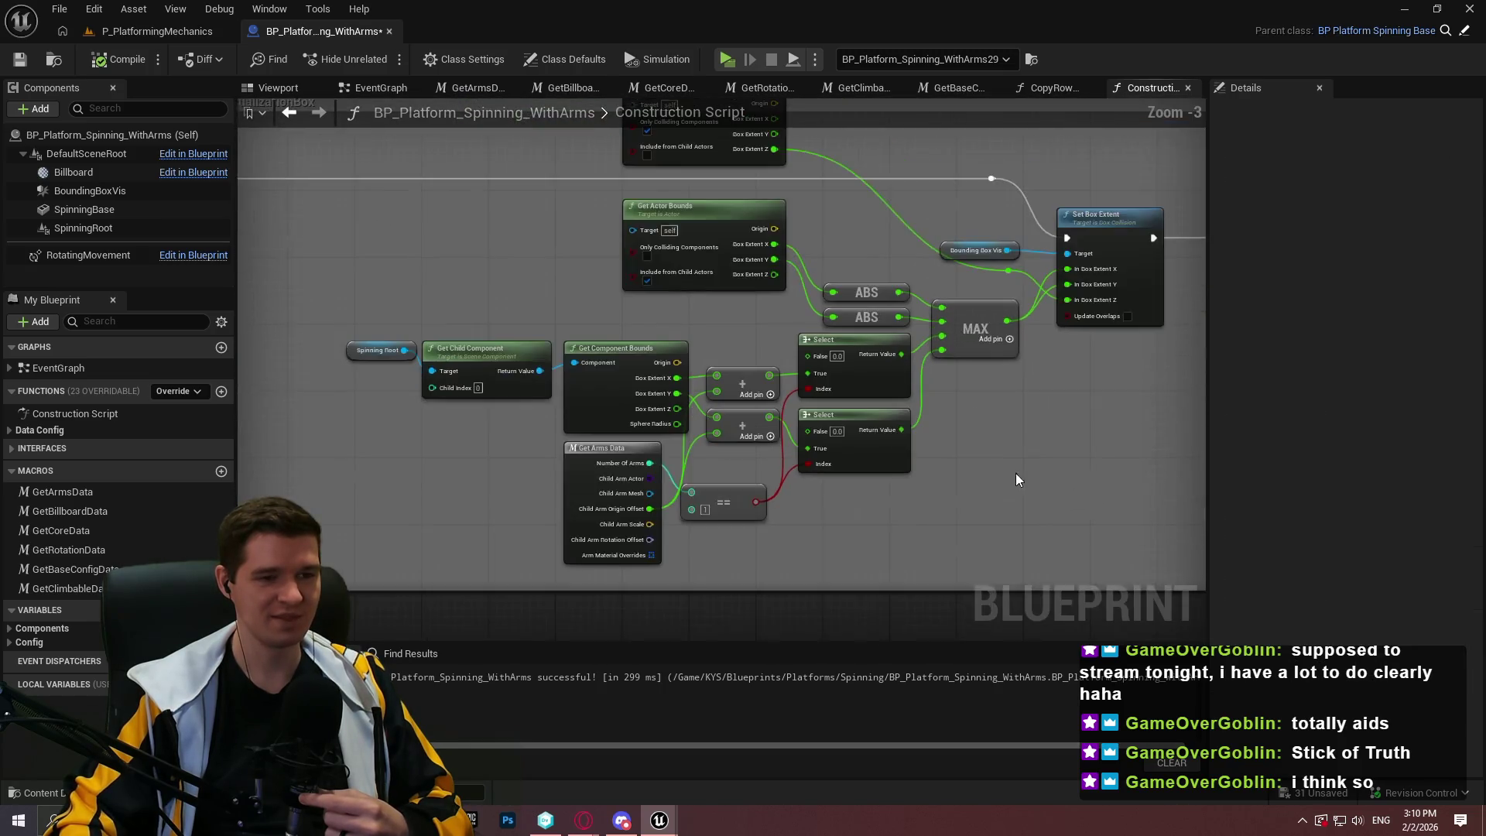
mouse_move(1045, 486)
left_mouse_down()
mouse_move(465, 224)
mouse_move(404, 166)
left_mouse_up()
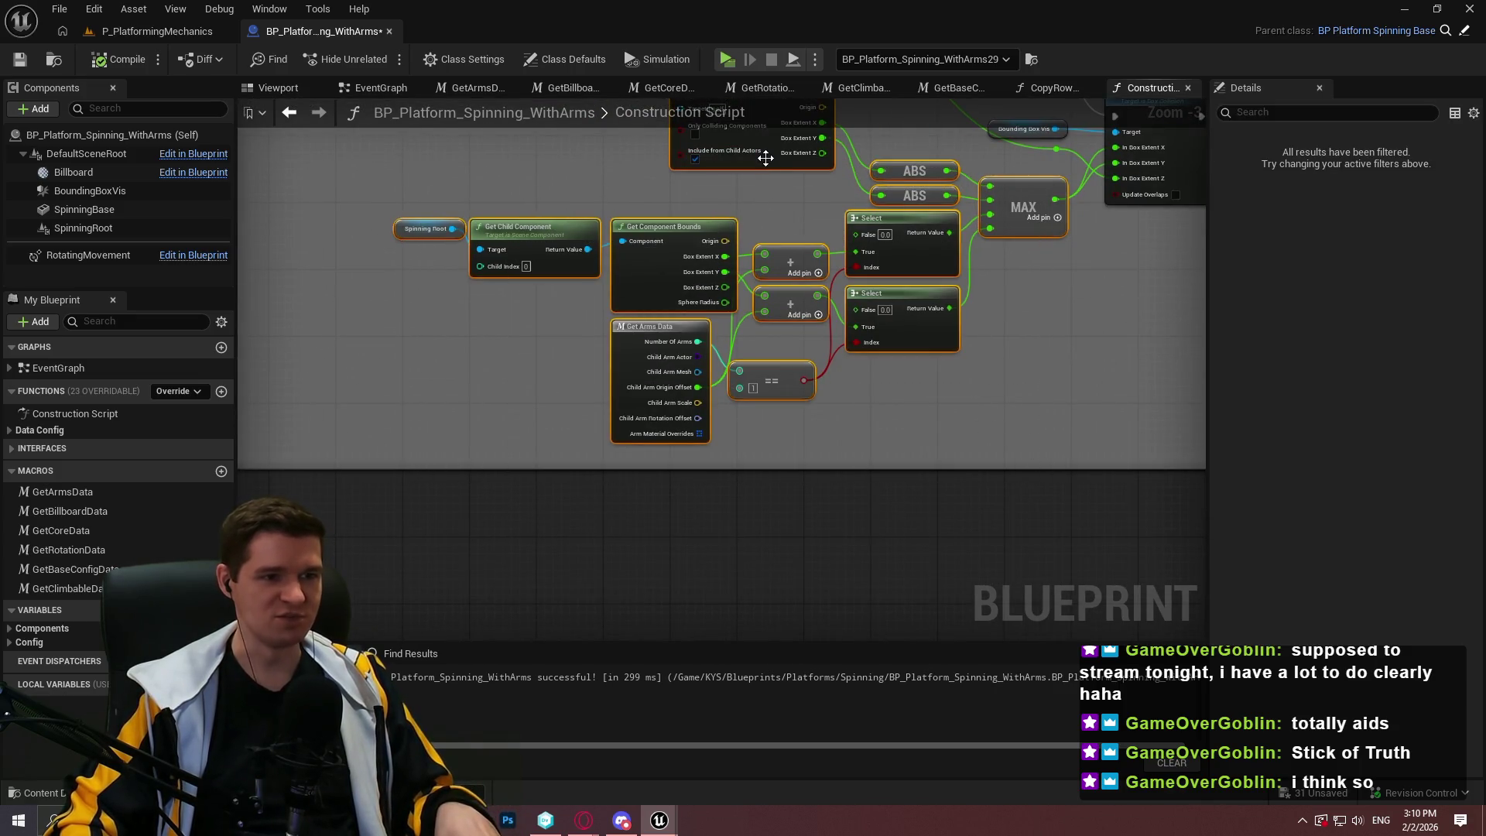
left_click_drag(915, 172, 890, 213)
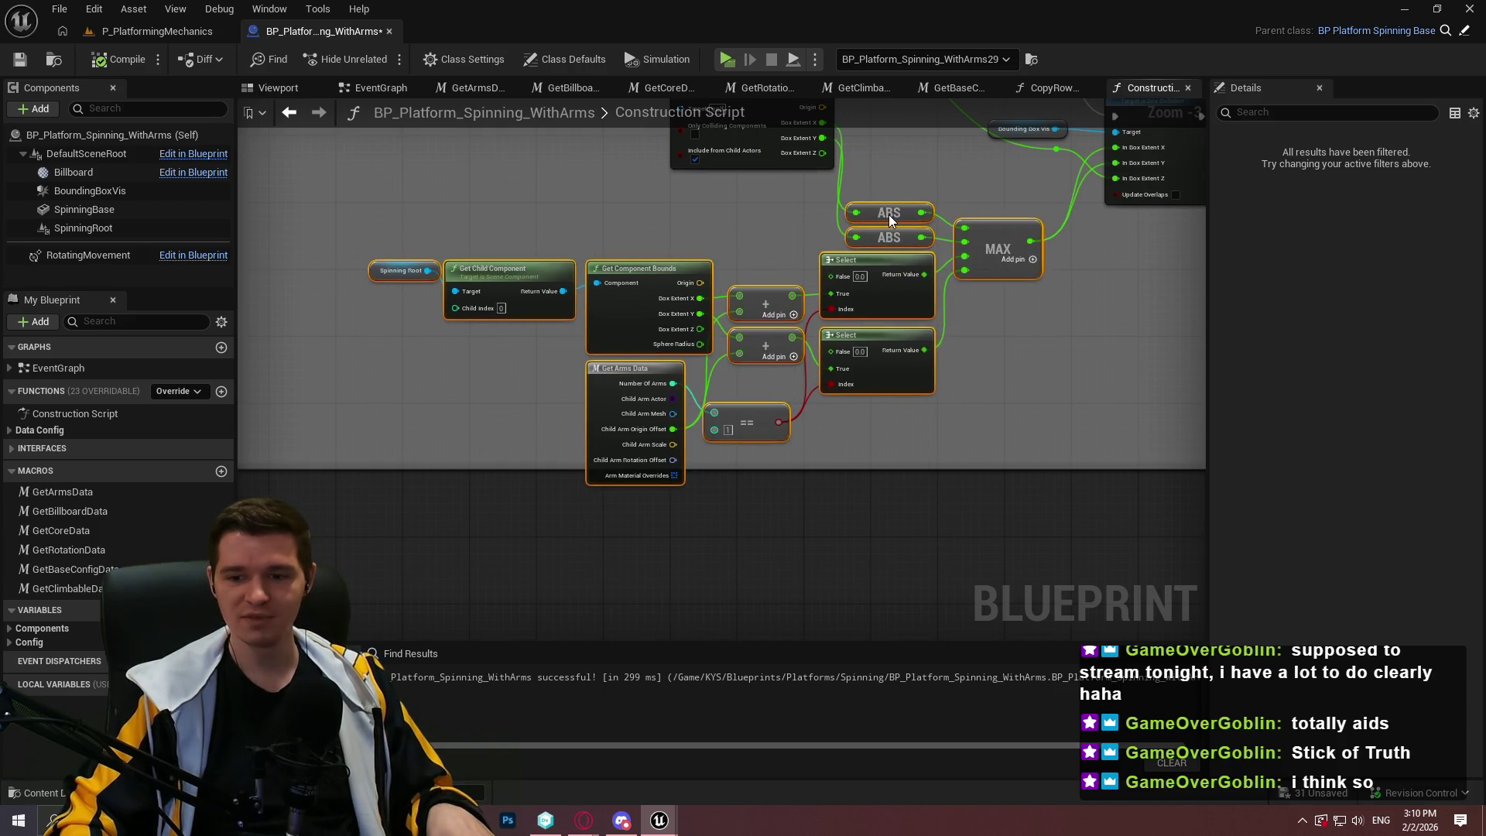
left_click_drag(888, 216, 906, 224)
Stack the two Get Actor Bounds nodes, placing the top one above the second
mouse_move(775, 153)
left_mouse_down()
mouse_move(835, 332)
mouse_move(812, 397)
mouse_move(729, 315)
mouse_move(883, 321)
left_mouse_up()
mouse_move(825, 160)
left_mouse_down()
mouse_move(699, 373)
mouse_move(765, 357)
mouse_move(857, 193)
left_mouse_up()
mouse_move(874, 266)
left_mouse_down()
mouse_move(829, 343)
mouse_move(838, 357)
left_mouse_up()
mouse_move(795, 236)
left_mouse_down()
mouse_move(737, 263)
mouse_move(771, 312)
left_mouse_up()
Move a Get Actor Bounds node below the Select nodes and wire its Z extent into Set Box Extent
left_click(876, 297)
scroll(876, 297, "up", 3)
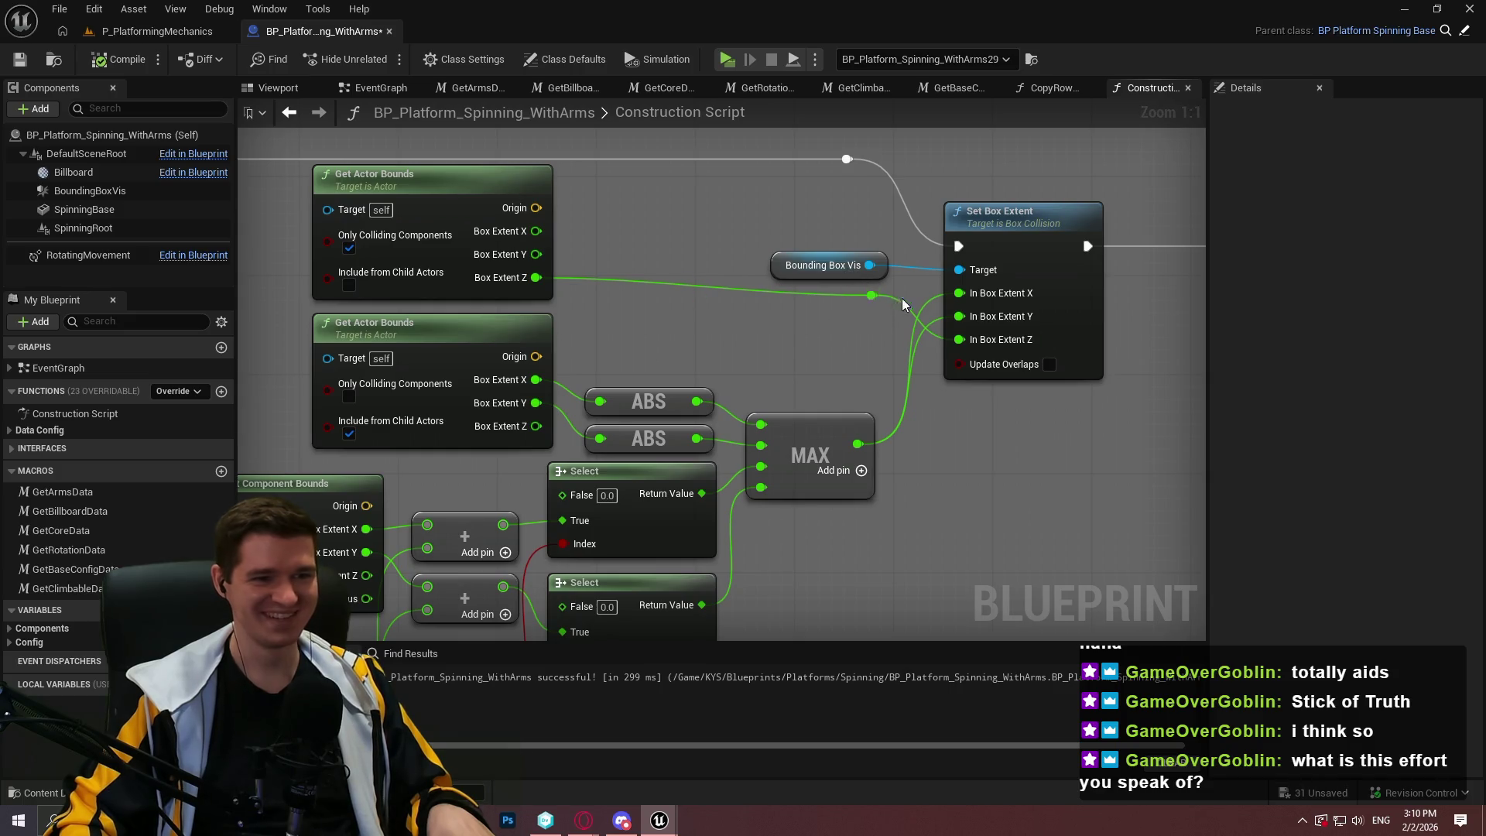
left_click_drag(913, 321, 871, 241)
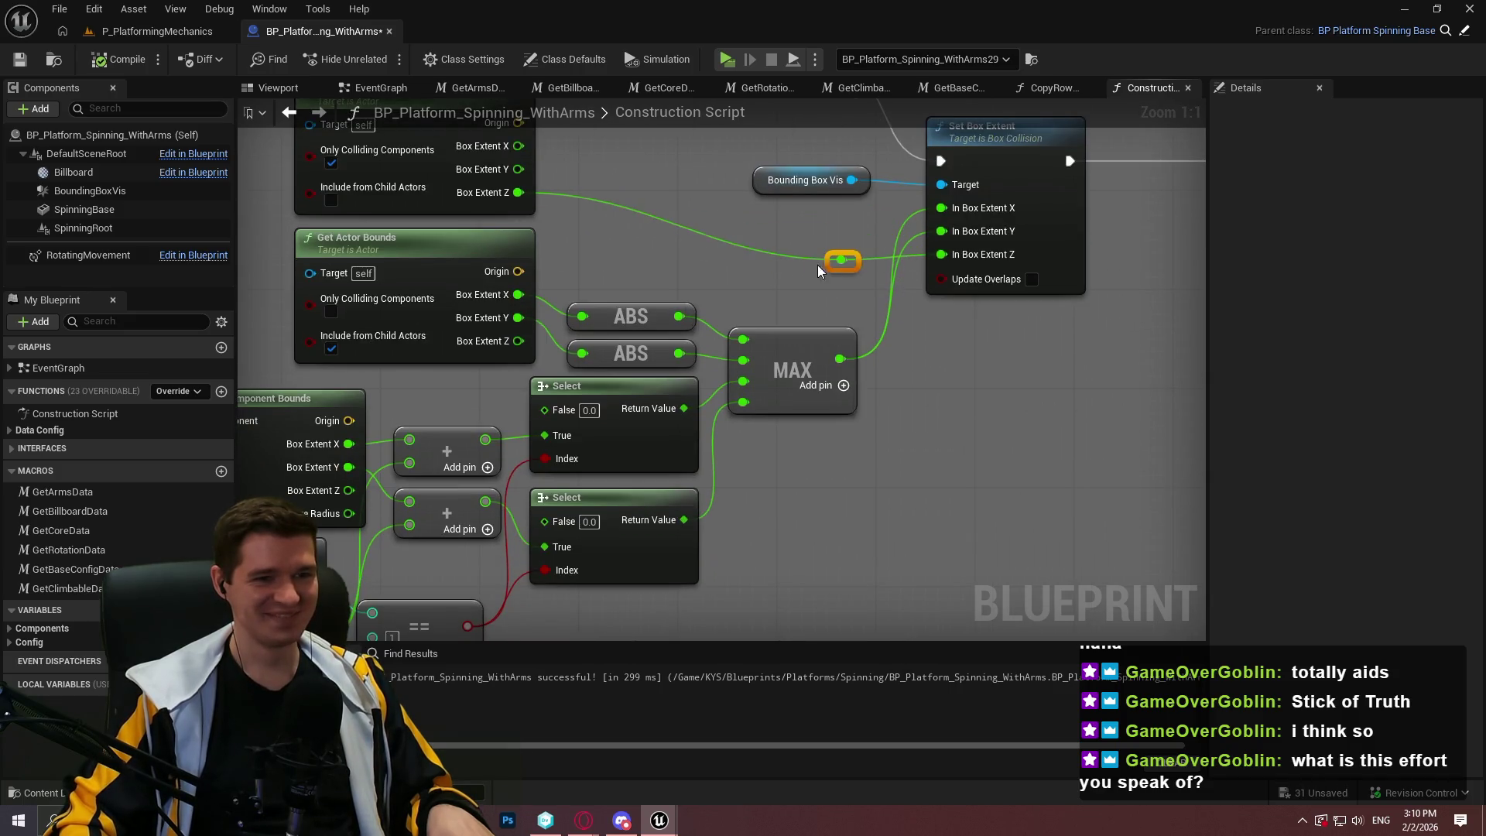
left_click_drag(796, 252, 806, 231)
scroll(674, 233, "down", 1)
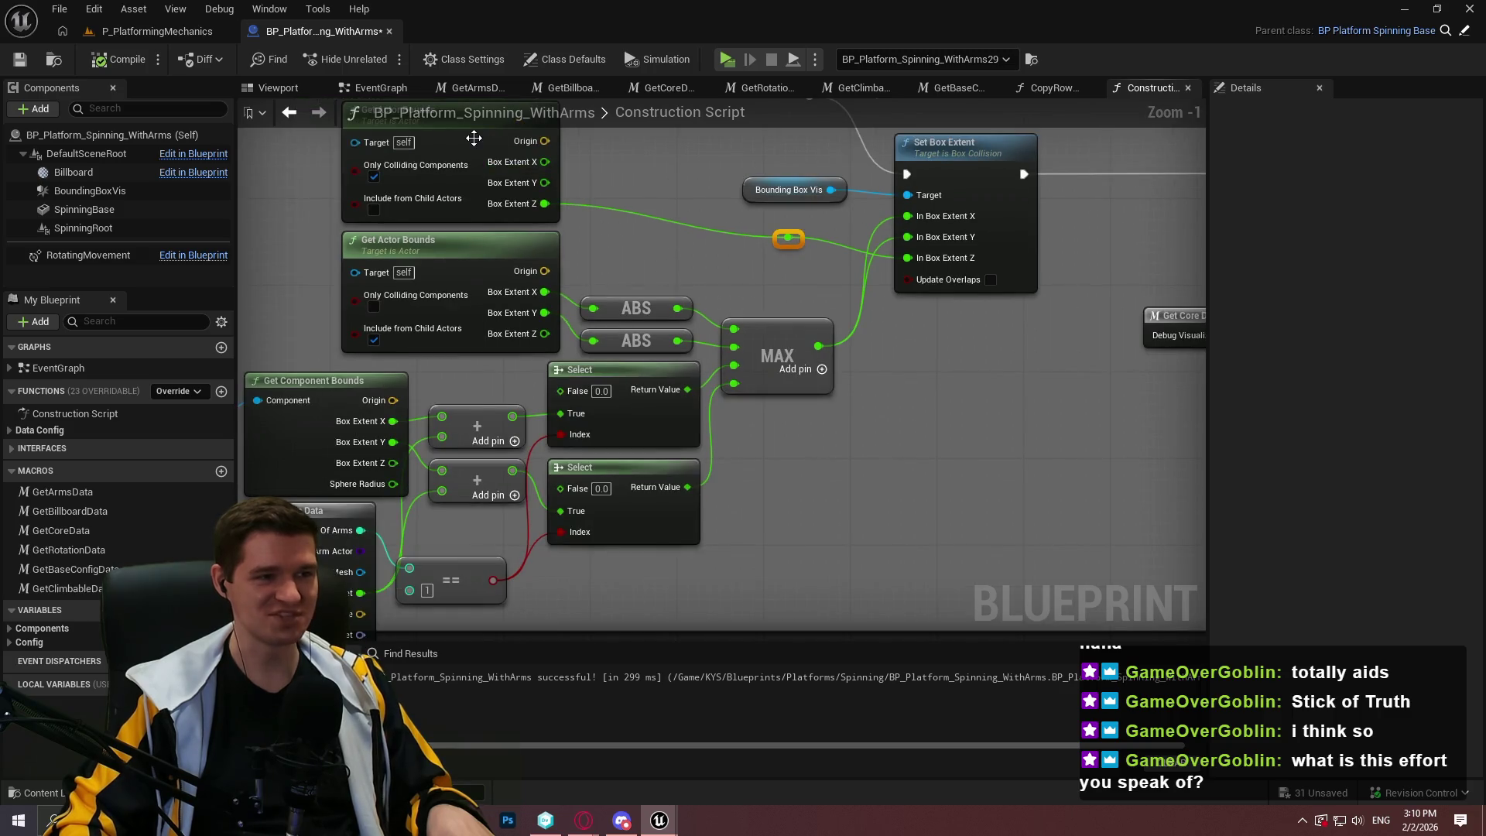
mouse_move(474, 138)
left_mouse_down()
mouse_move(705, 564)
mouse_move(681, 548)
mouse_move(695, 616)
left_mouse_up()
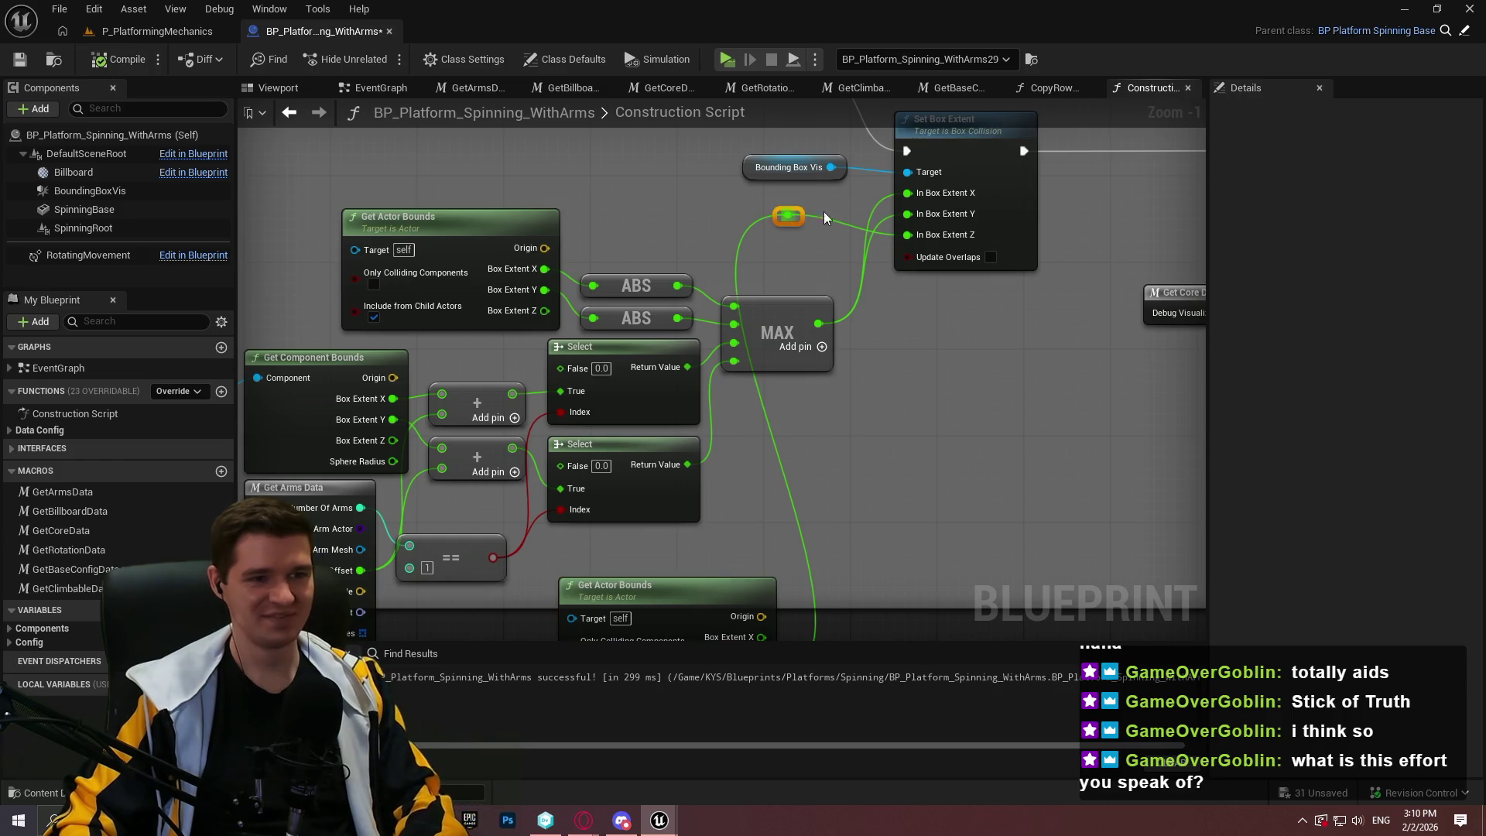
left_click_drag(833, 463, 764, 547)
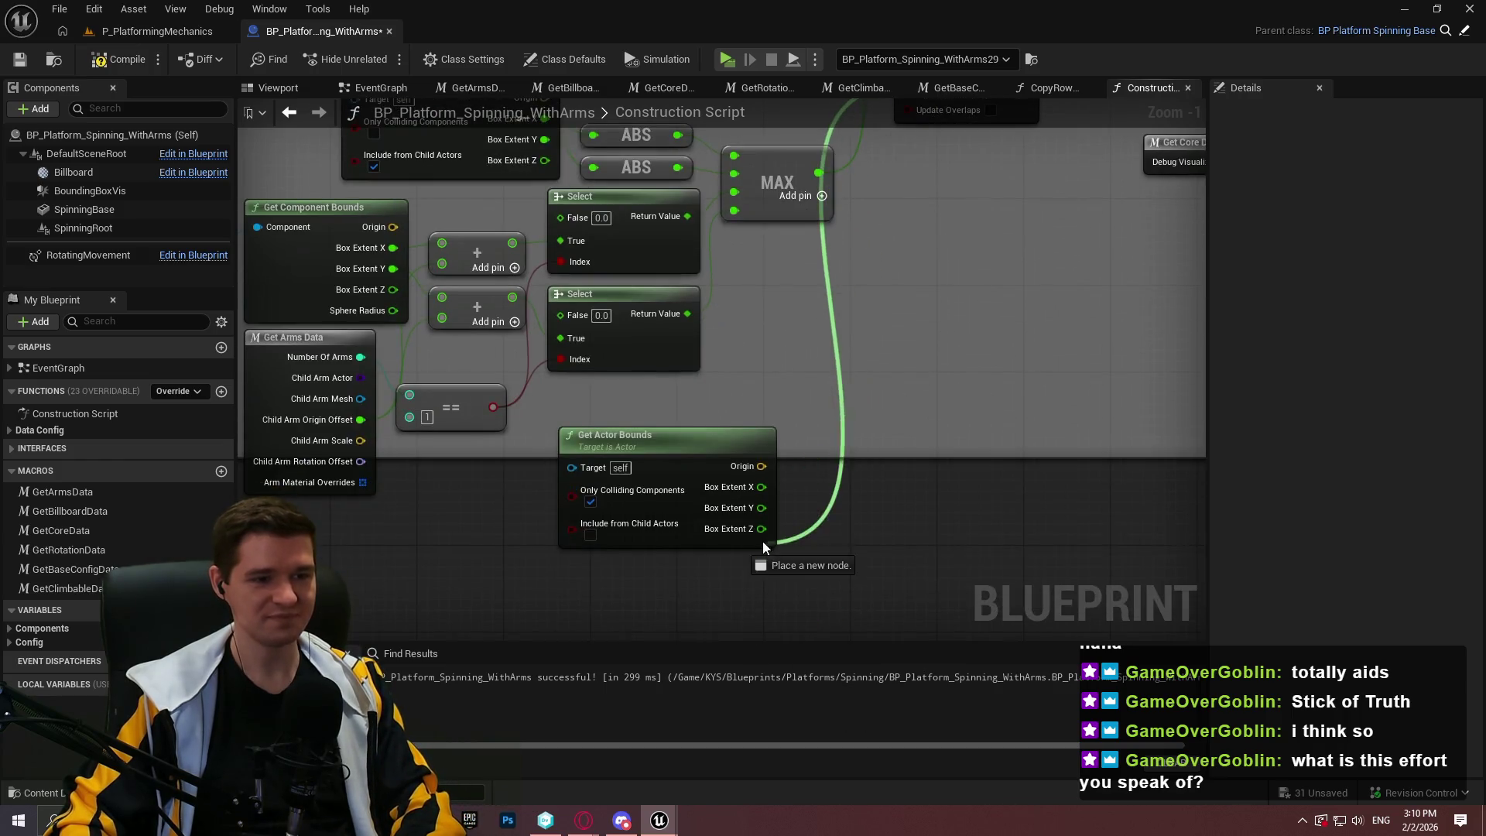
mouse_move(729, 473)
left_mouse_down()
mouse_move(635, 564)
mouse_move(711, 586)
mouse_move(701, 576)
left_mouse_up()
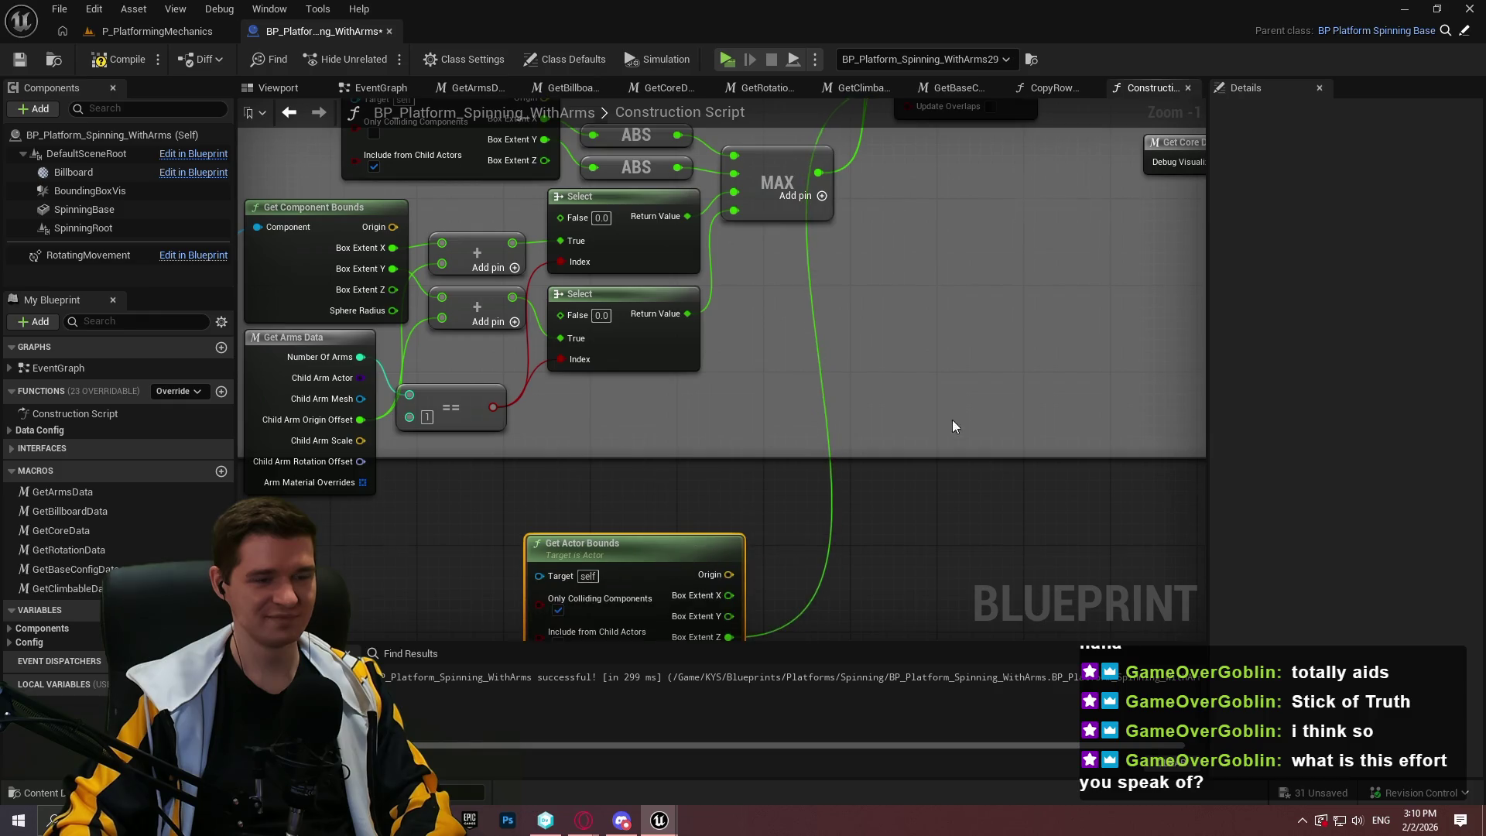
Add a reroute point on the MAX wire and settle the Get Actor Bounds node in place
scroll(933, 511, "down", 3)
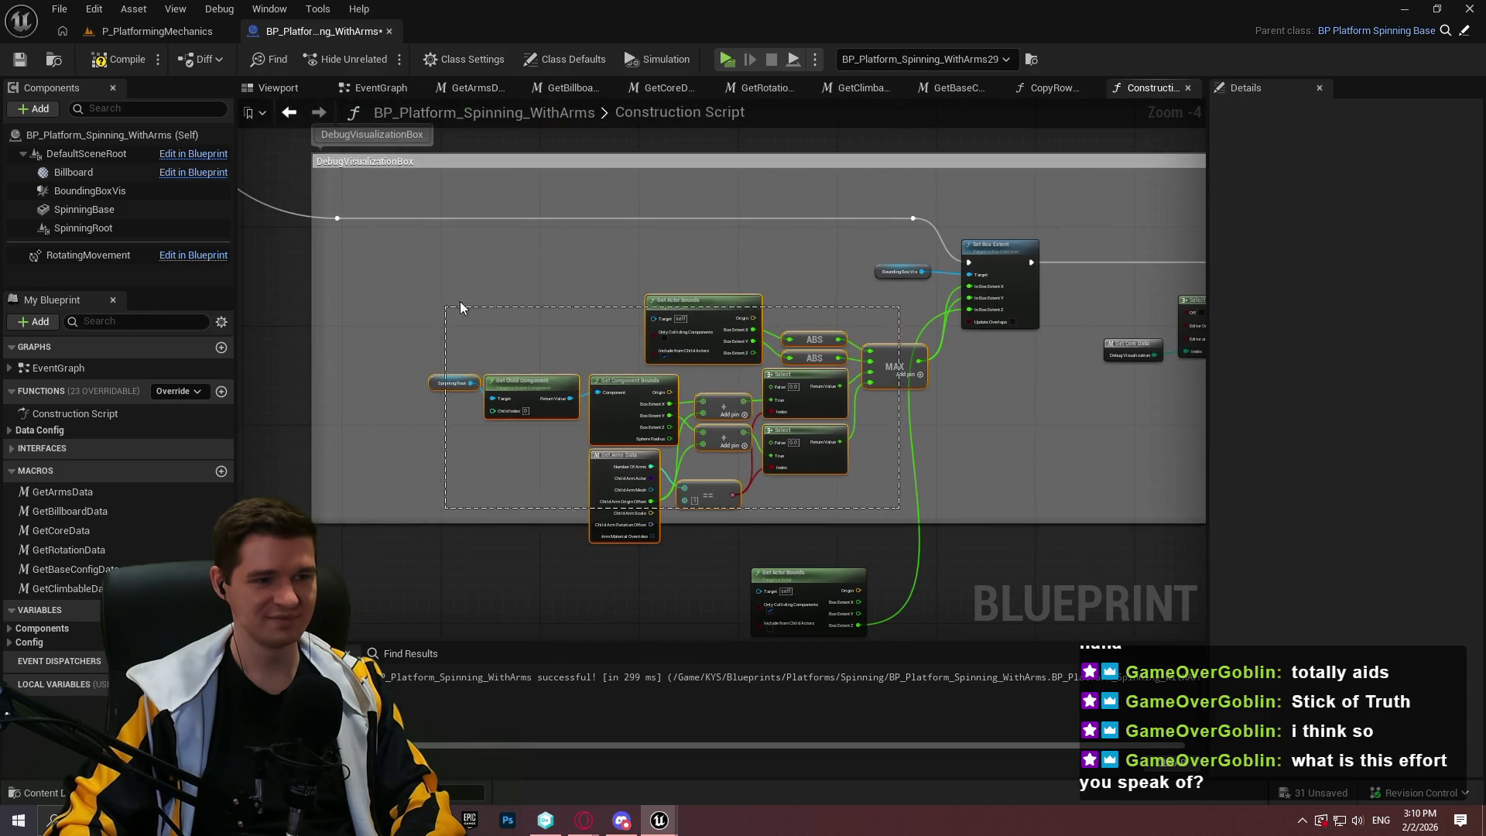
left_click_drag(895, 354, 826, 305)
scroll(867, 285, "up", 4)
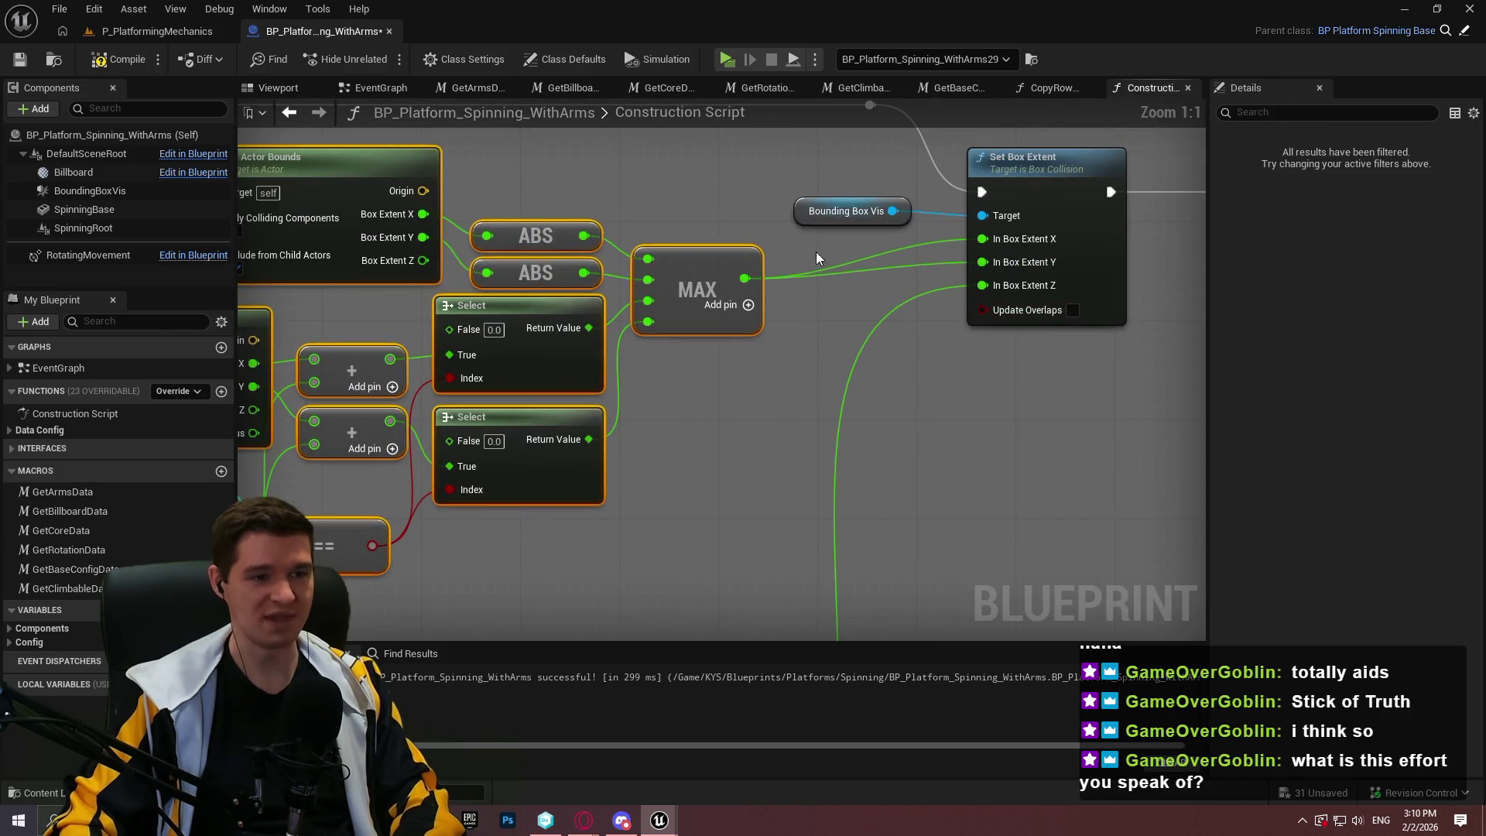
double_click(837, 271)
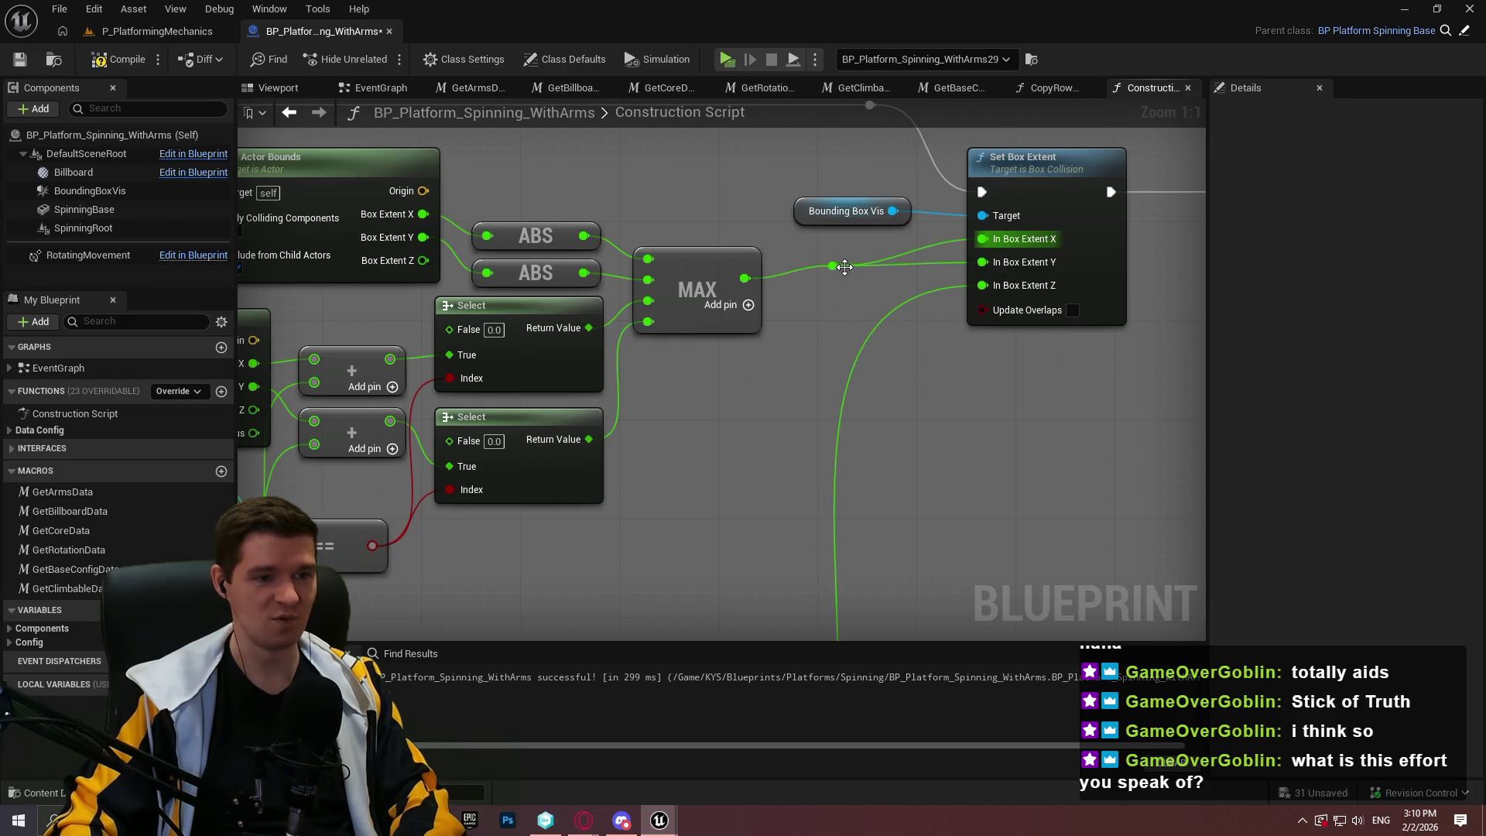
mouse_move(325, 185)
left_mouse_down()
mouse_move(708, 599)
mouse_move(731, 578)
mouse_move(587, 434)
mouse_move(560, 458)
left_mouse_up()
left_click(756, 483)
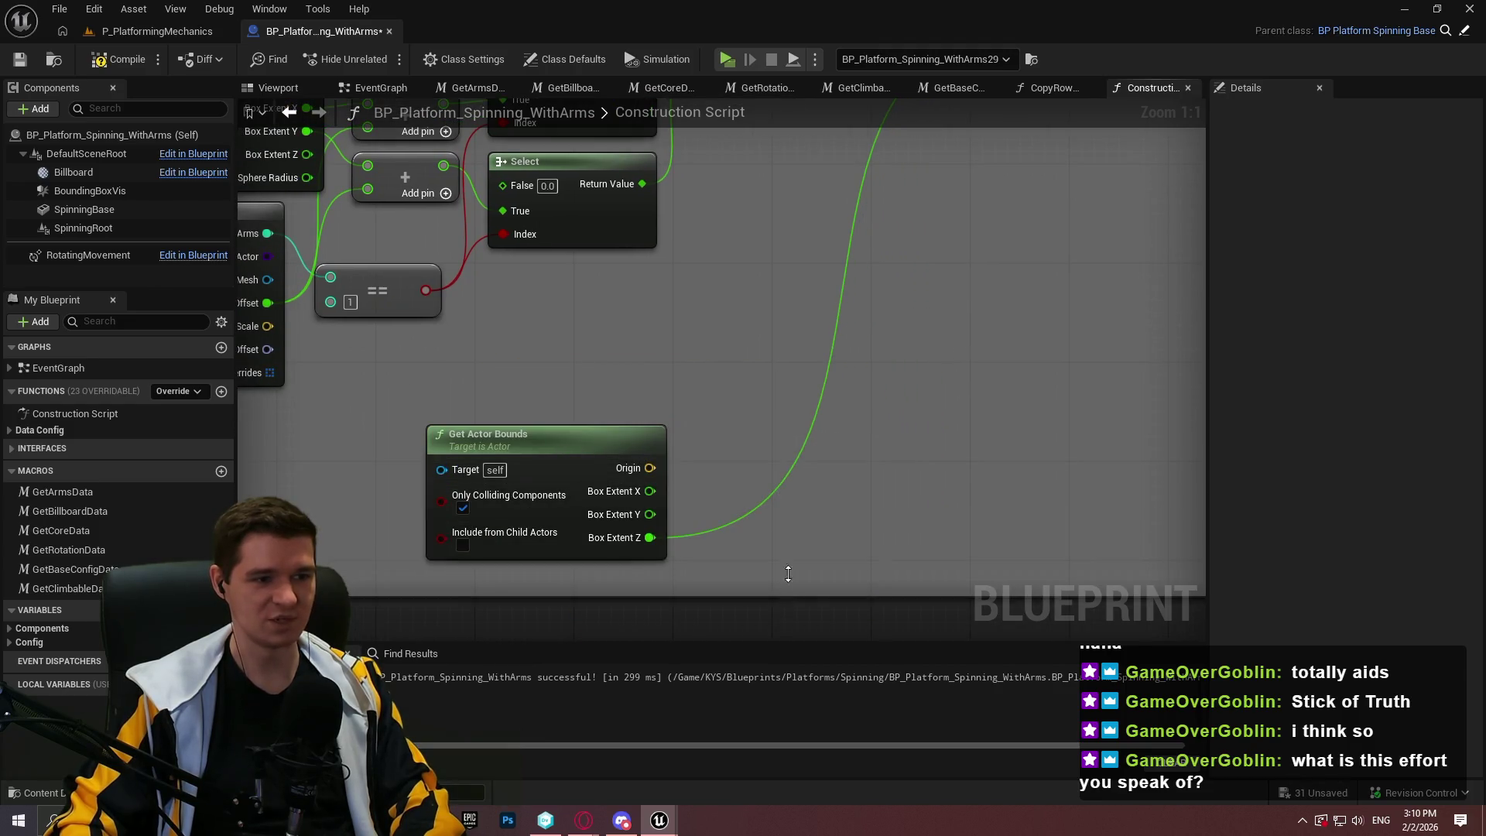
Save and recompile BP_Platform_Spinning_WithArms, then briefly run a standalone playtest
scroll(766, 313, "down", 4)
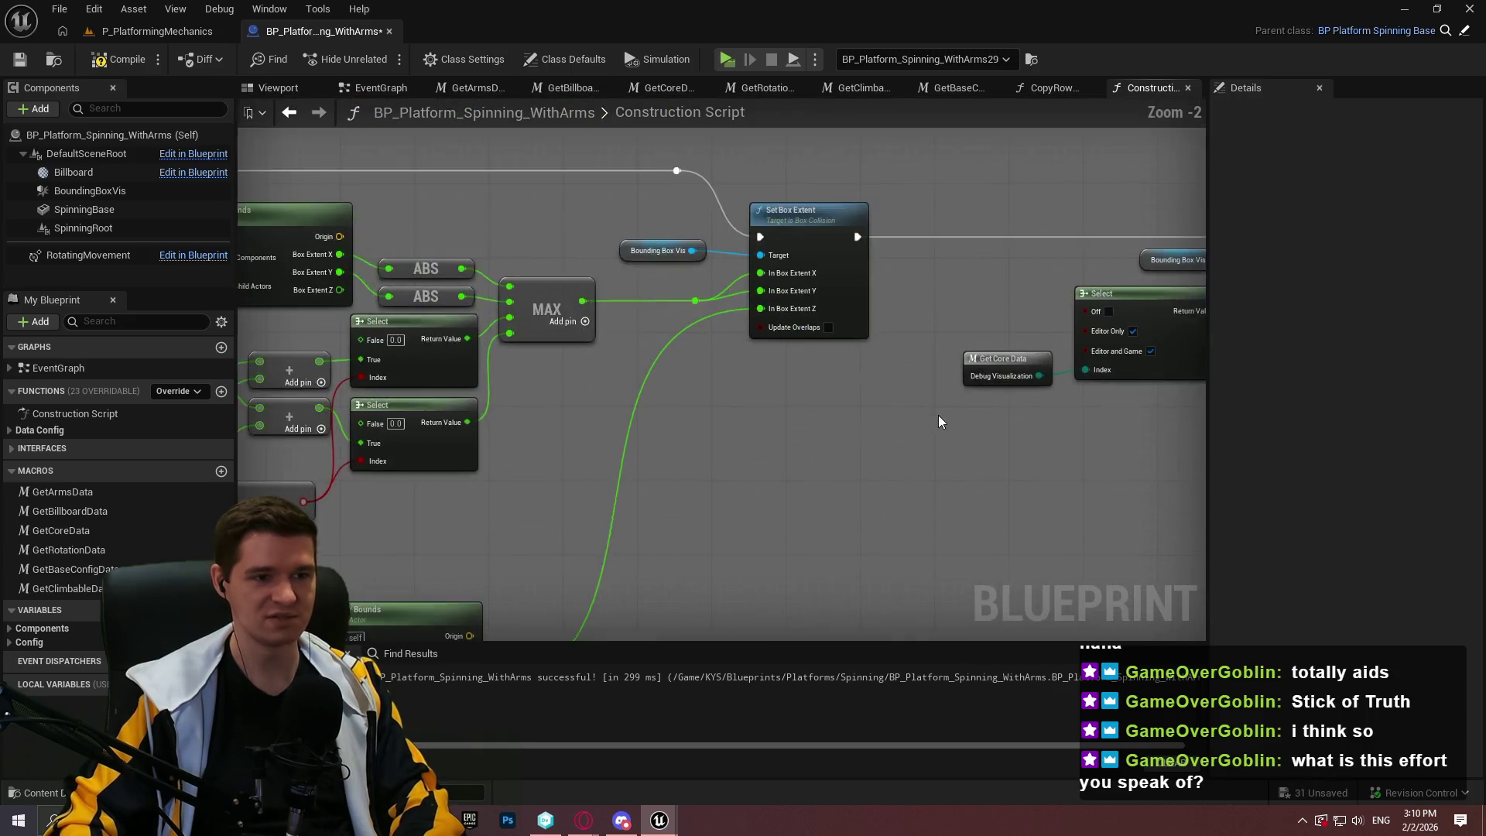
scroll(940, 389, "up", 2)
scroll(815, 436, "down", 3)
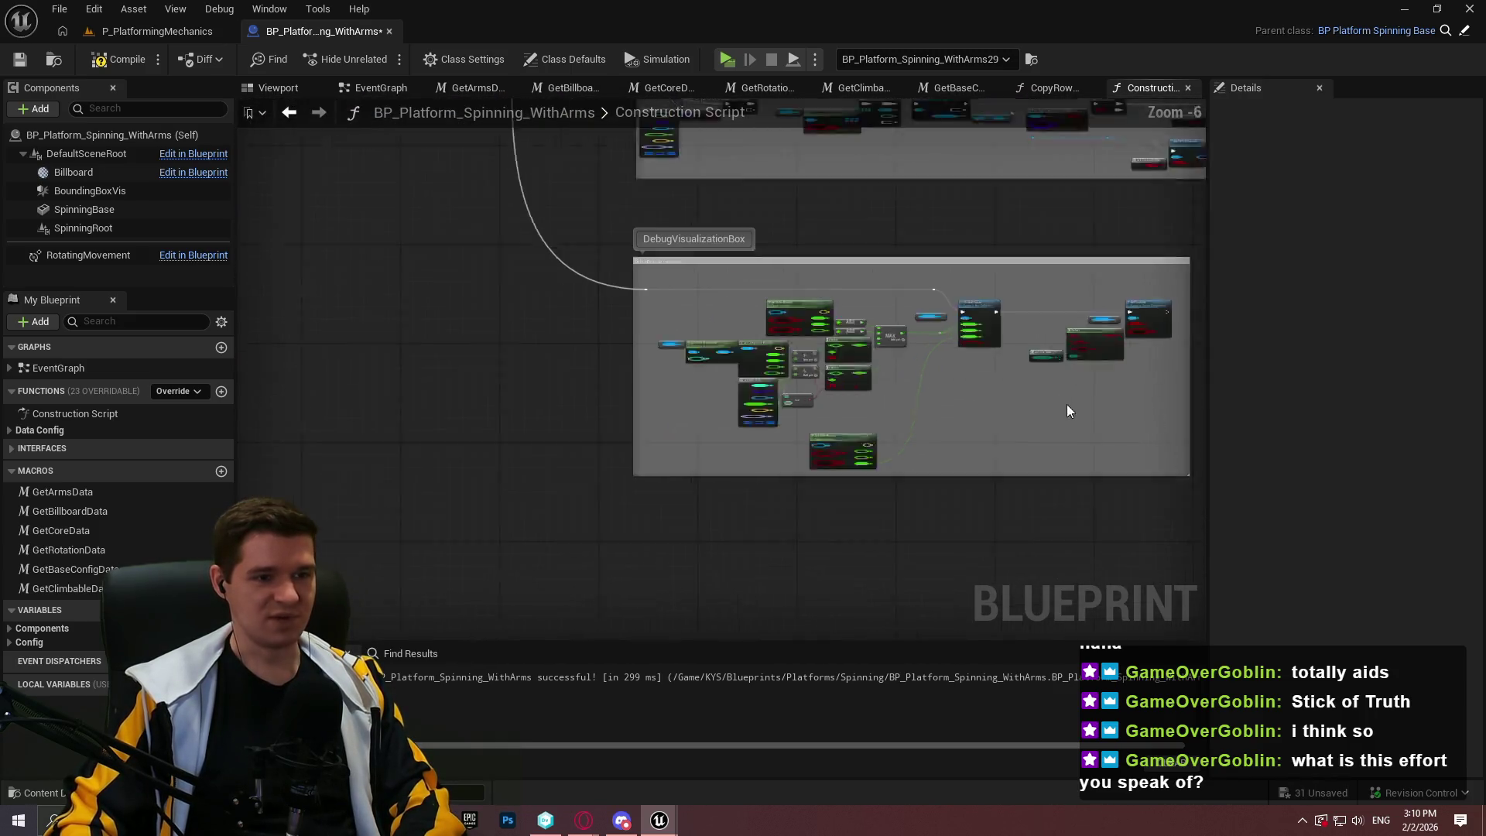
scroll(900, 256, "up", 2)
scroll(997, 395, "down", 1)
scroll(620, 310, "up", 1)
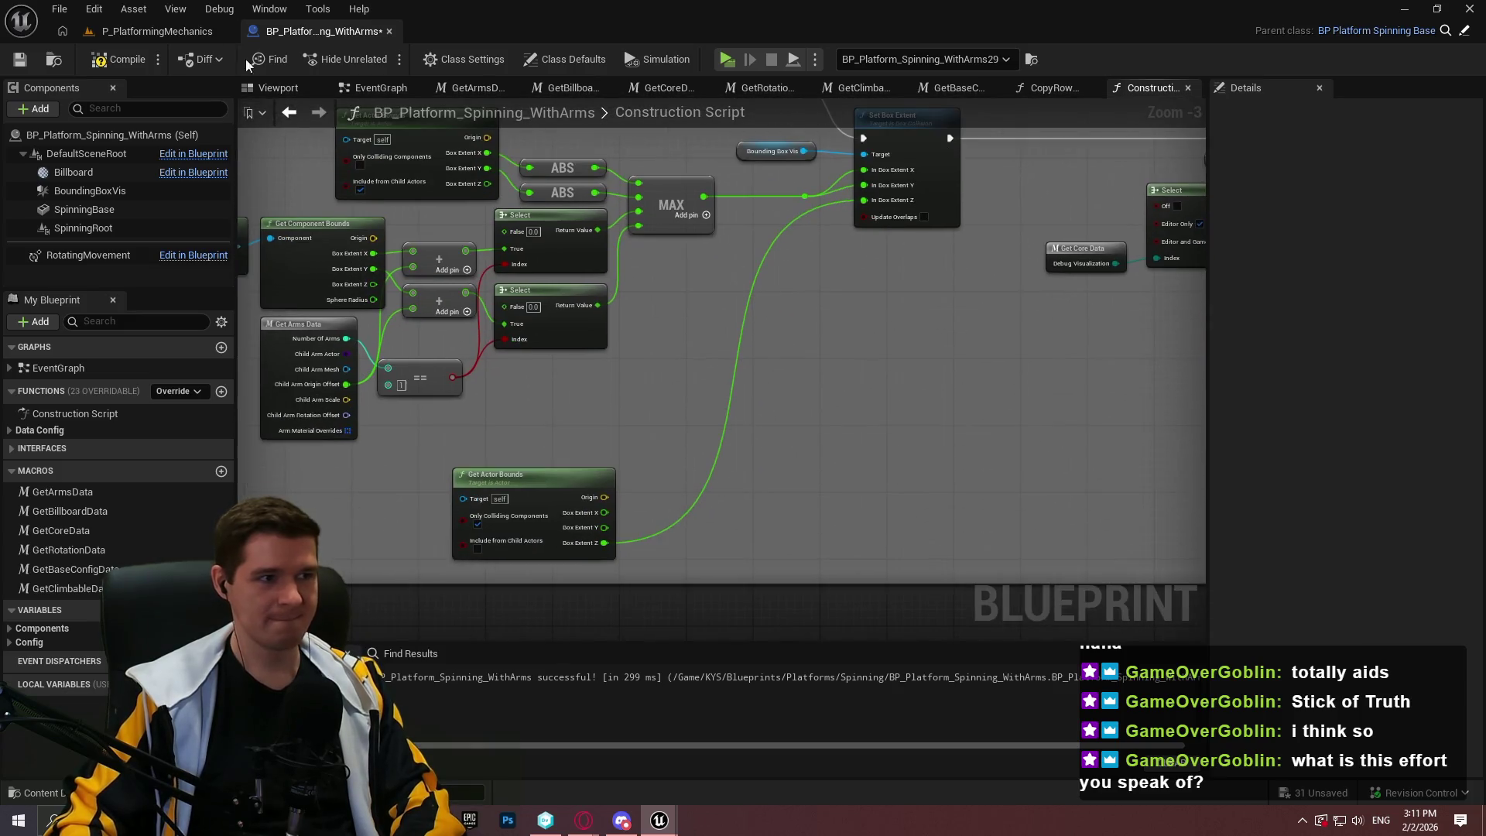
left_click(27, 65)
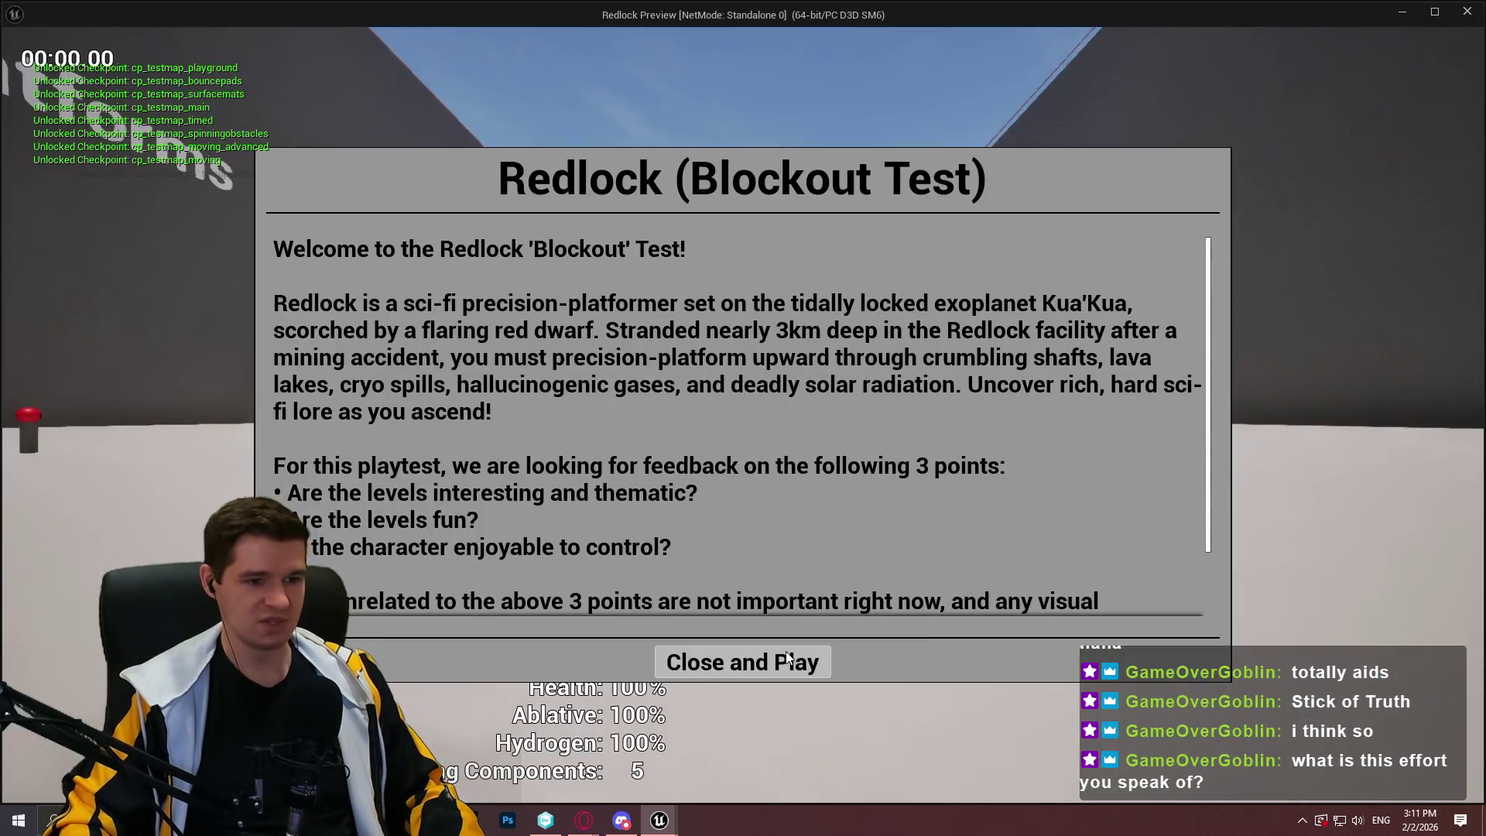
left_click(784, 659)
key("Escape")
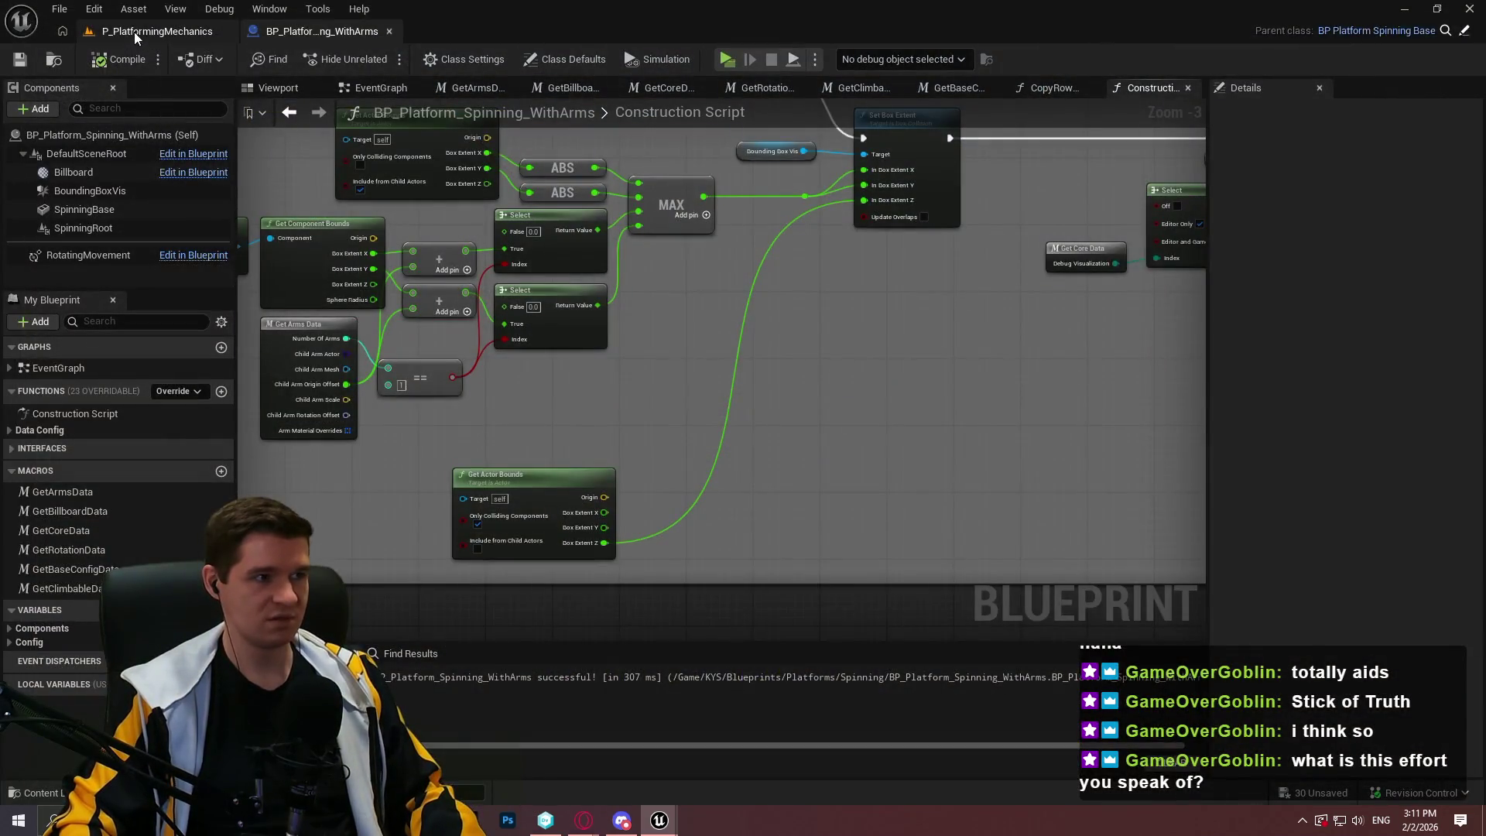
Switch to P_PlatformingMechanics, focus on the spinning platform and make the viewport fill the window
left_click(136, 37)
key("f")
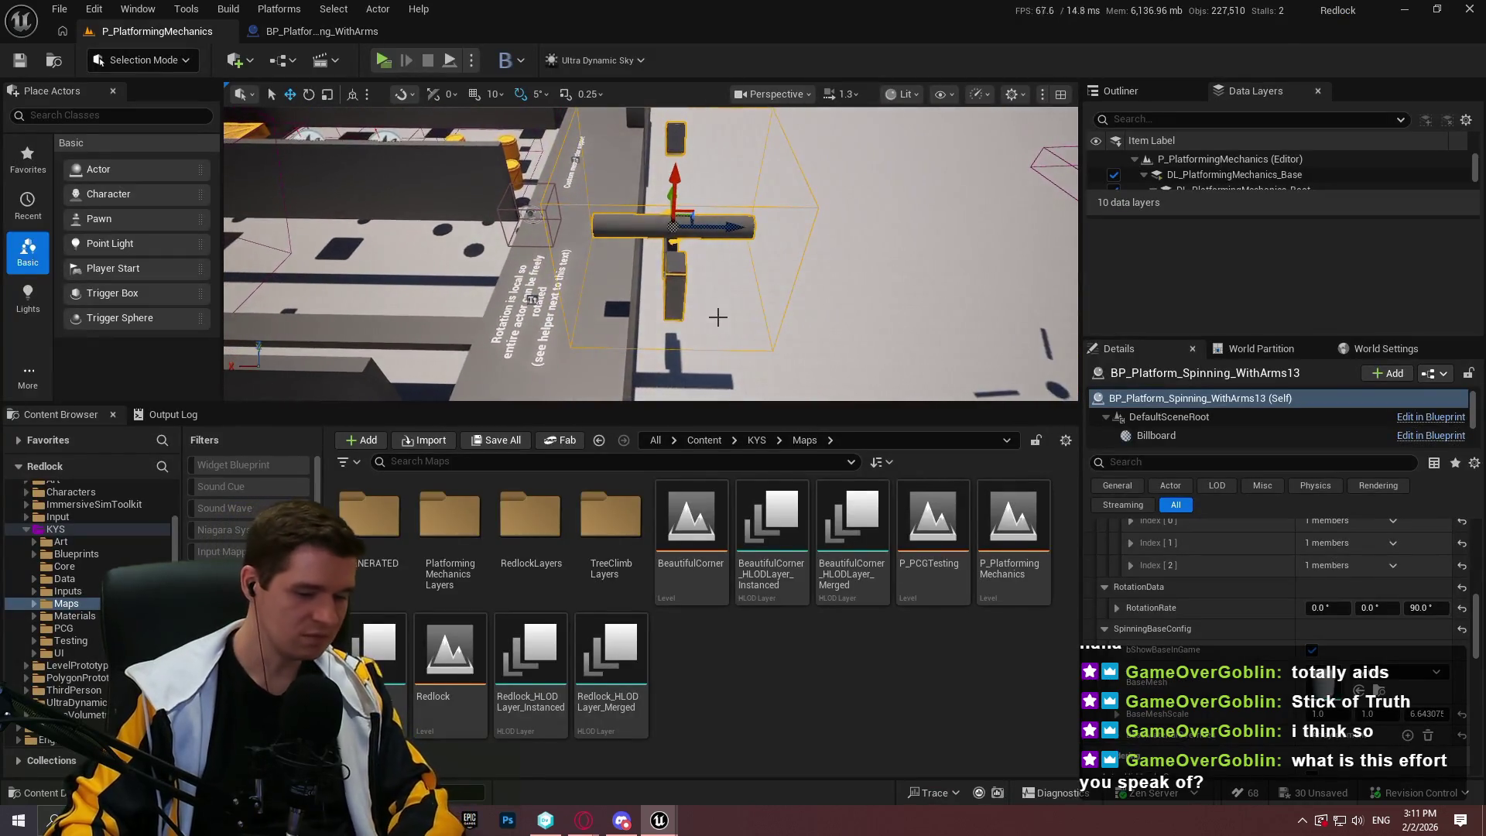
key("F11")
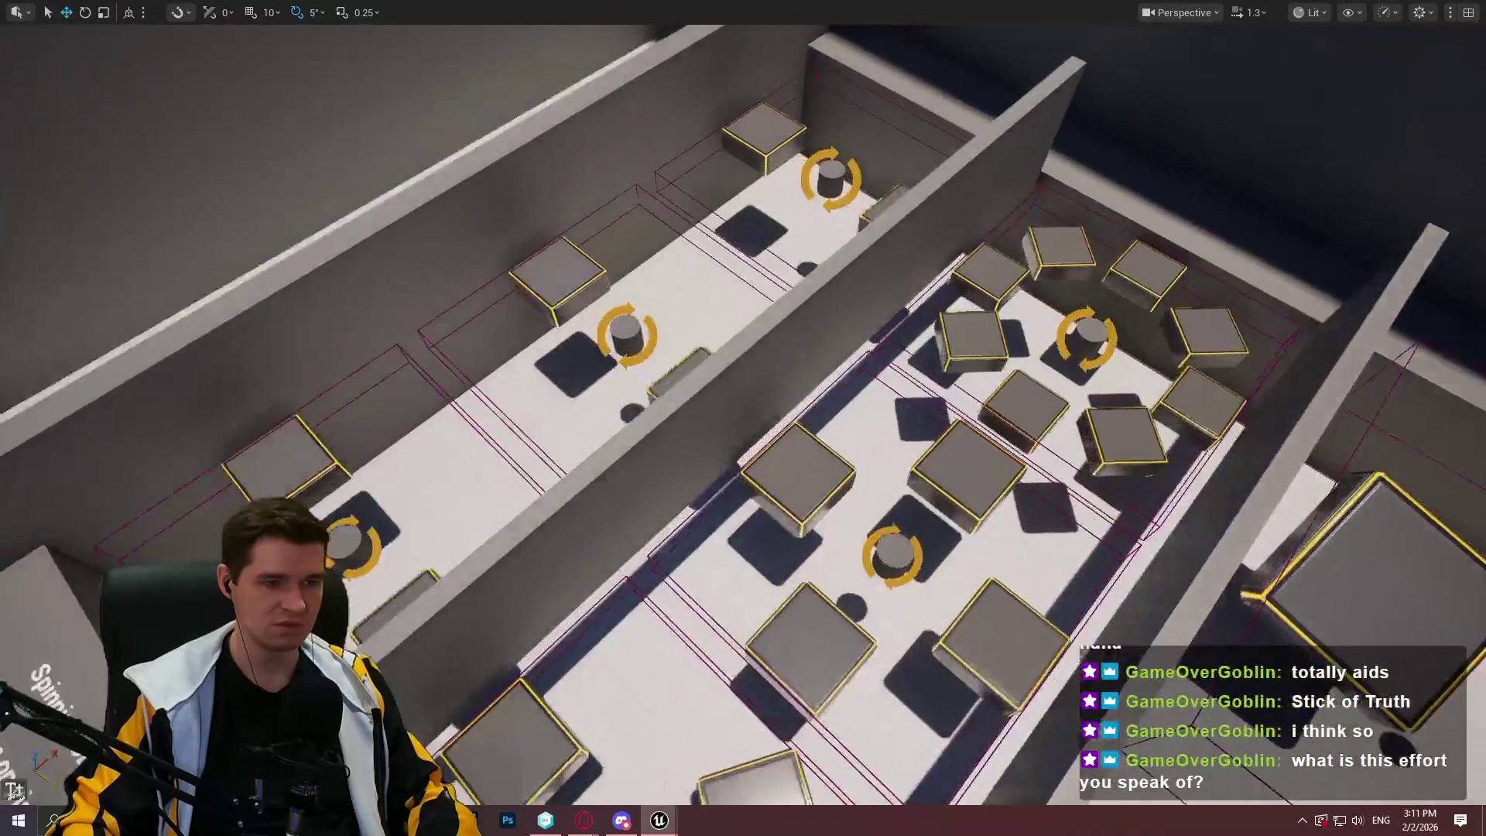
Start Play From Here at the spinning obstacle block and dismiss the welcome dialog
right_click(671, 591)
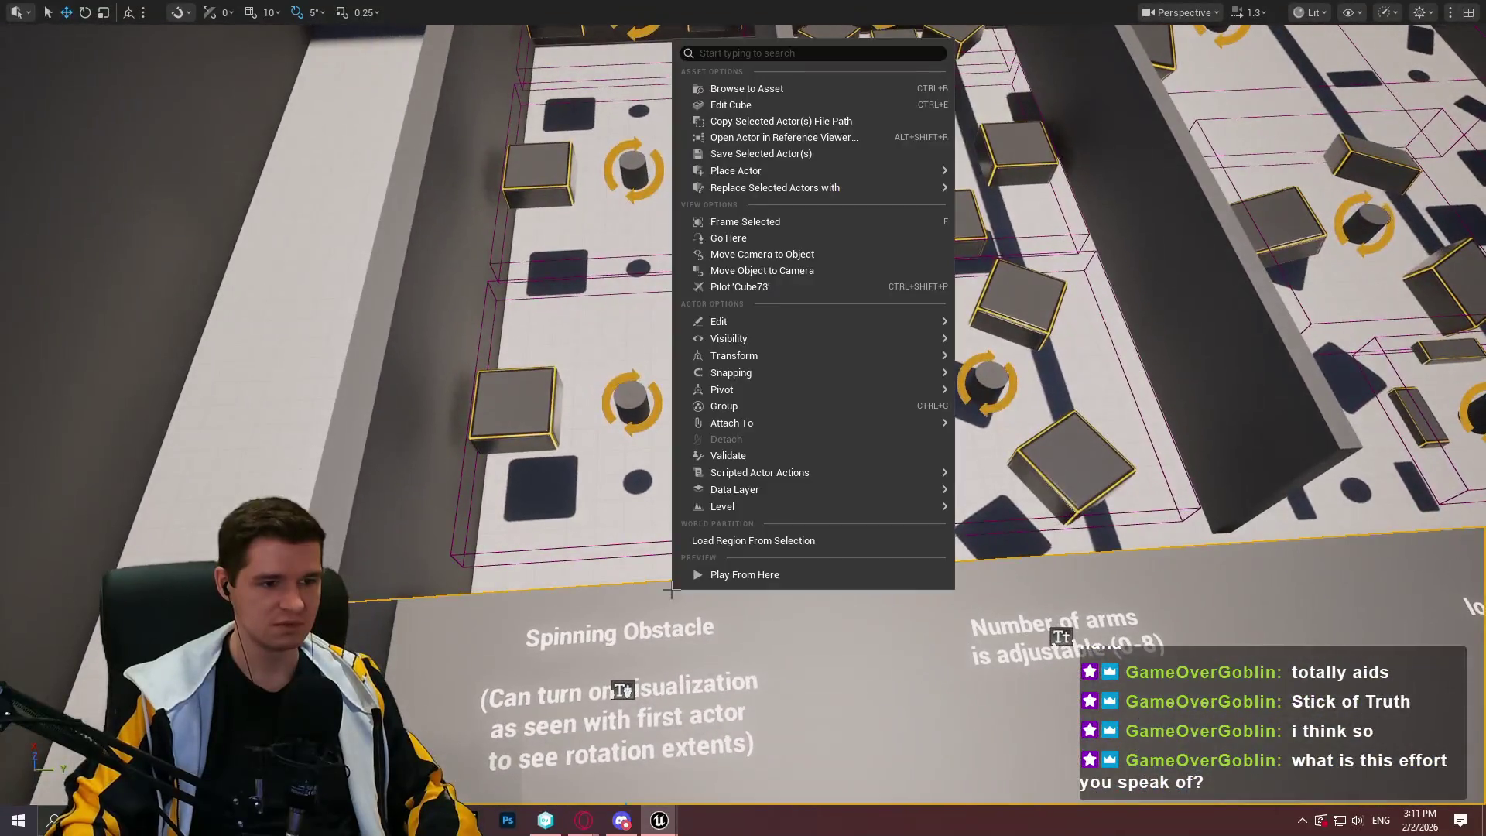
left_click(746, 574)
key("Return")
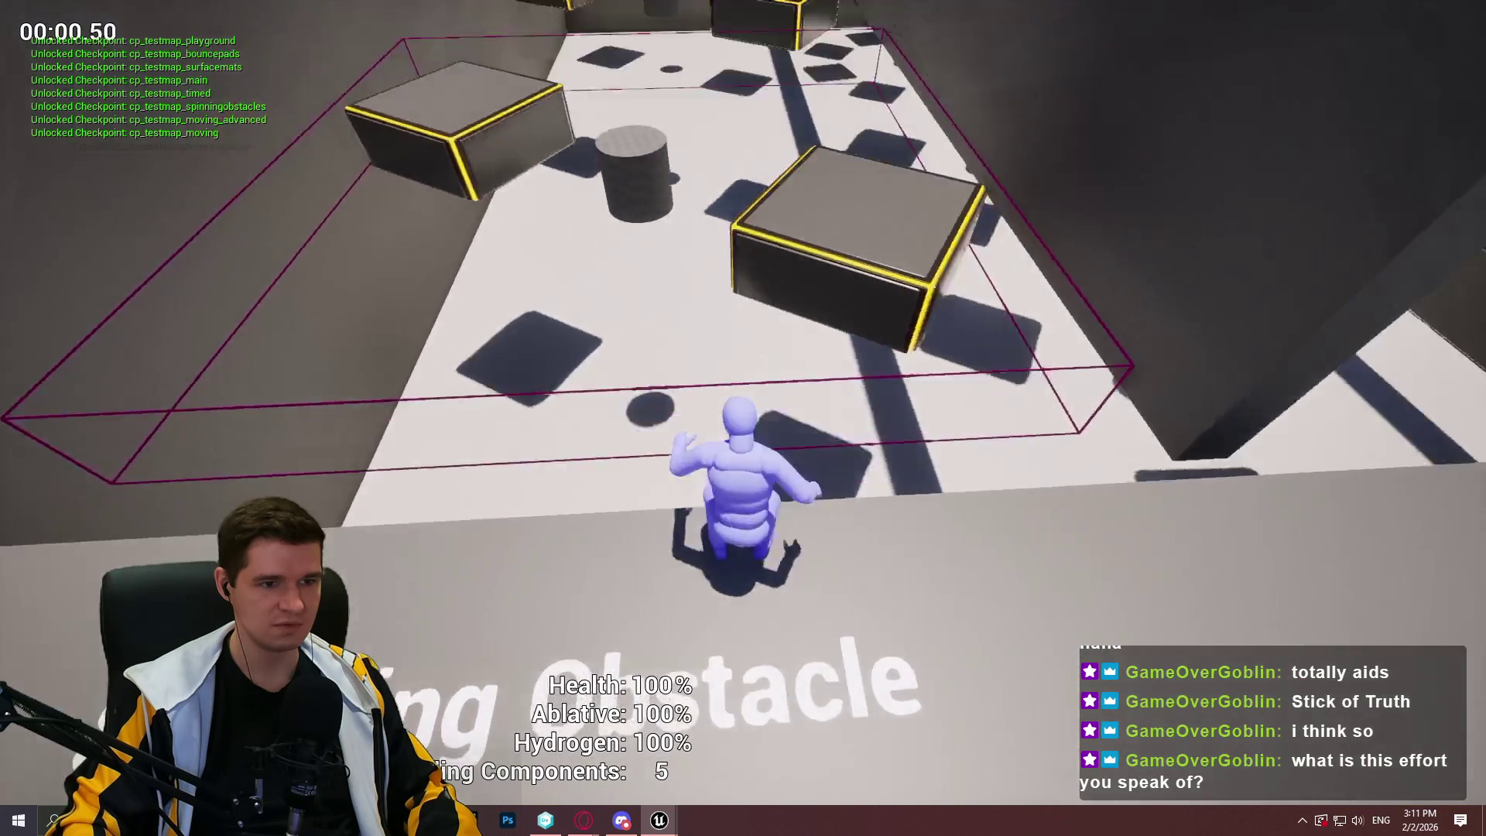
Run and jump the character across the platform, barrel corridor and crates
key("w")
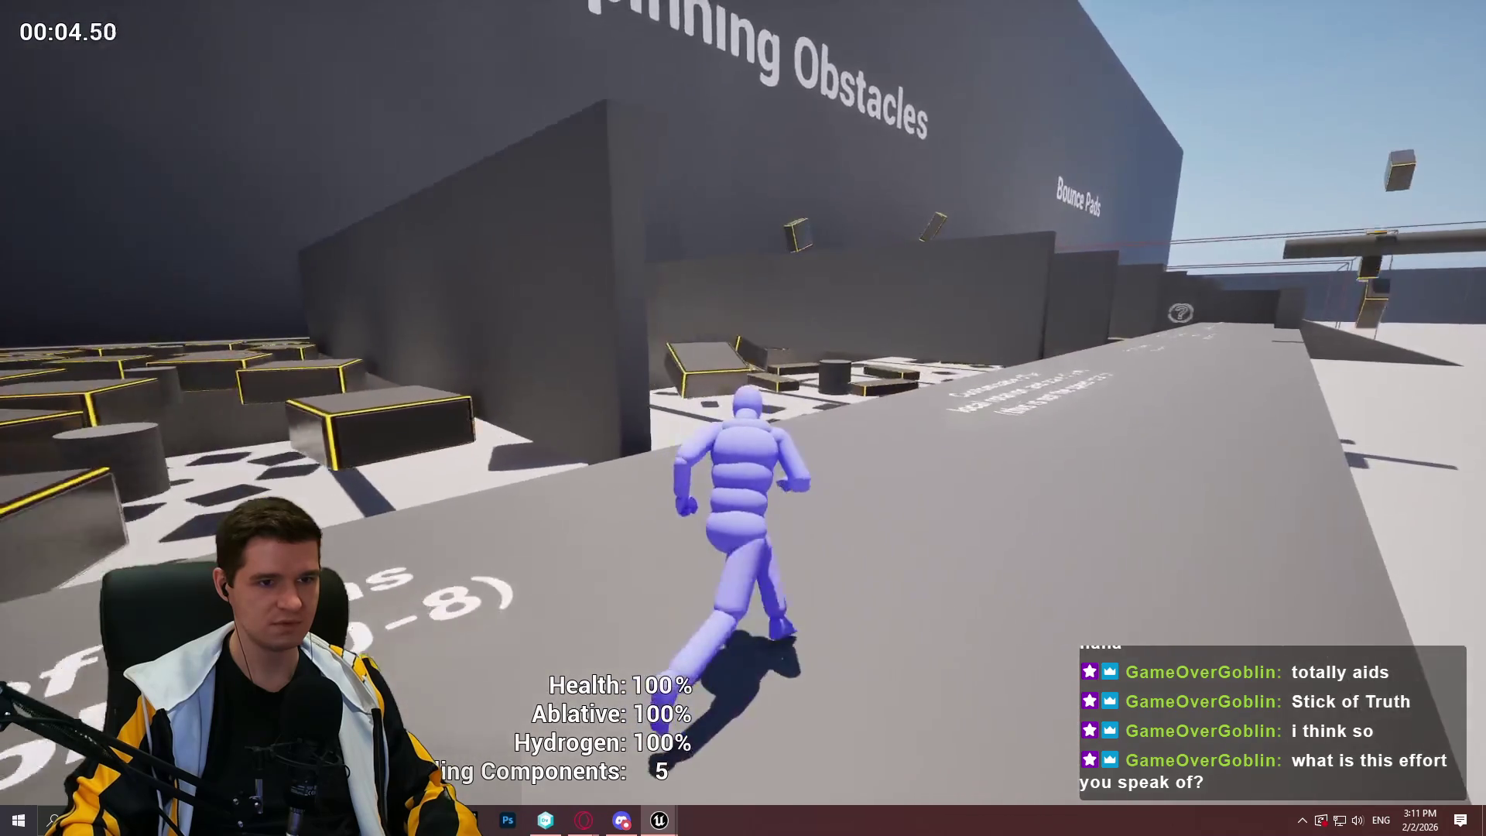
key("space")
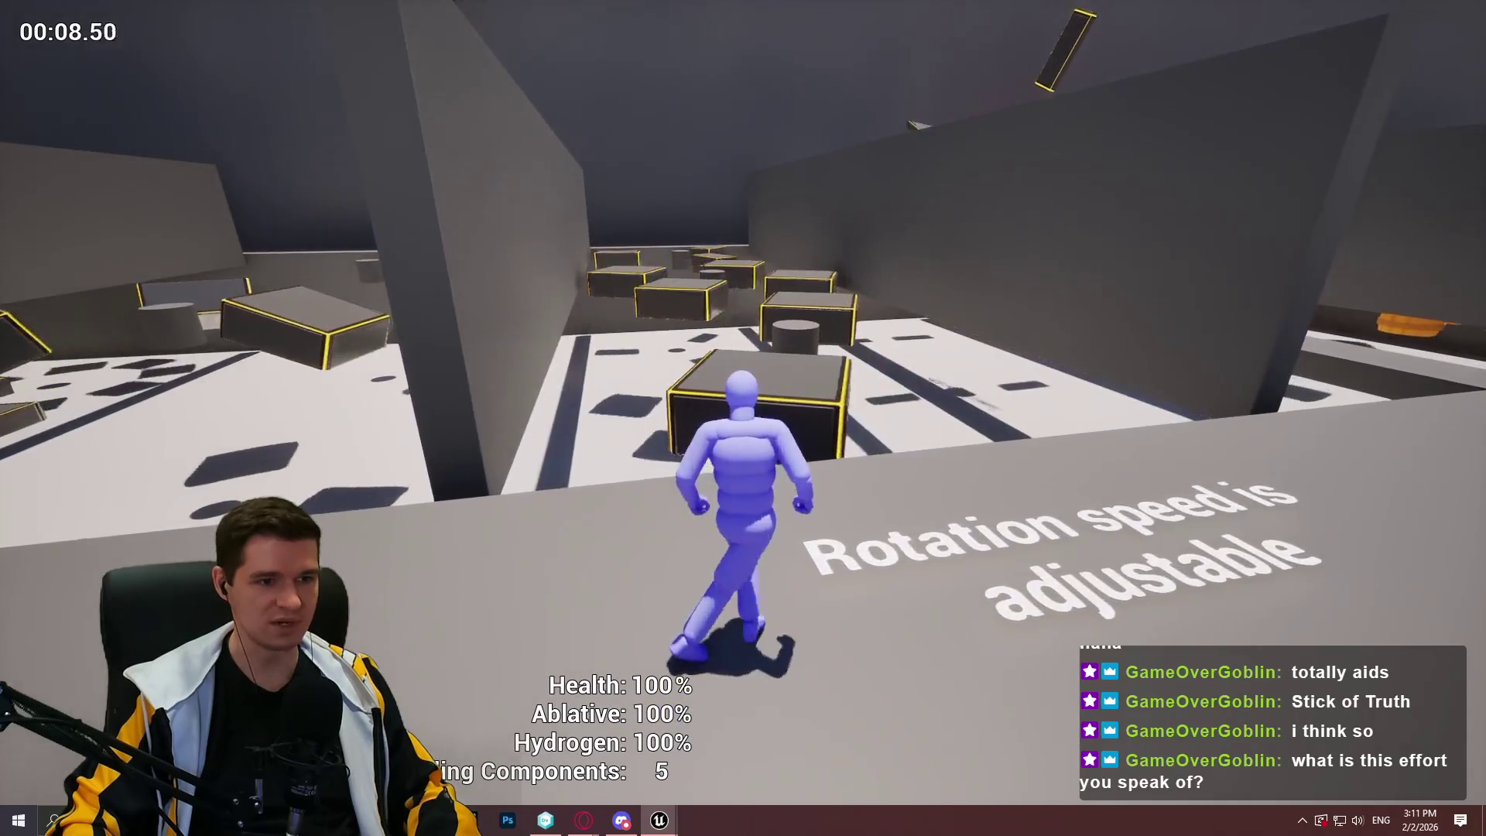
key("w")
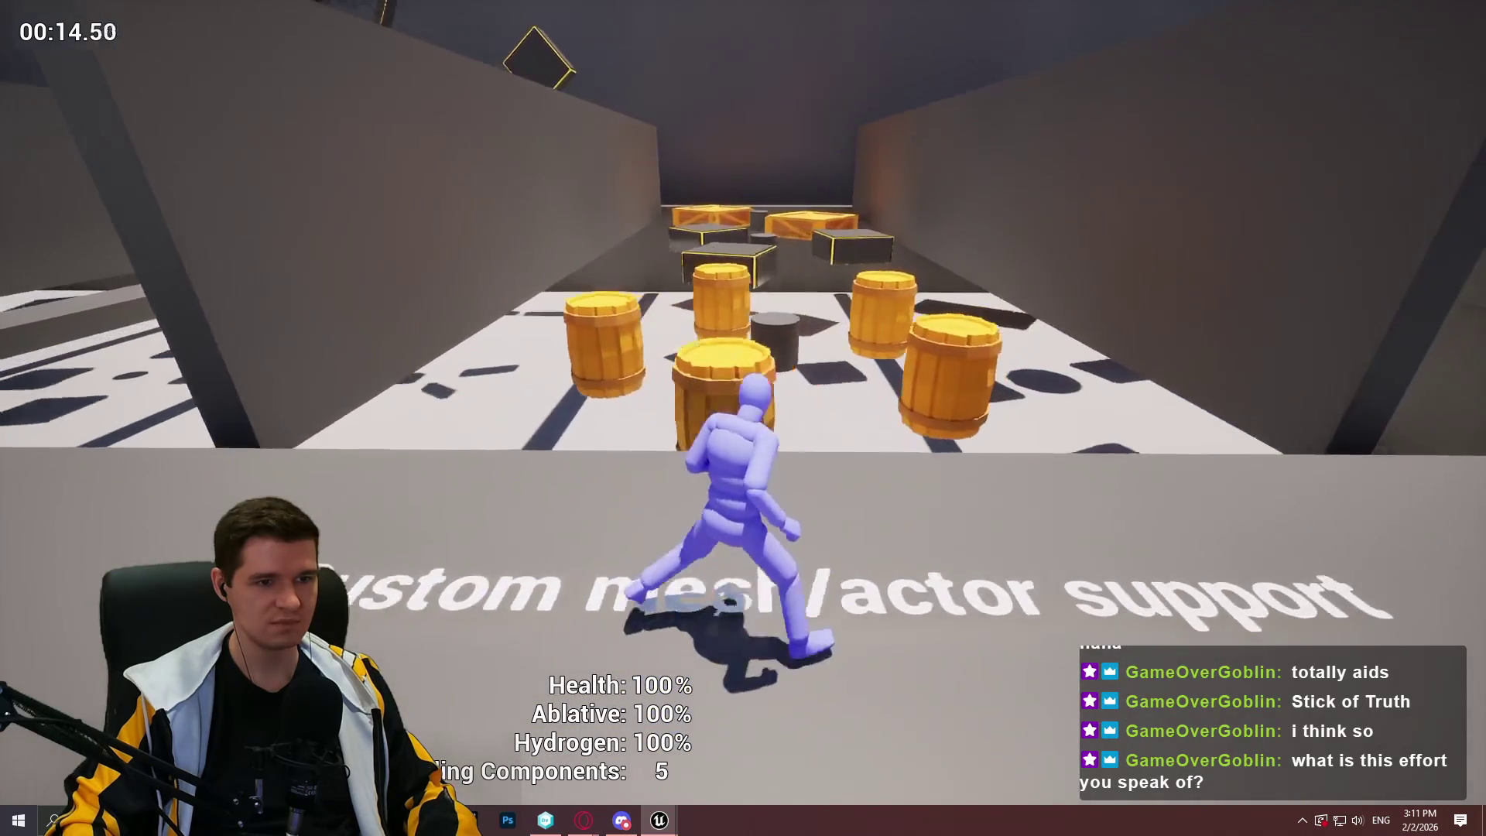
key("space")
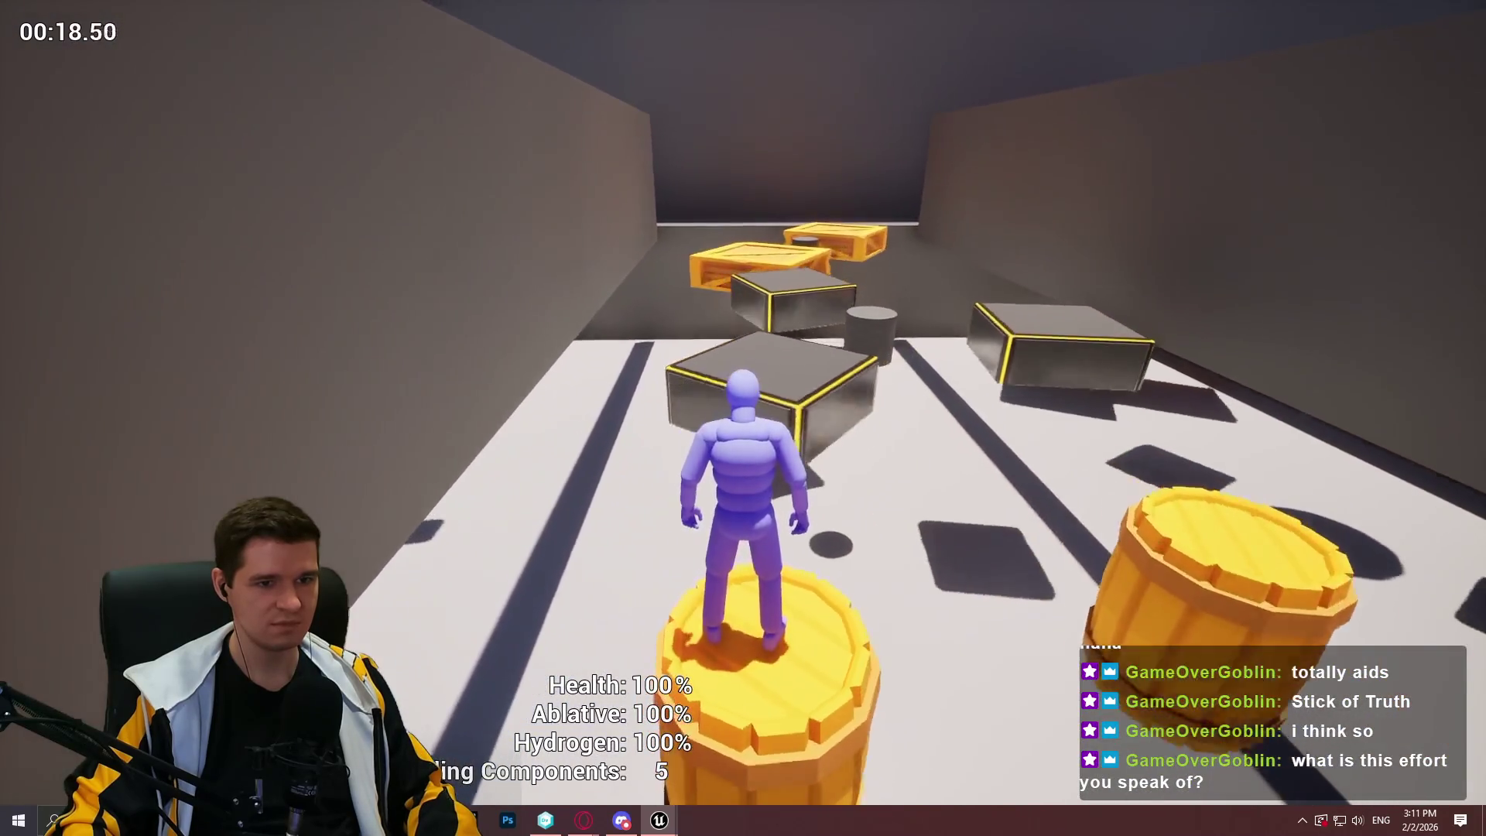
key("space")
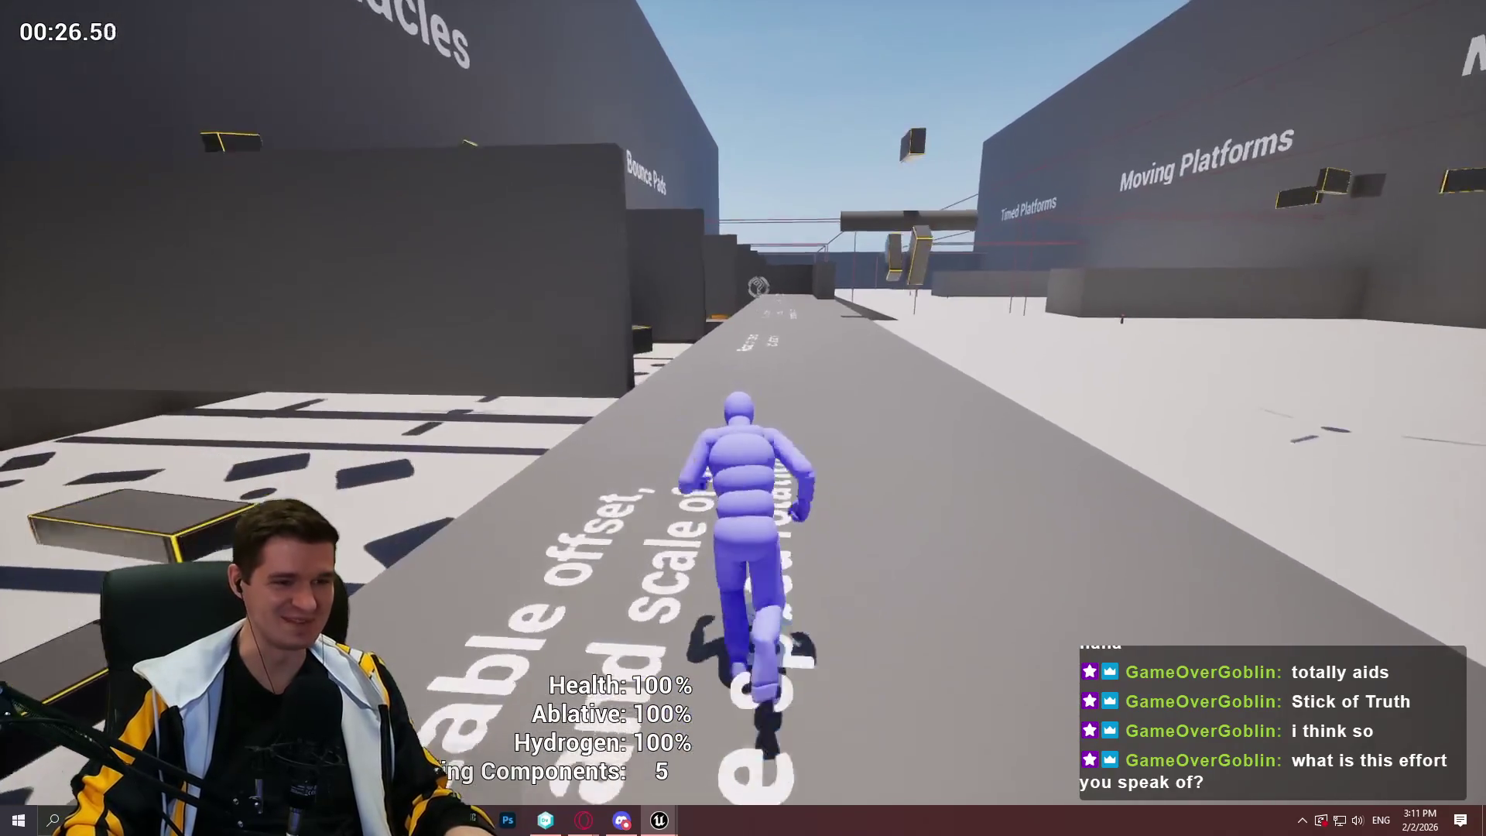
key("space")
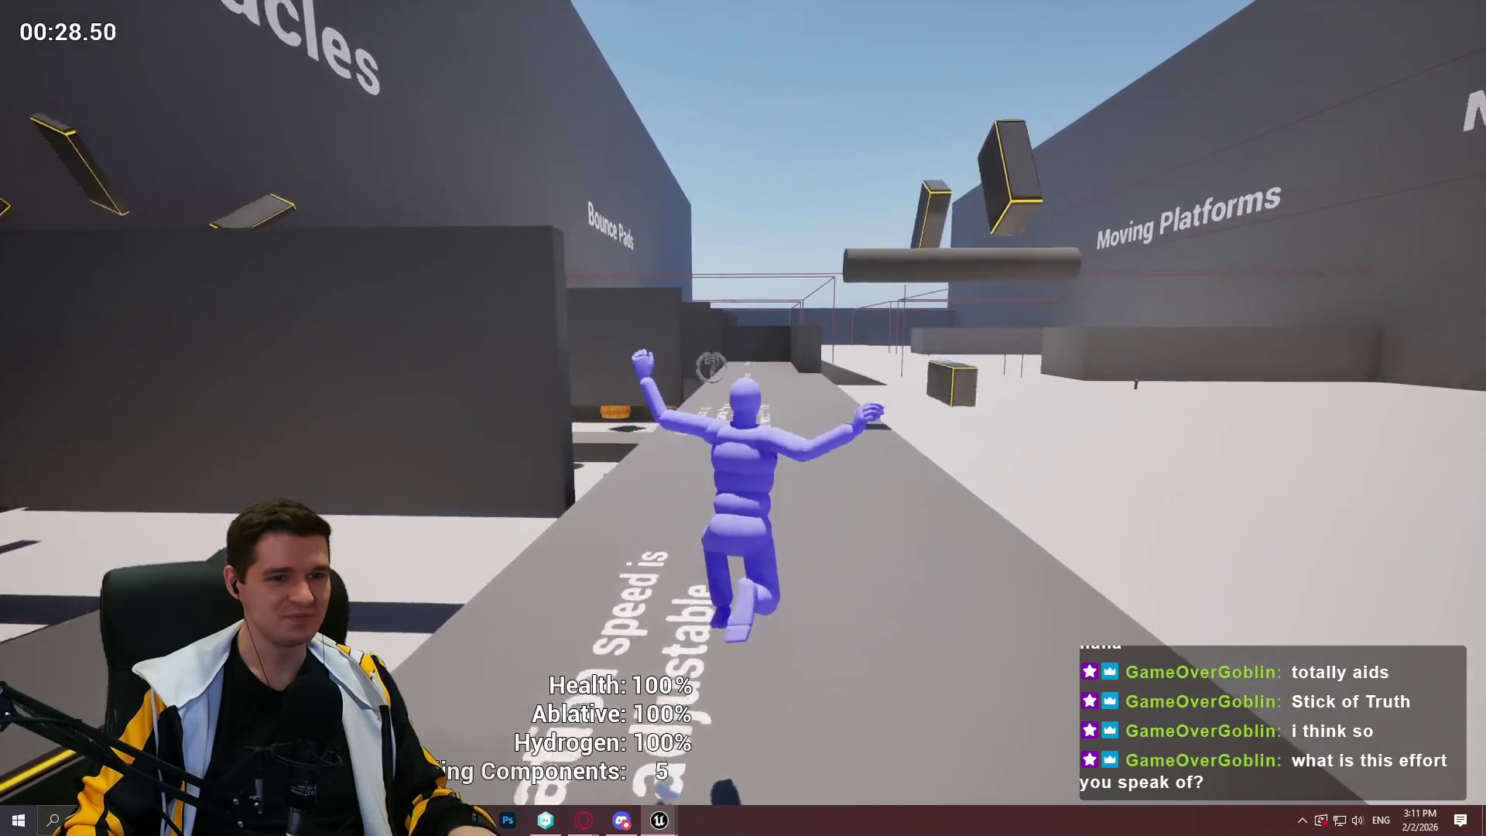
key("space")
key("space")
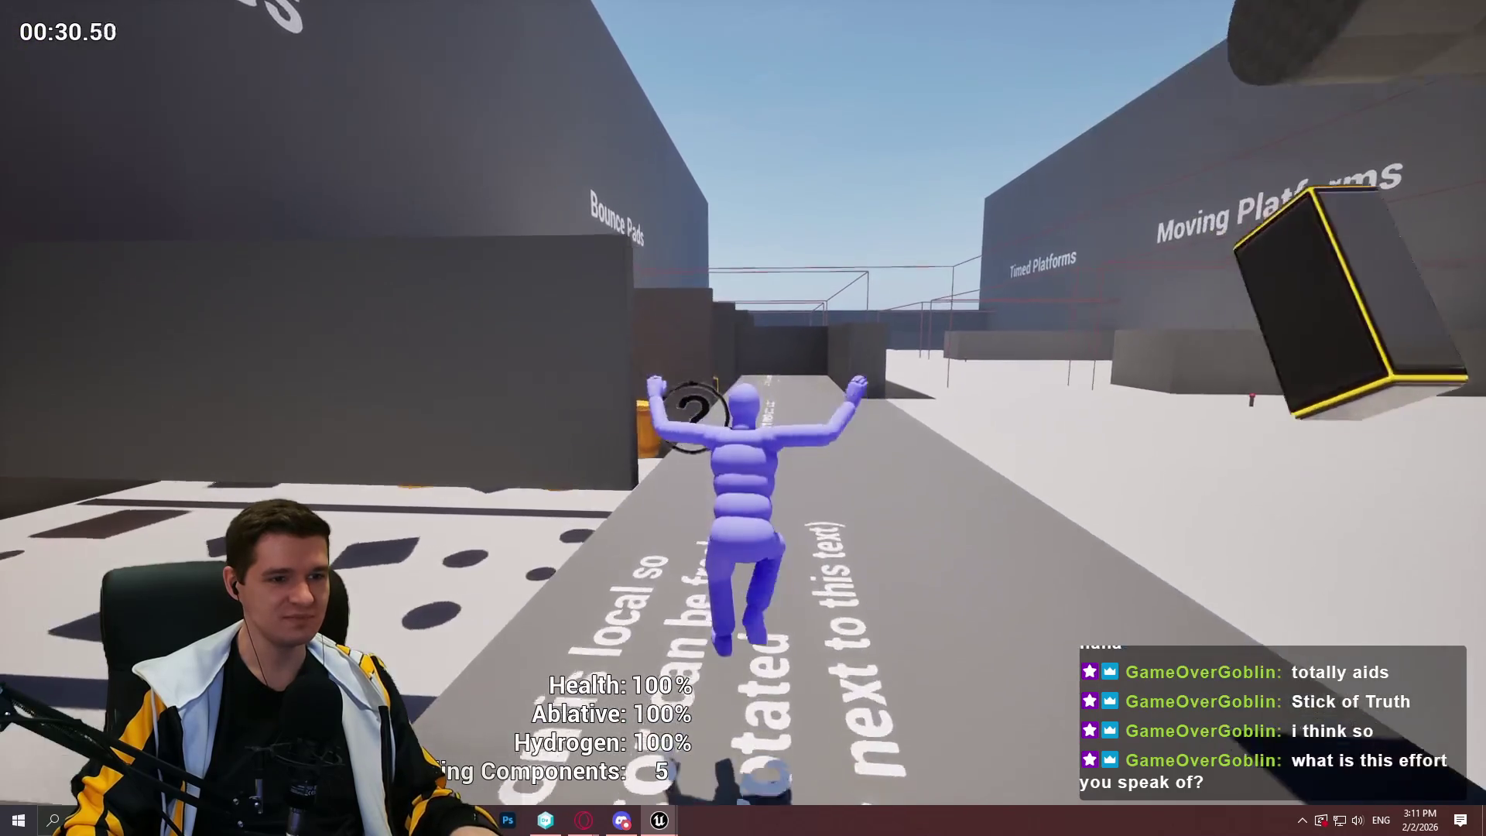
key("space")
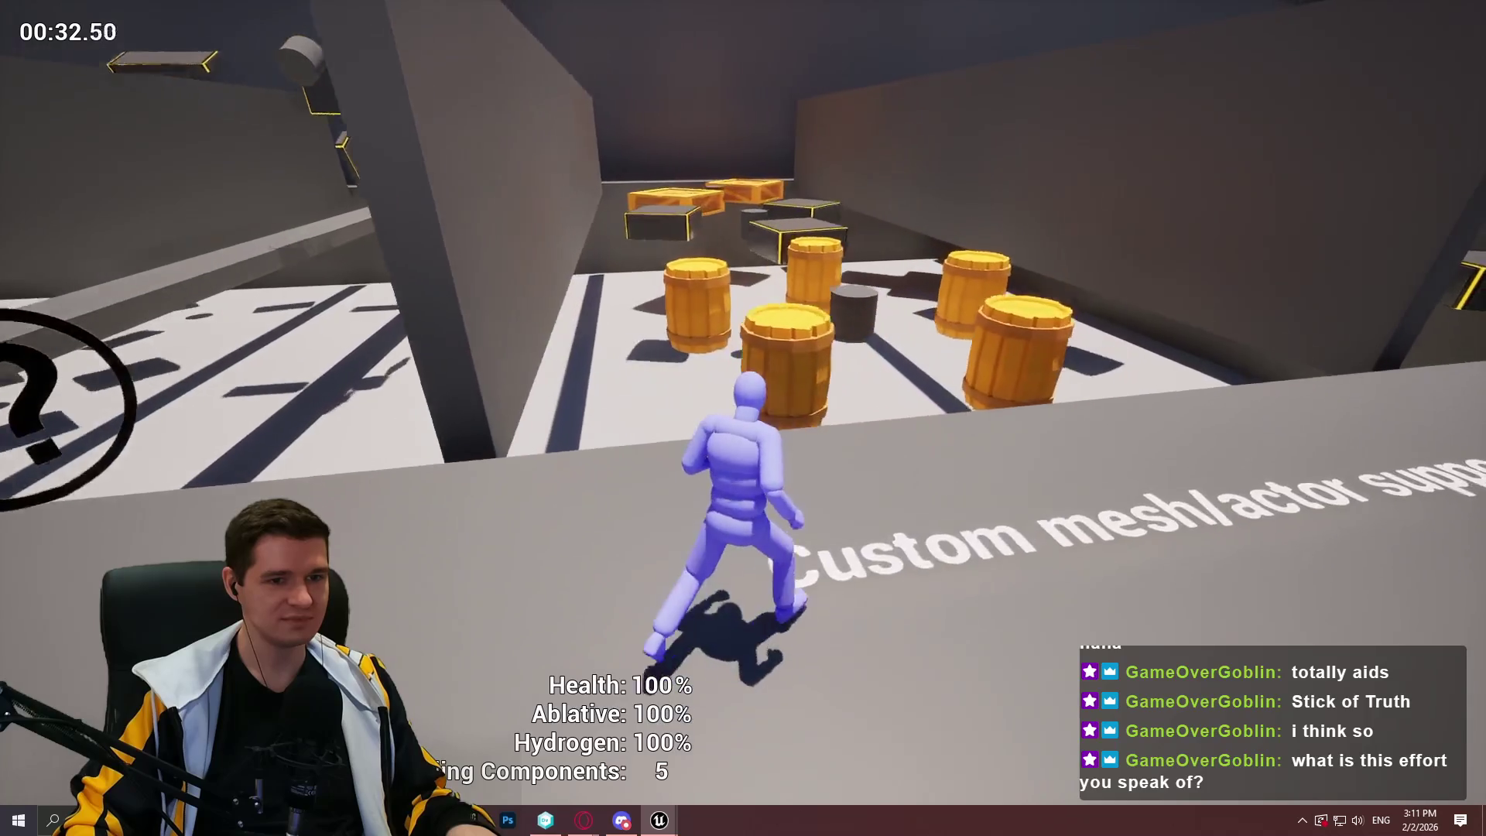
key("space")
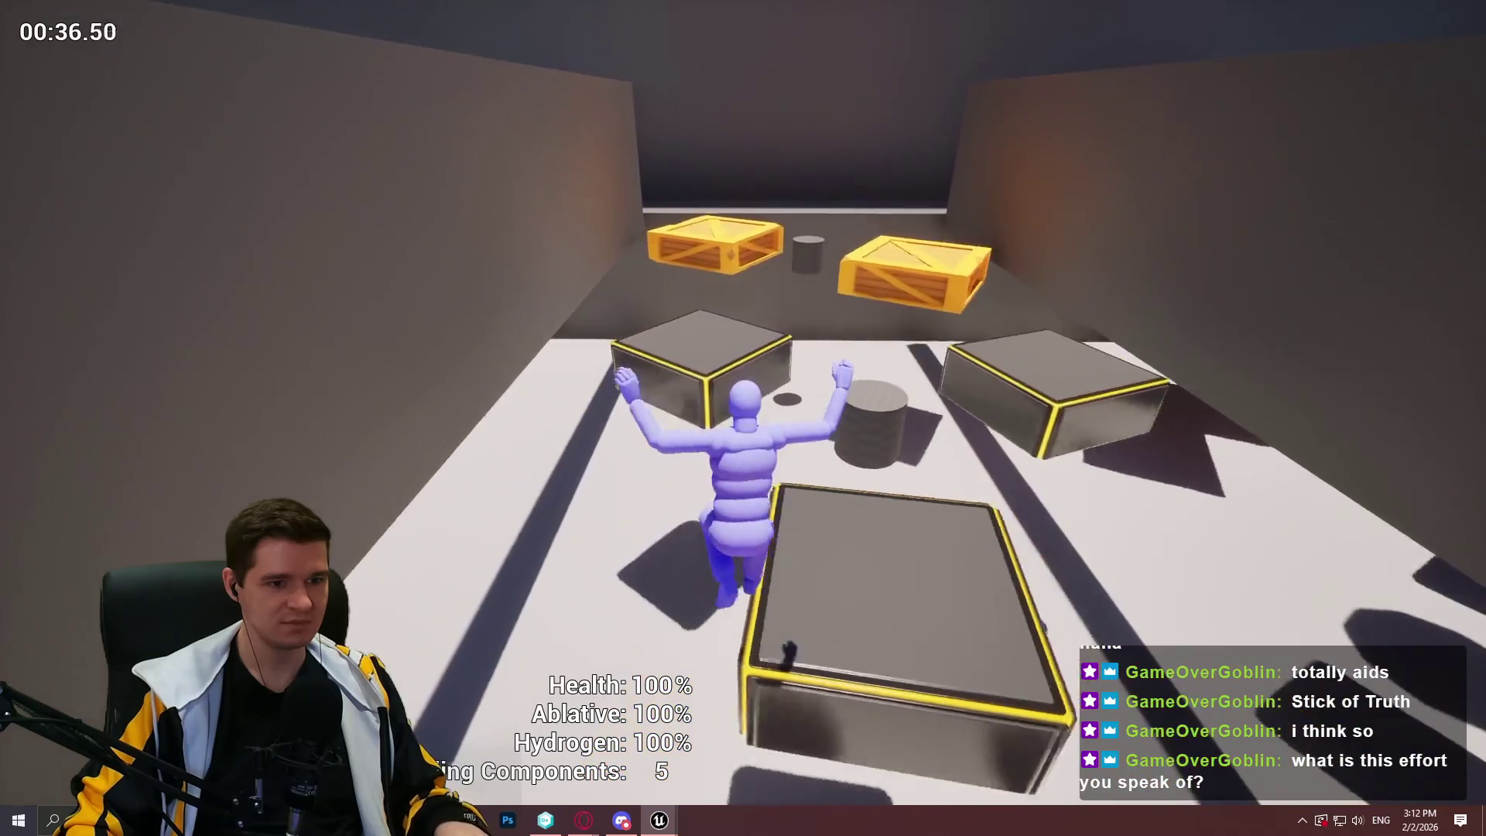
key("space")
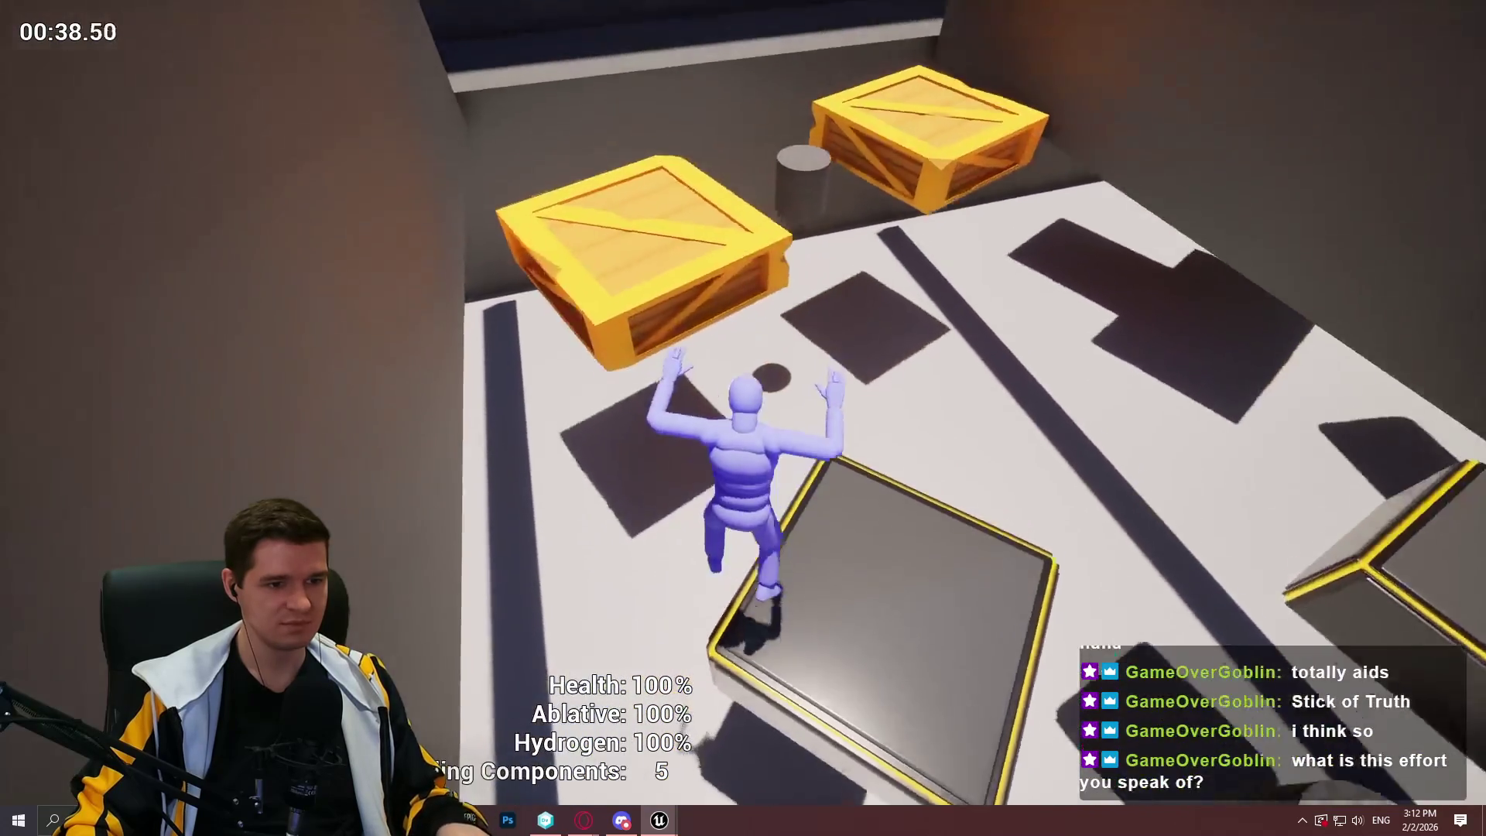
key("space")
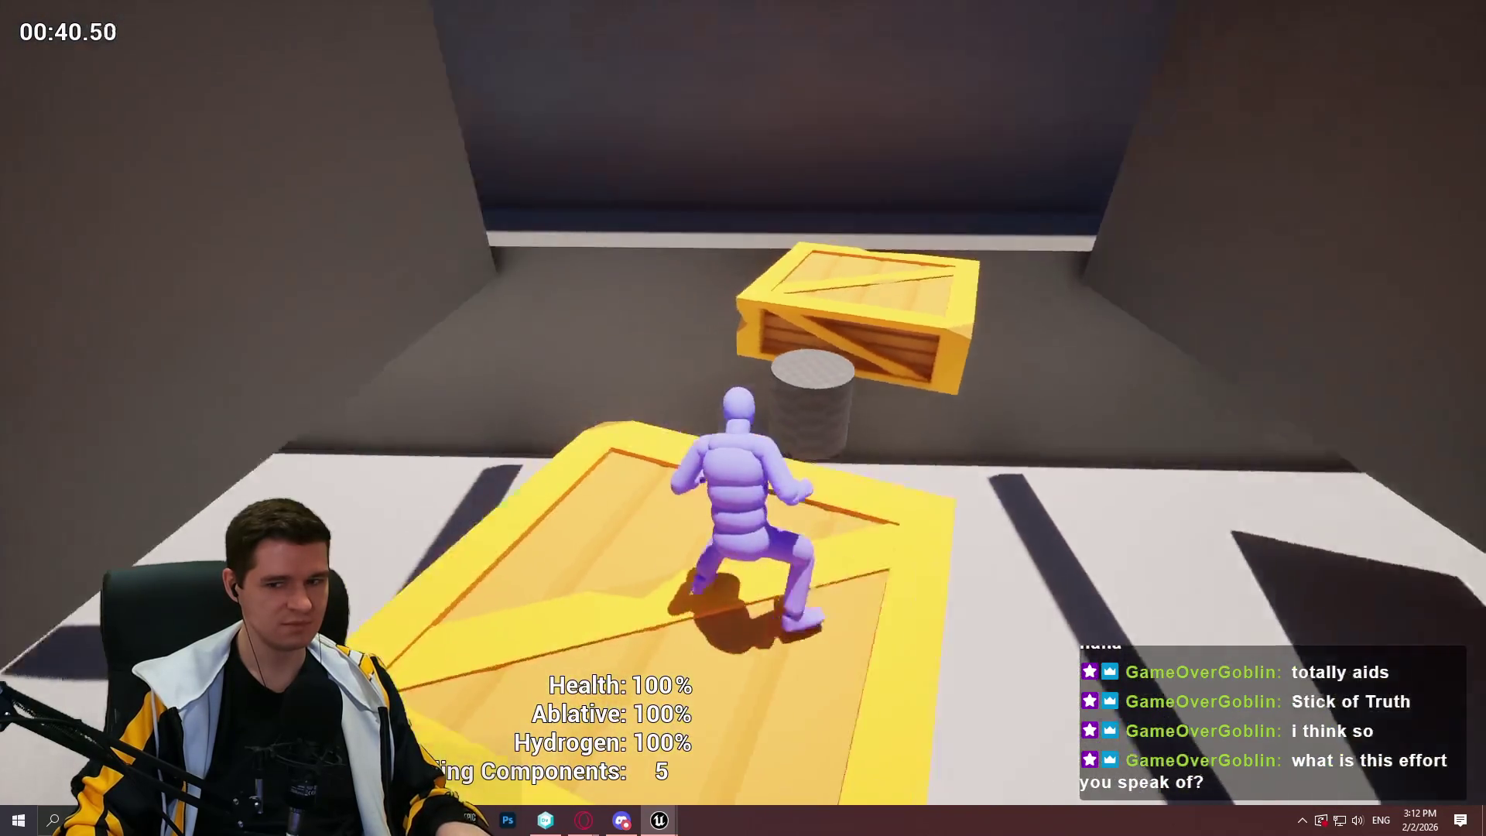
key("space")
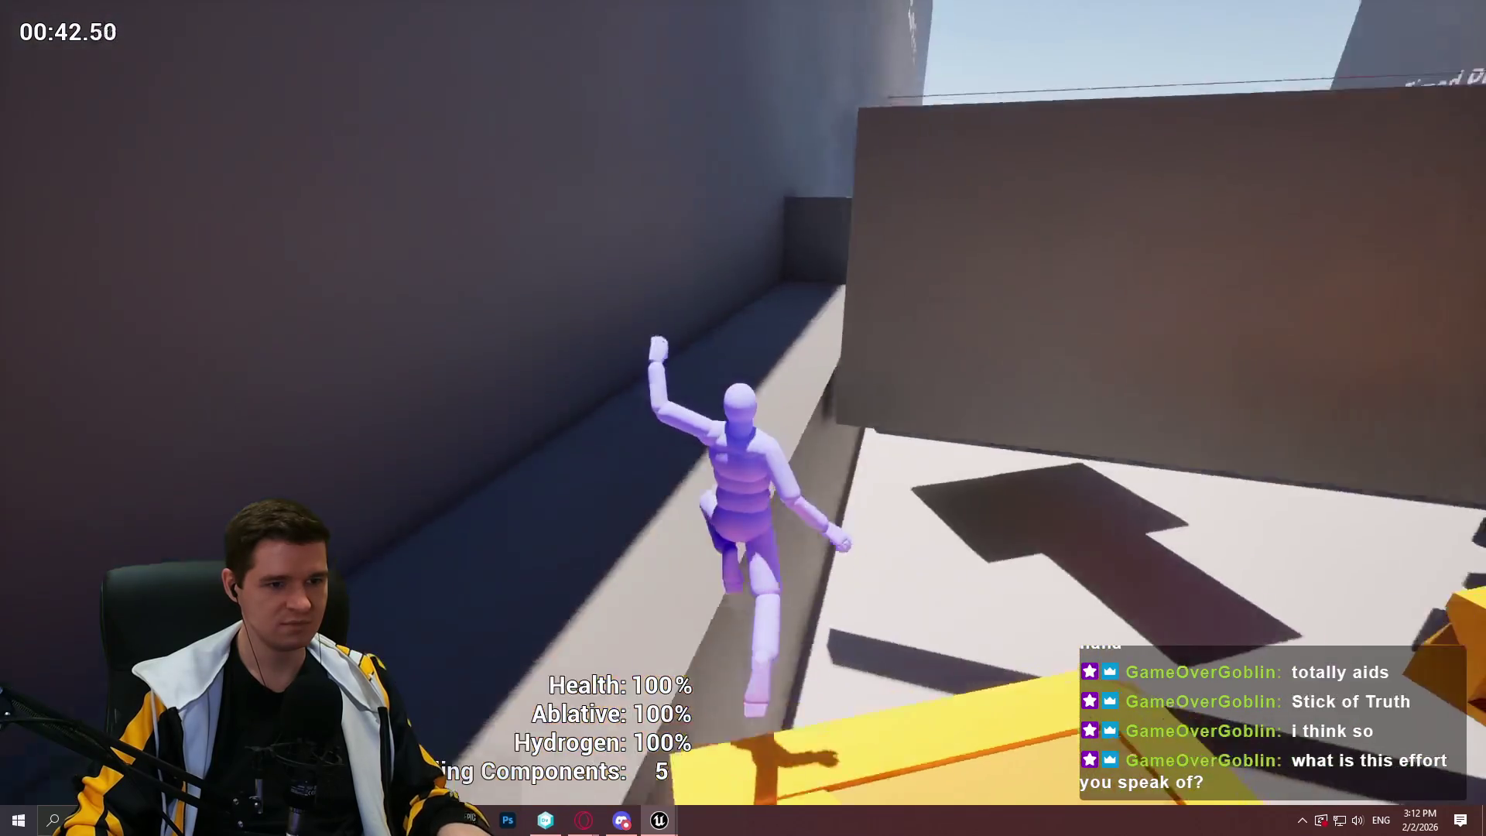
Cross the red block and yellow-edged platforms to the upper ledge, then stop playing
key("space")
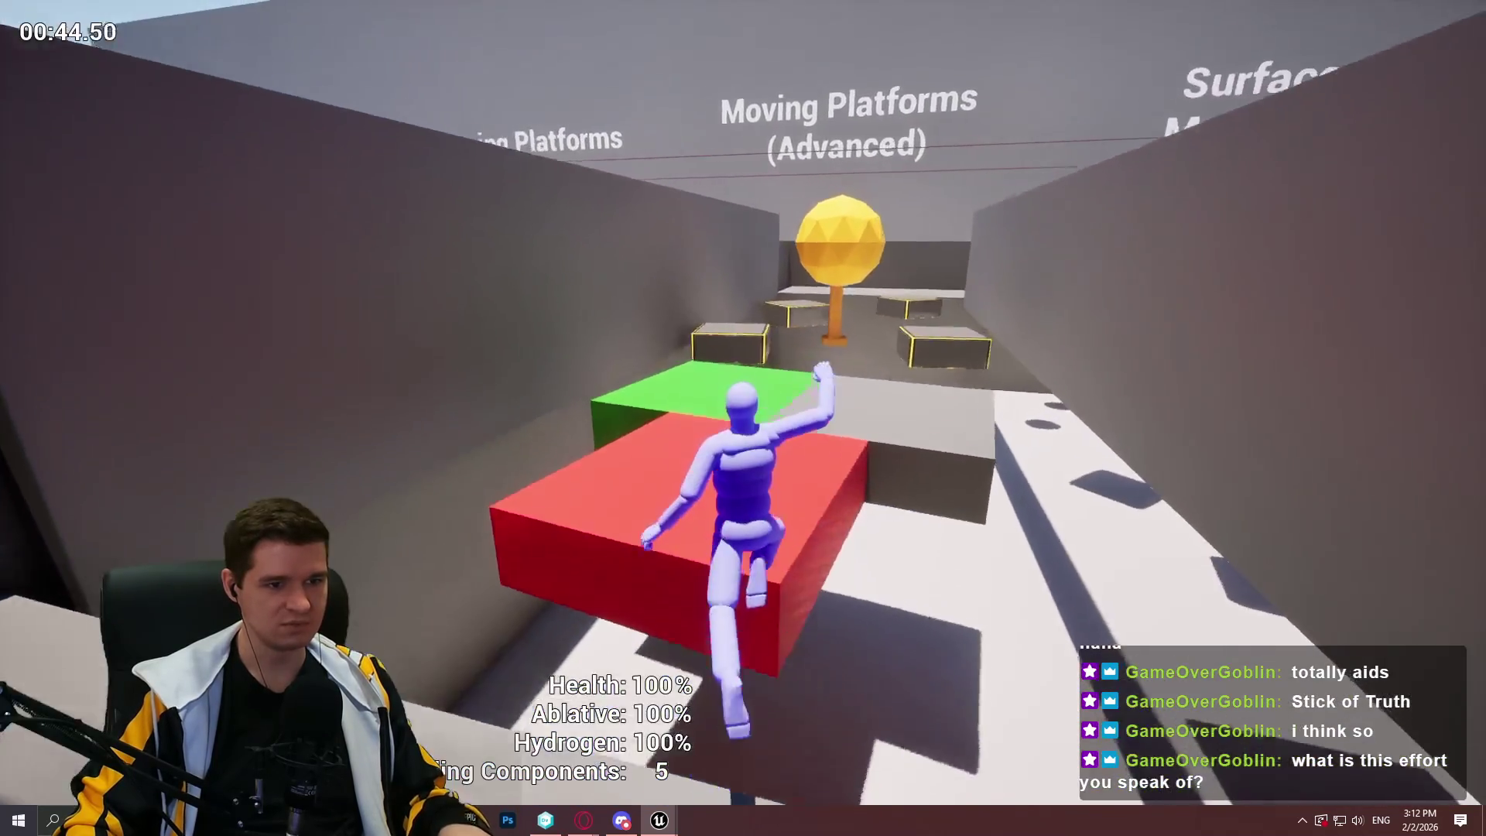
key("w")
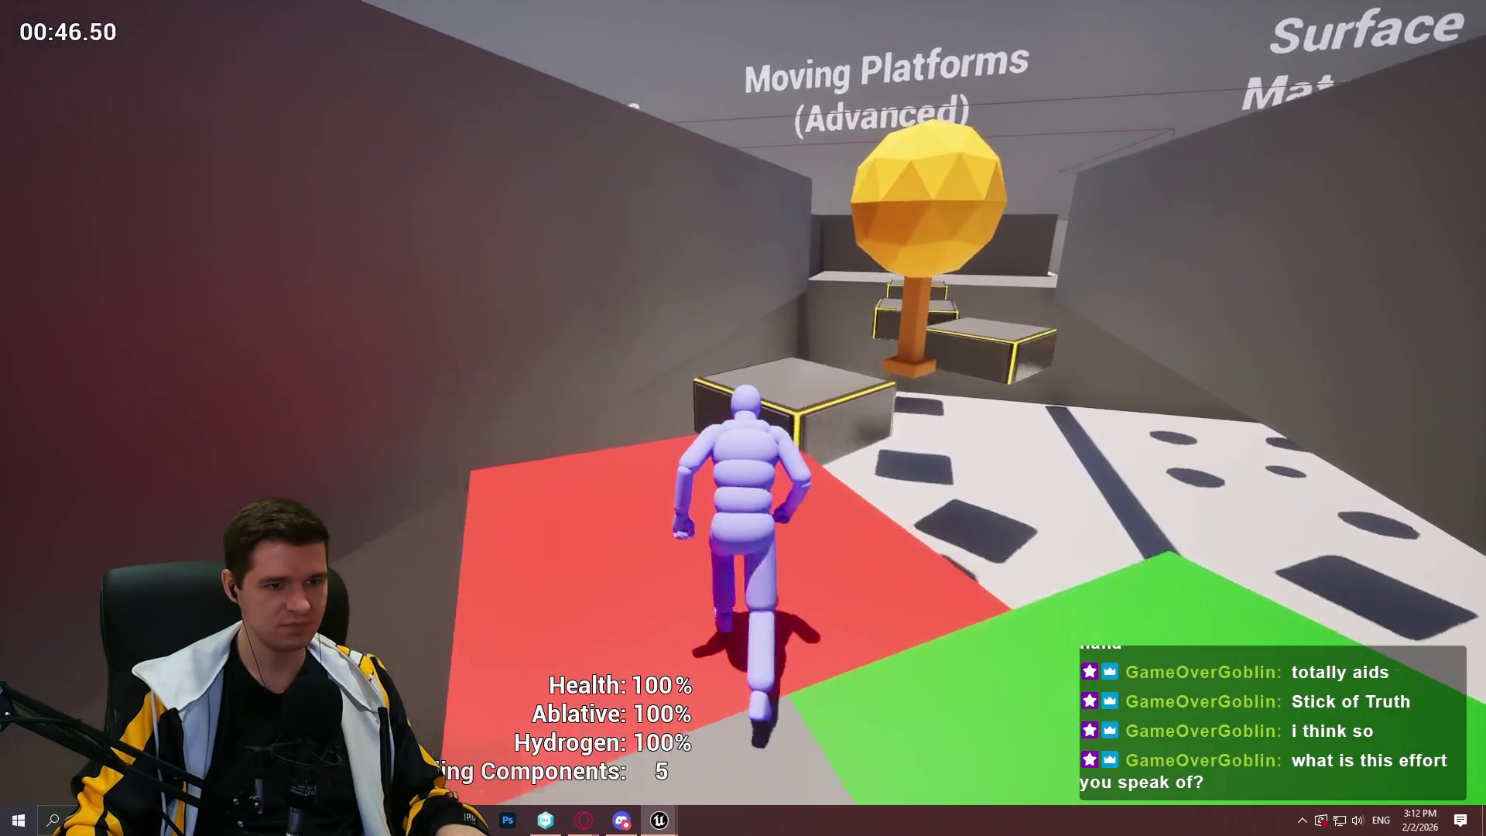
key("space")
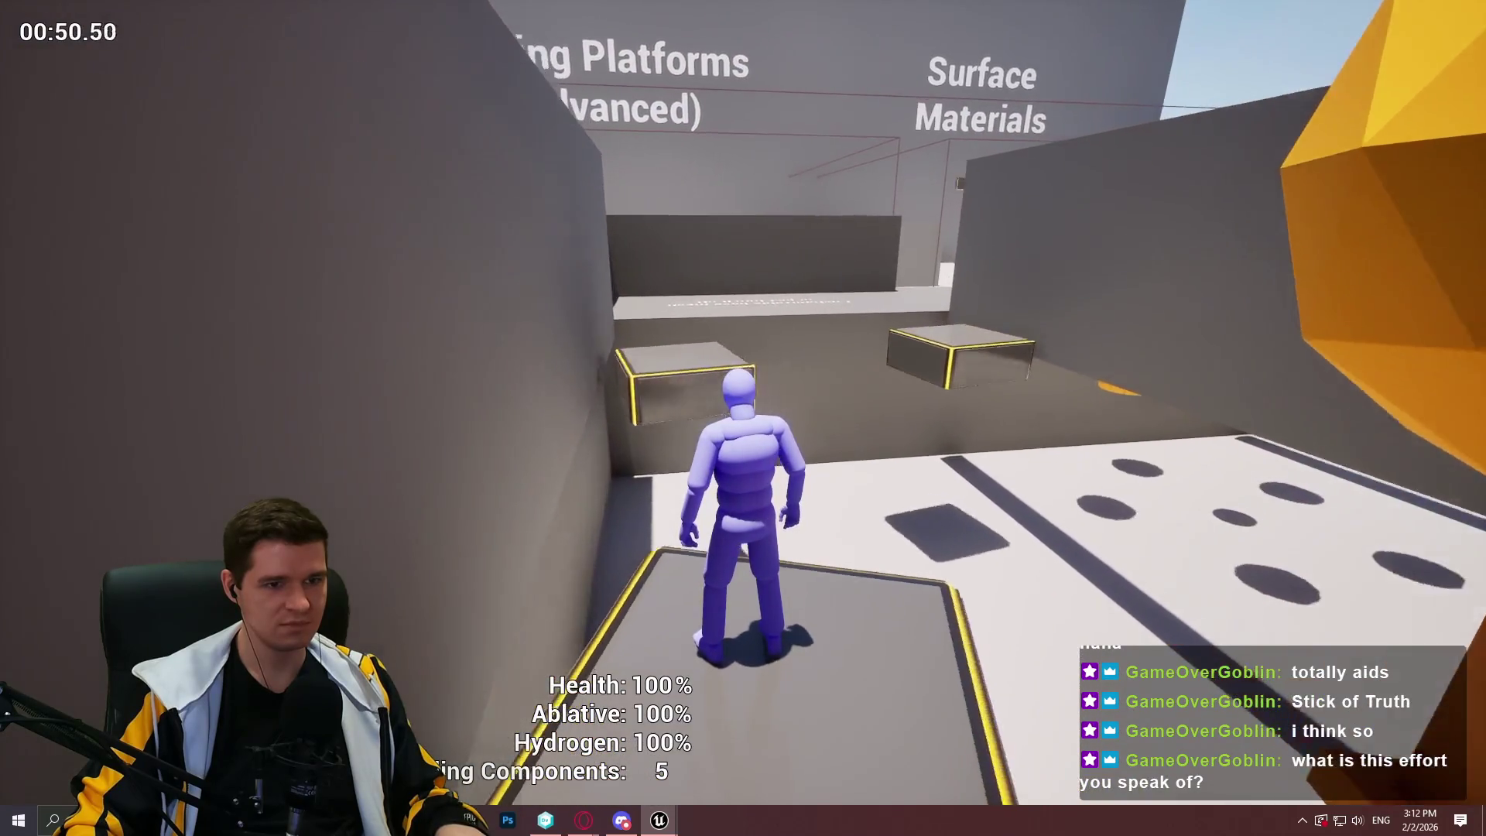
key("space")
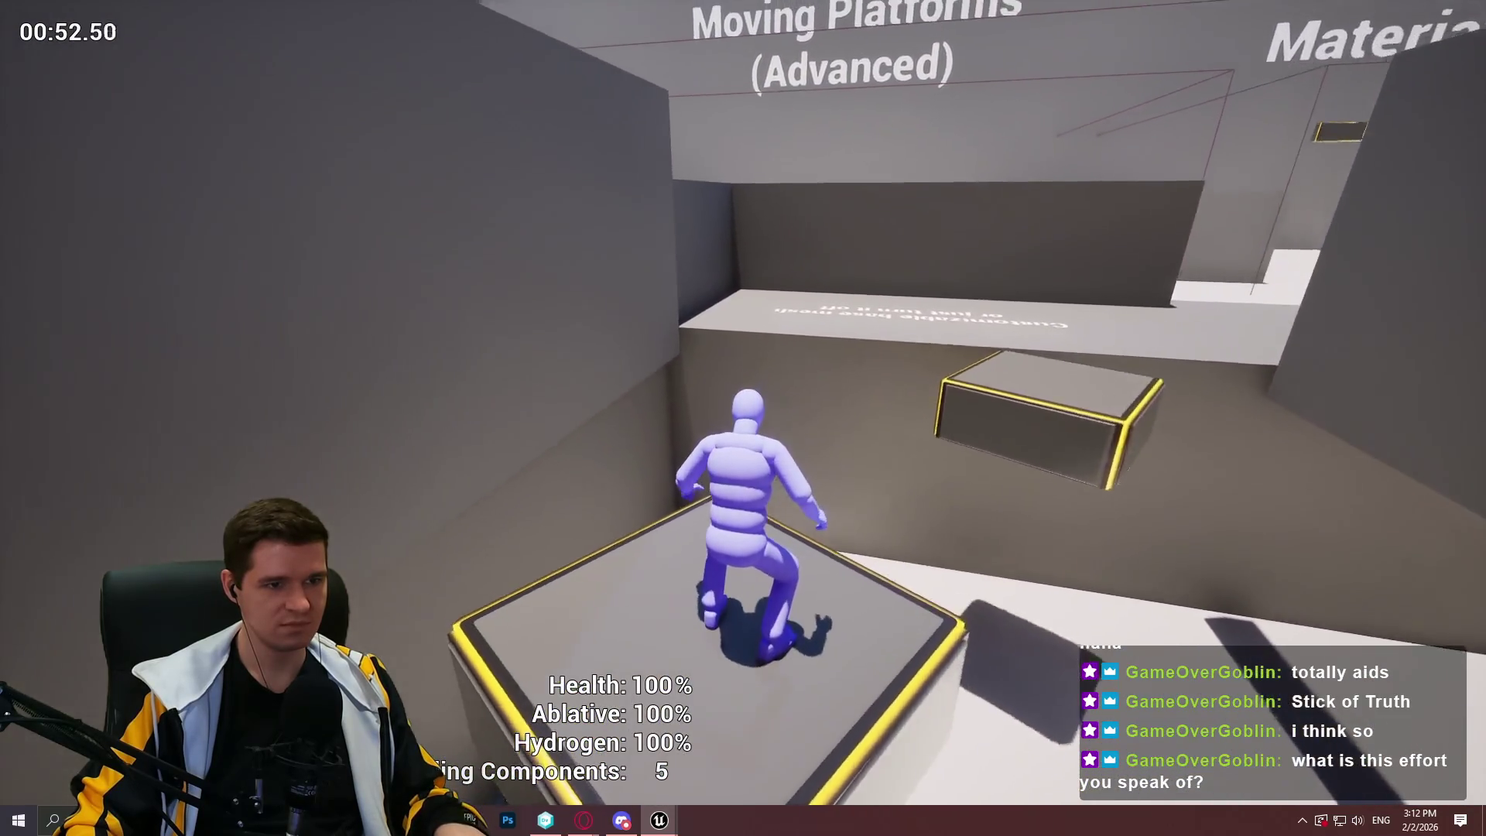
key("space")
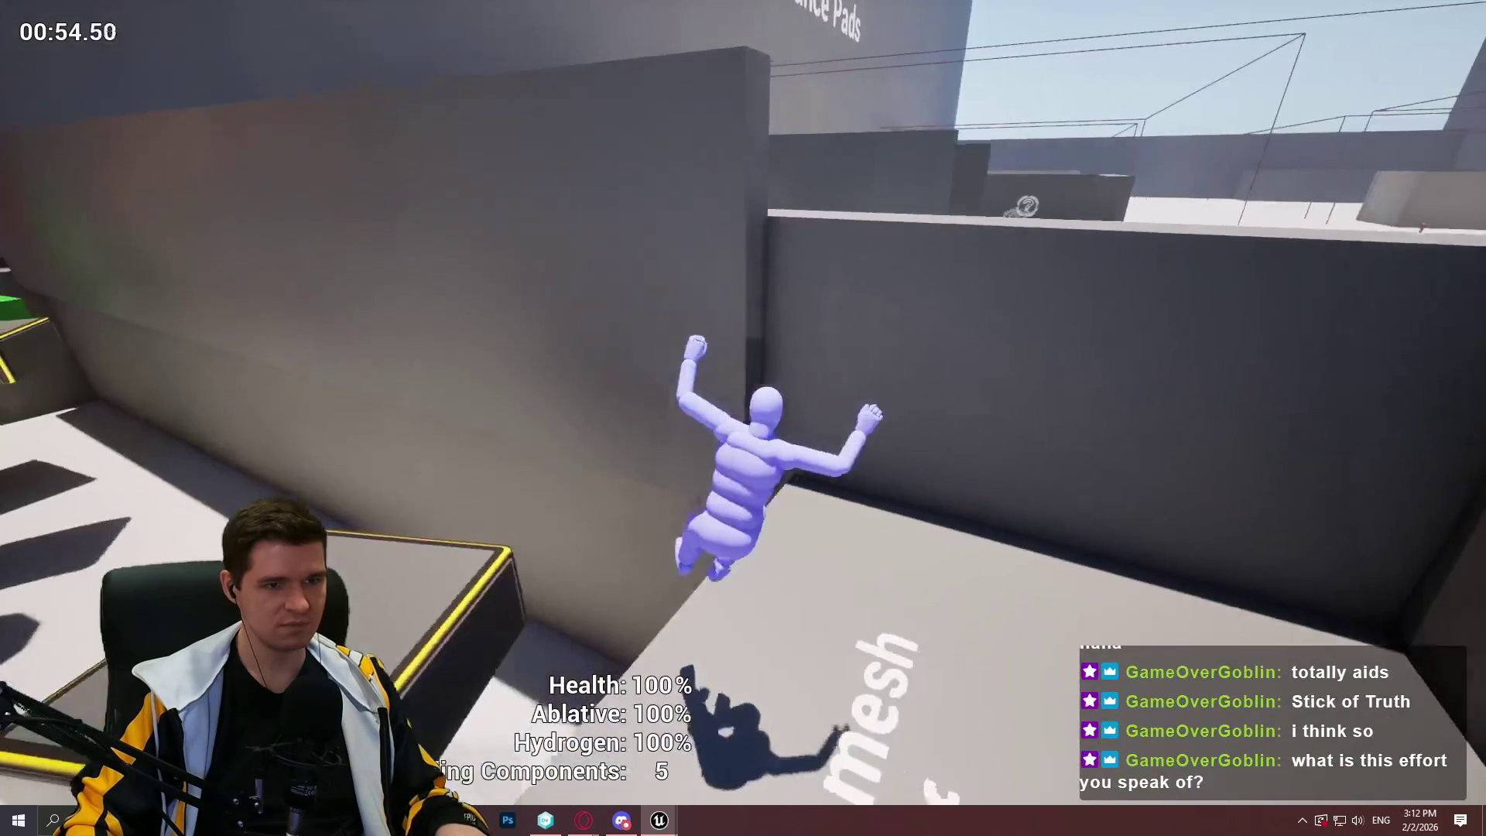
key("w")
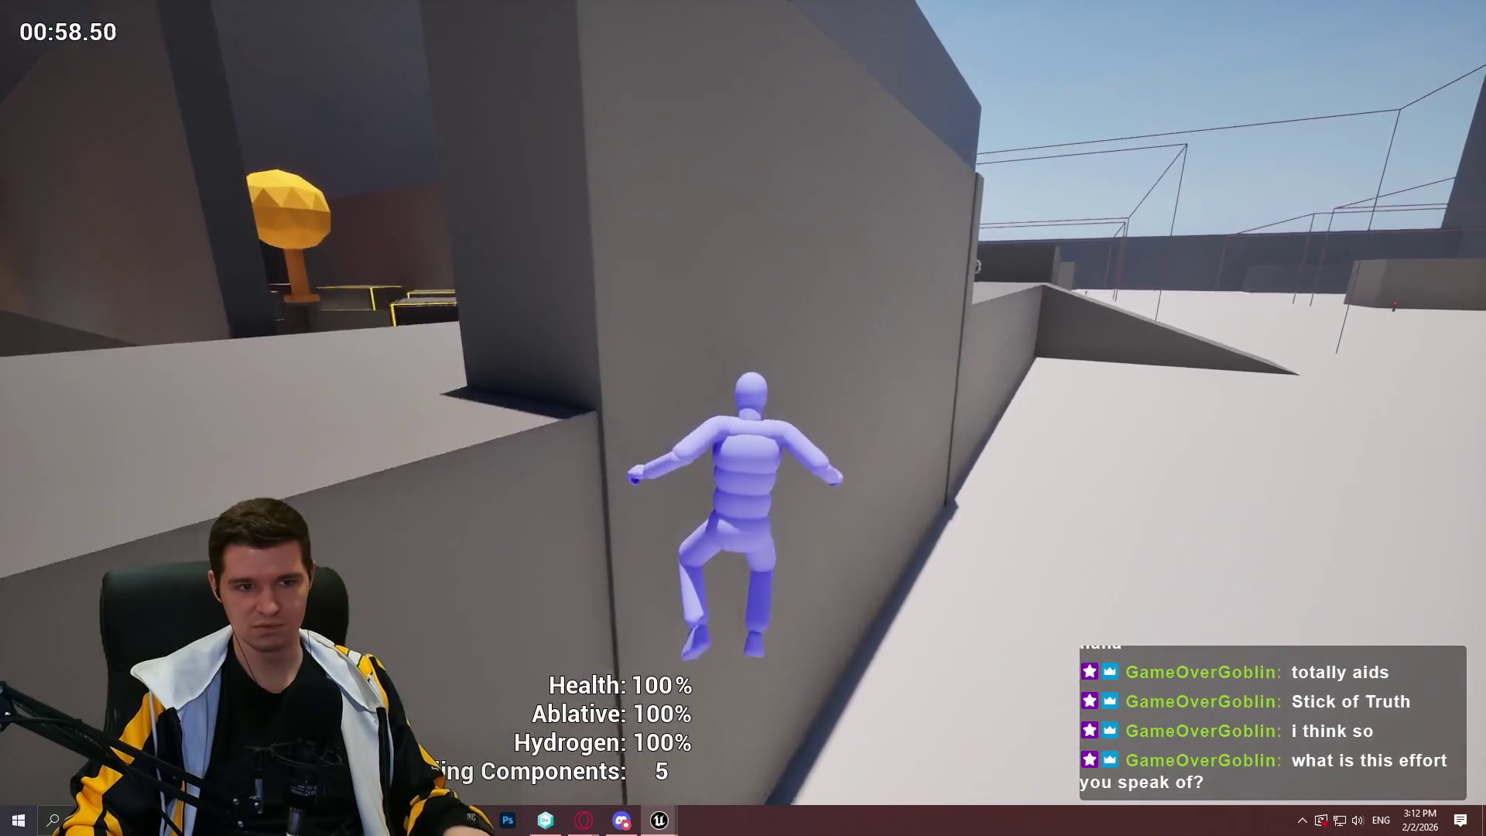
key("Escape")
scroll(743, 418, "up", 2)
key("d")
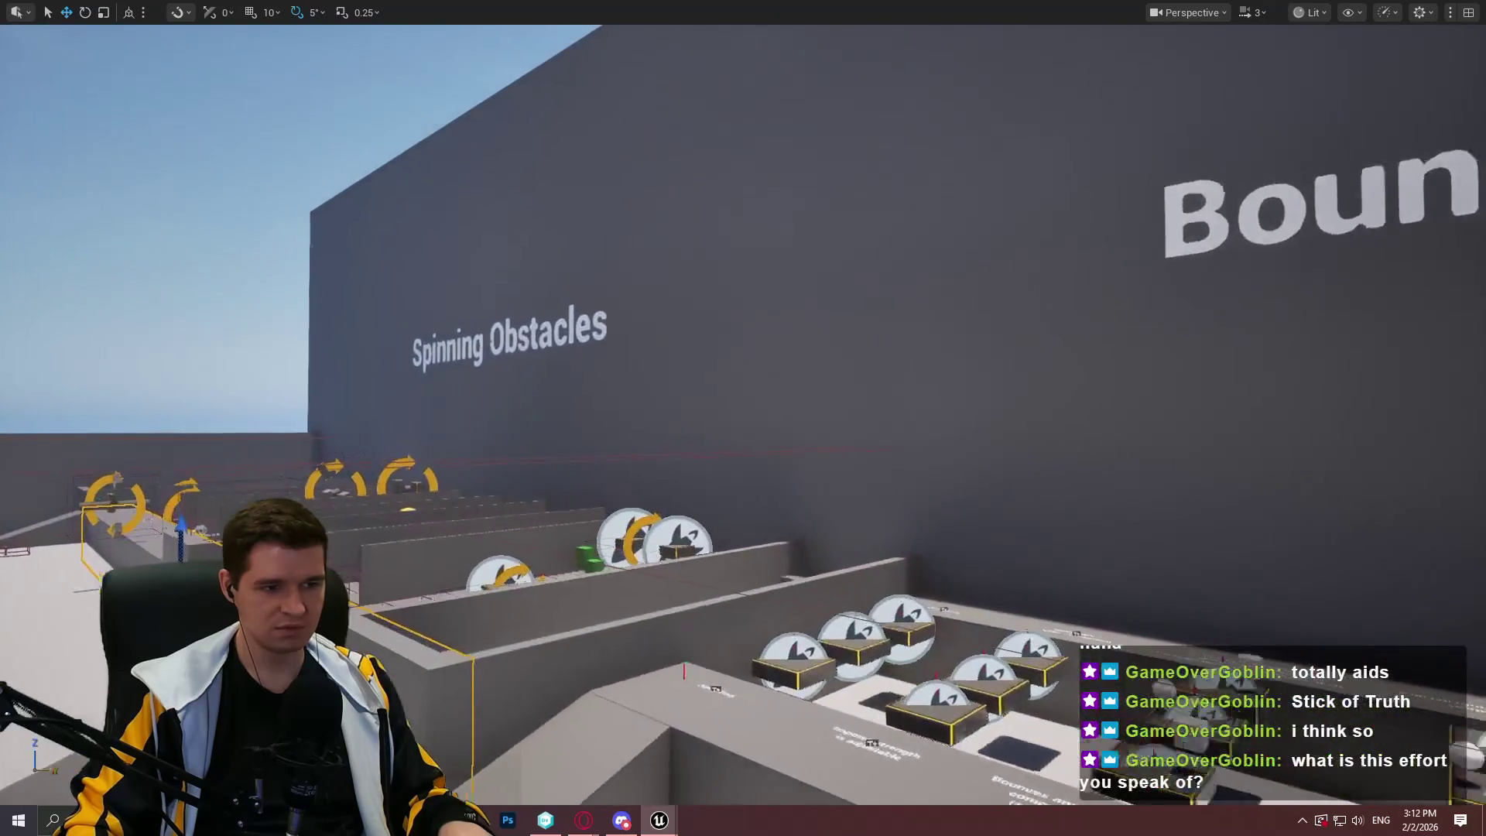
Fly the editor camera around for an overview of all obstacle lanes
key("s")
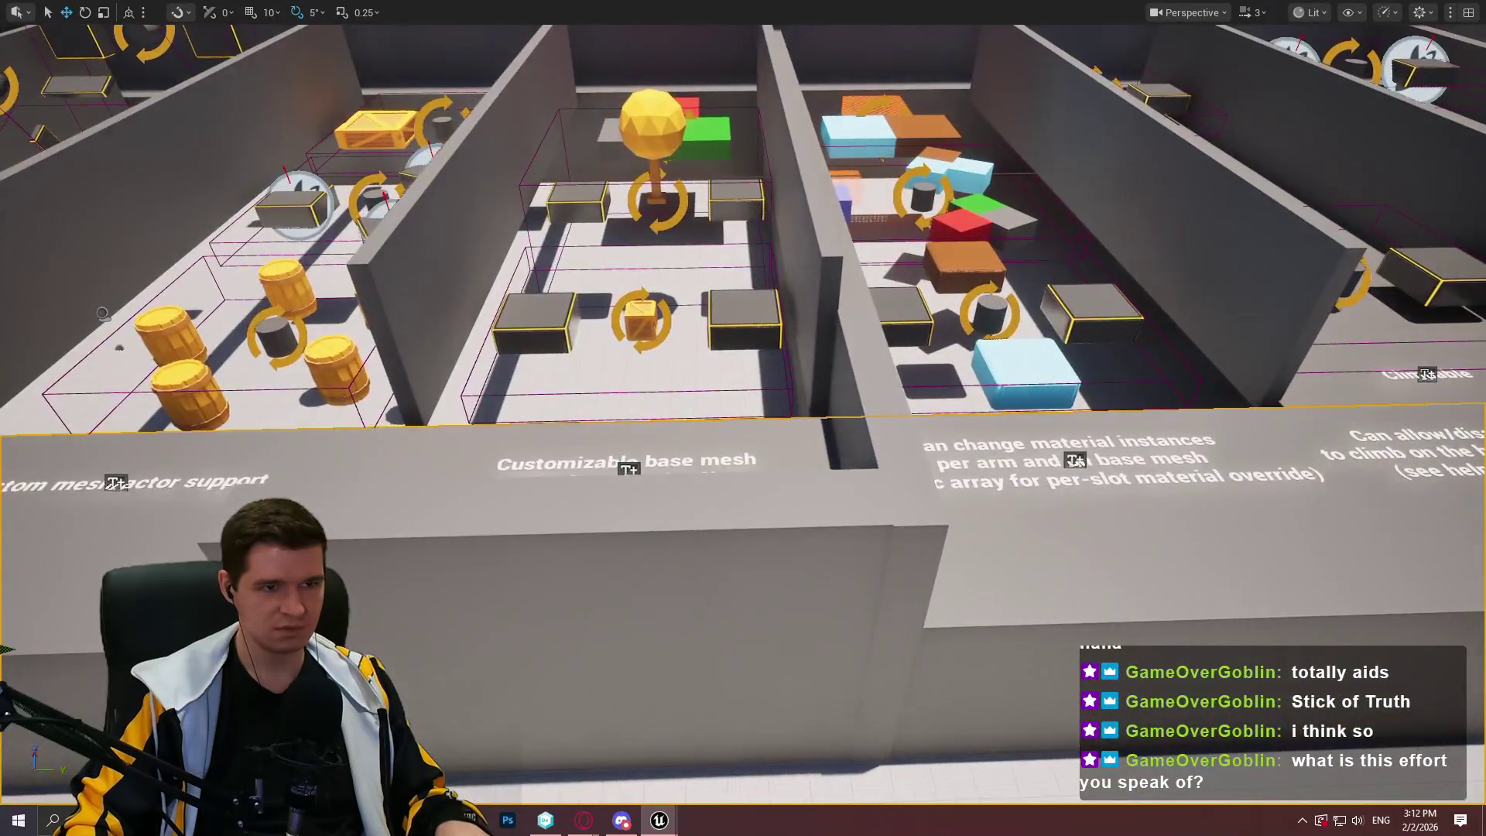
key("s")
key("s")
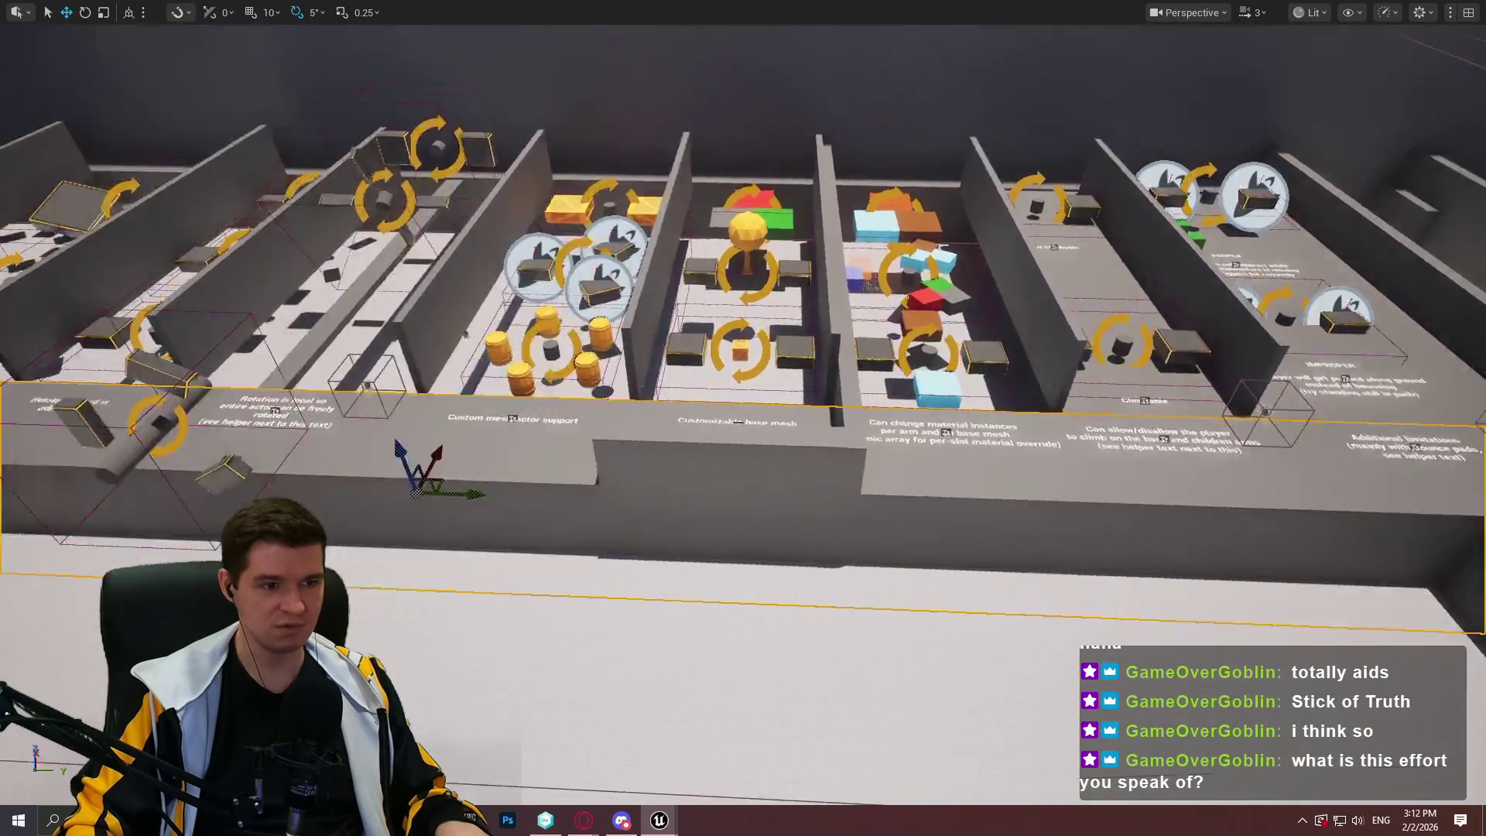
key("s")
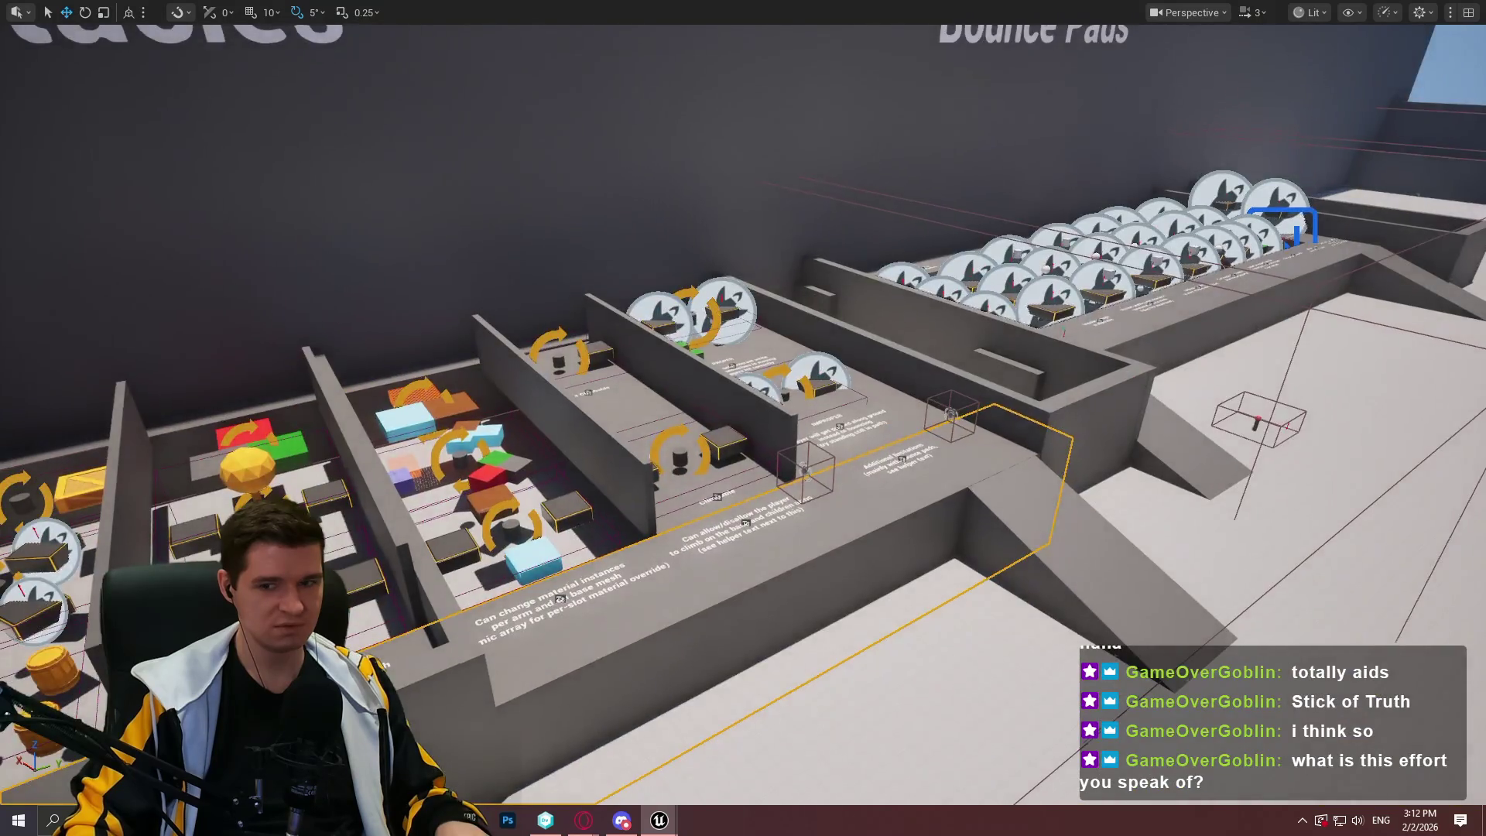
key("w")
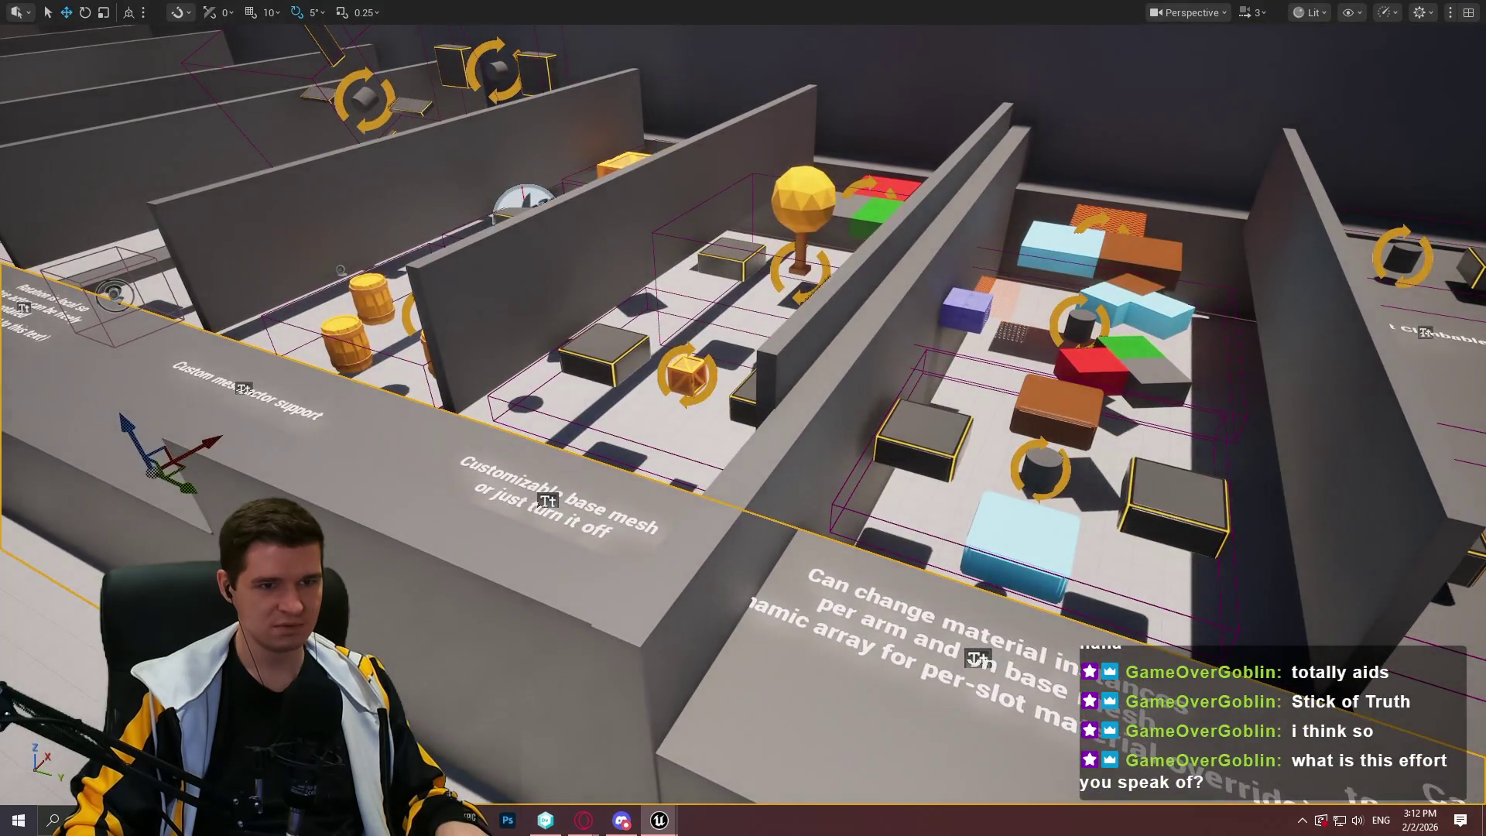
key("s")
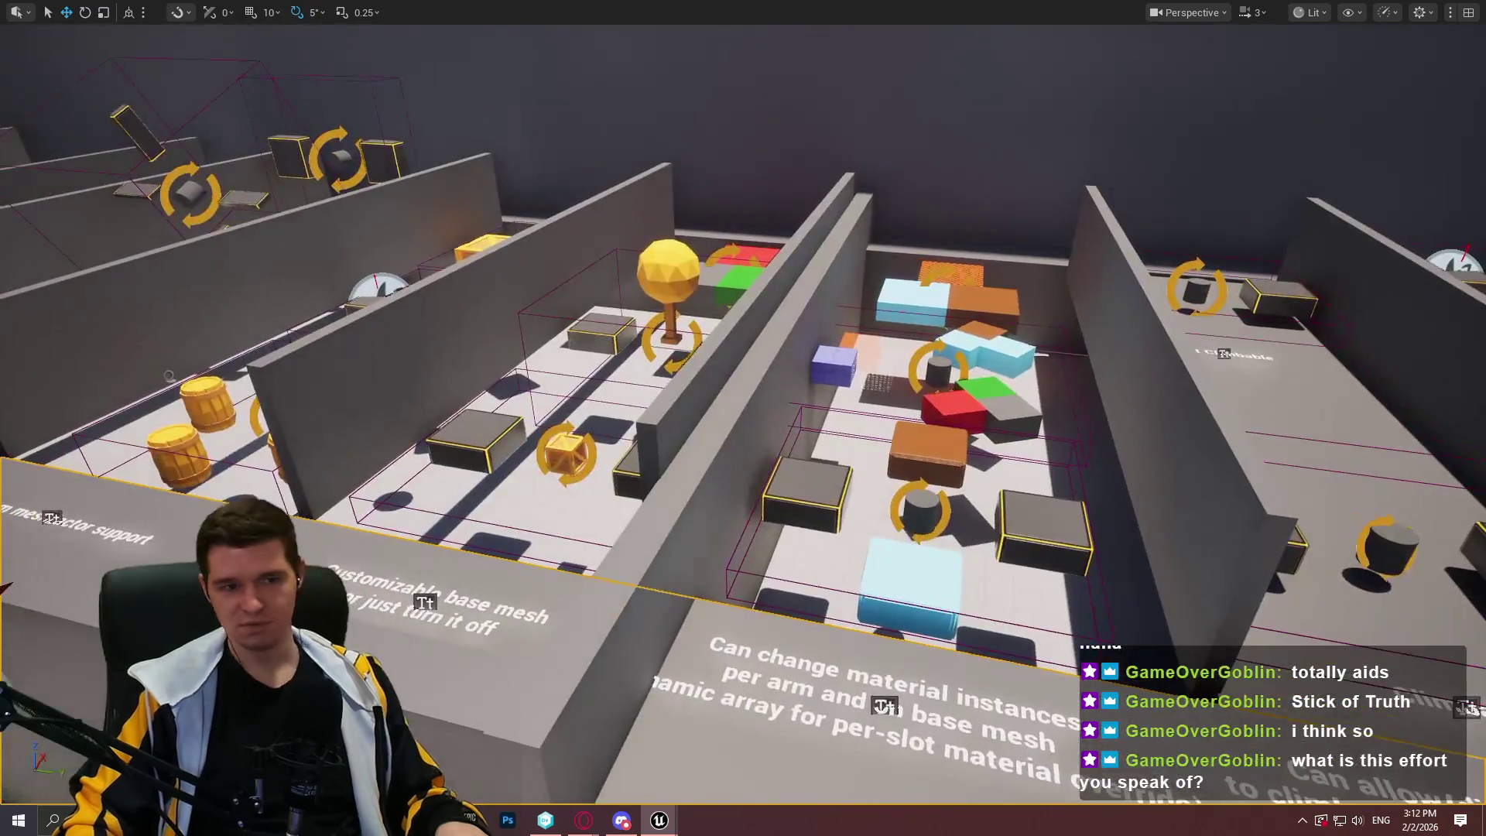
key("s")
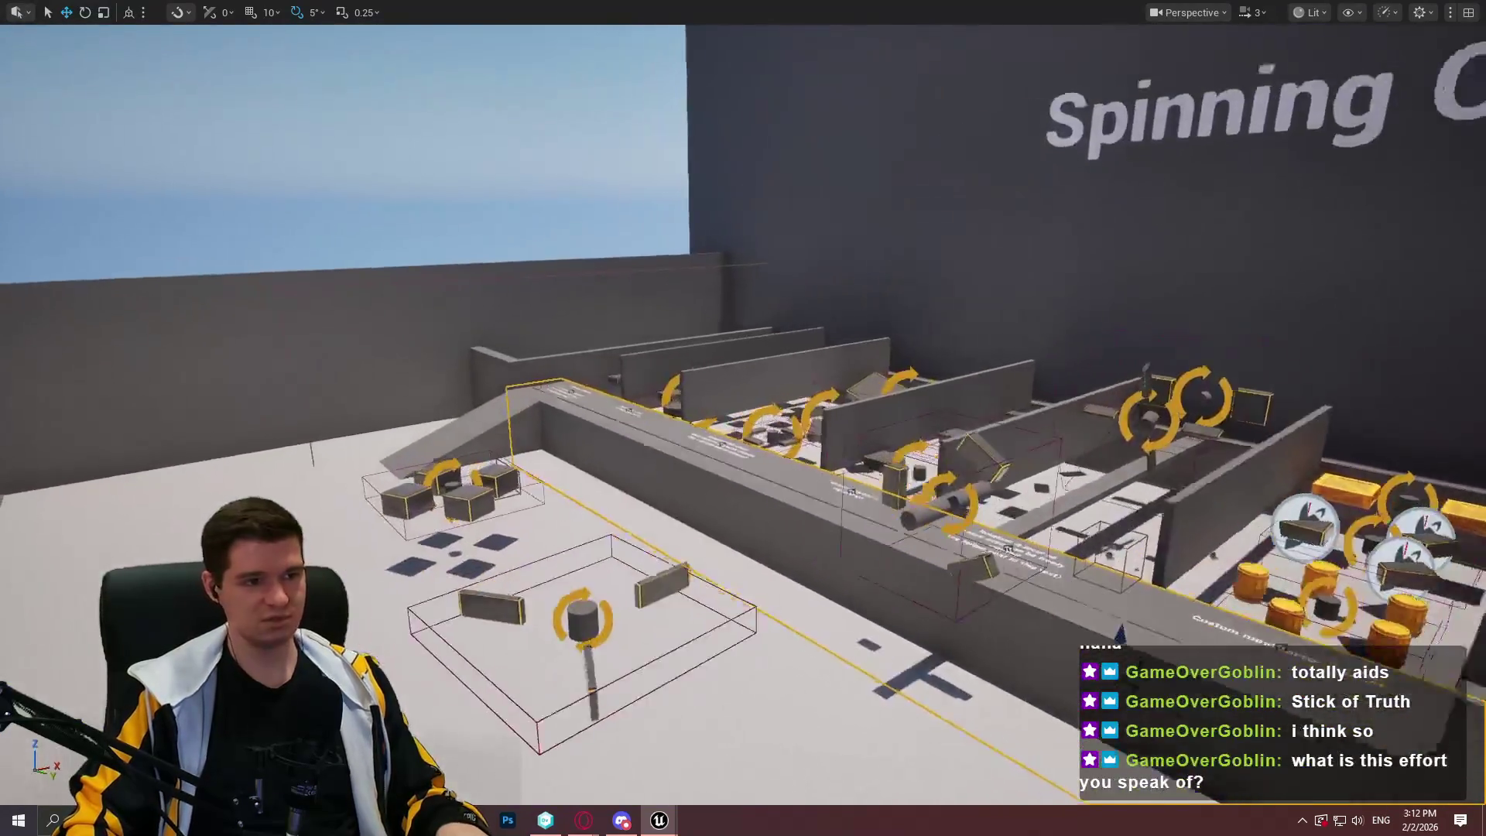
key("w")
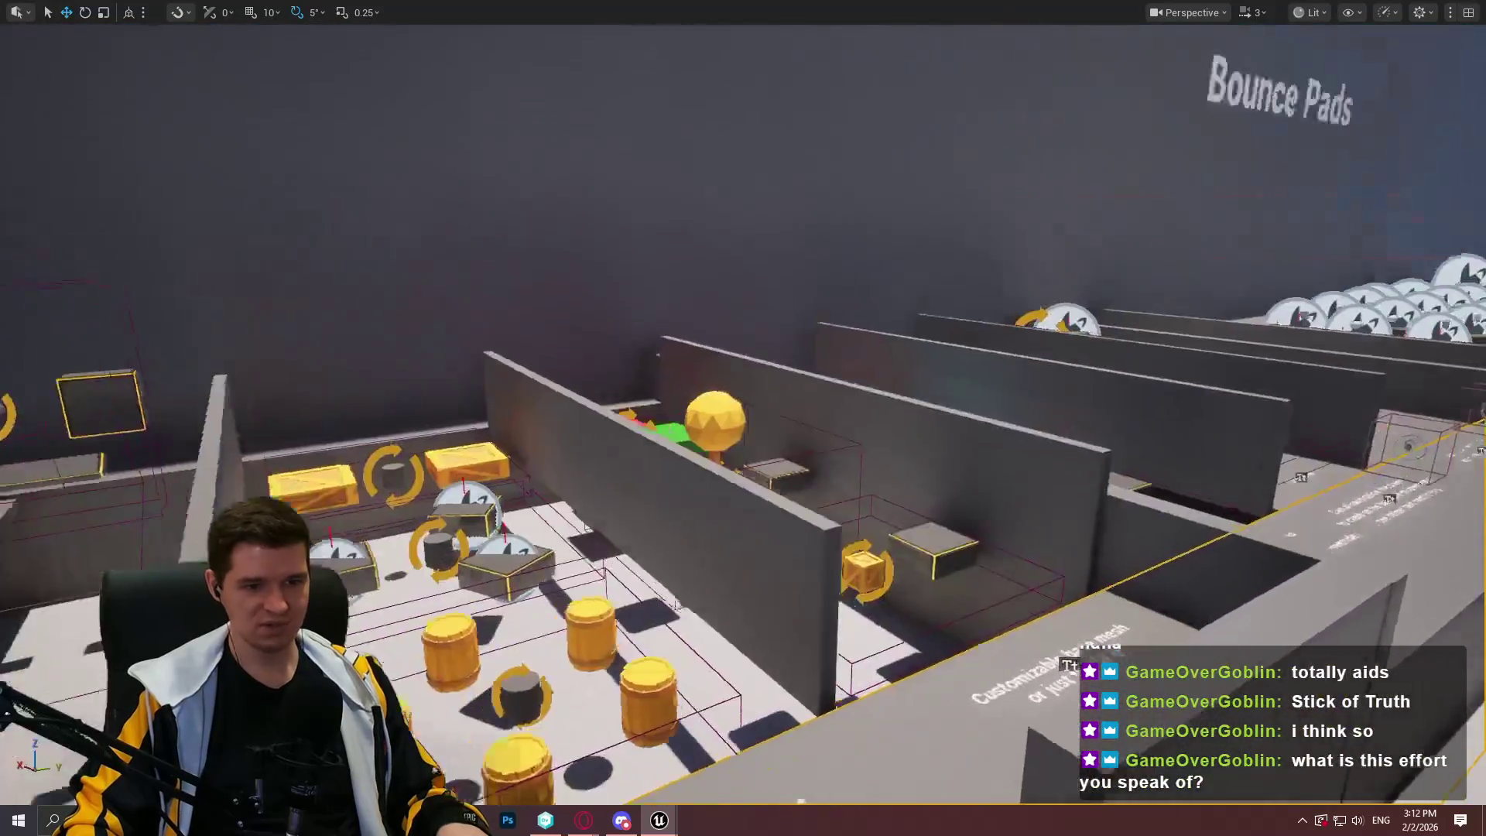
key("s")
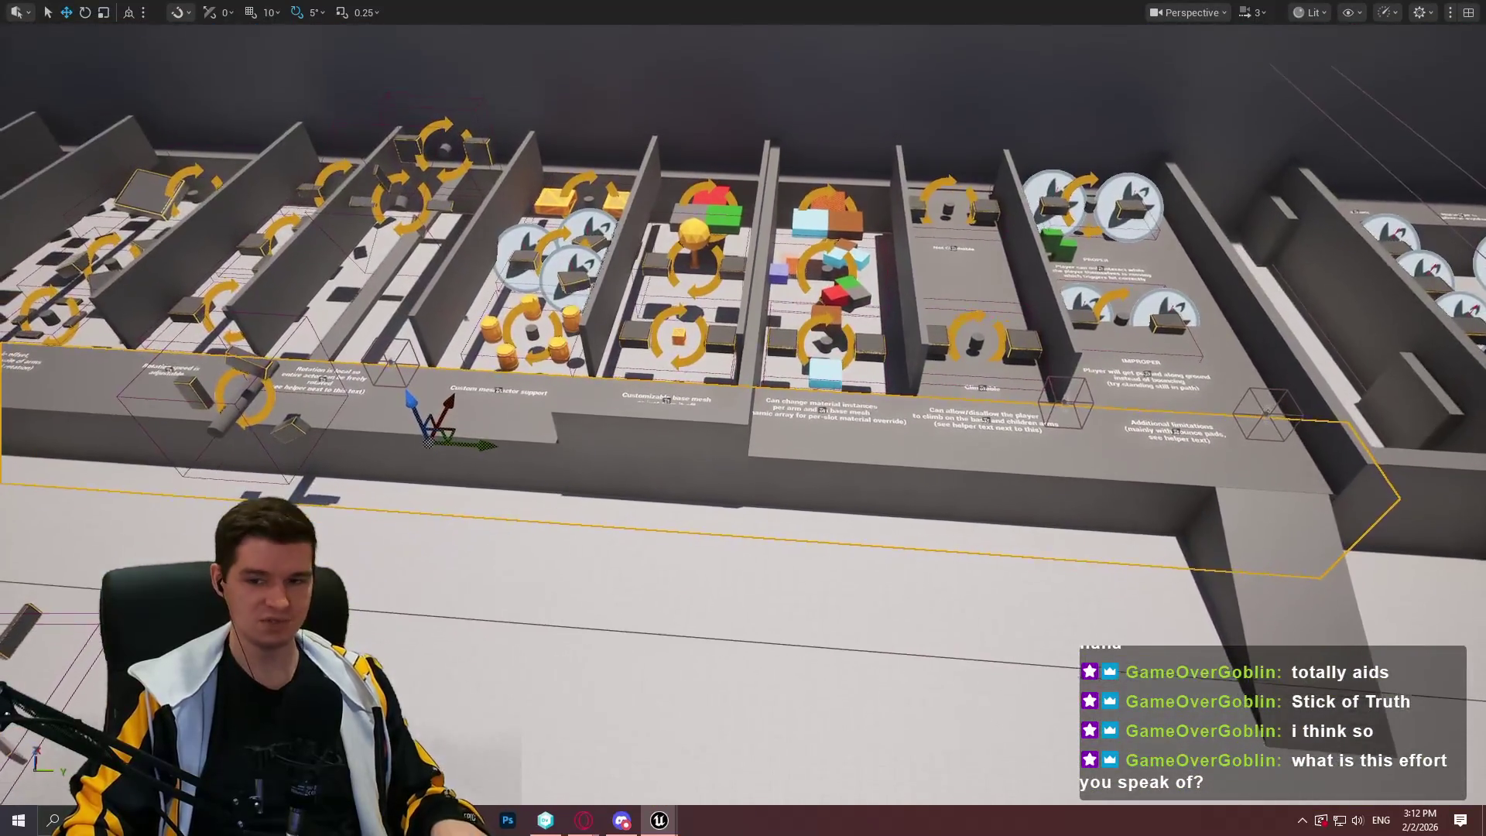
Restore the editor layout and close Unreal Editor, answering the Save Content prompt
key("F11")
left_click(290, 31)
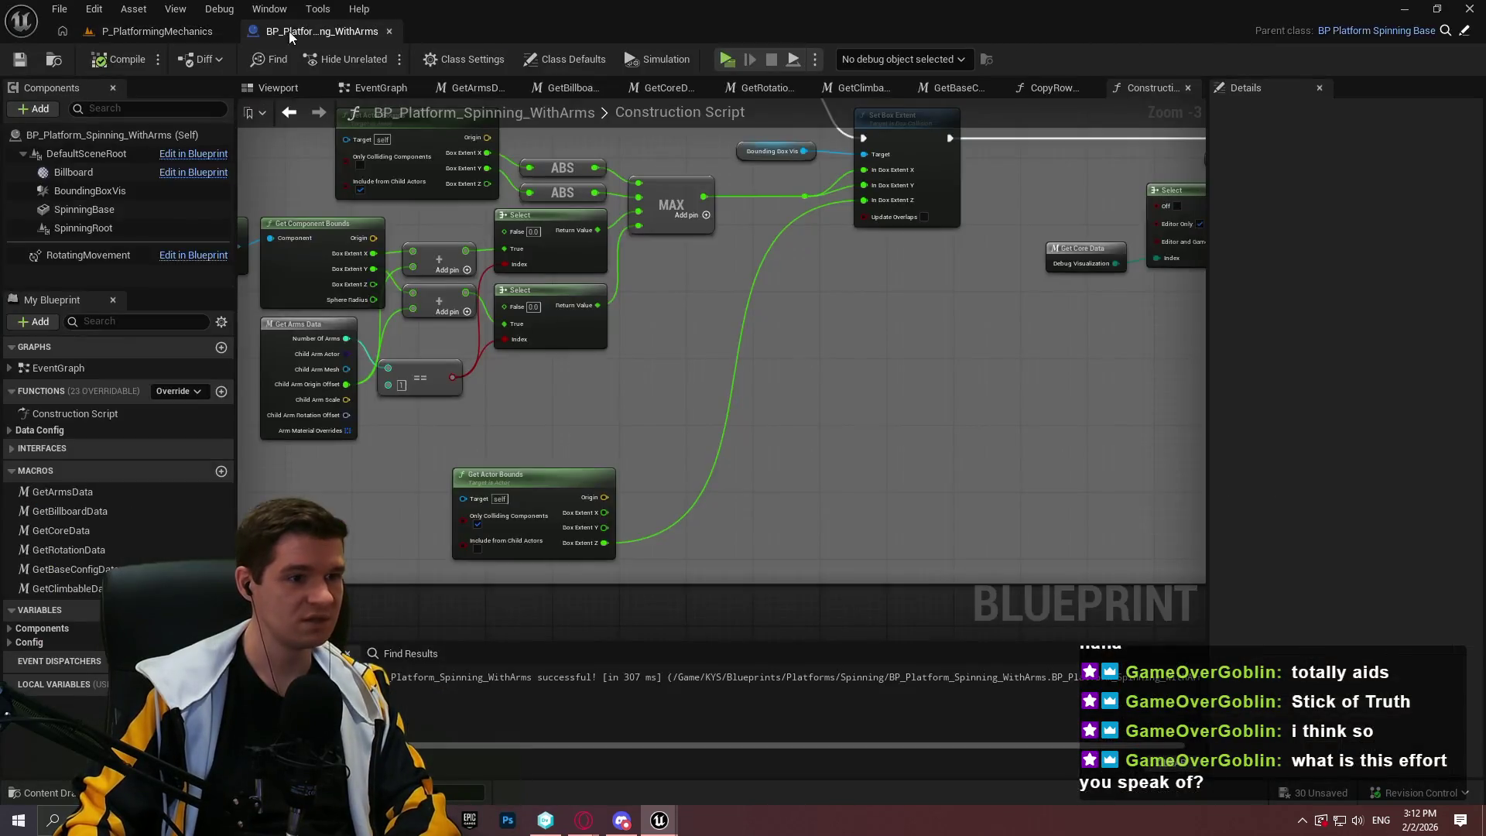
left_click(1470, 8)
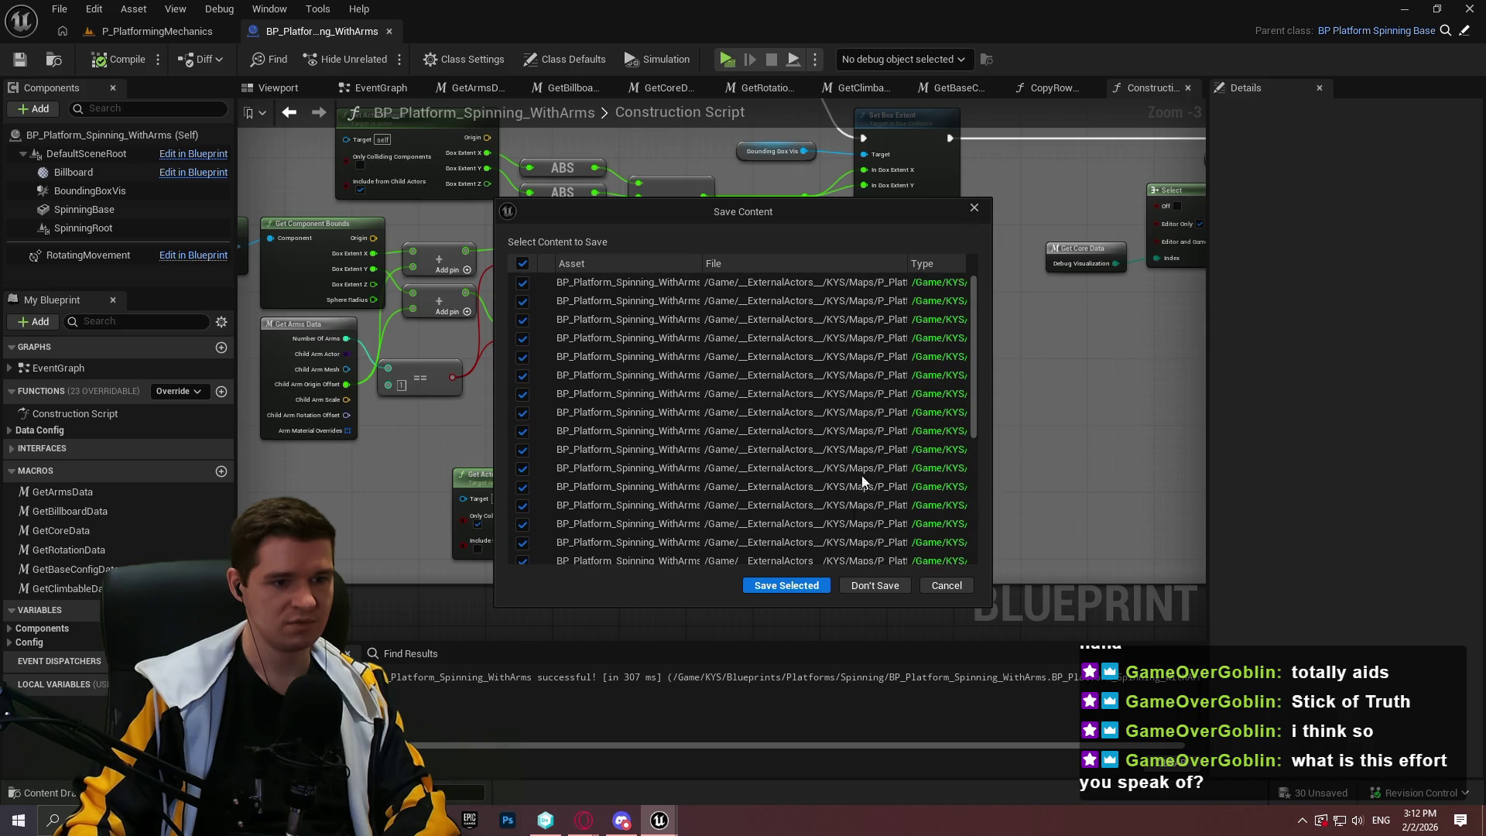
left_click(879, 585)
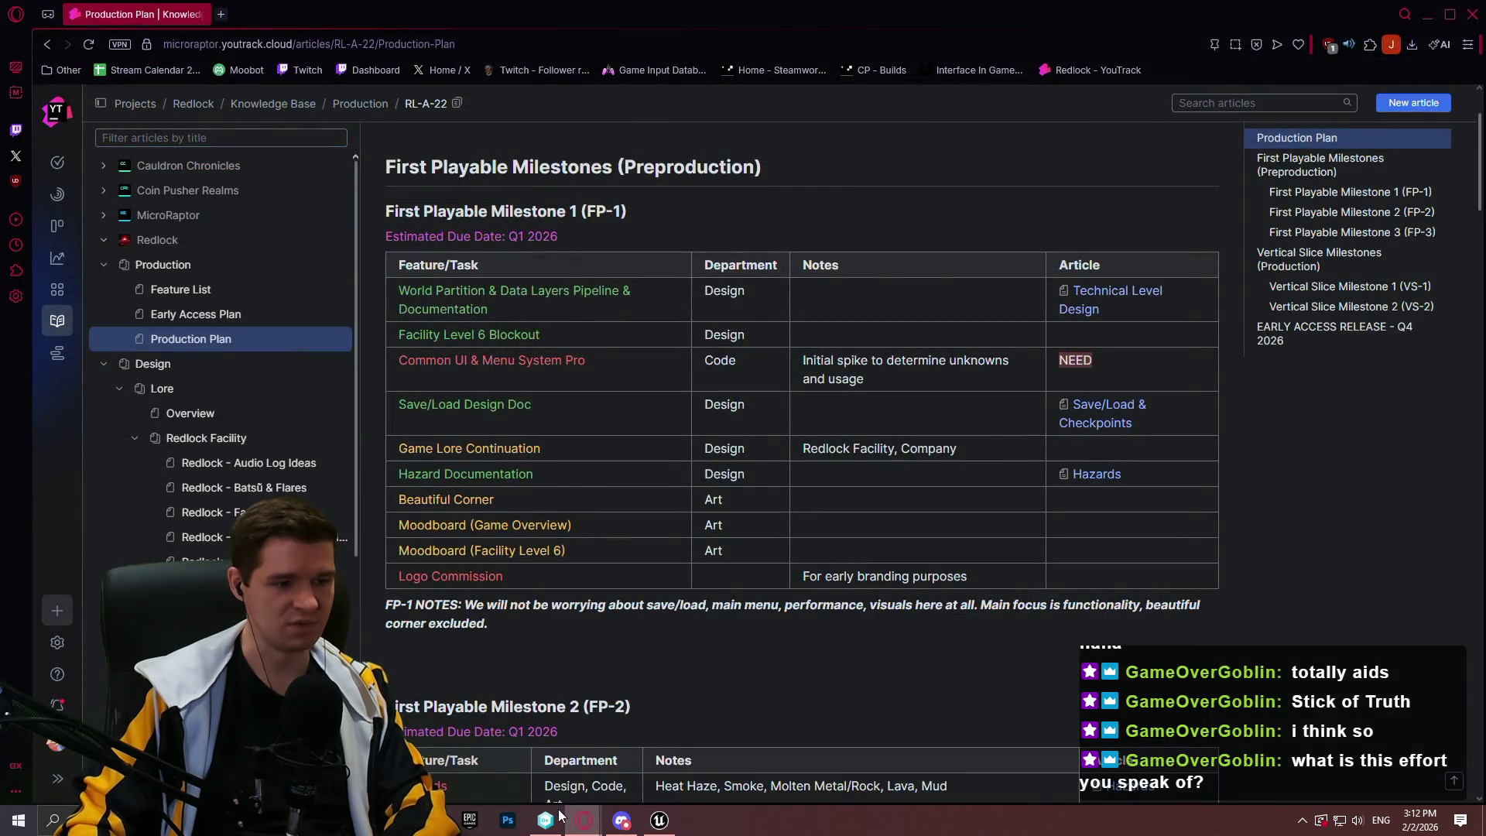
Bring the version control window to the front from the taskbar
left_click(559, 813)
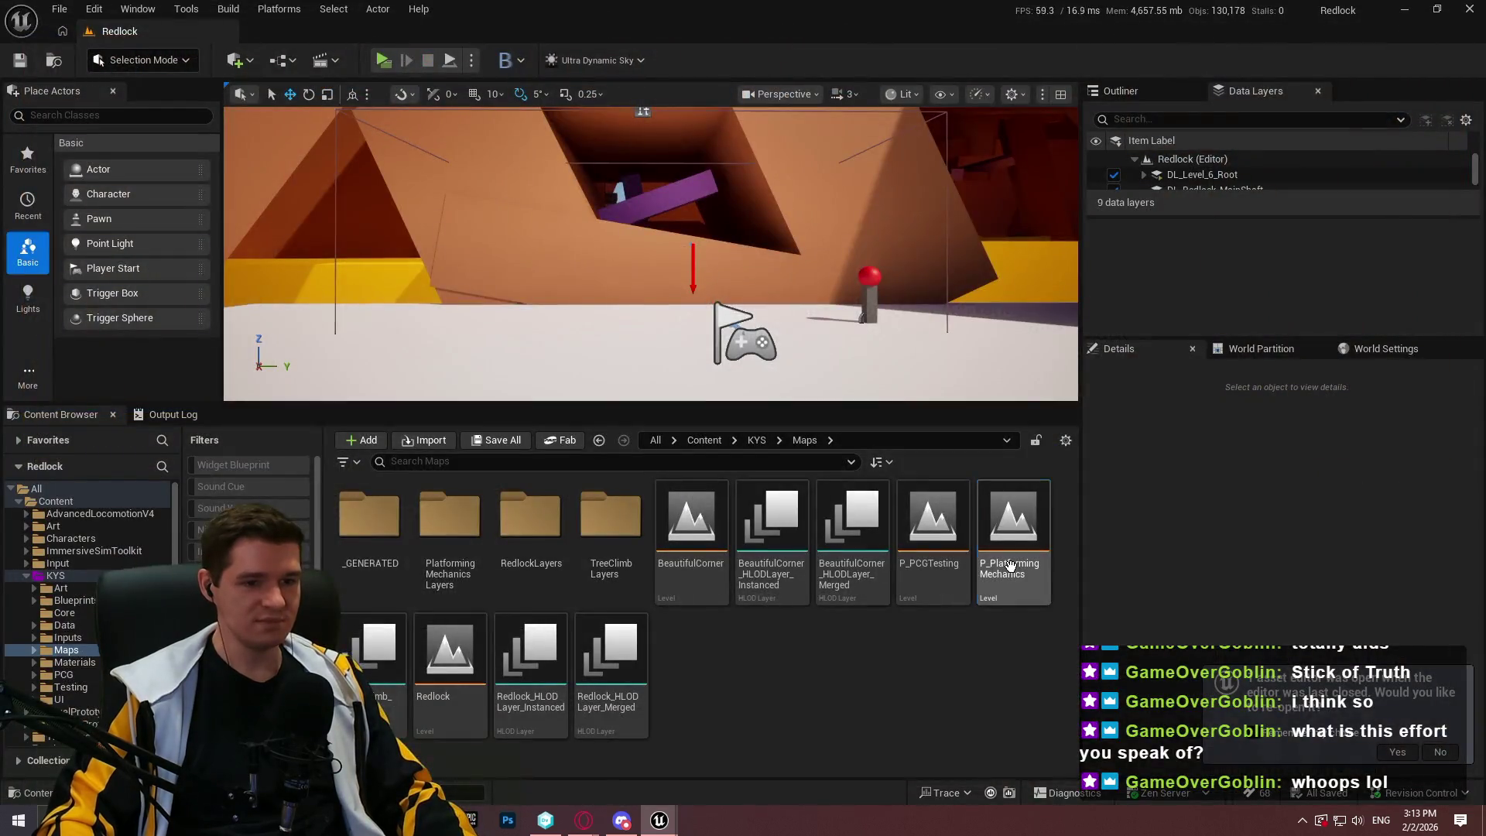
Open the P_PlatformingMechanics level and decline reopening the previous asset editors
double_click(1011, 564)
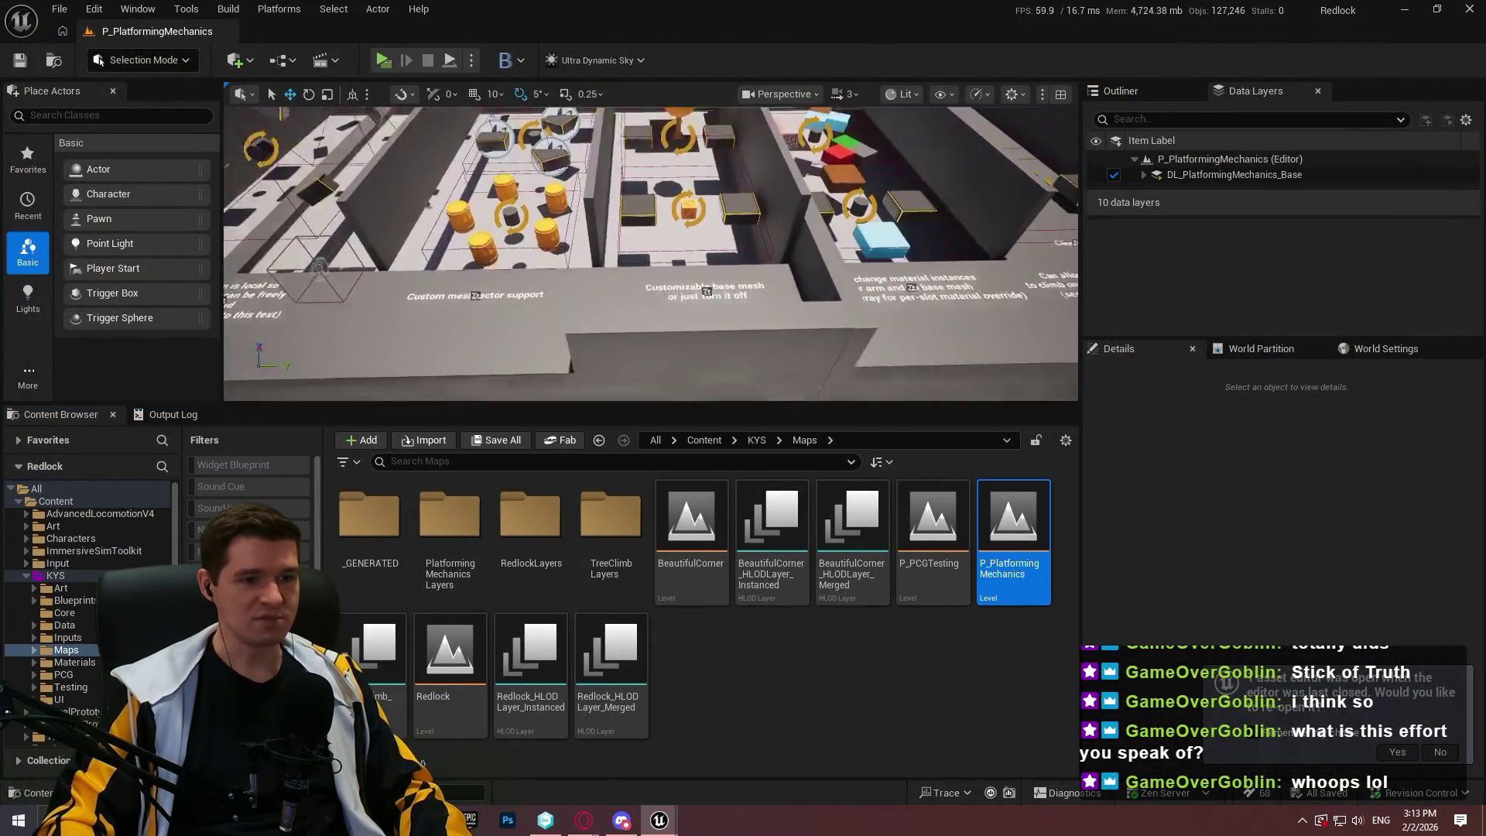
key("F11")
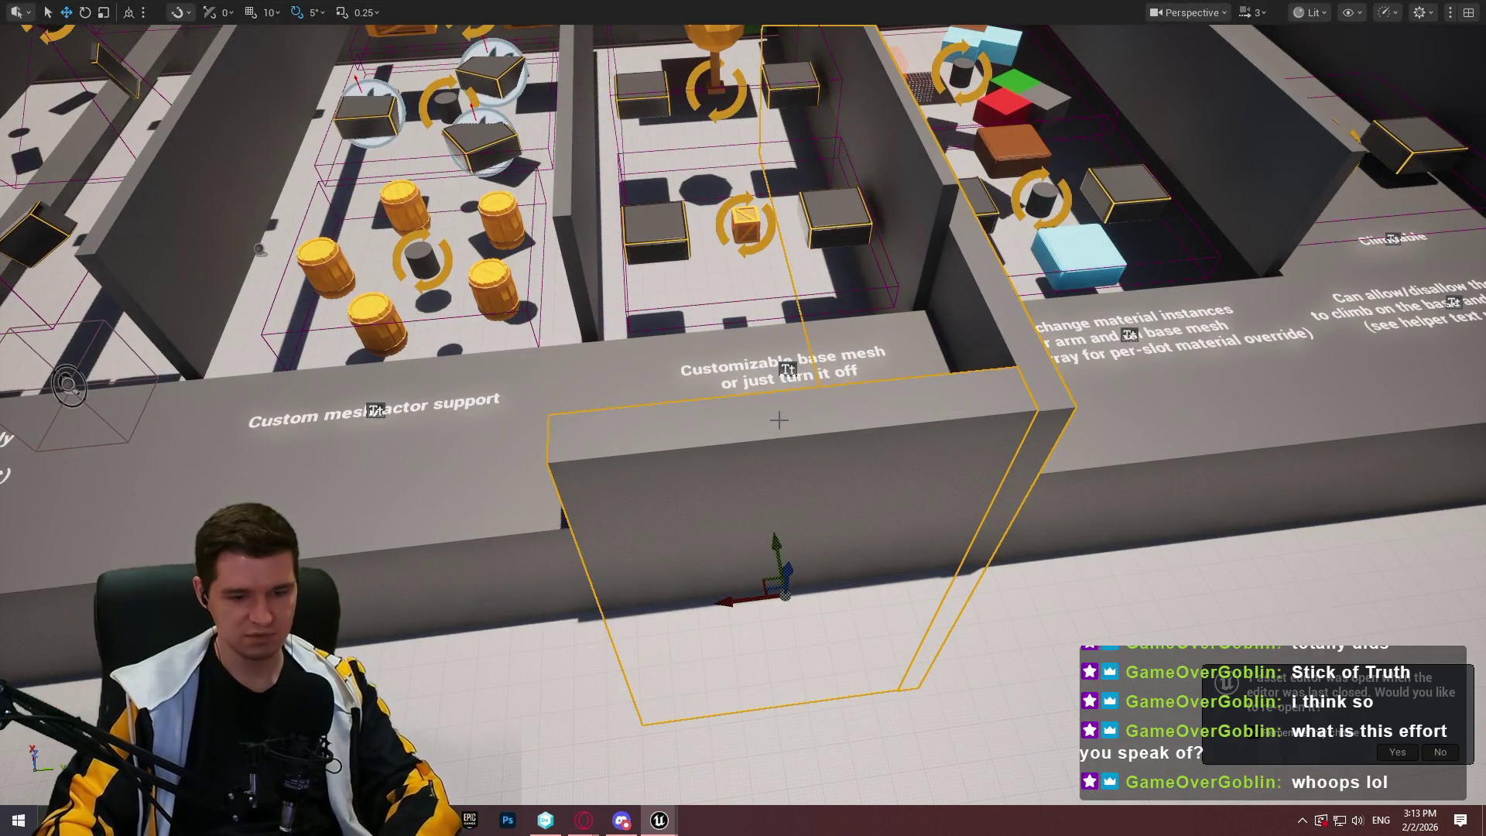
key("Escape")
scroll(743, 418, "down", 5)
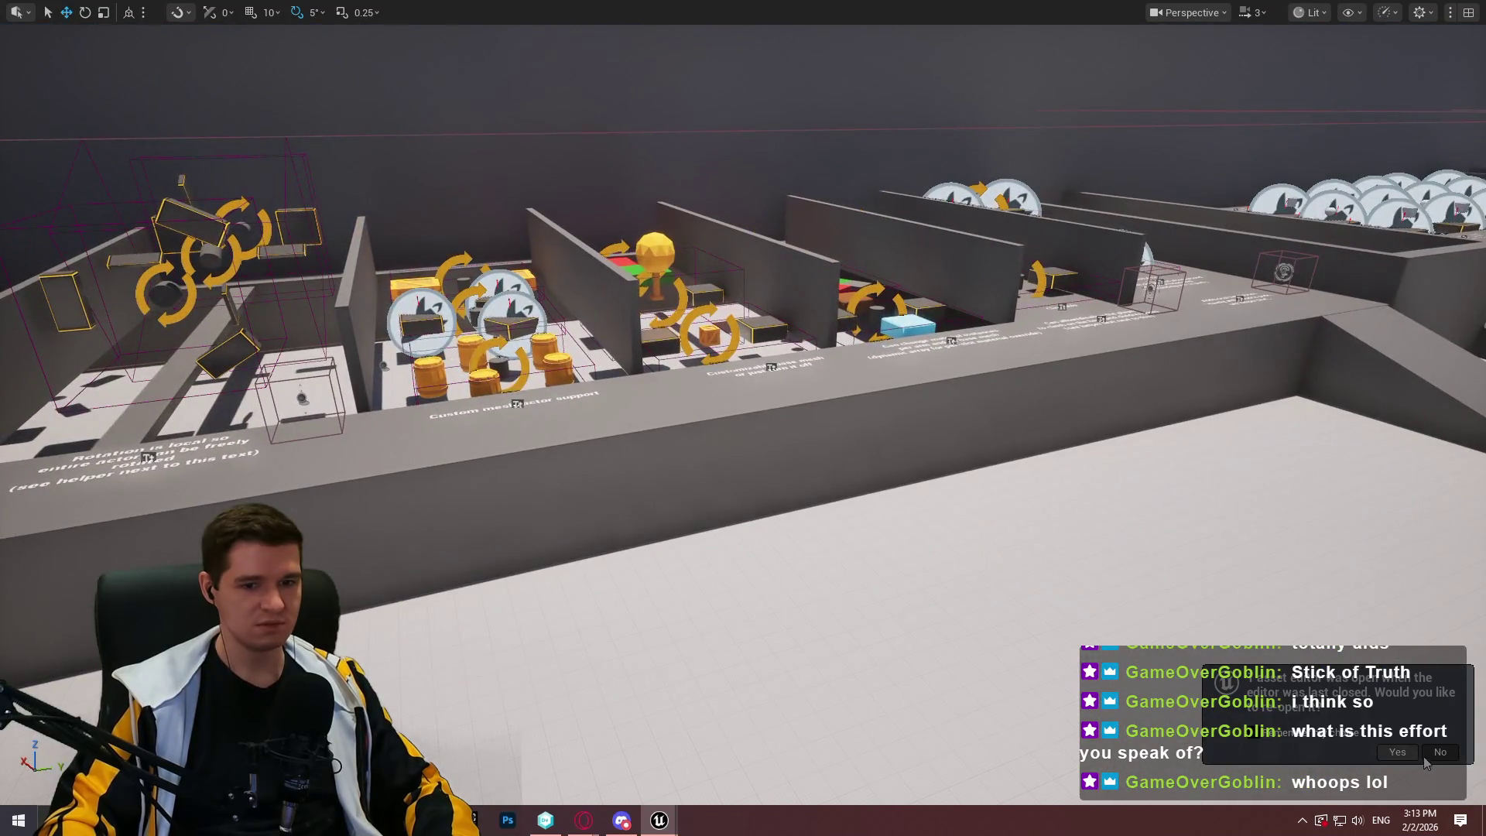
left_click(1425, 757)
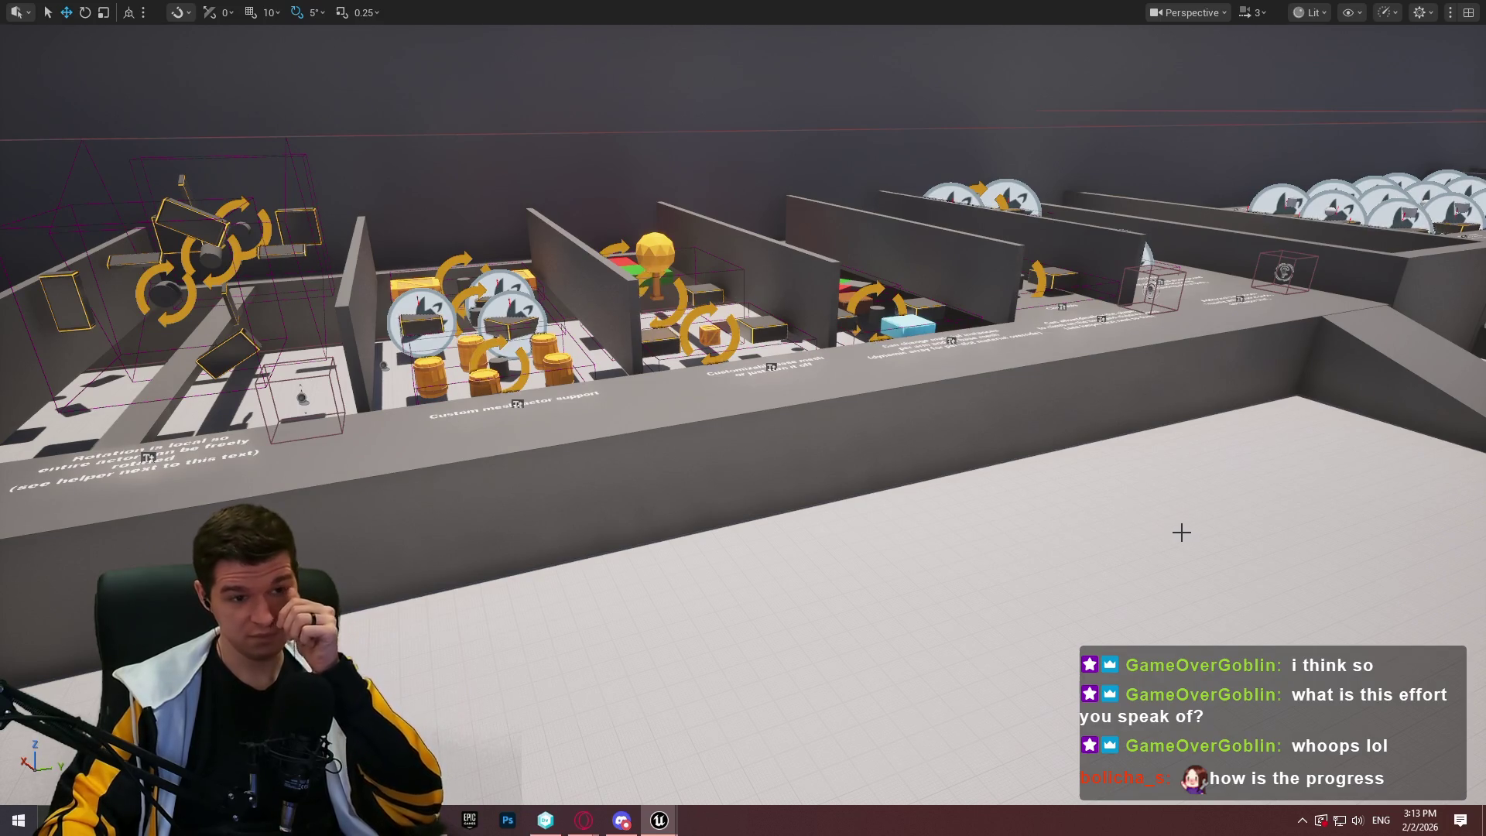
scroll(913, 378, "down", 2)
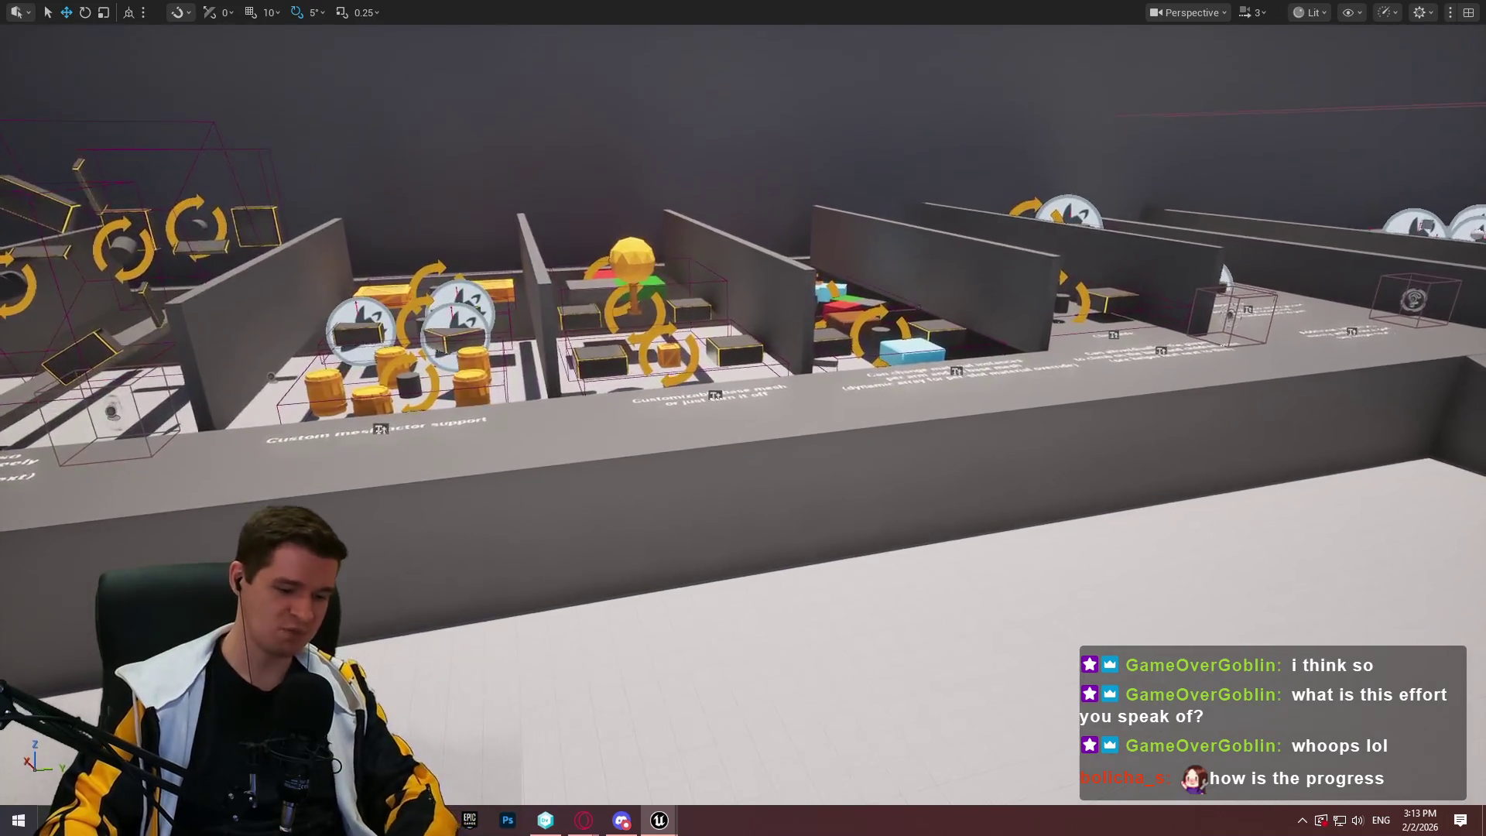
Restore the editor layout and enlarge the level viewport taller and wider
key("F11")
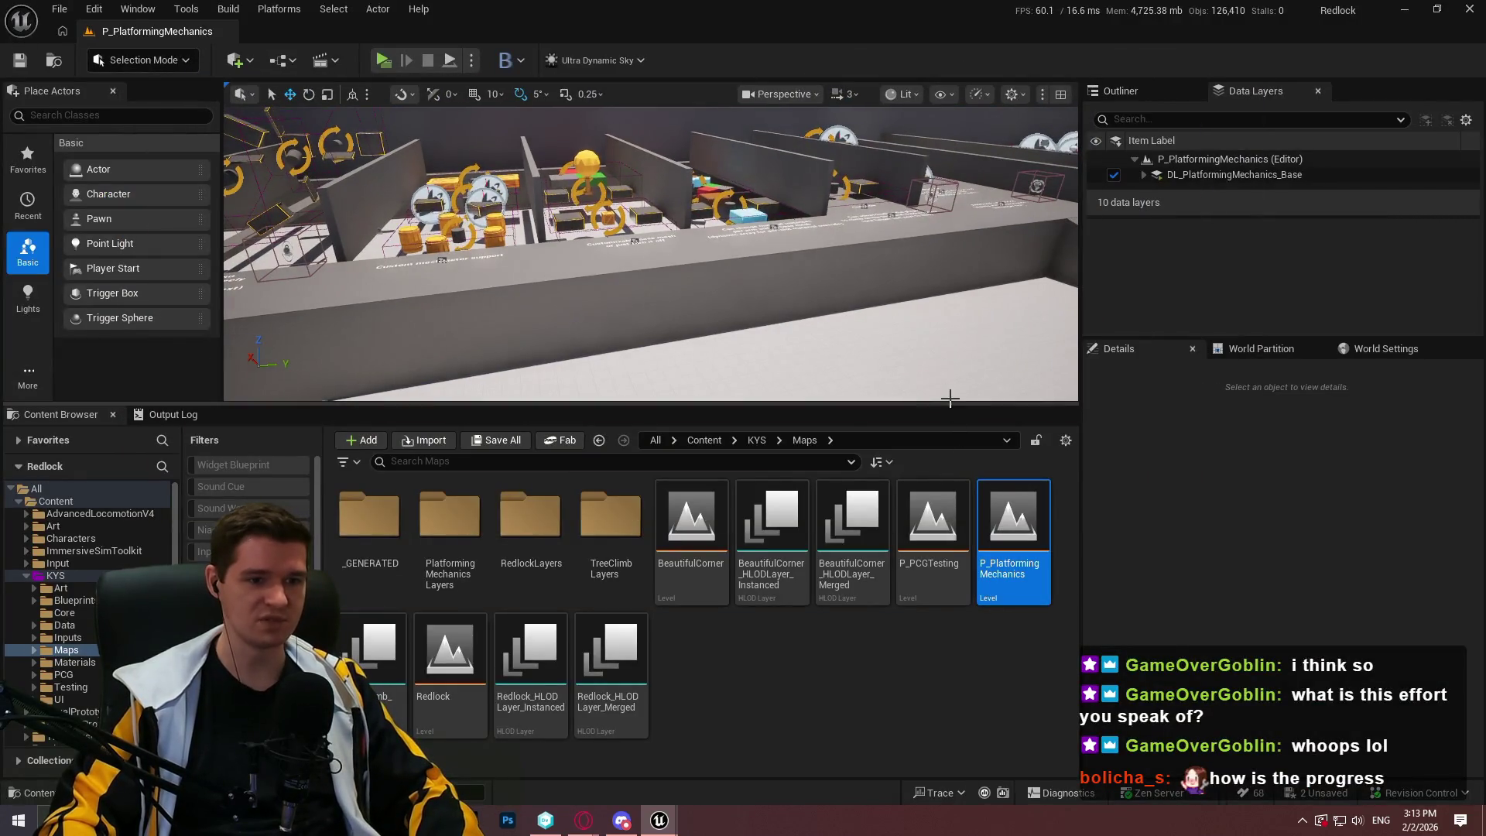
left_click_drag(949, 401, 949, 509)
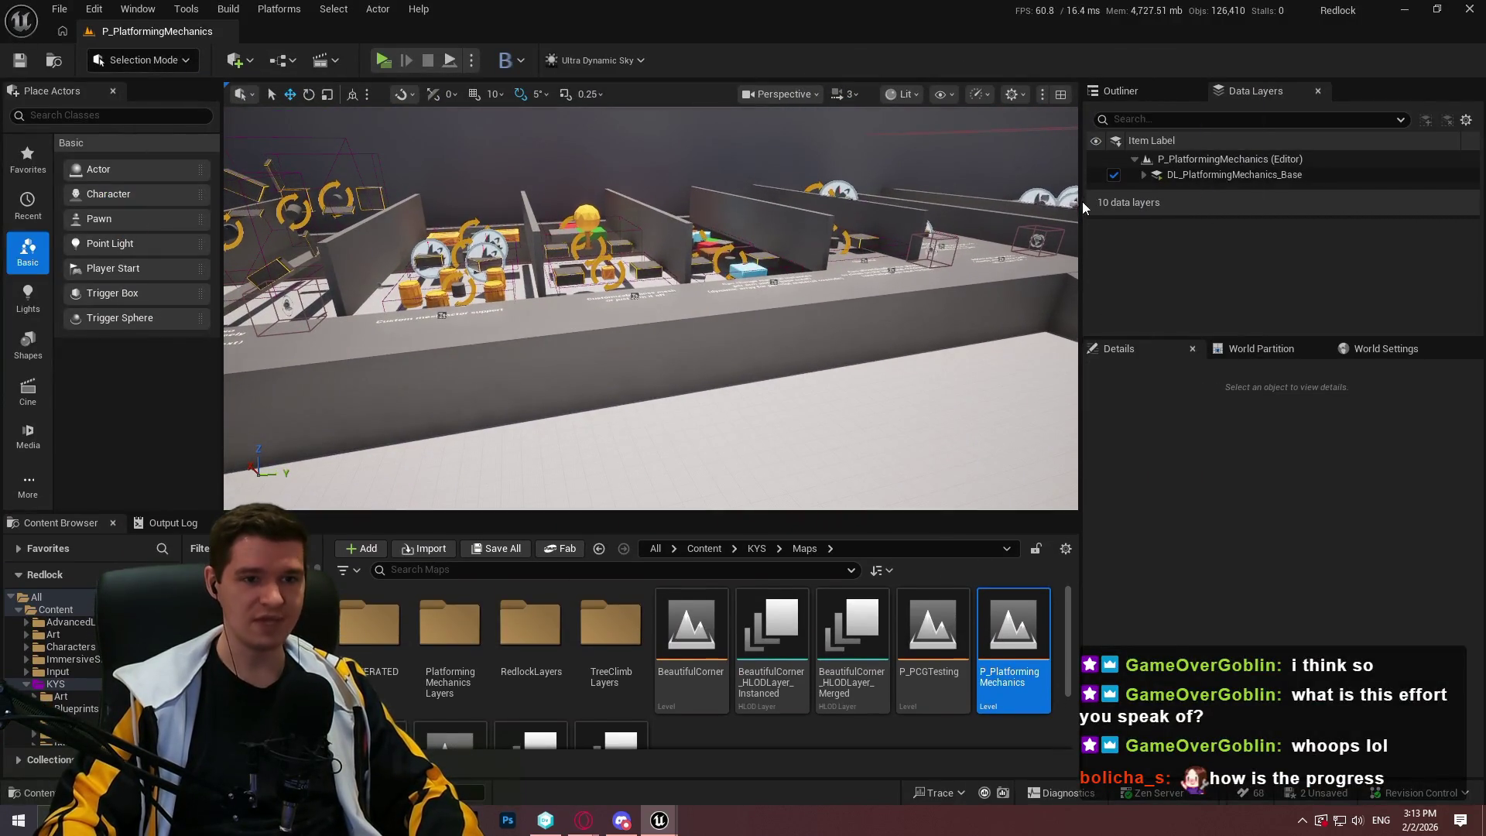
left_click_drag(1081, 207, 1214, 224)
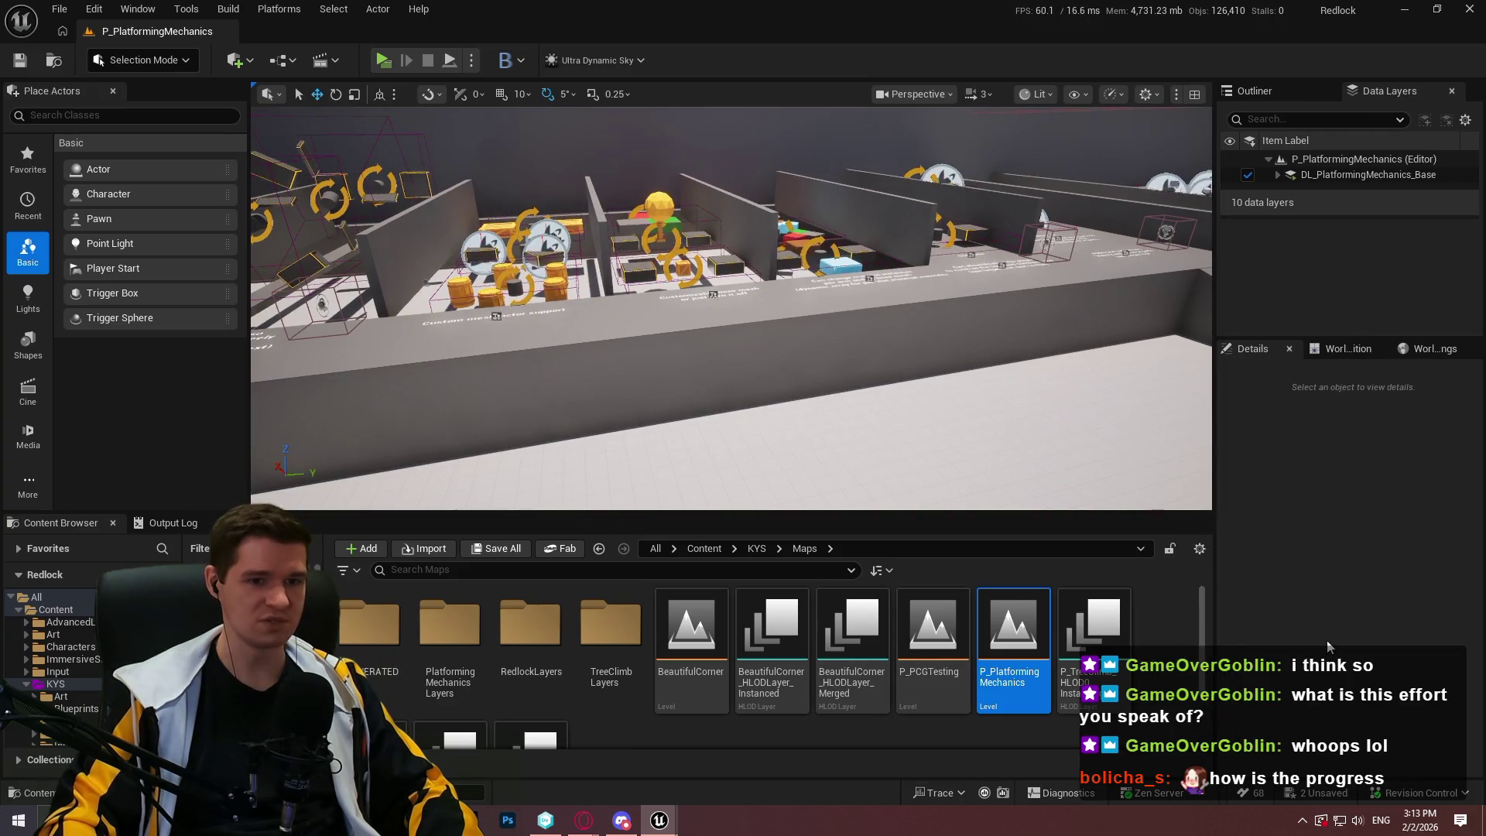
Save the level, checking out Cube70 and Cube71, then switch to Unity DevOps Version Control
key("ctrl+s")
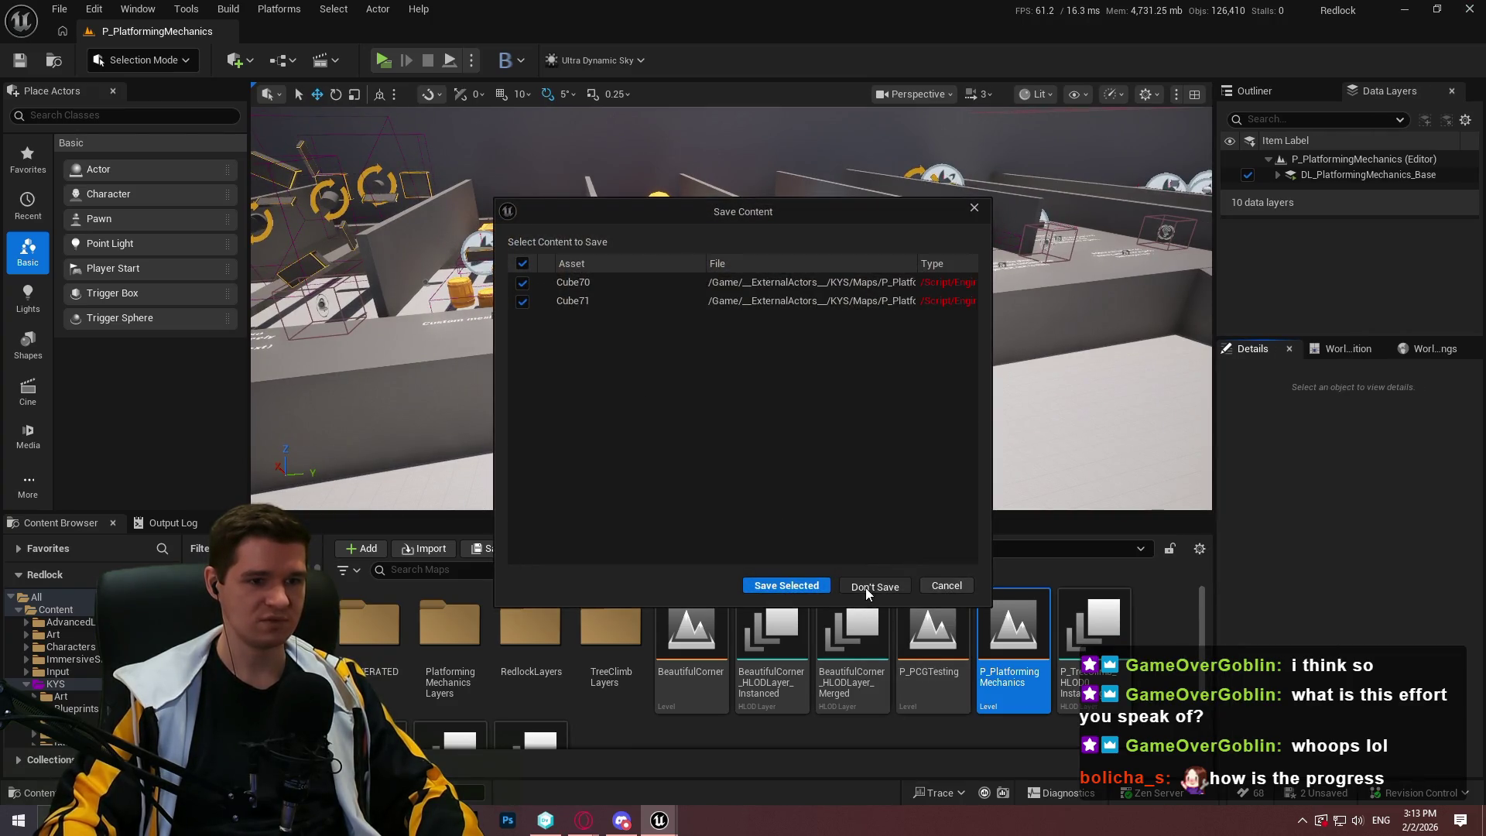
left_click(787, 586)
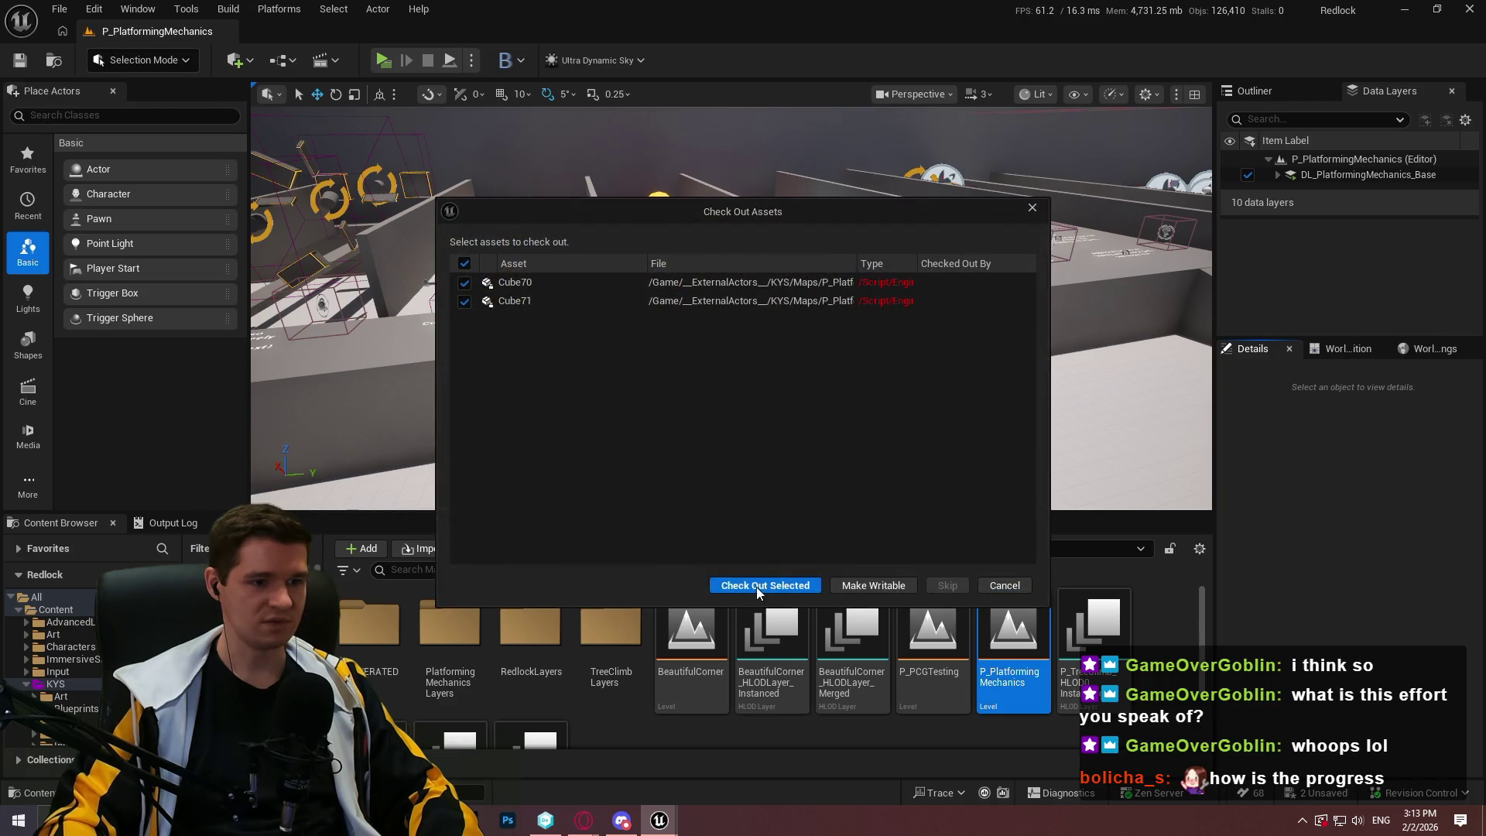
left_click(759, 586)
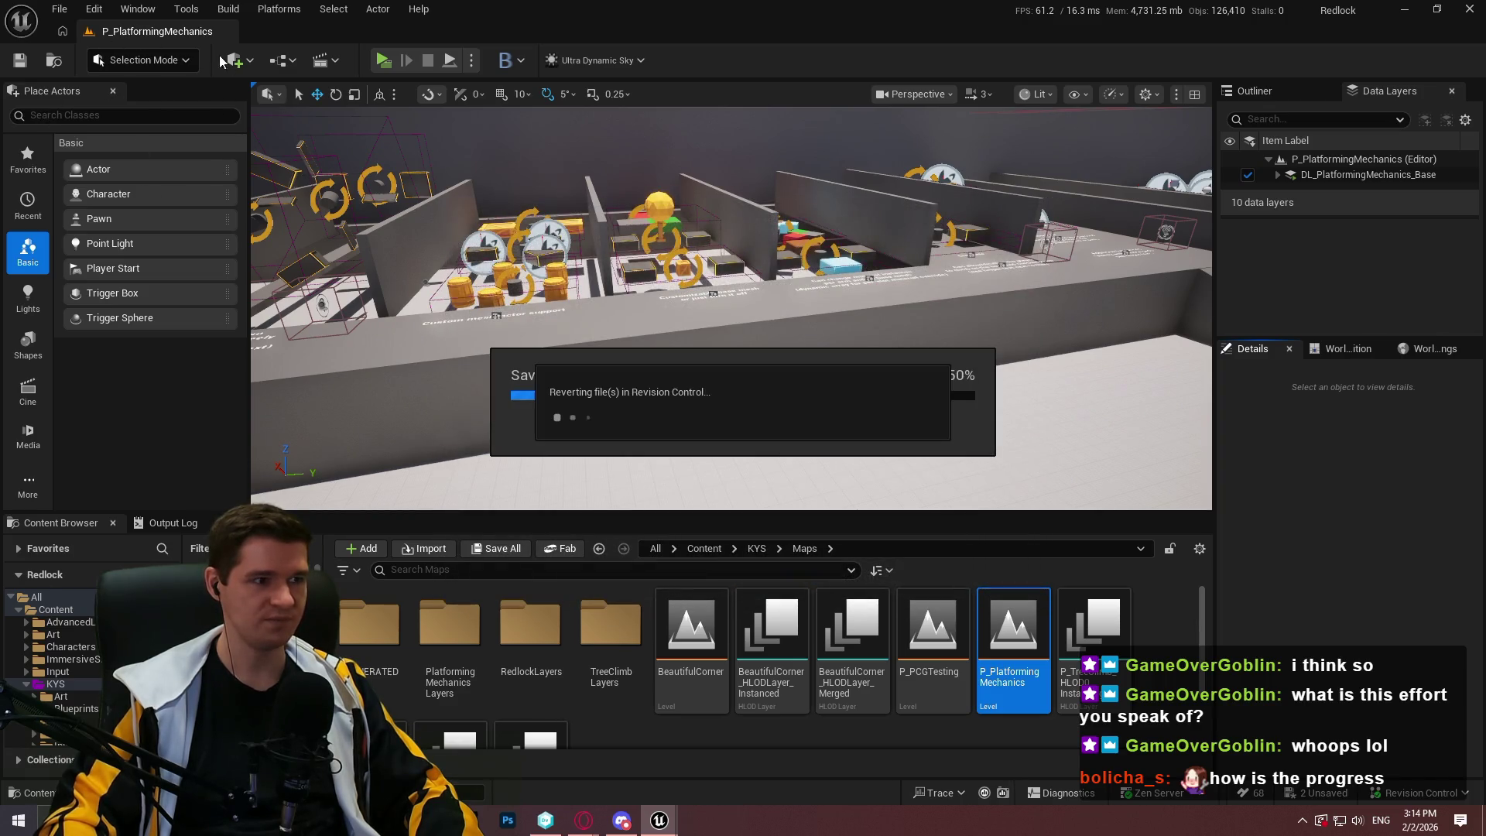
key("alt+Tab")
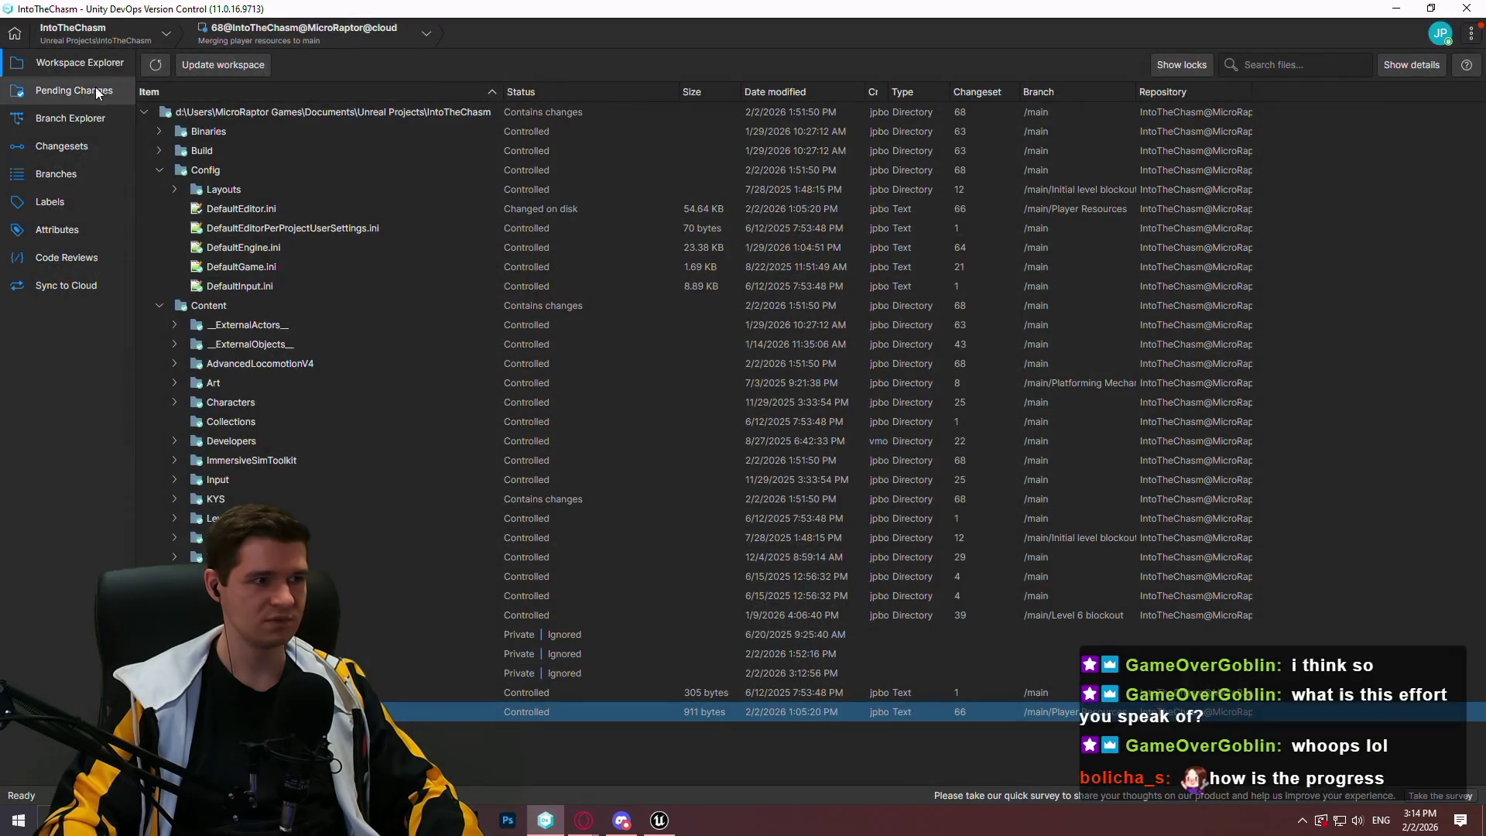
Check in the pending changes as changeset 69 with a comment about spinning platform bounding boxes
left_click(279, 102)
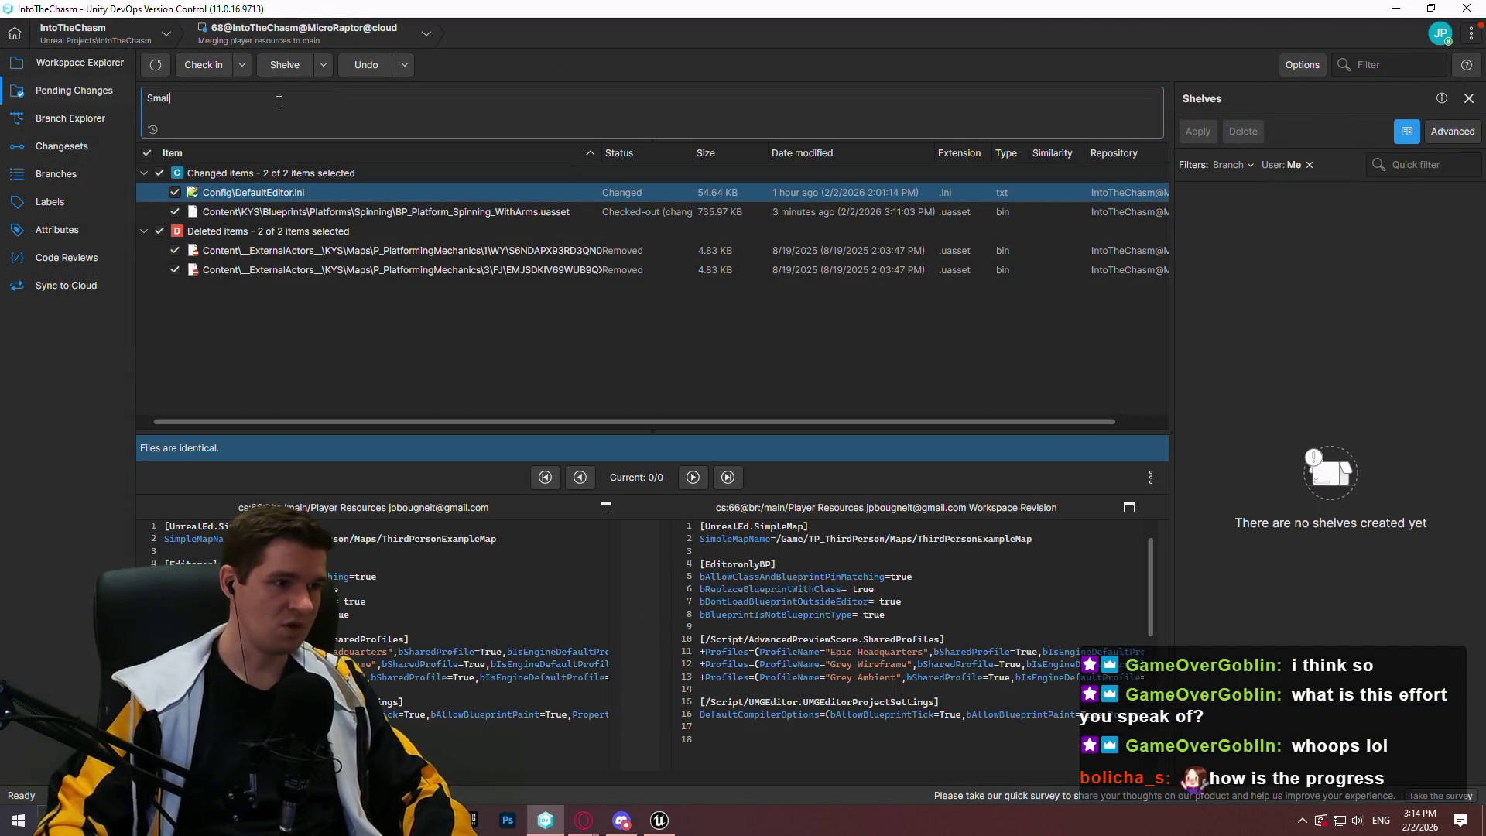
left_click_drag(438, 432, 434, 629)
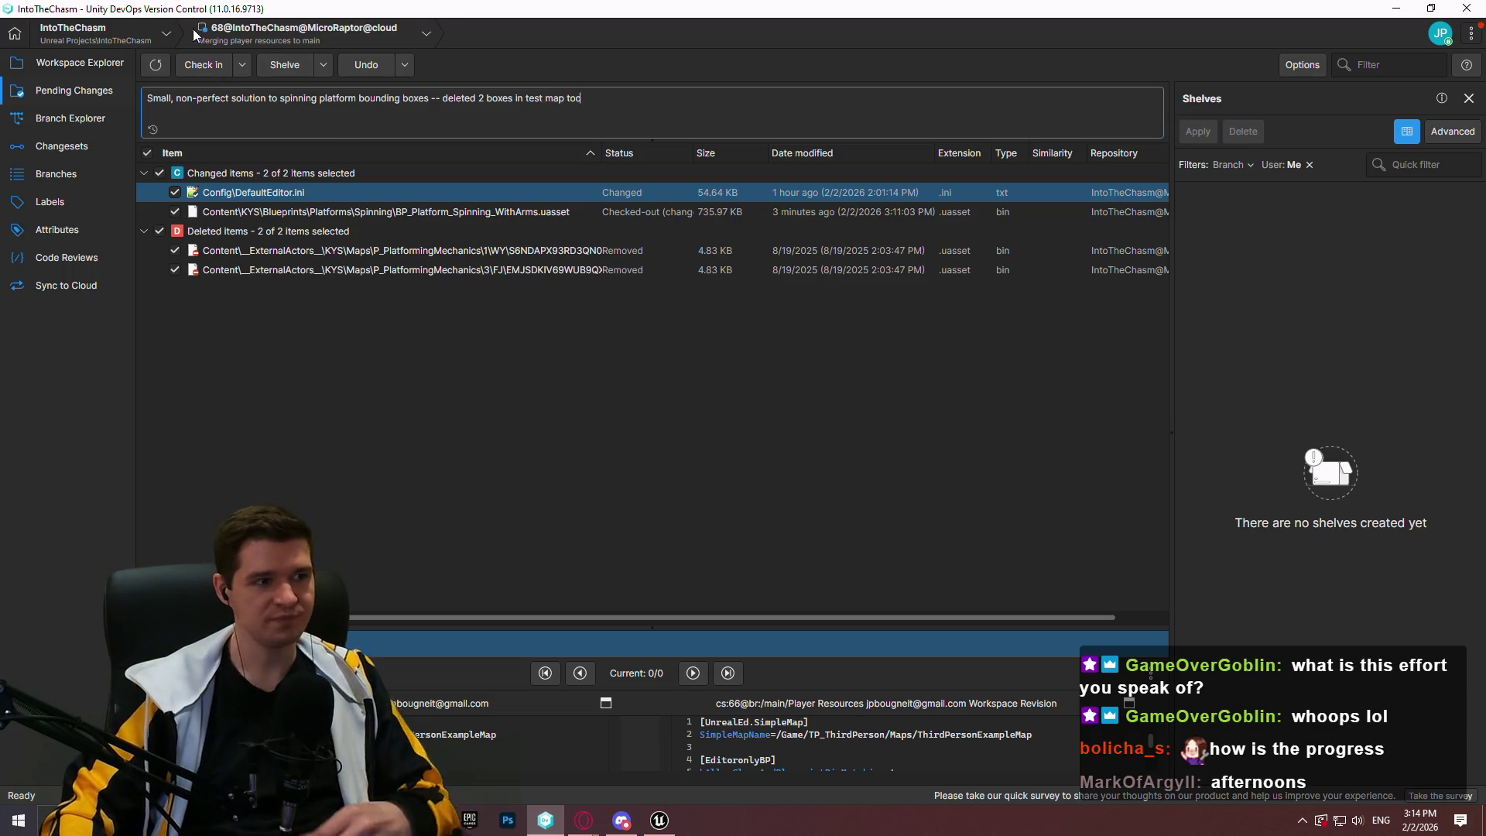
left_click(220, 68)
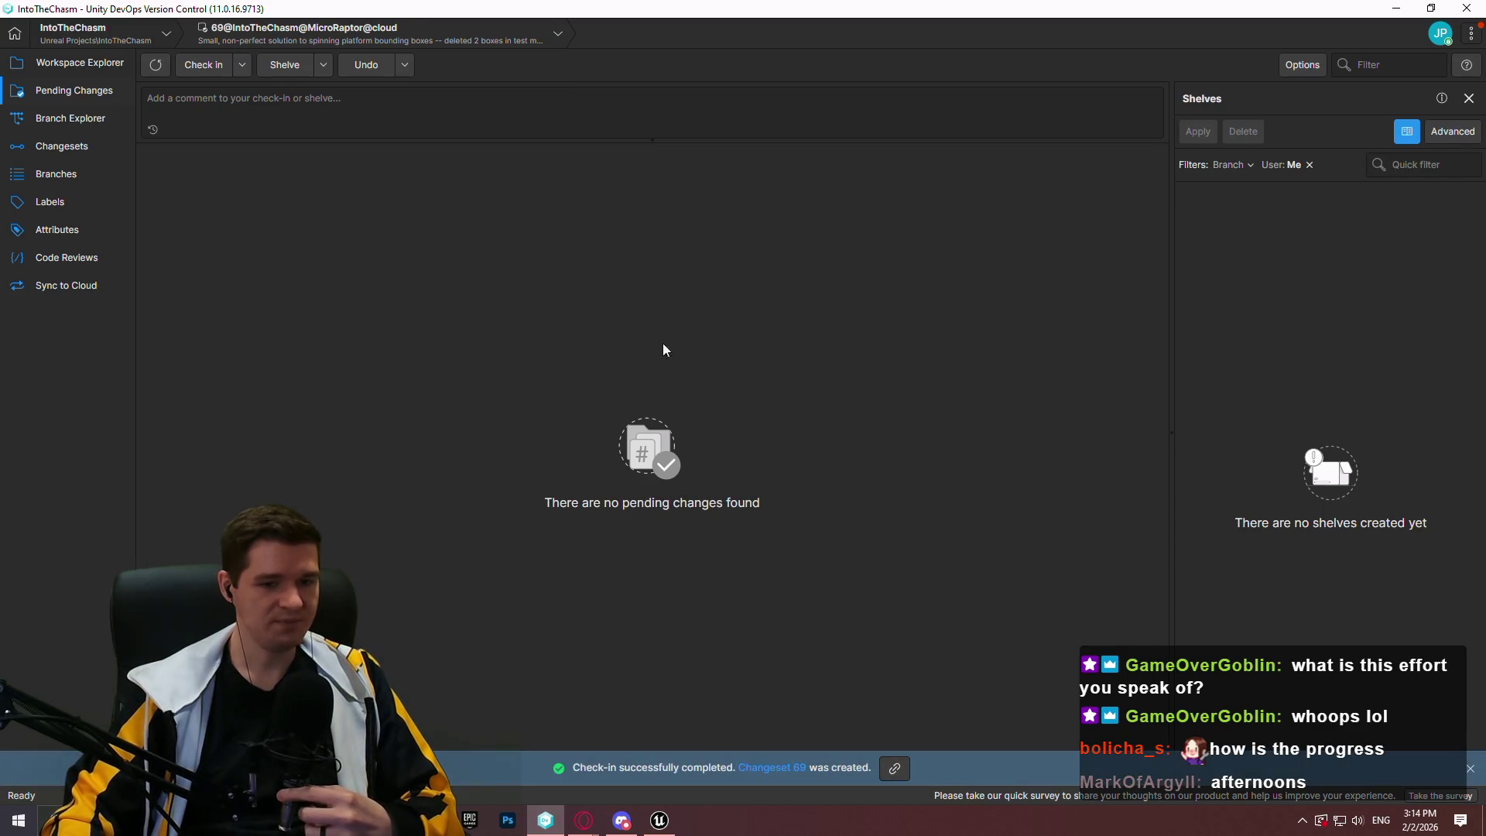
left_click(109, 32)
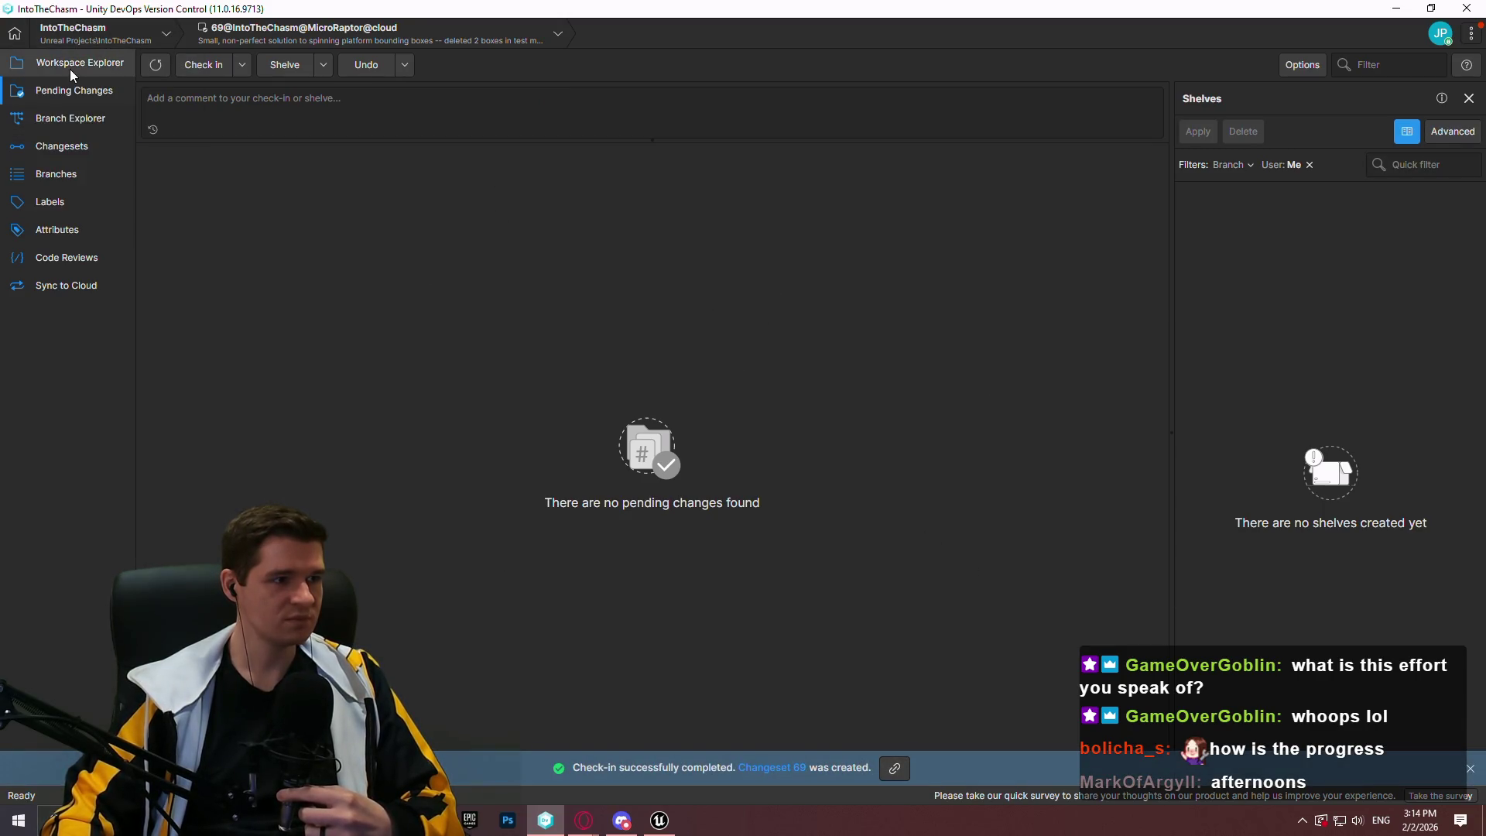
Review the Workspace Explorer at changeset 69, then return to Unreal, closing the BP_PickupItem Blueprint window
left_click(71, 70)
left_click(62, 122)
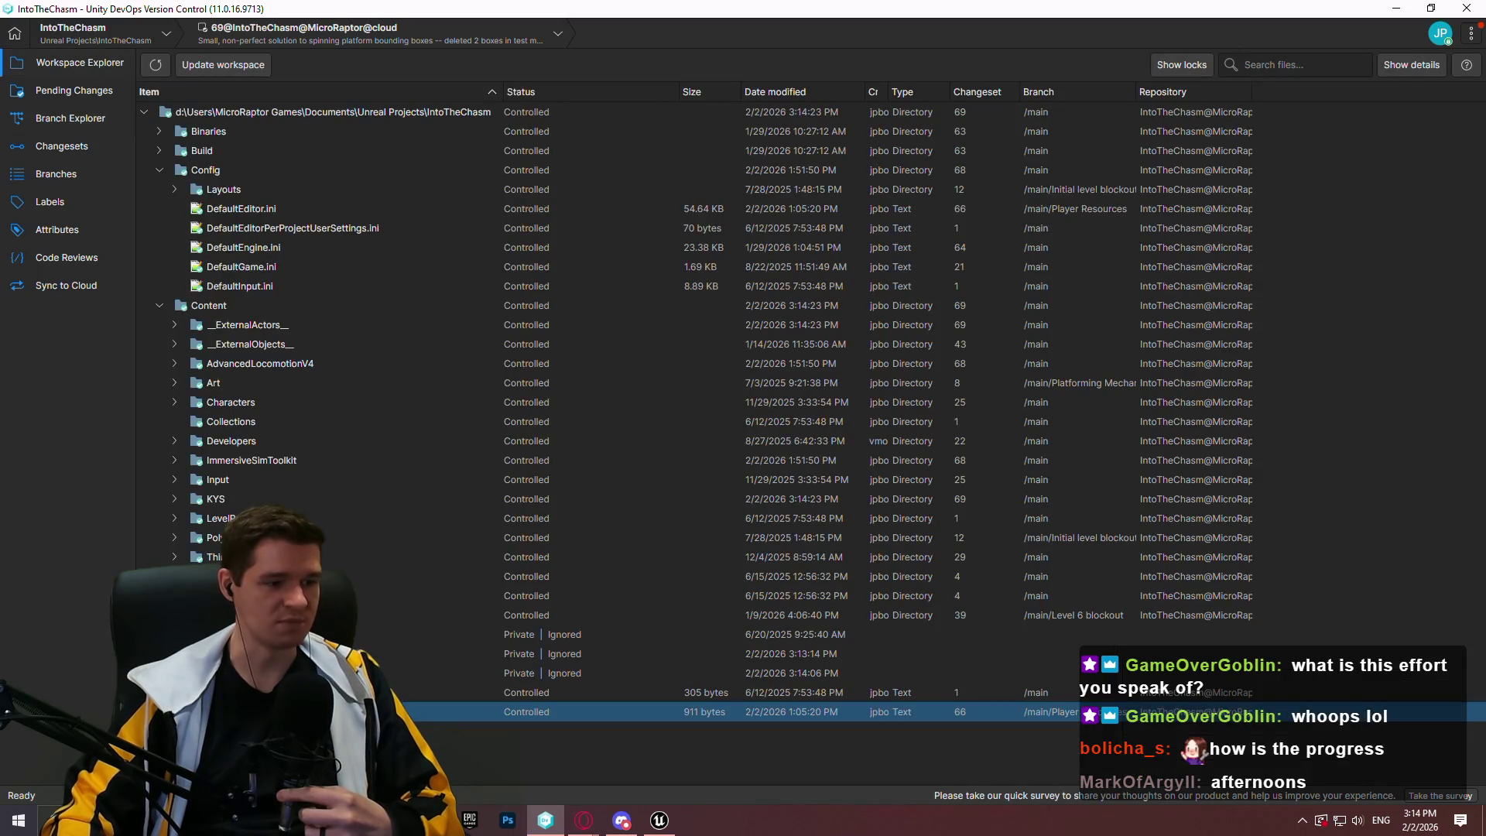
left_click(647, 818)
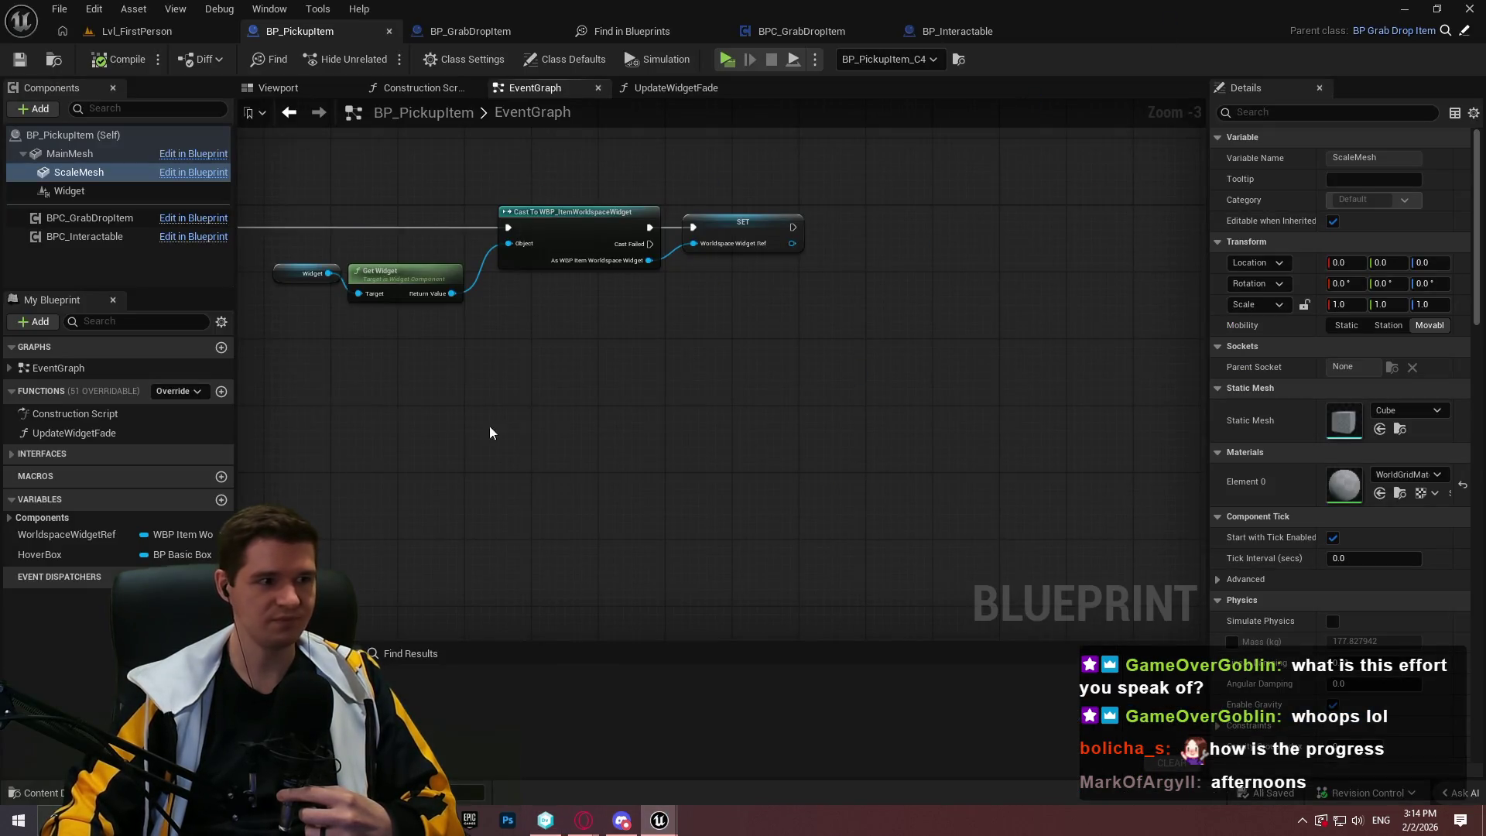
left_click(1480, 14)
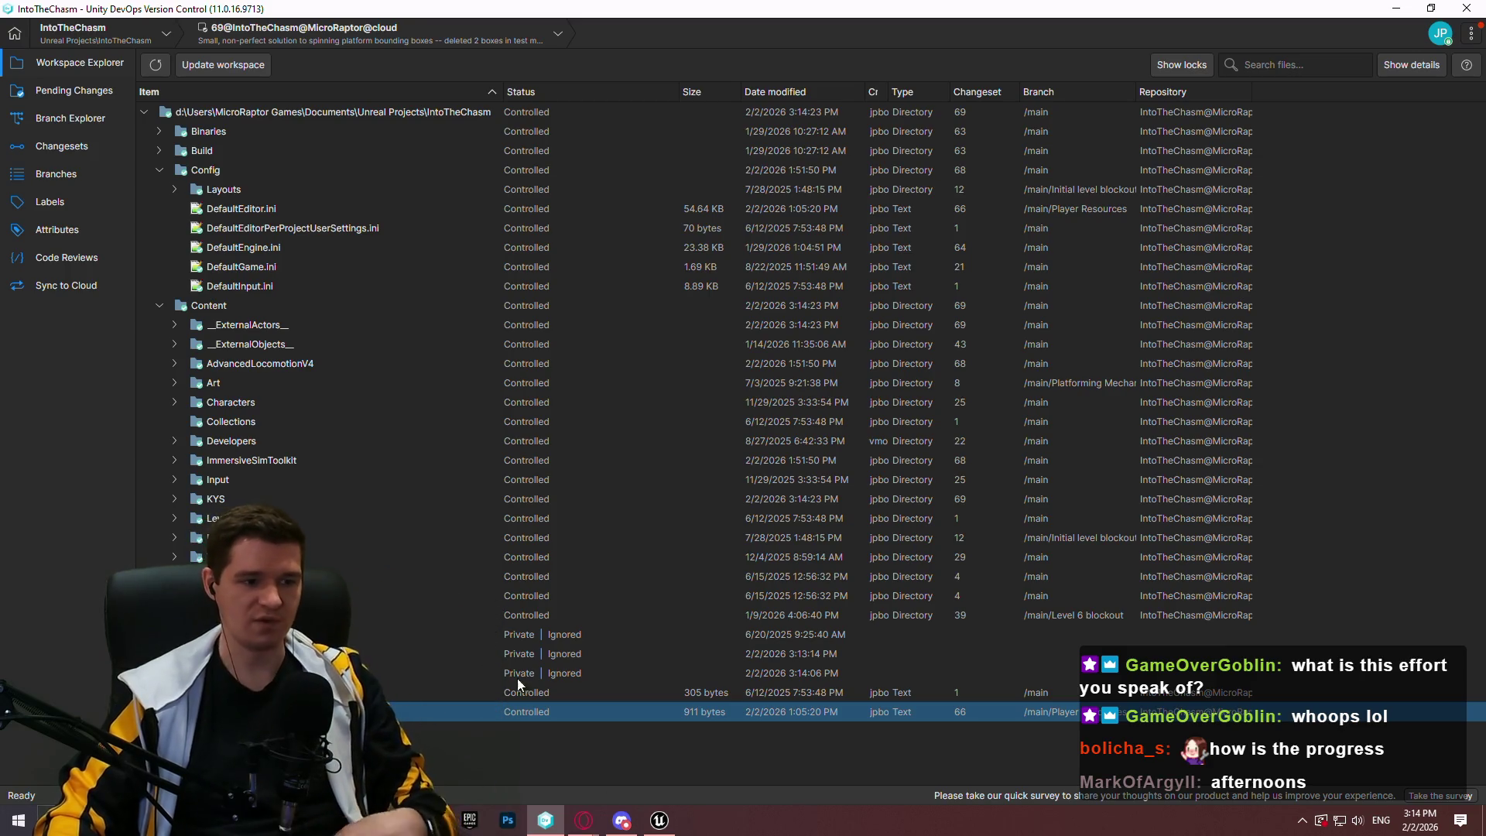
left_click(660, 822)
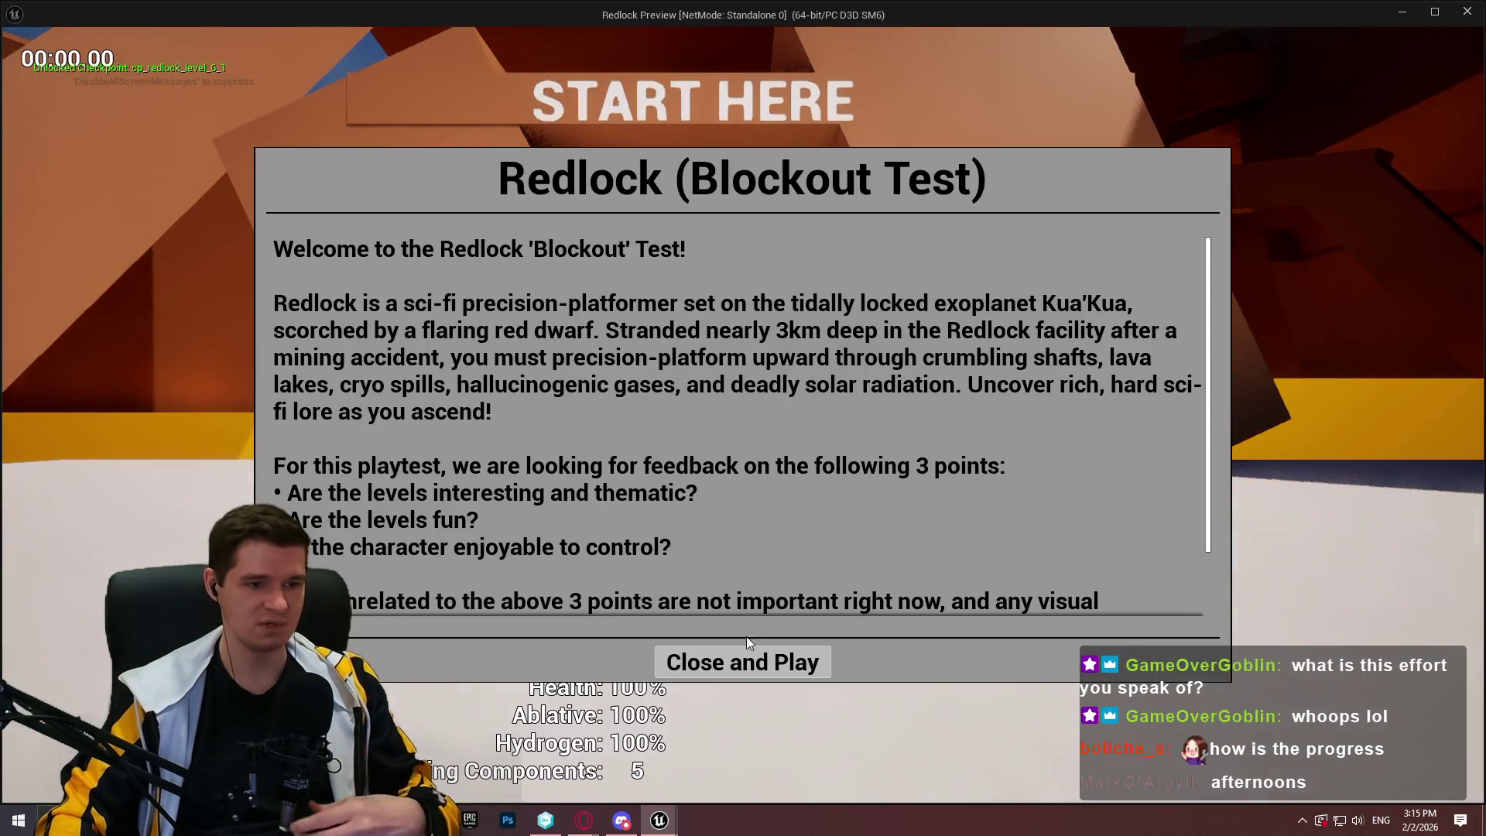
Start the standalone playtest and run and jump the character up through the START HERE tunnel
left_click(747, 660)
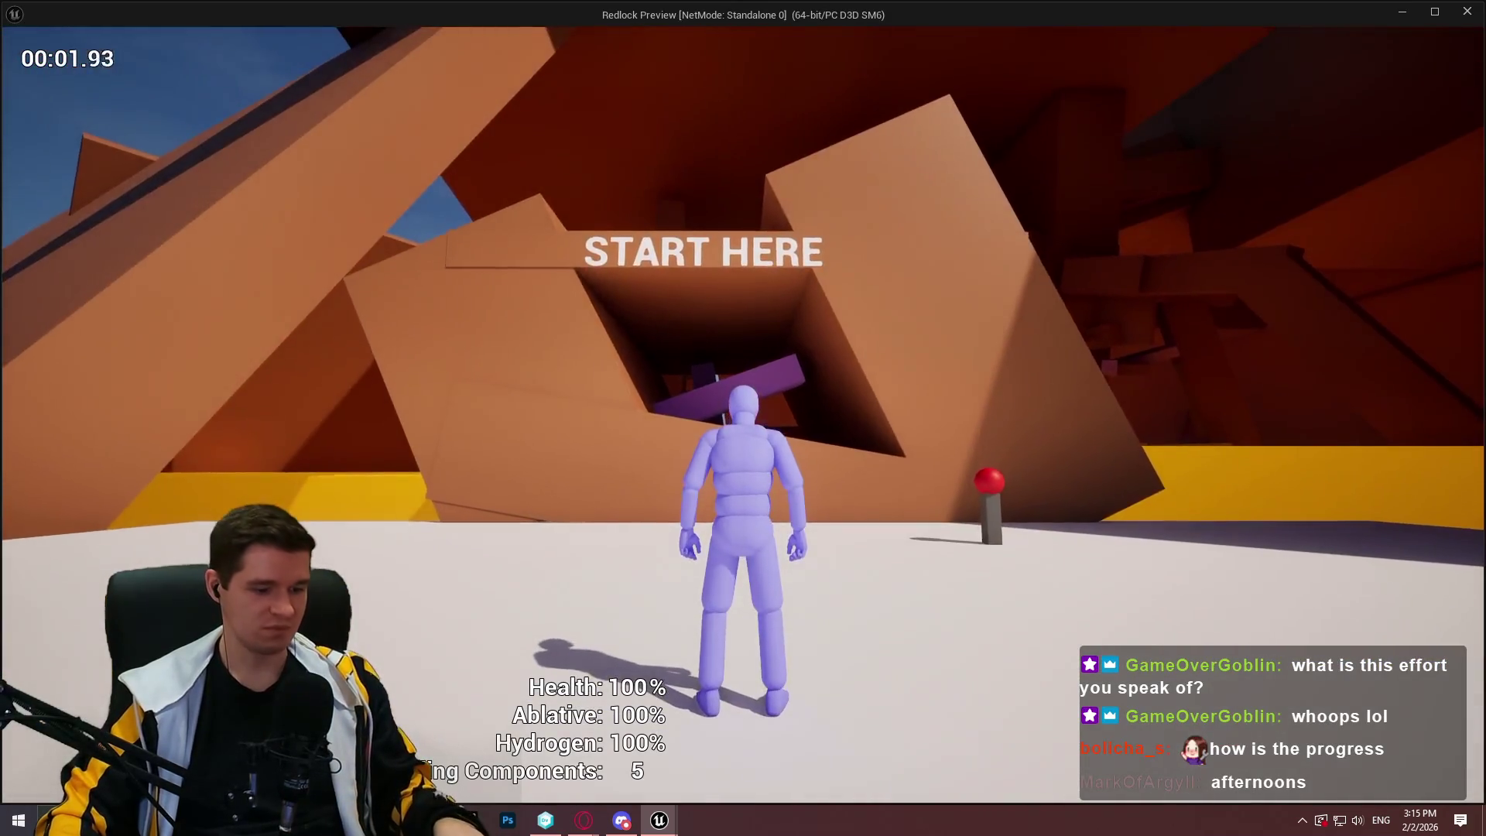
key("w")
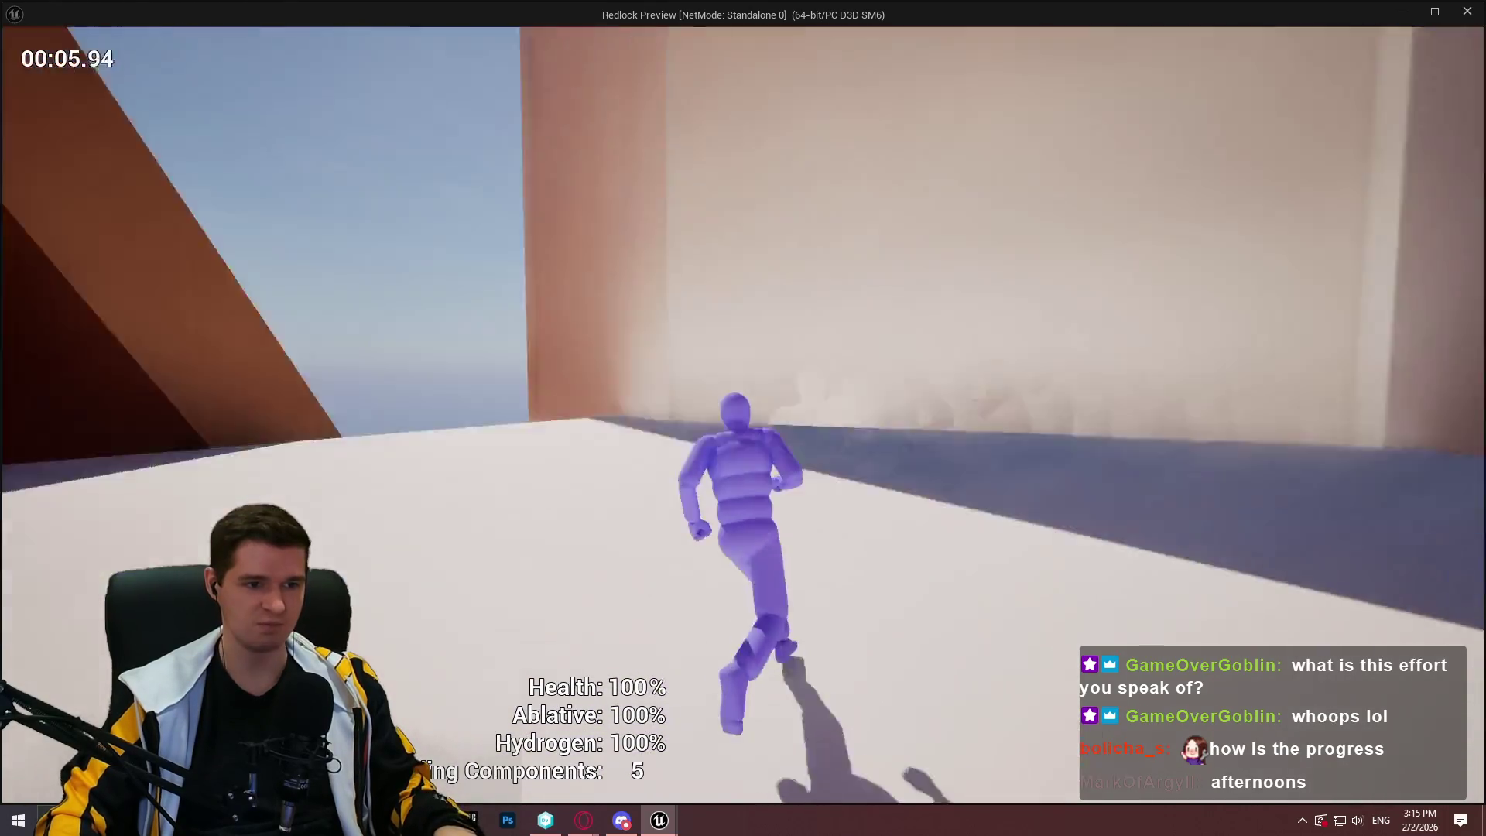
key("space")
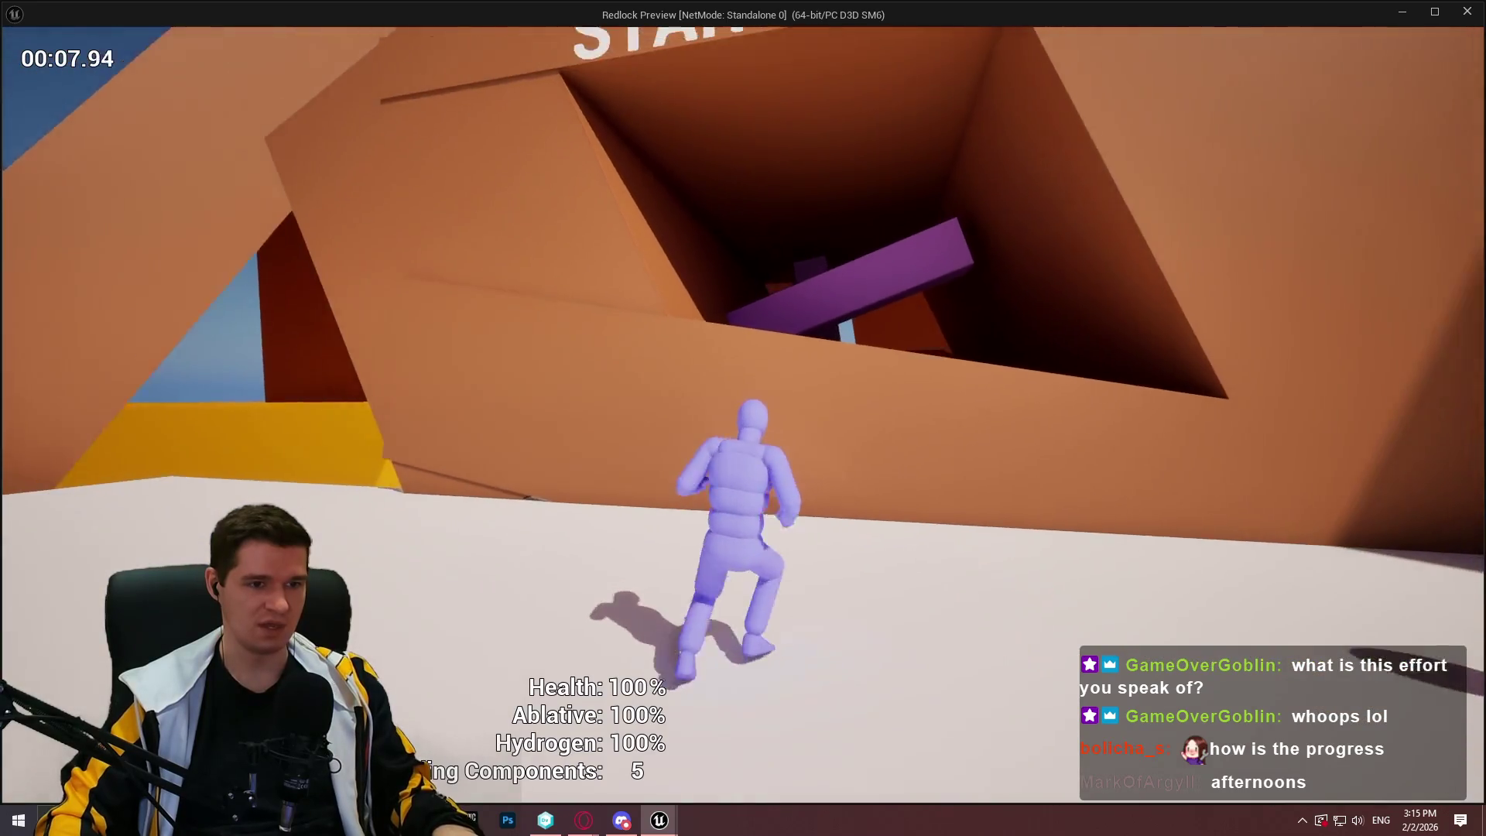
key("space")
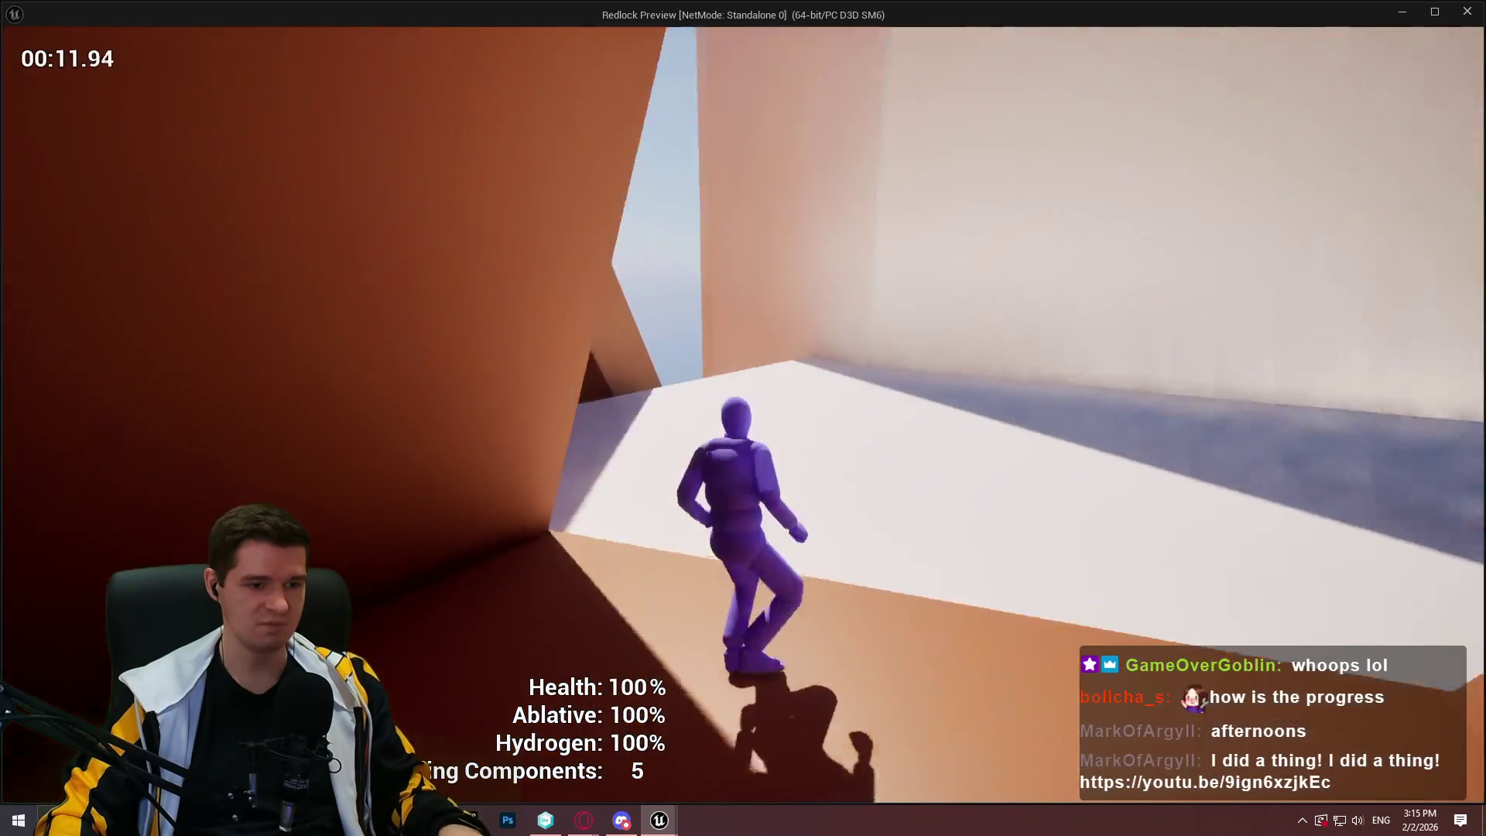
key("space")
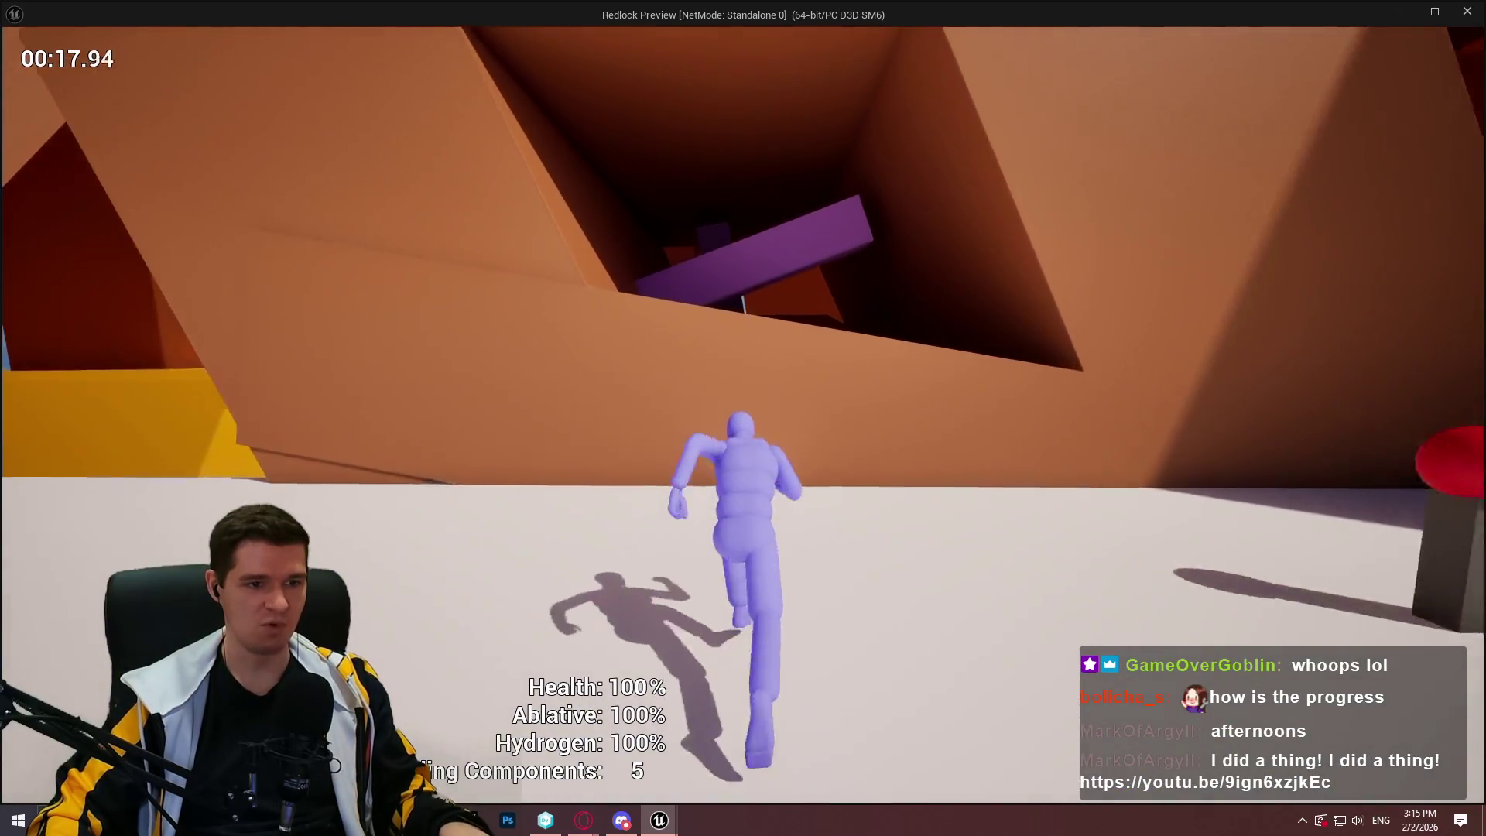
key("space")
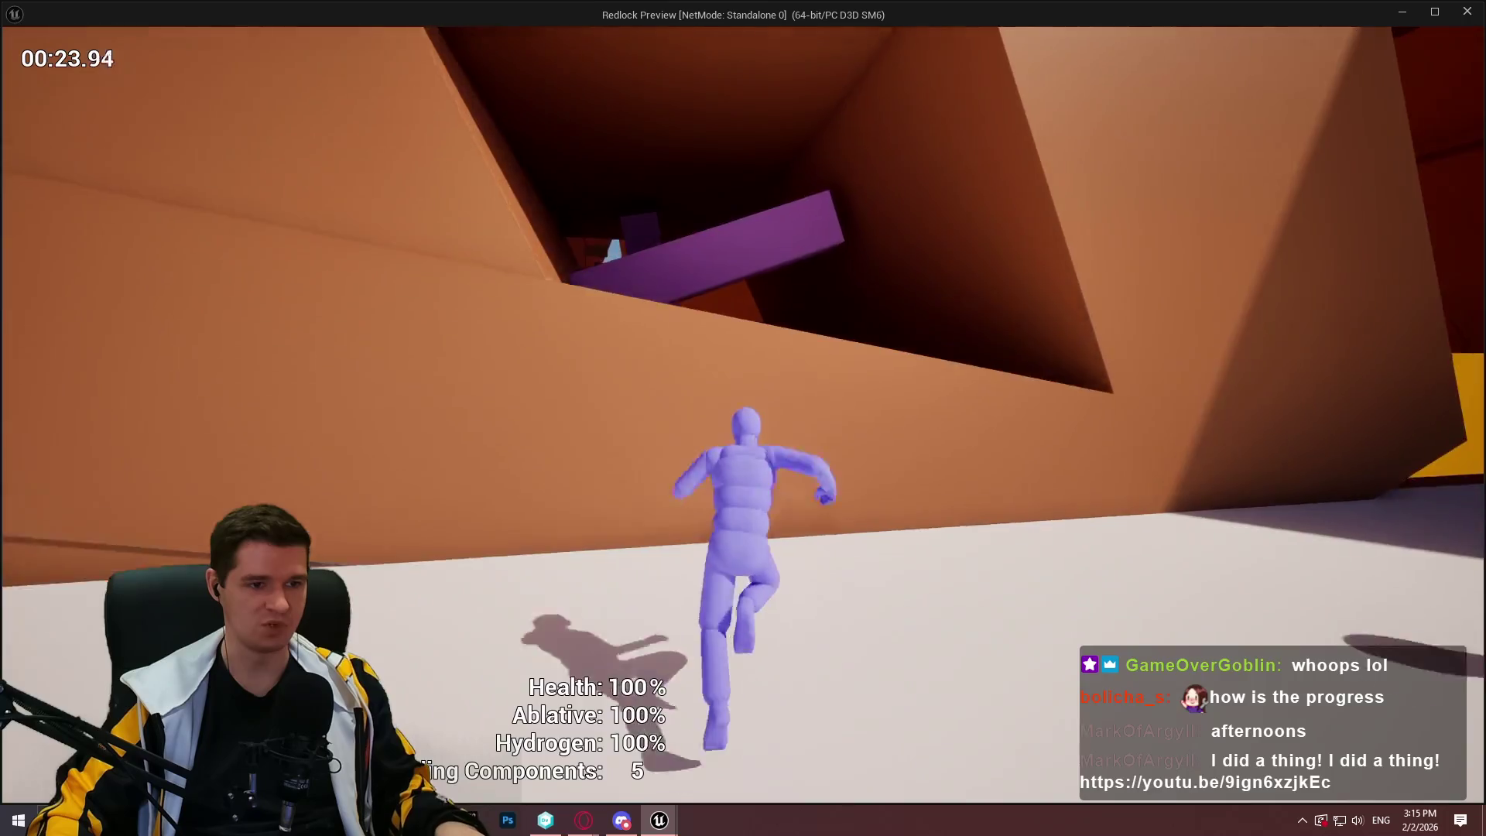
key("space")
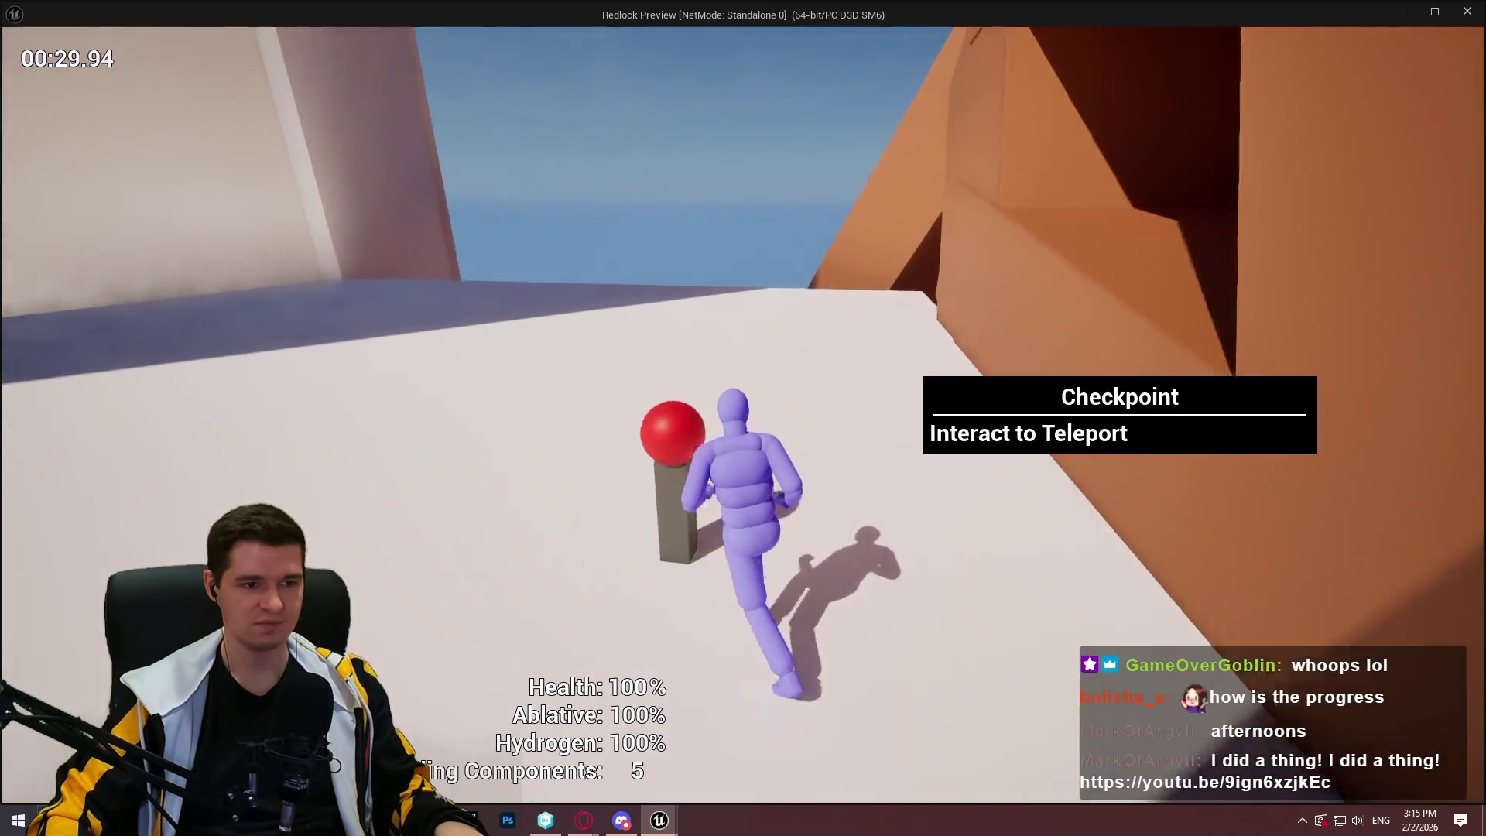
Use the red checkpoint to teleport, dismiss its dialog, and end the standalone preview
key("e")
left_click(764, 691)
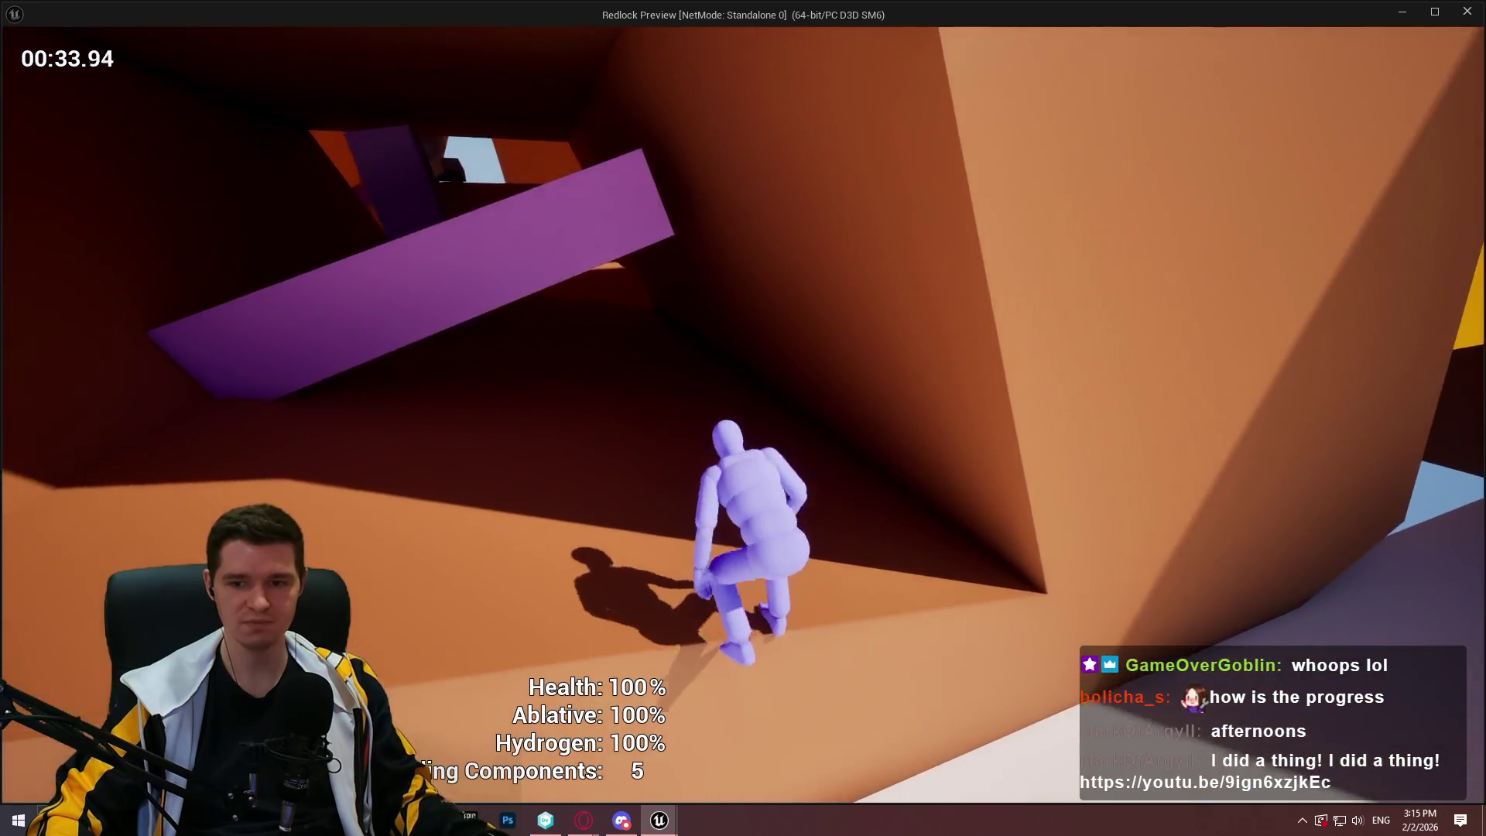
key("Escape")
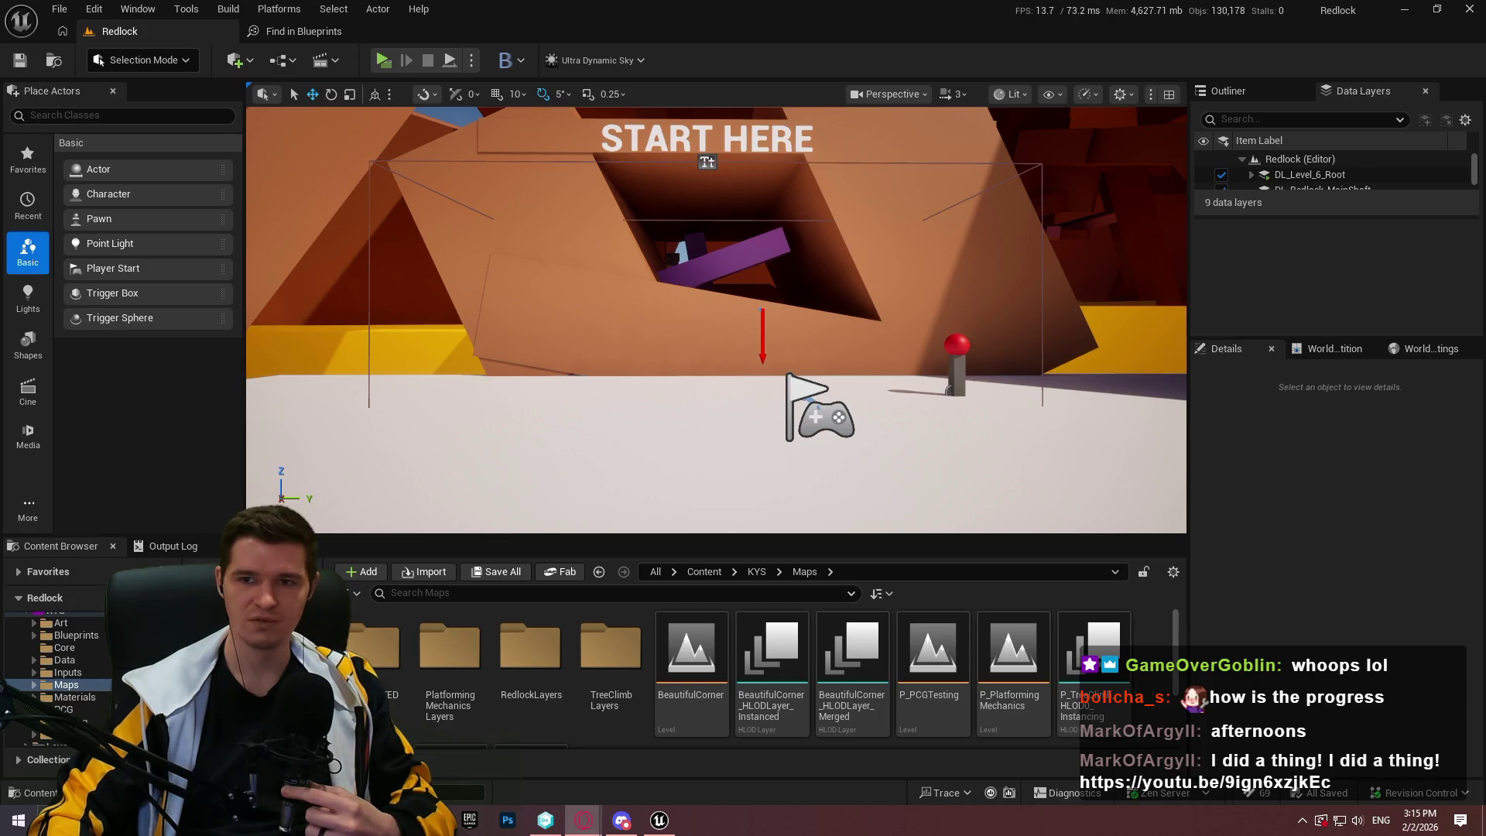
Switch to the browser and play the YouTube gameplay video fullscreen
key("alt+Tab")
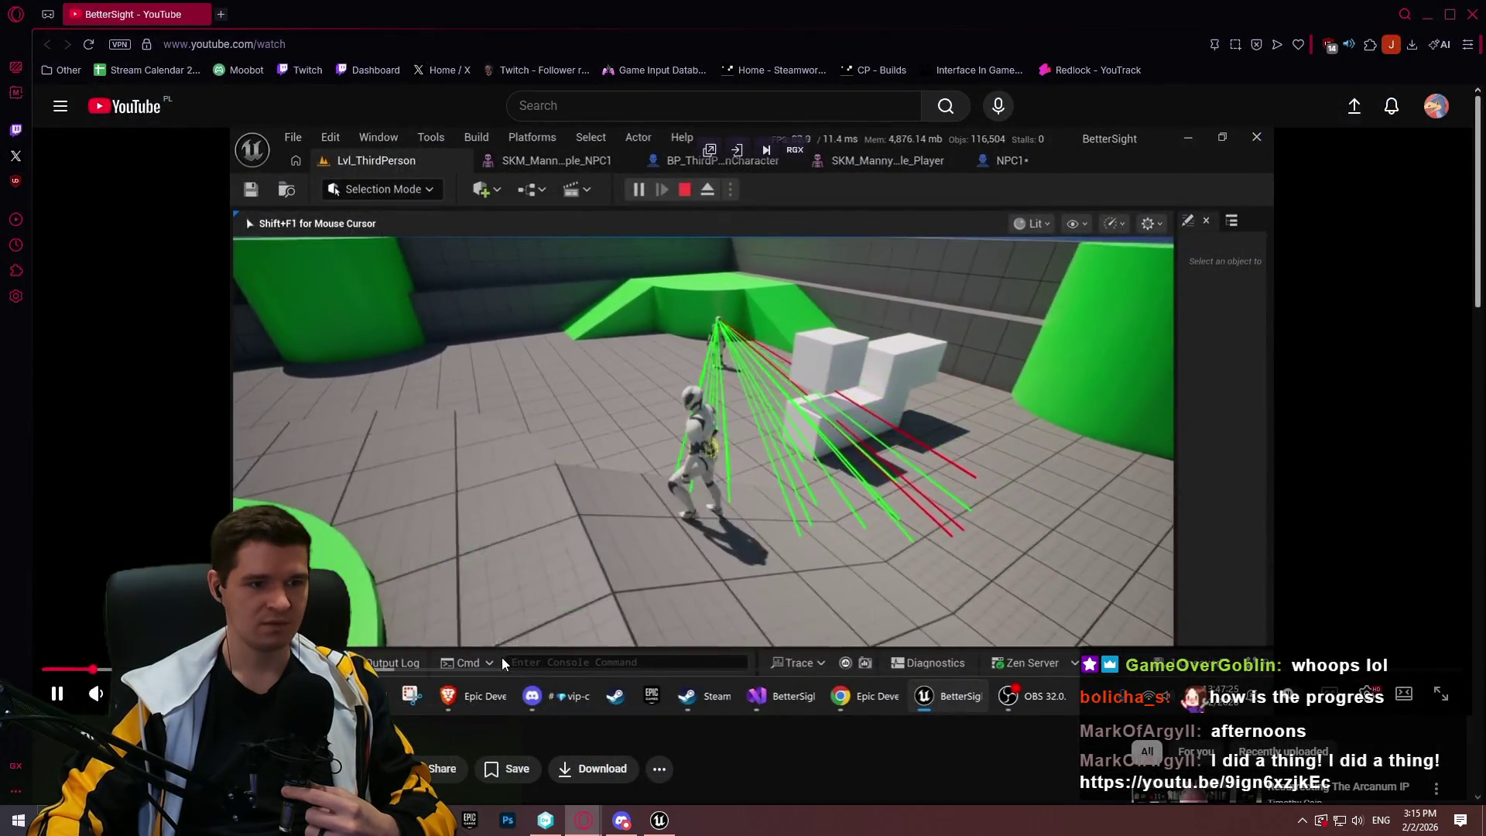
key("f")
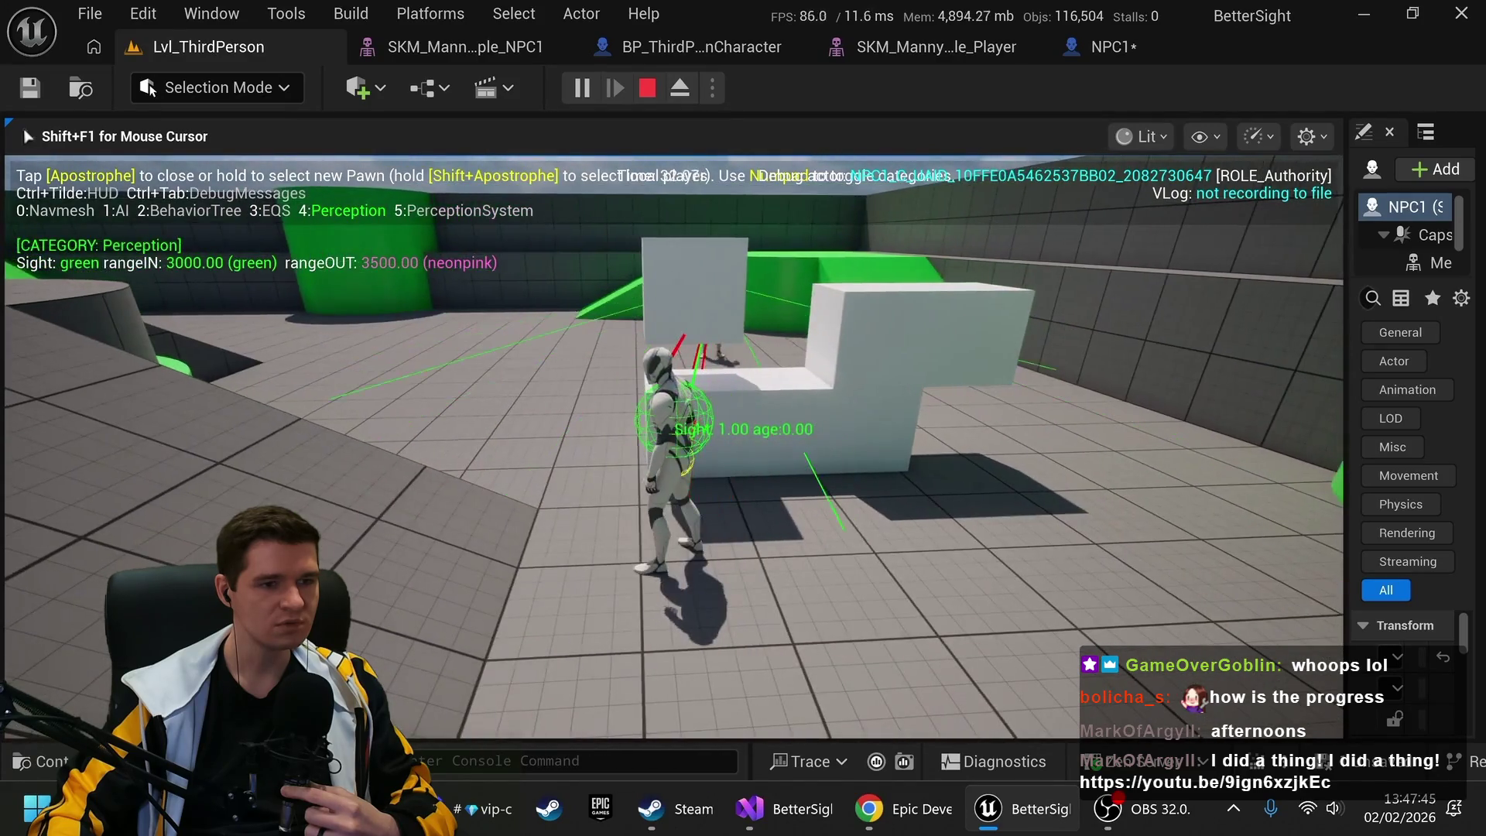
left_click(485, 481)
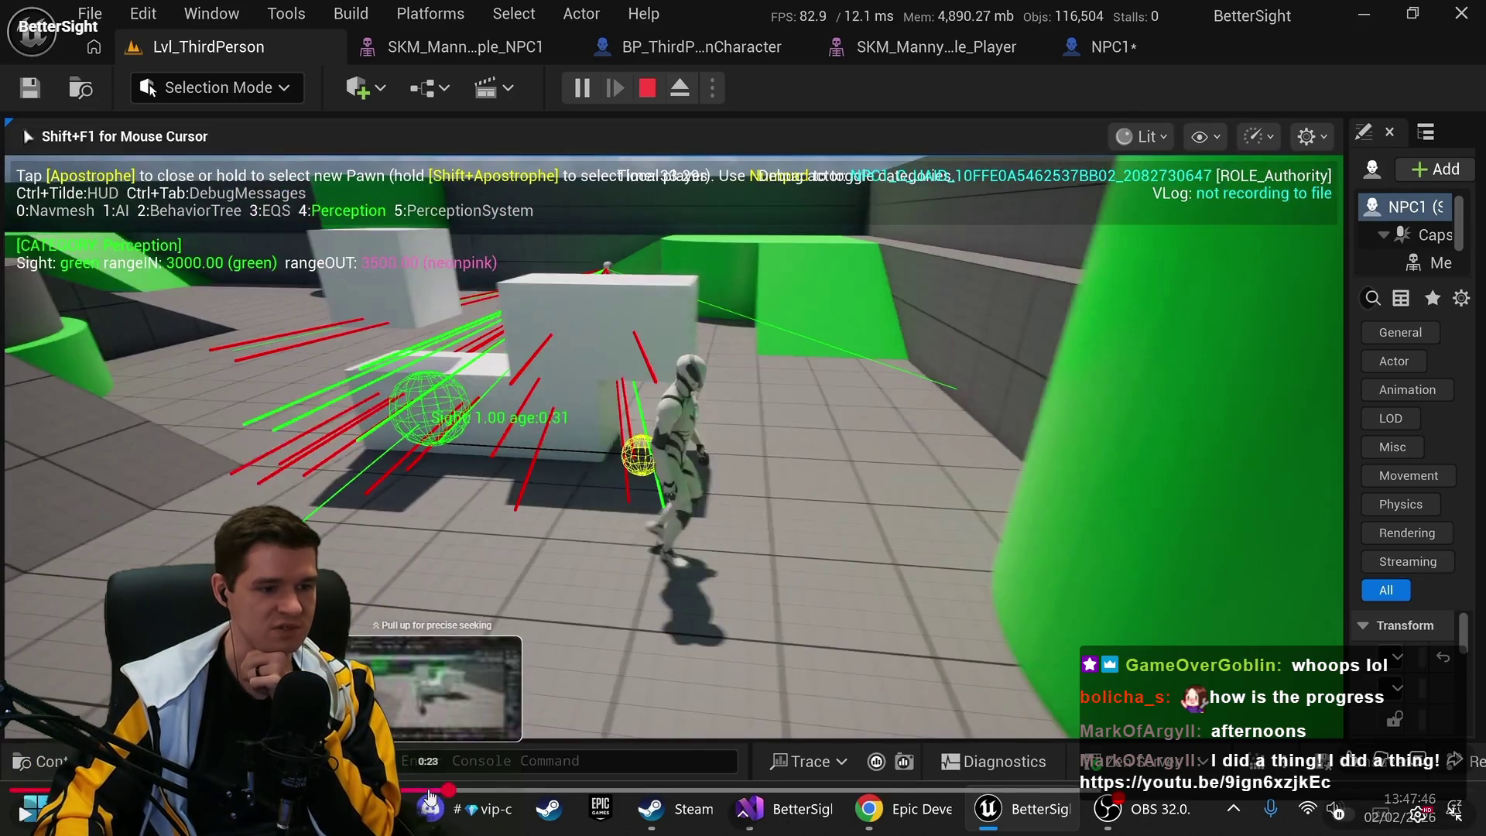
left_click(655, 659)
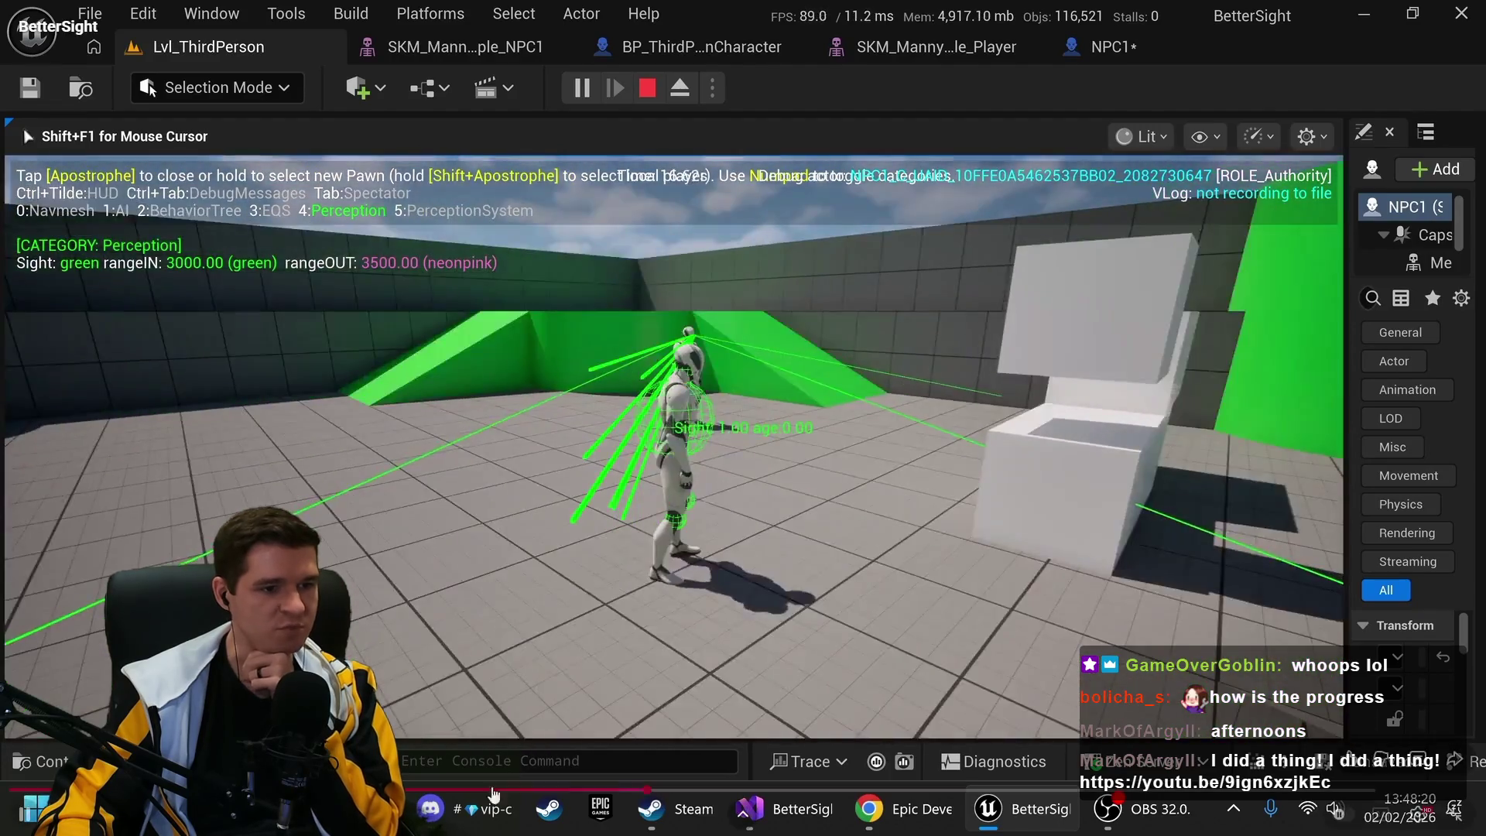
left_click(674, 581)
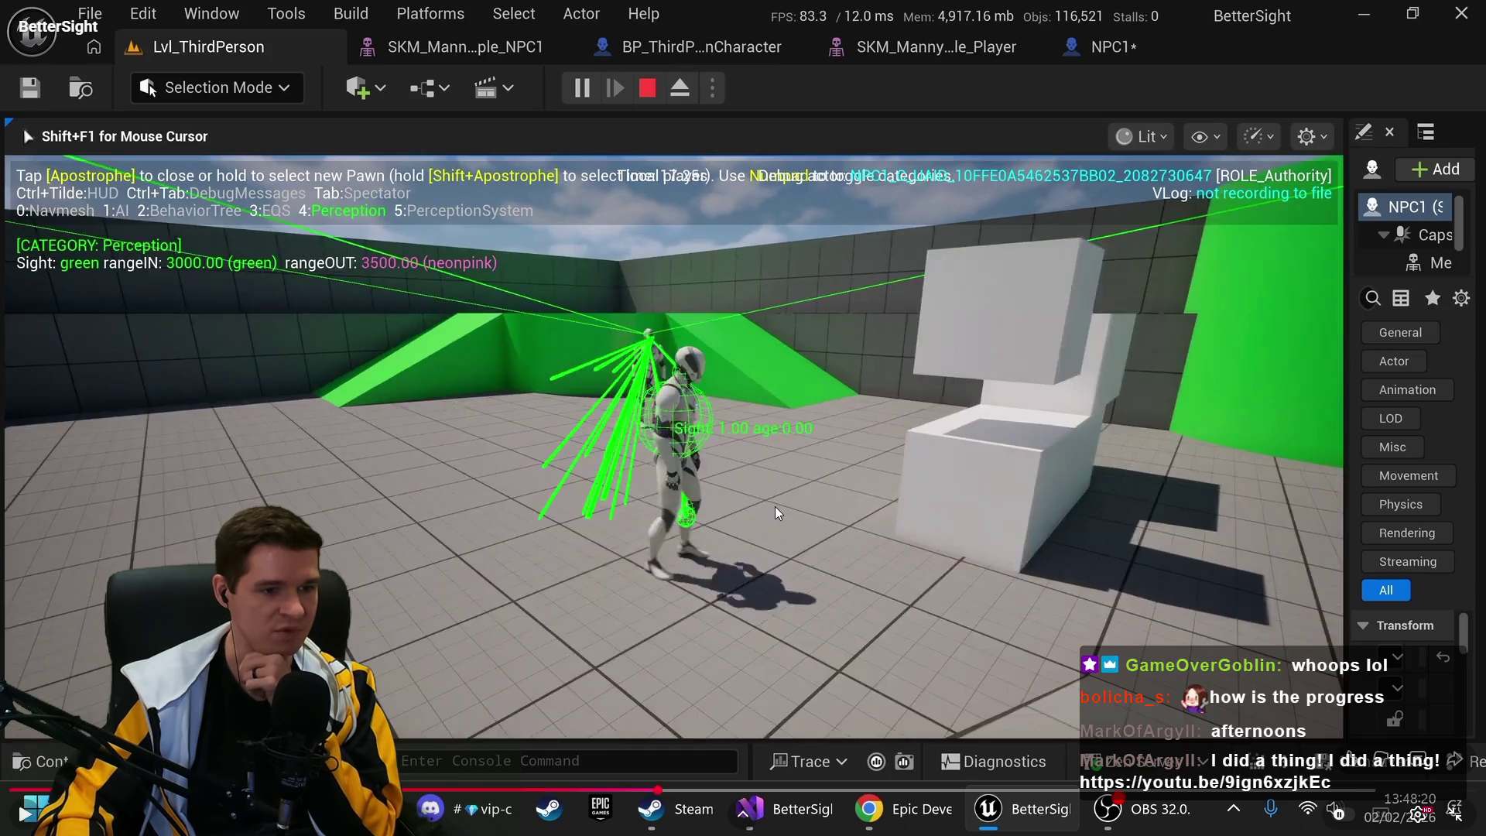
left_click(727, 534)
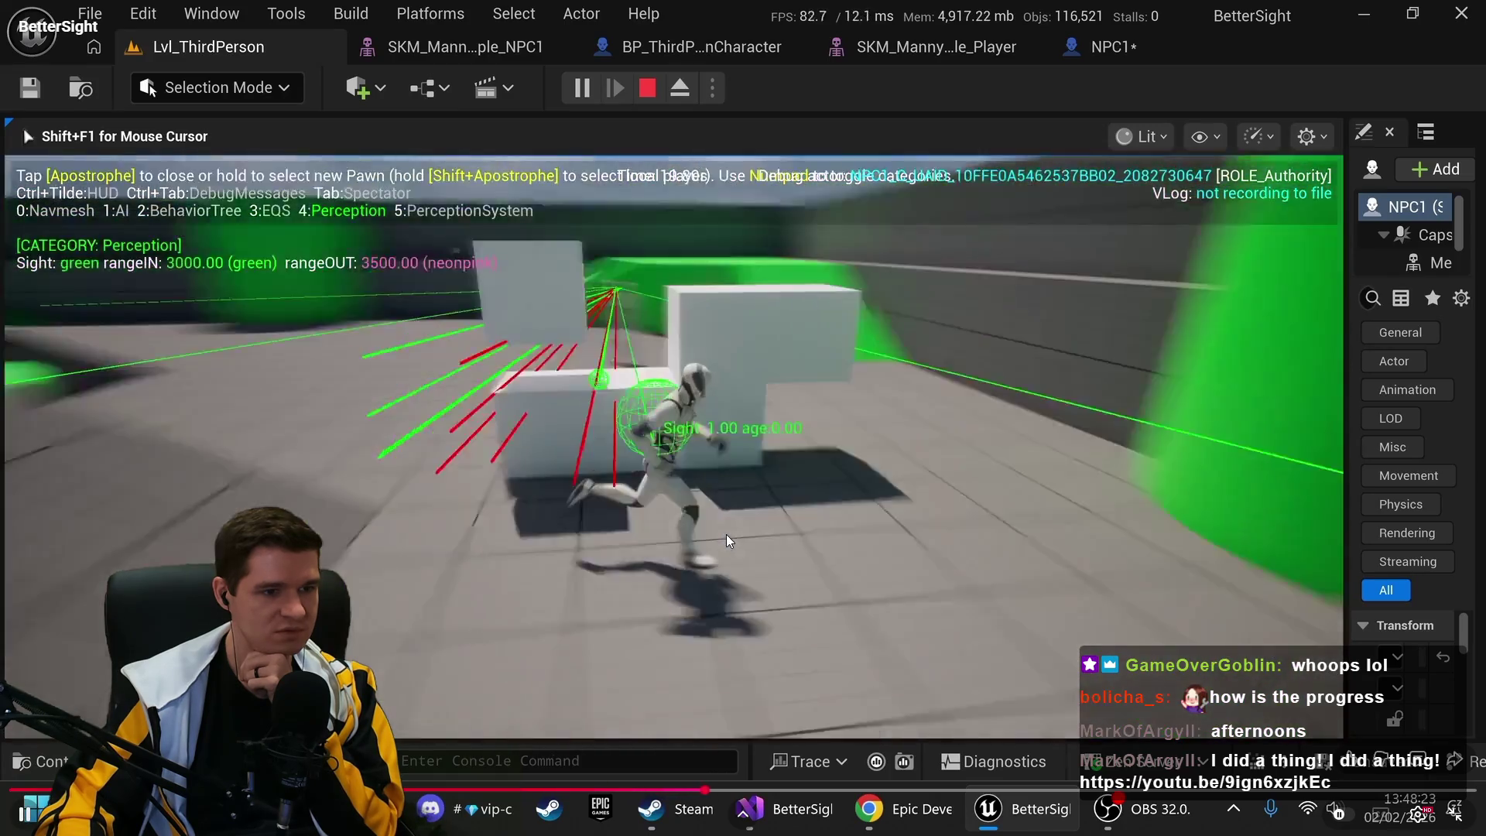
left_click(721, 527)
left_click(722, 527)
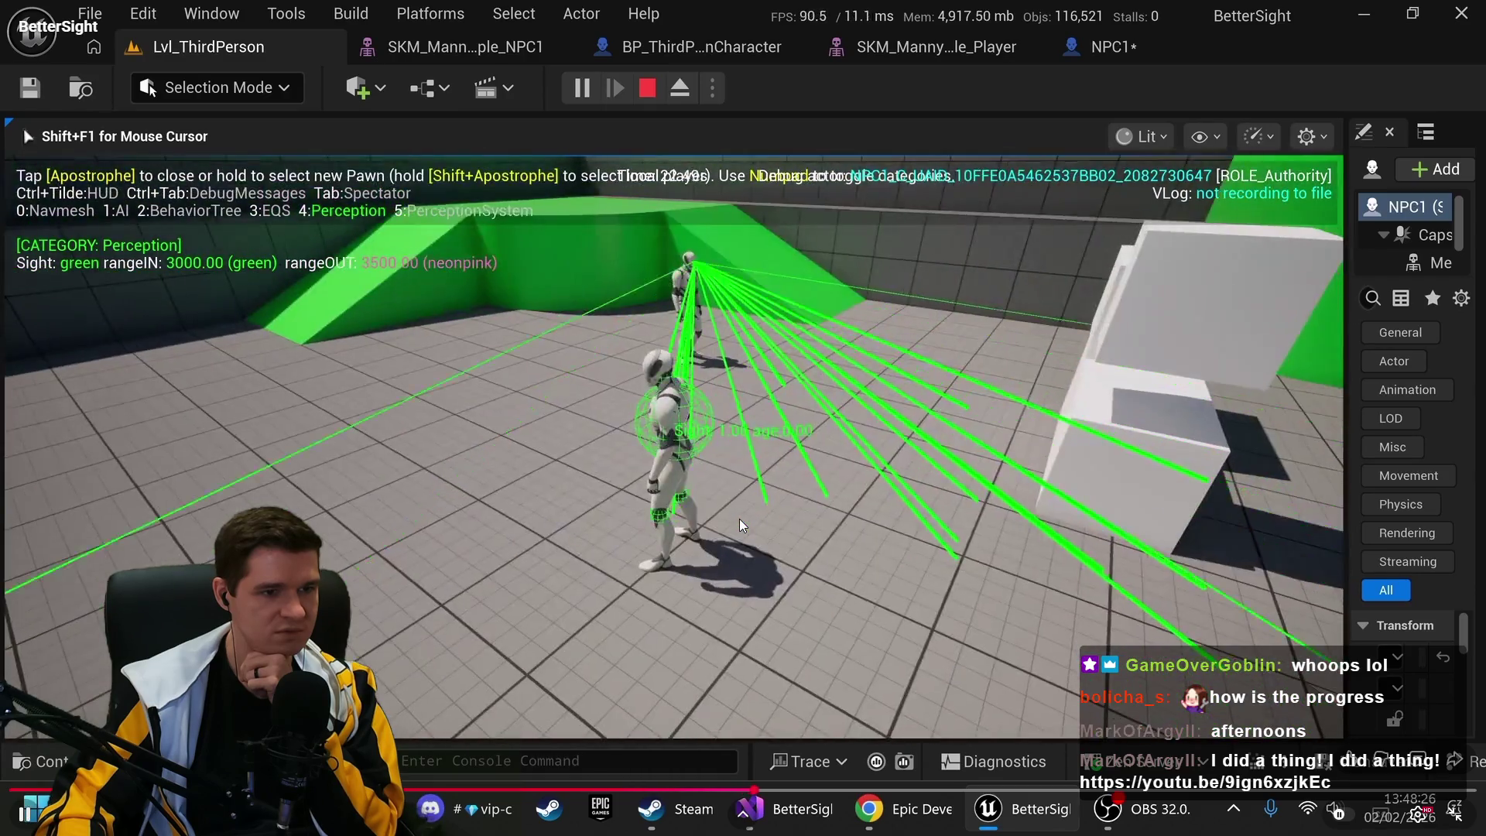
left_click(740, 519)
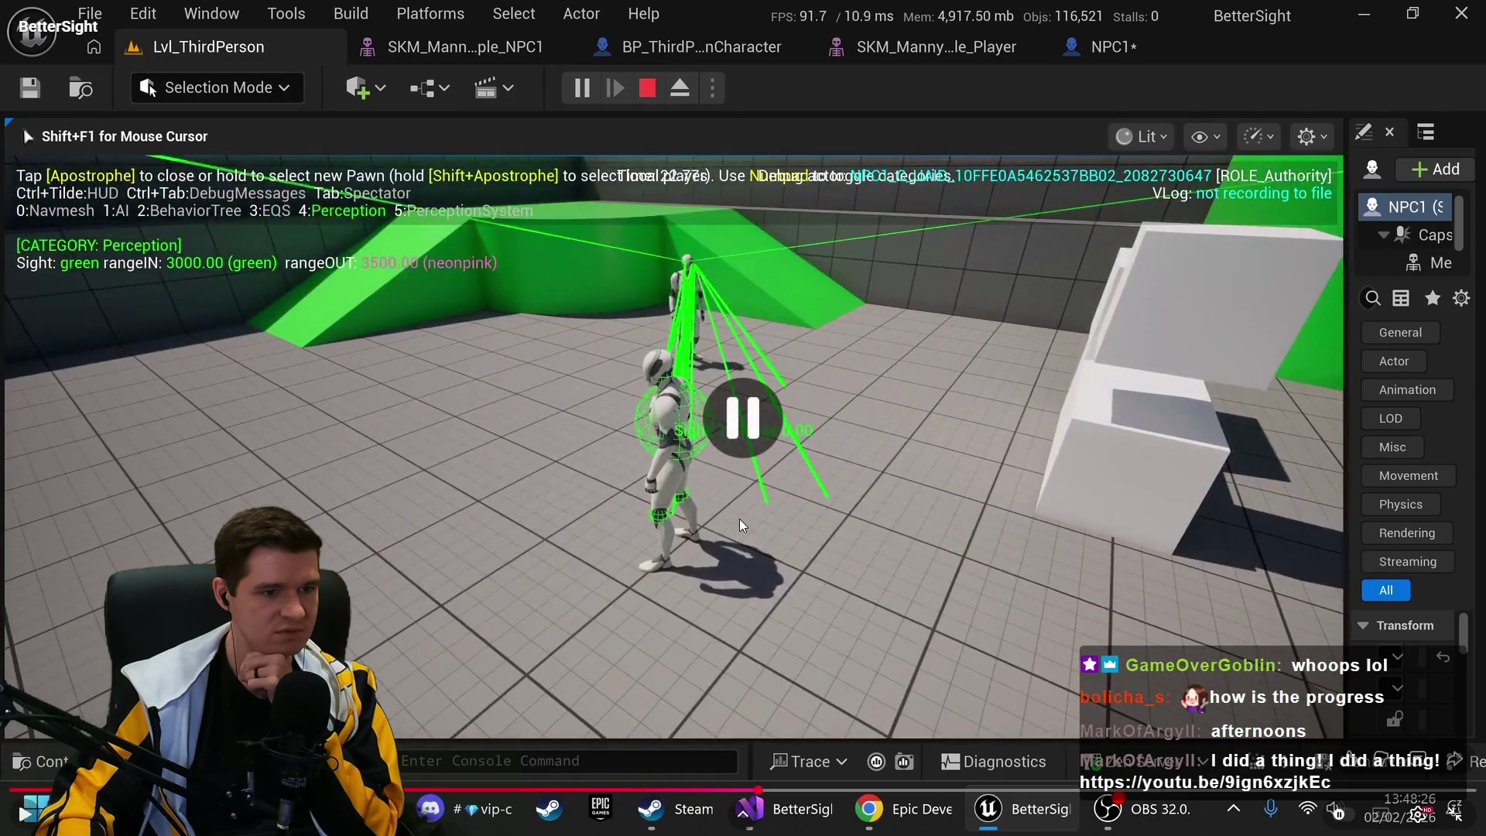
left_click(779, 478)
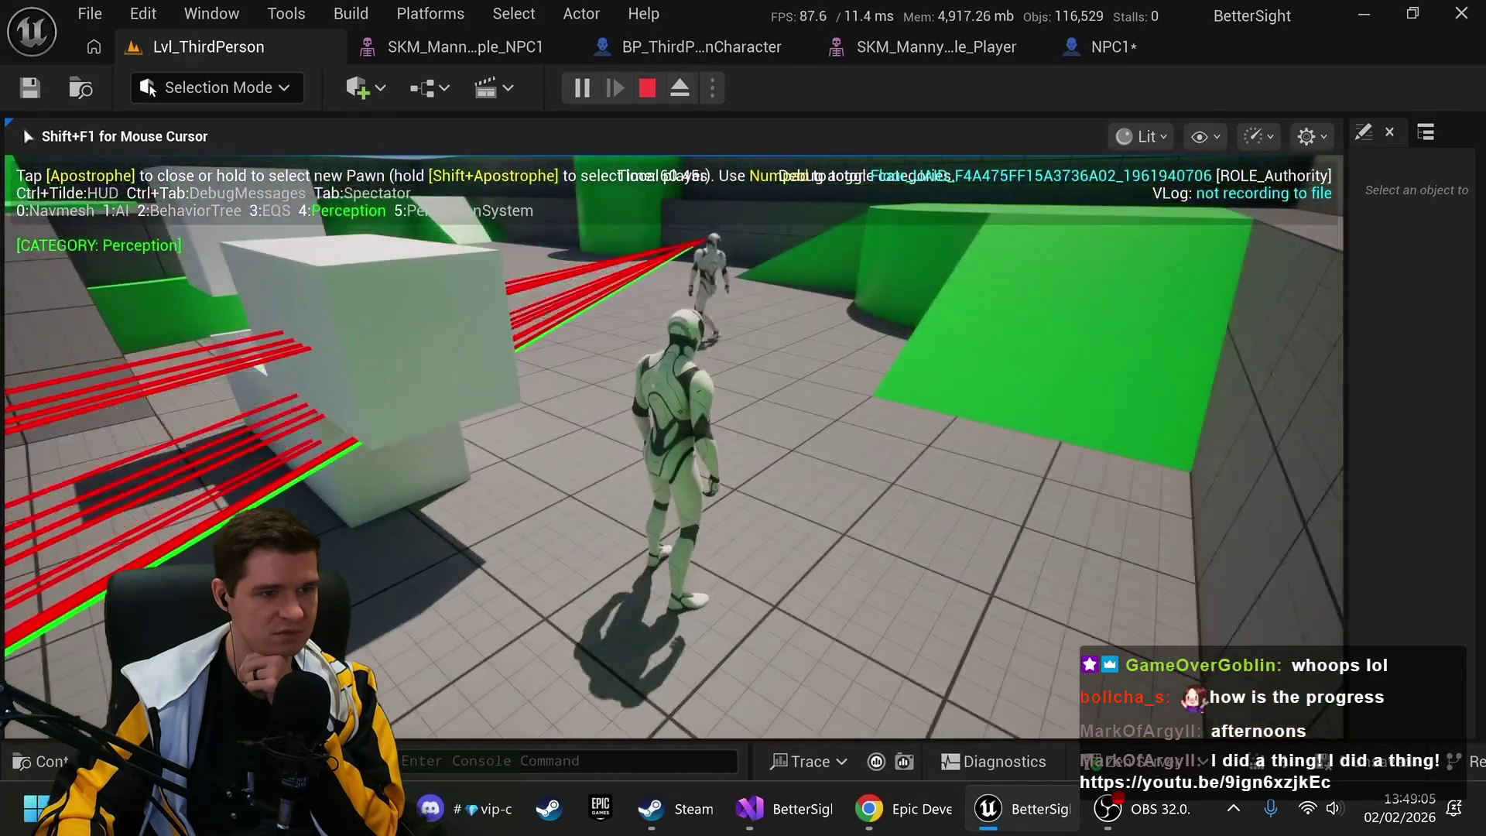
key("apostrophe")
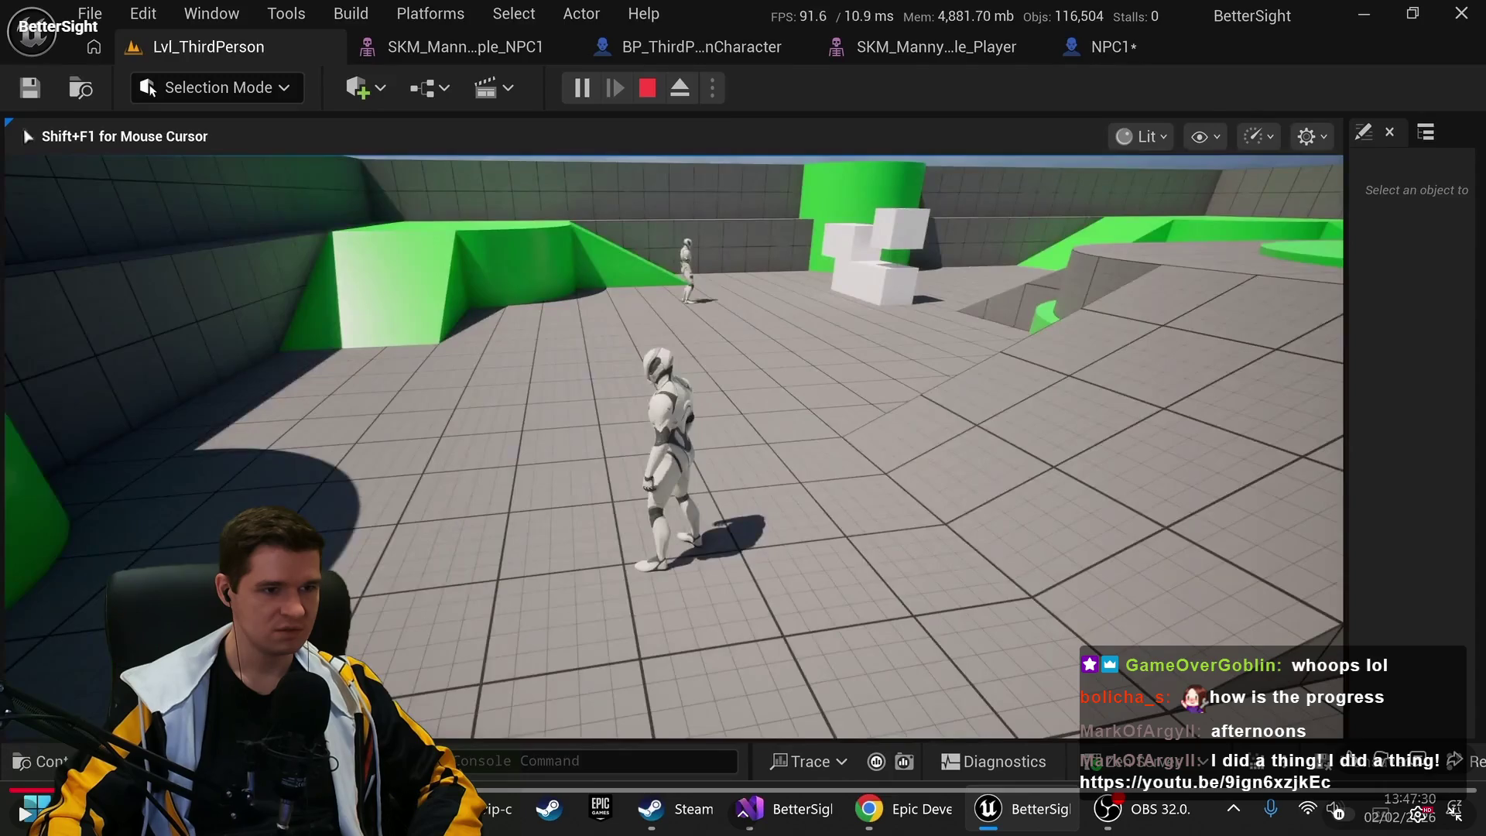
Rewind the AI perception video slightly, skip ahead a few seconds and resume playback
left_click(29, 788)
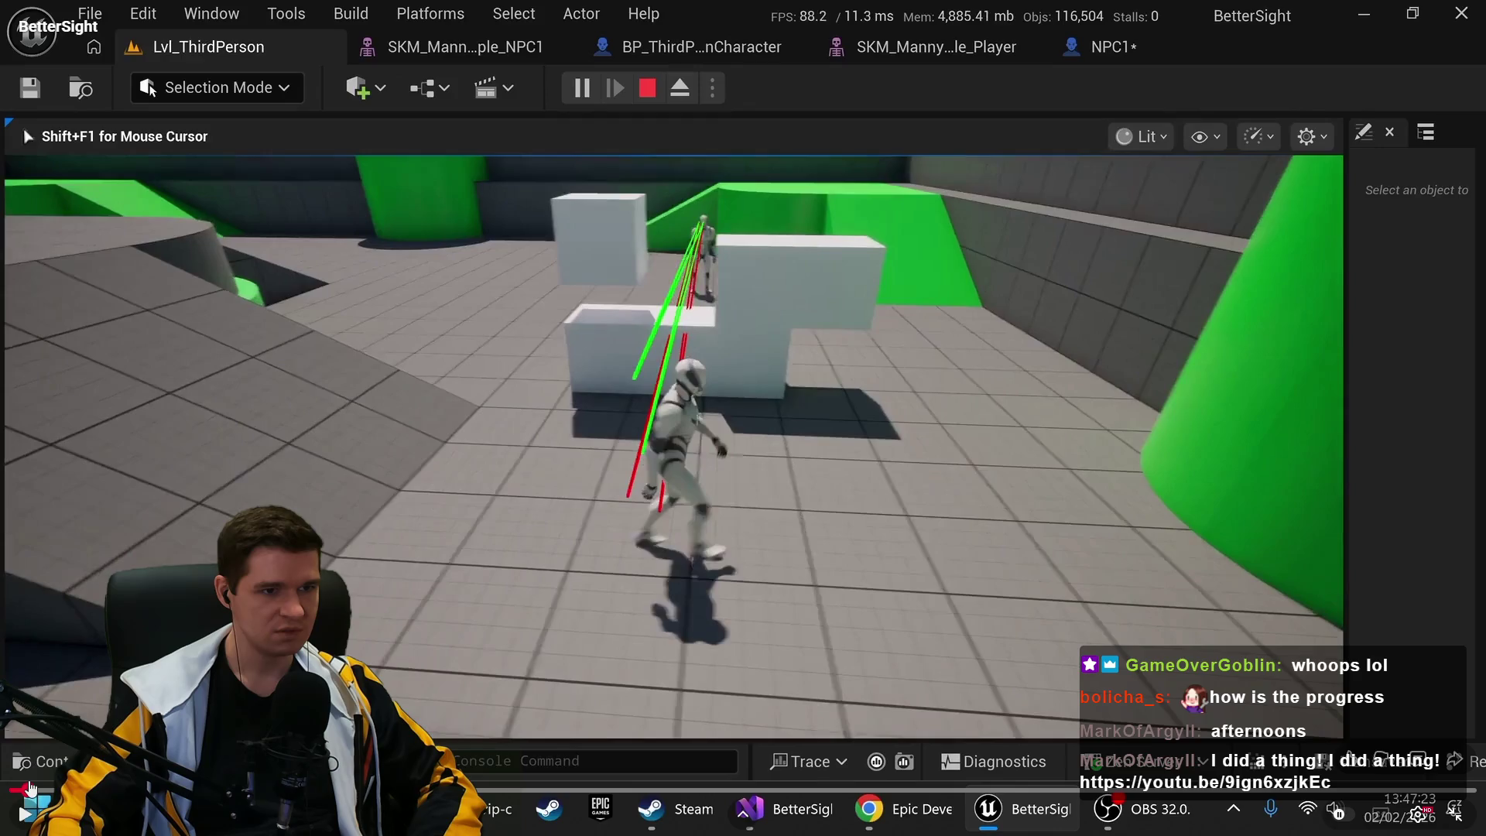
key("l")
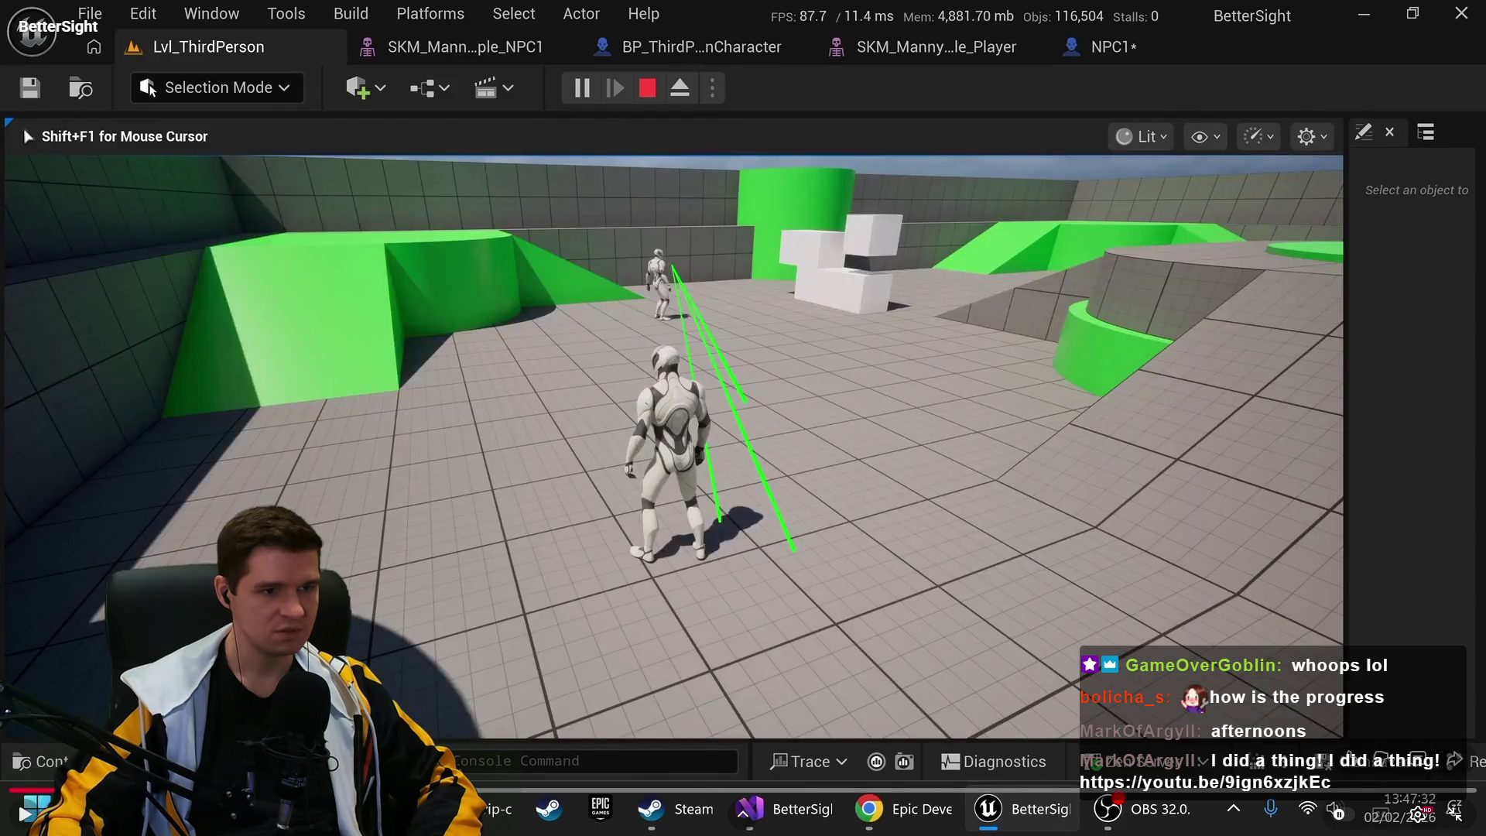
key("k")
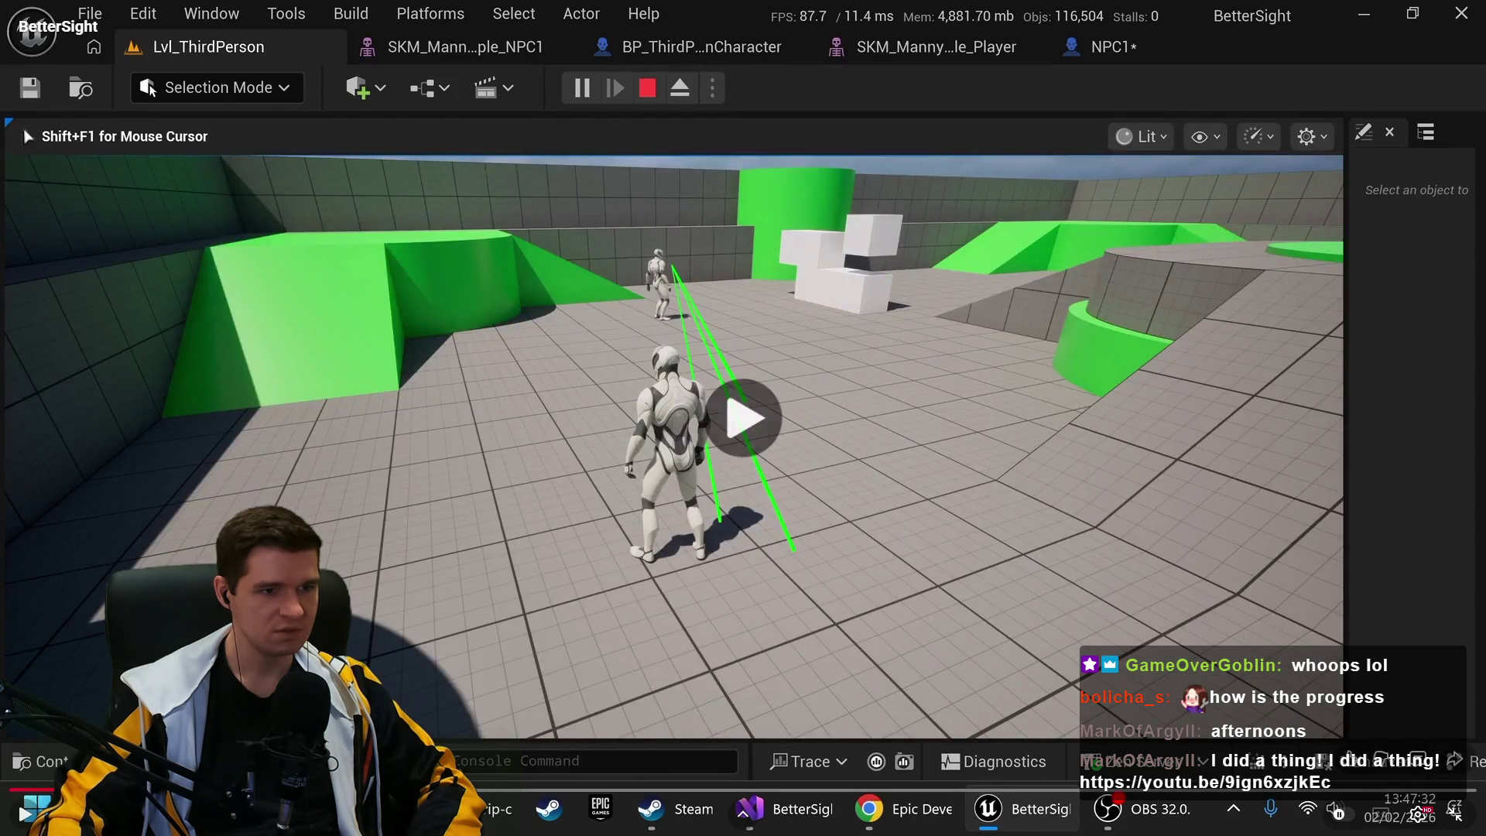
key("k")
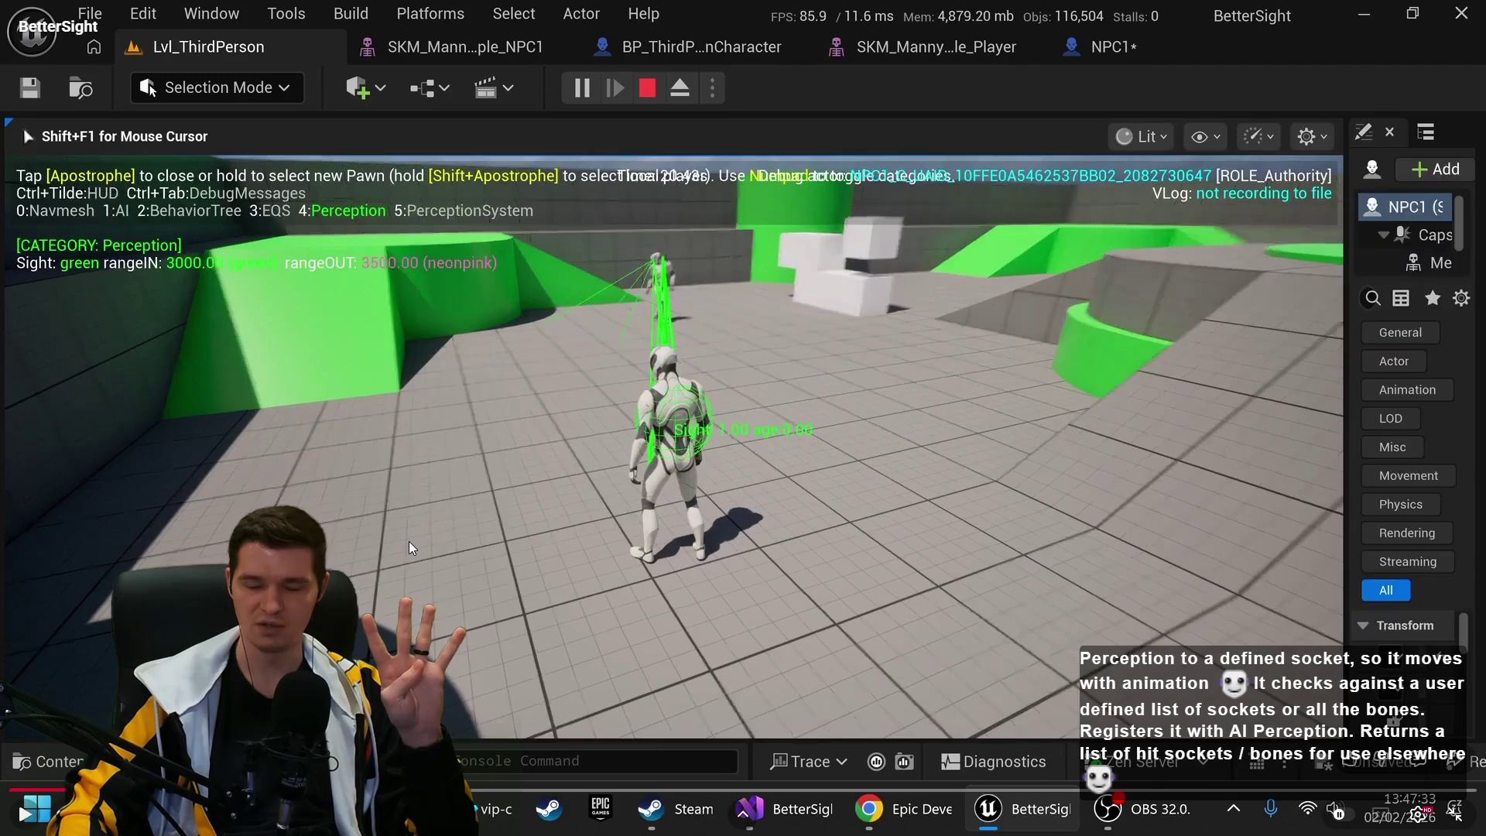
Pause the video where NPC1's sight traces hit the character beside the white blocks
mouse_move(409, 541)
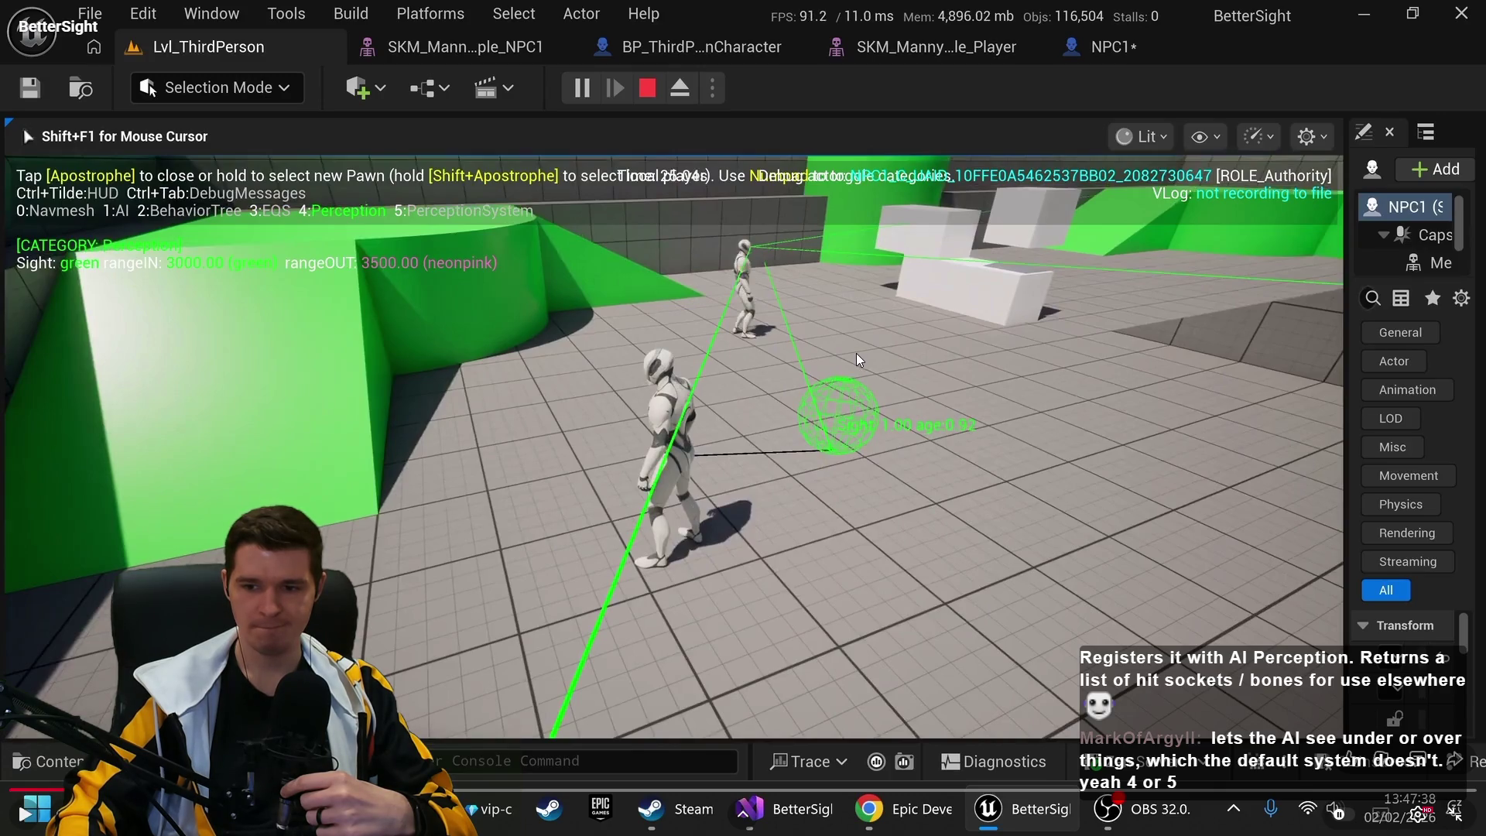
left_click(1038, 447)
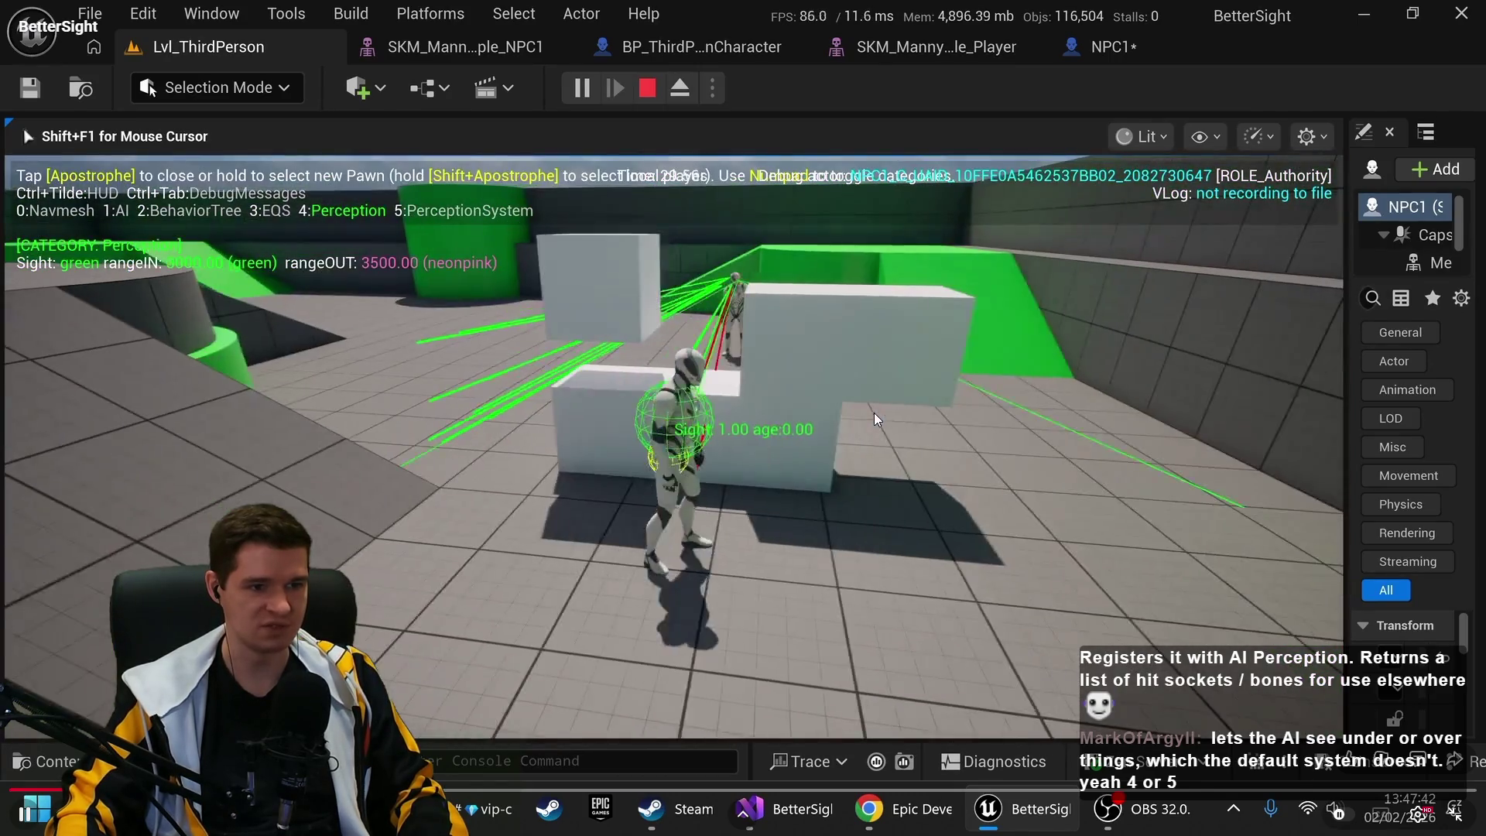
left_click(875, 412)
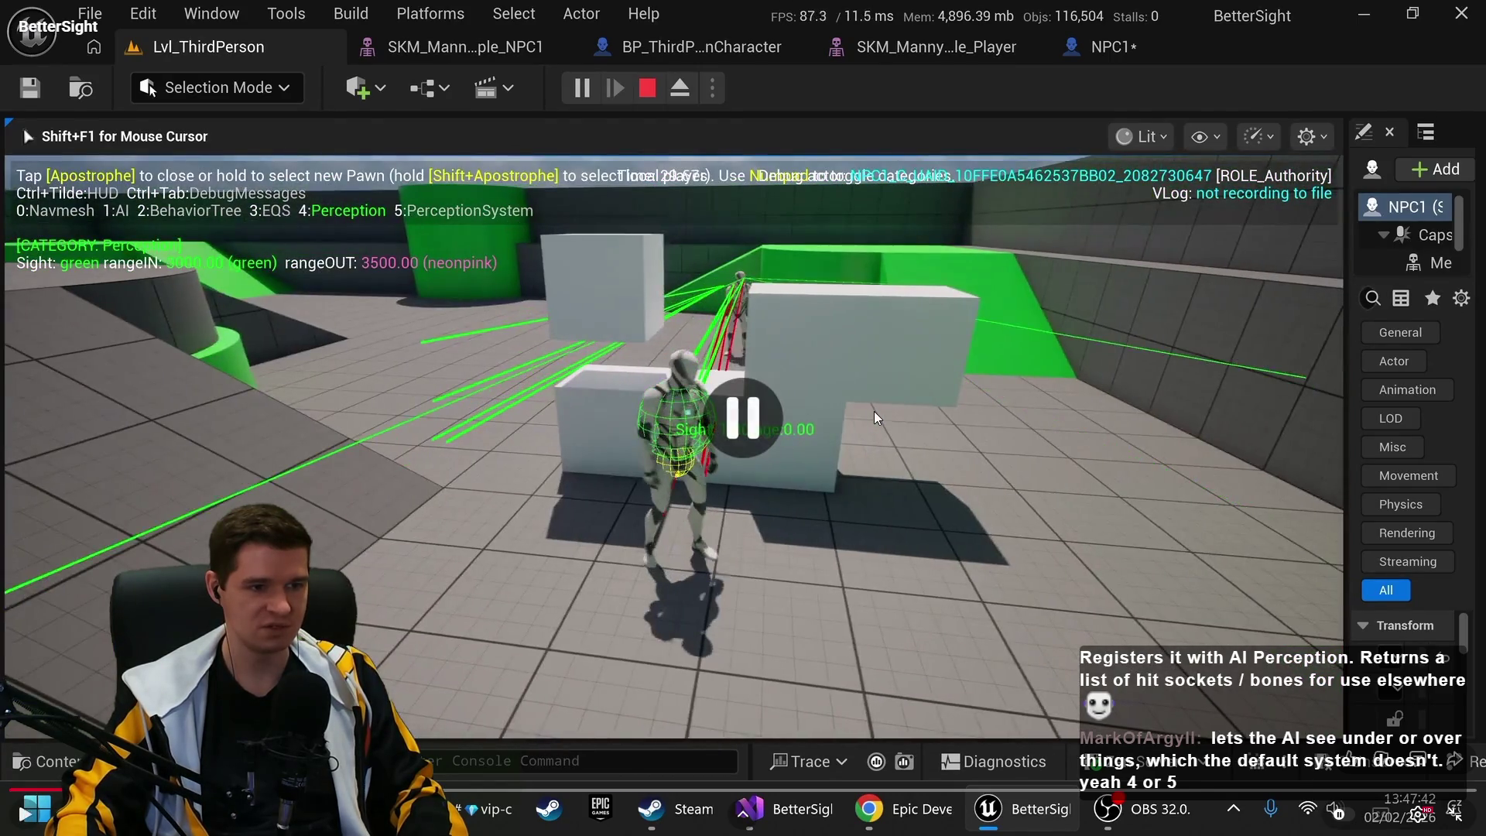
left_click(837, 467)
left_click(837, 467)
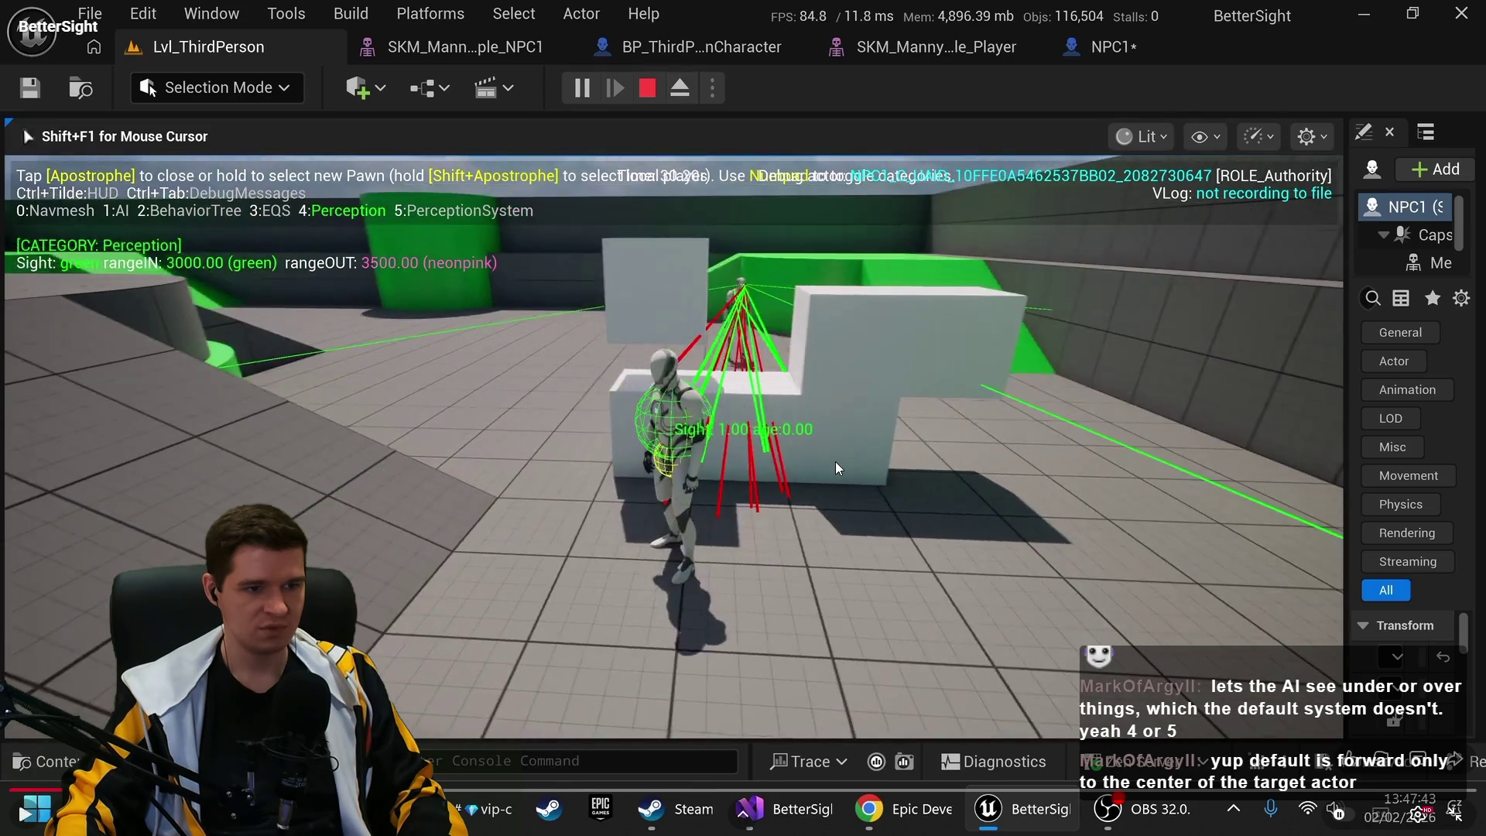
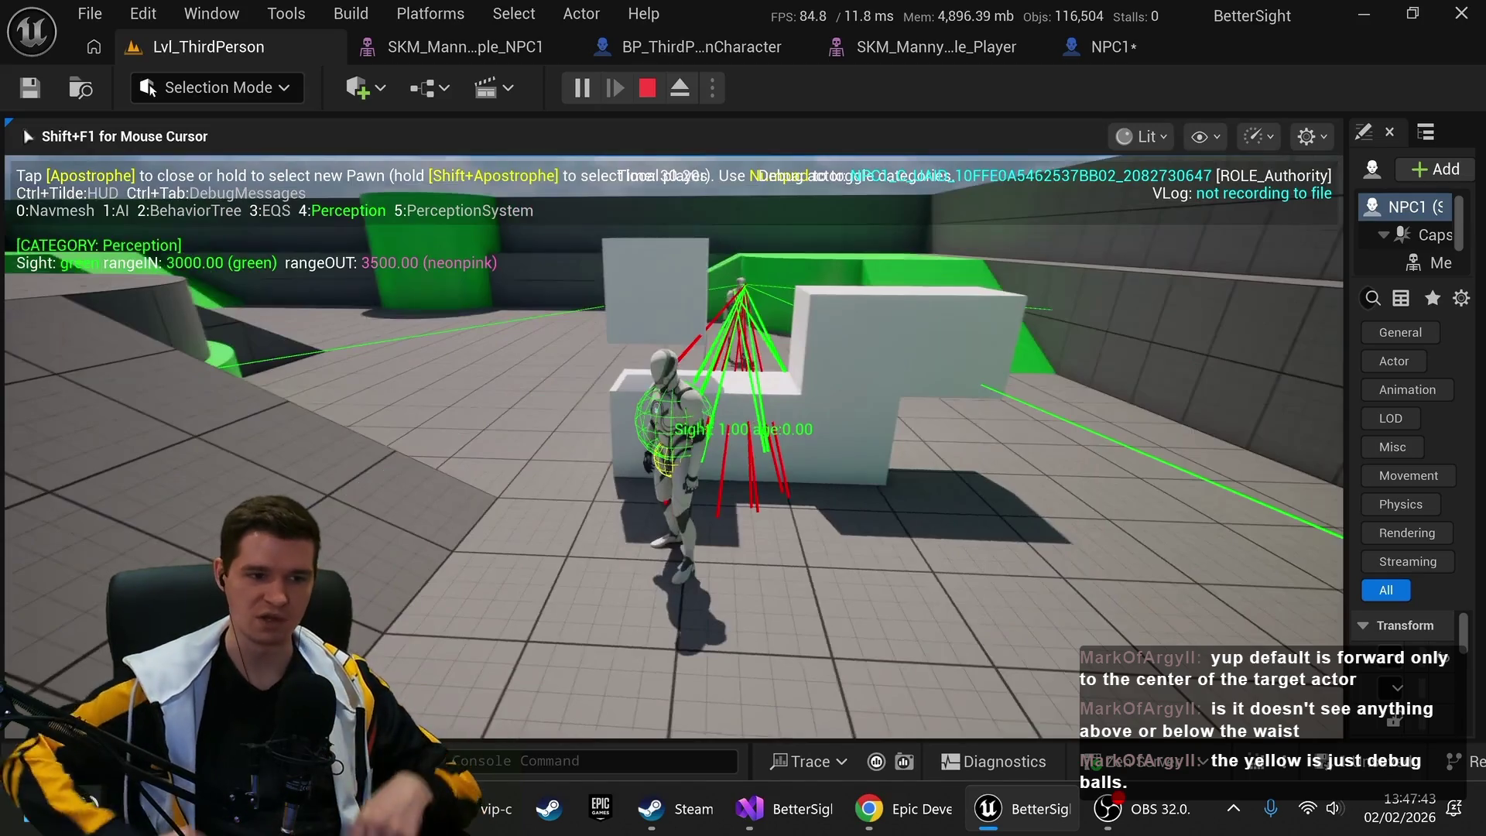
Skip ahead through the stream VOD in ten-second jumps and scrub the progress bar forward
key("Right")
key("Right")
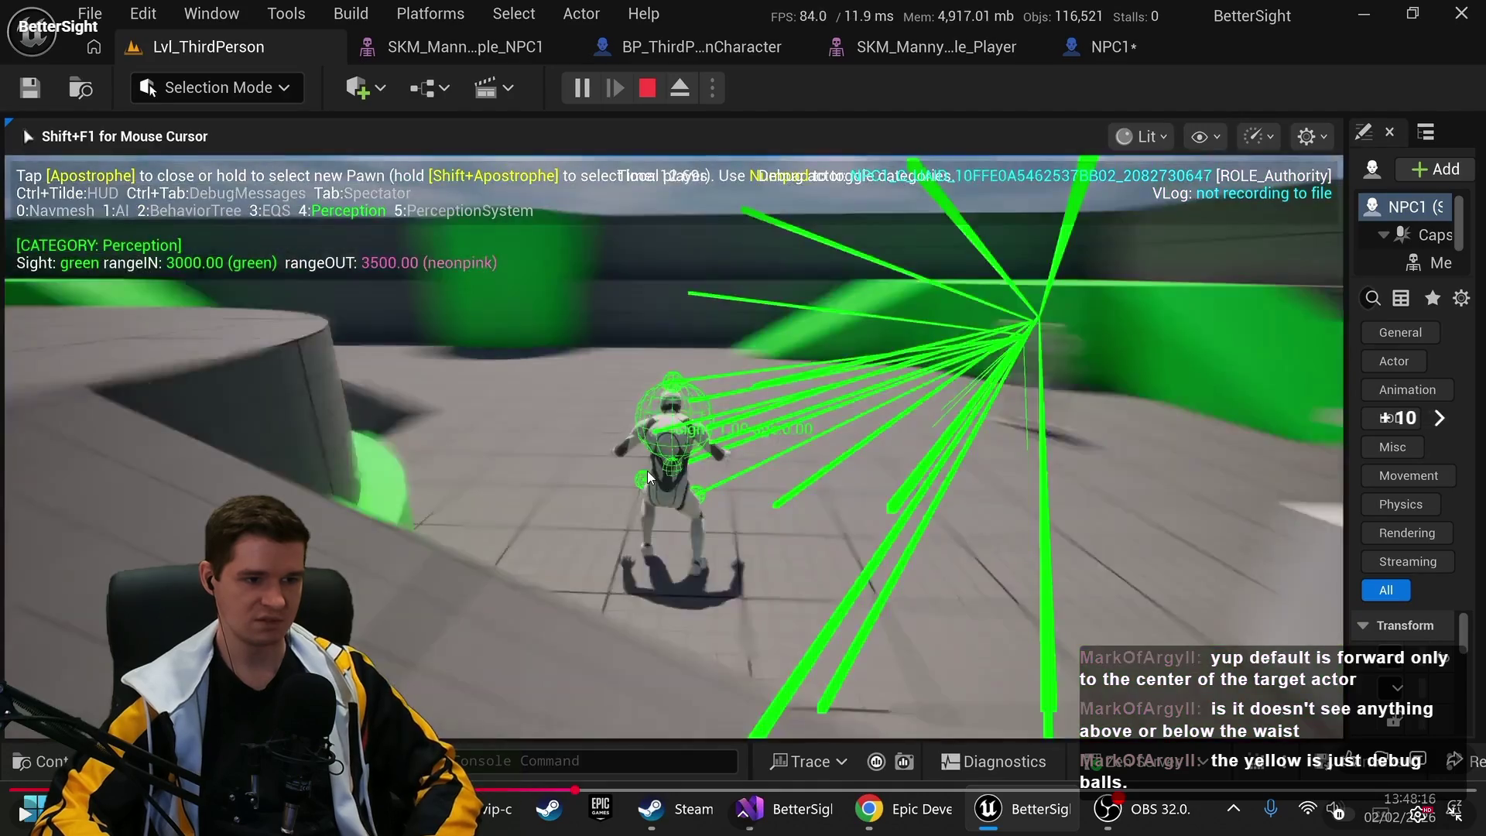
key("Right")
key("Right")
key("Right")
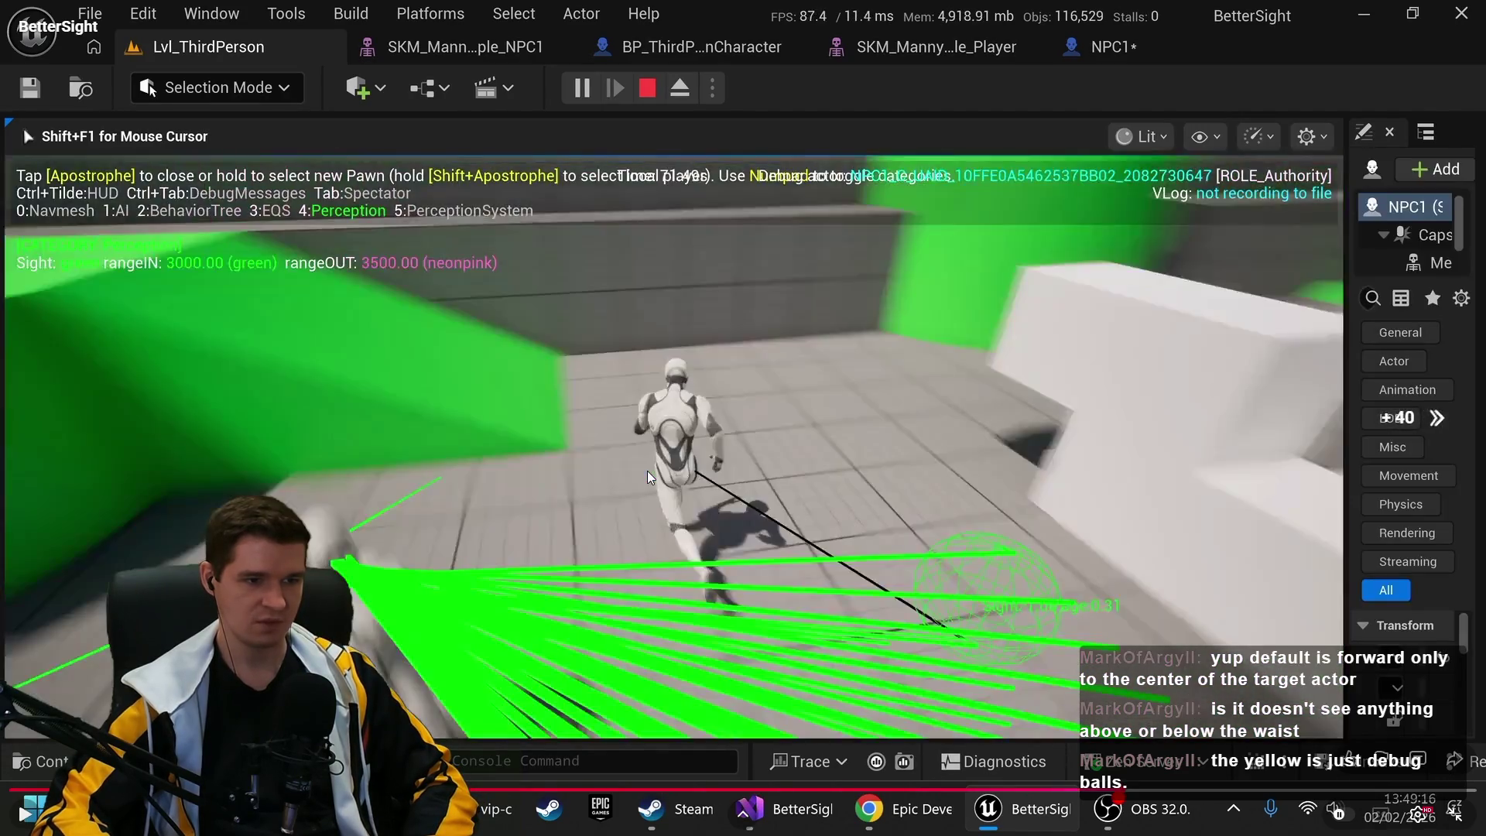
key("Right")
key("Right")
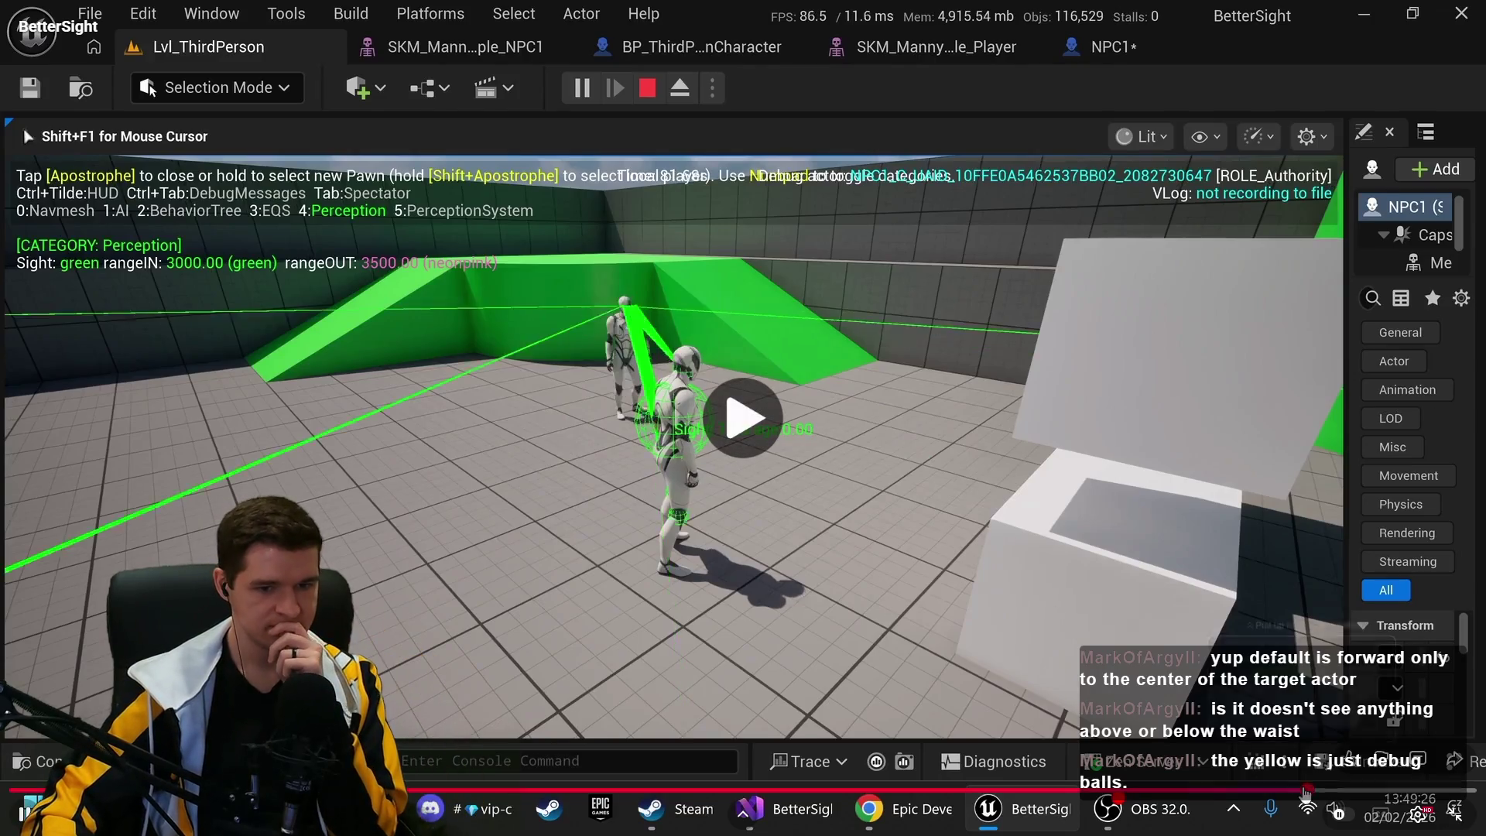
left_click_drag(1316, 790, 1338, 802)
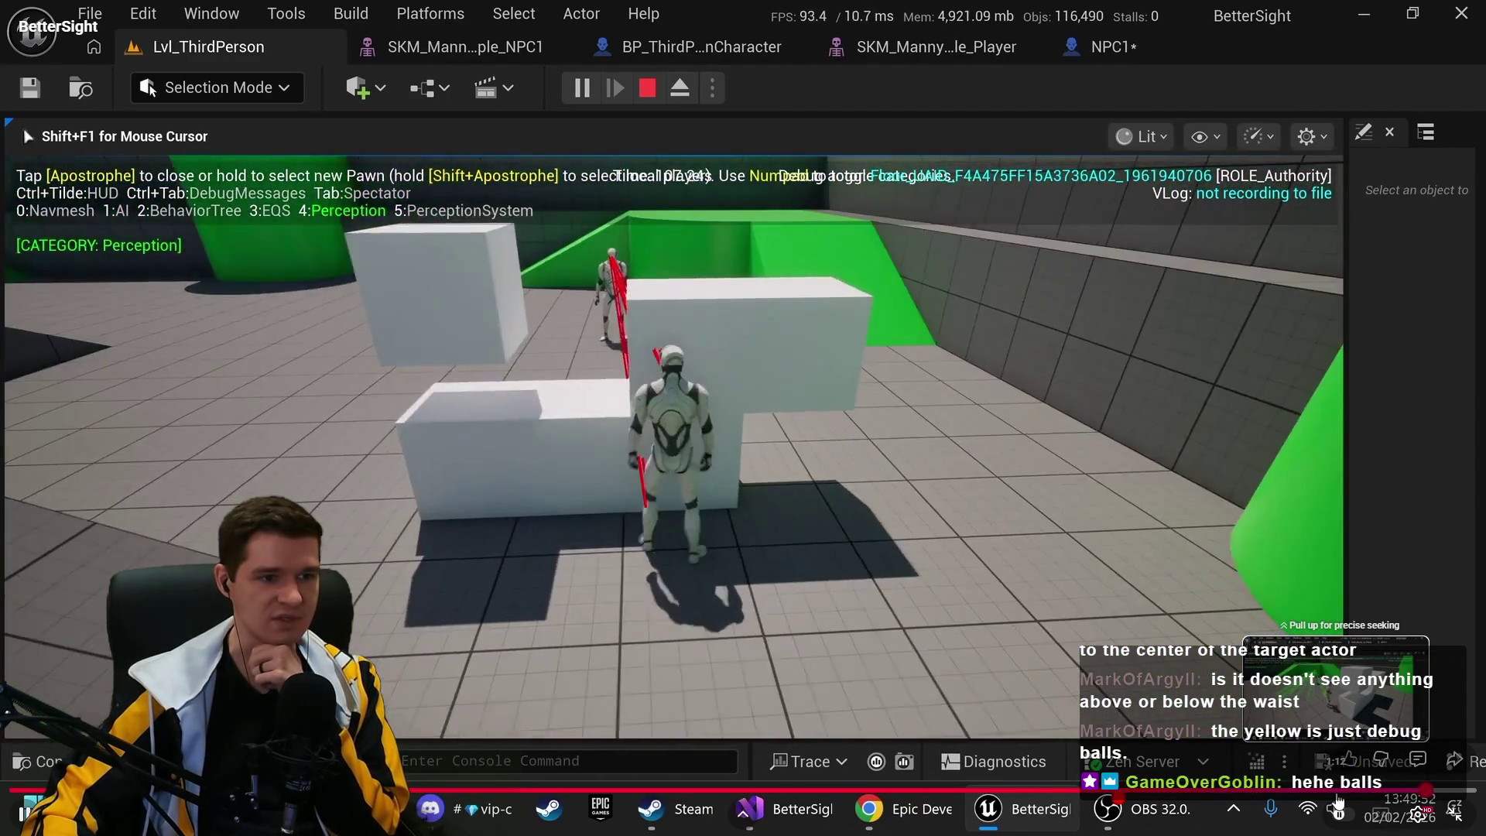
Keep seeking until the NPC's green and red sight traces fan out toward the running player
key("Escape")
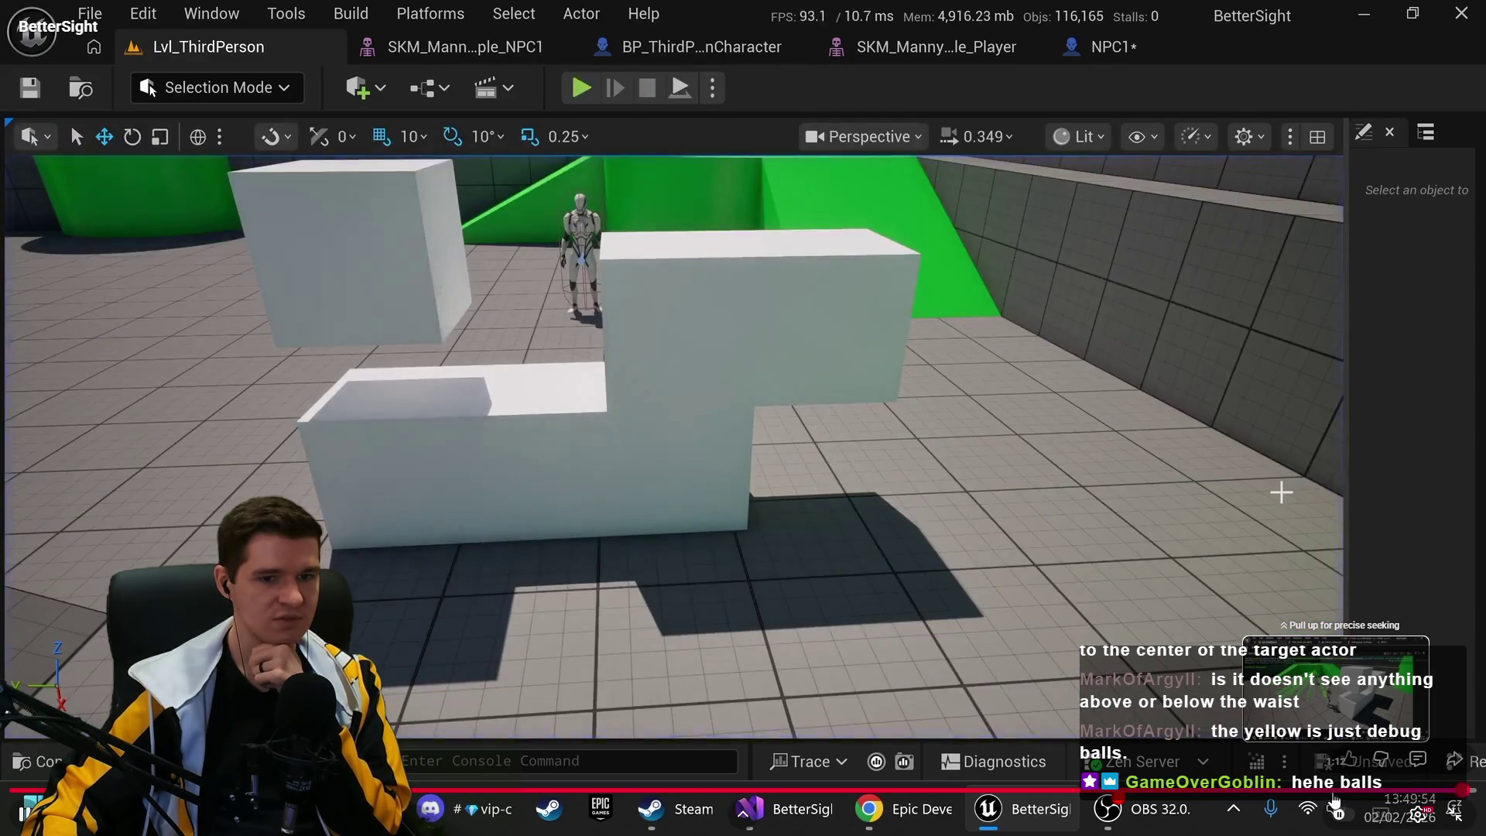
key("alt+p")
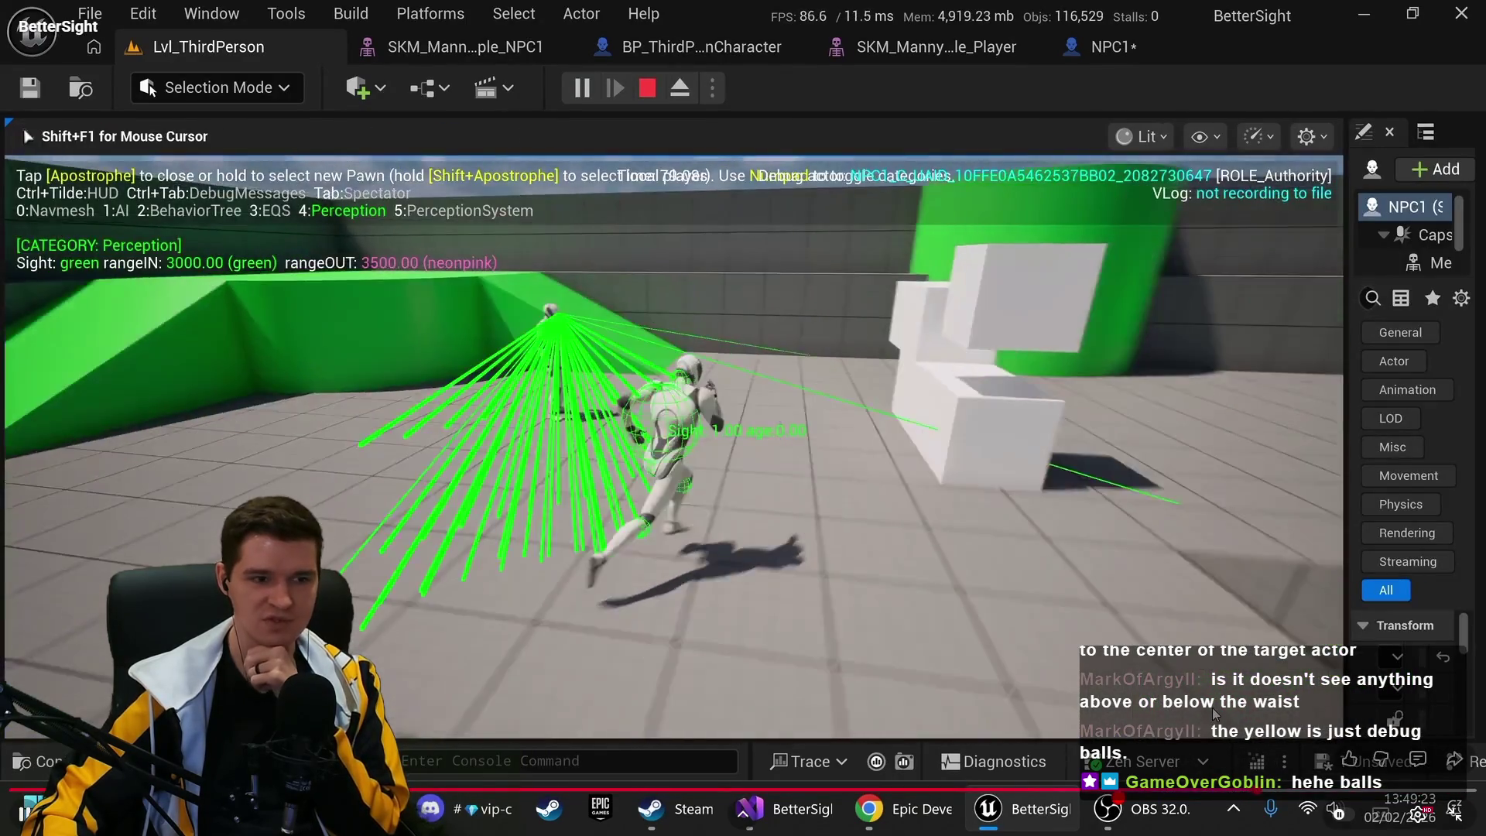
key("shift+F1")
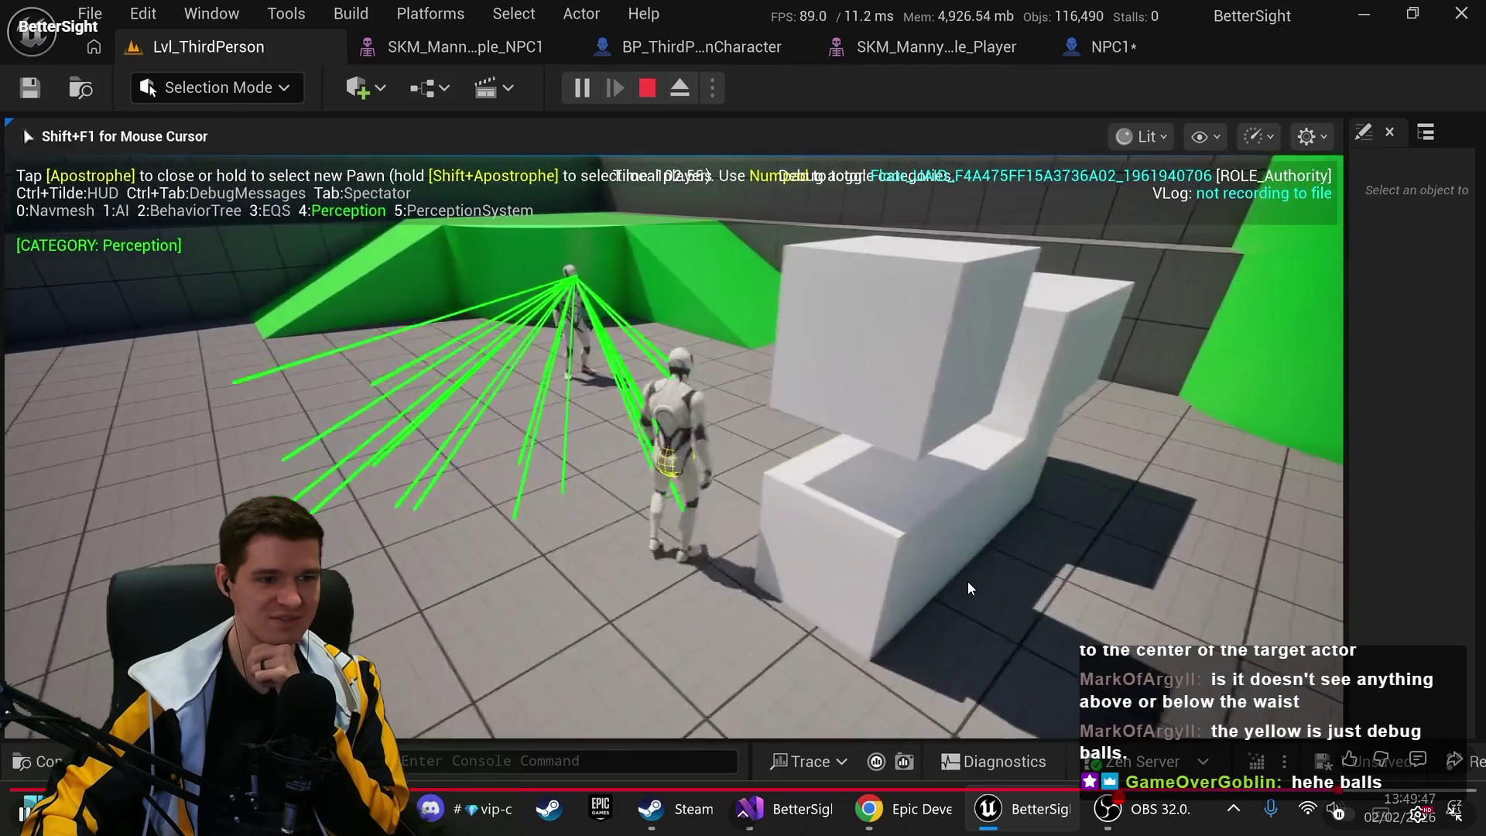
left_click(968, 582)
key("w")
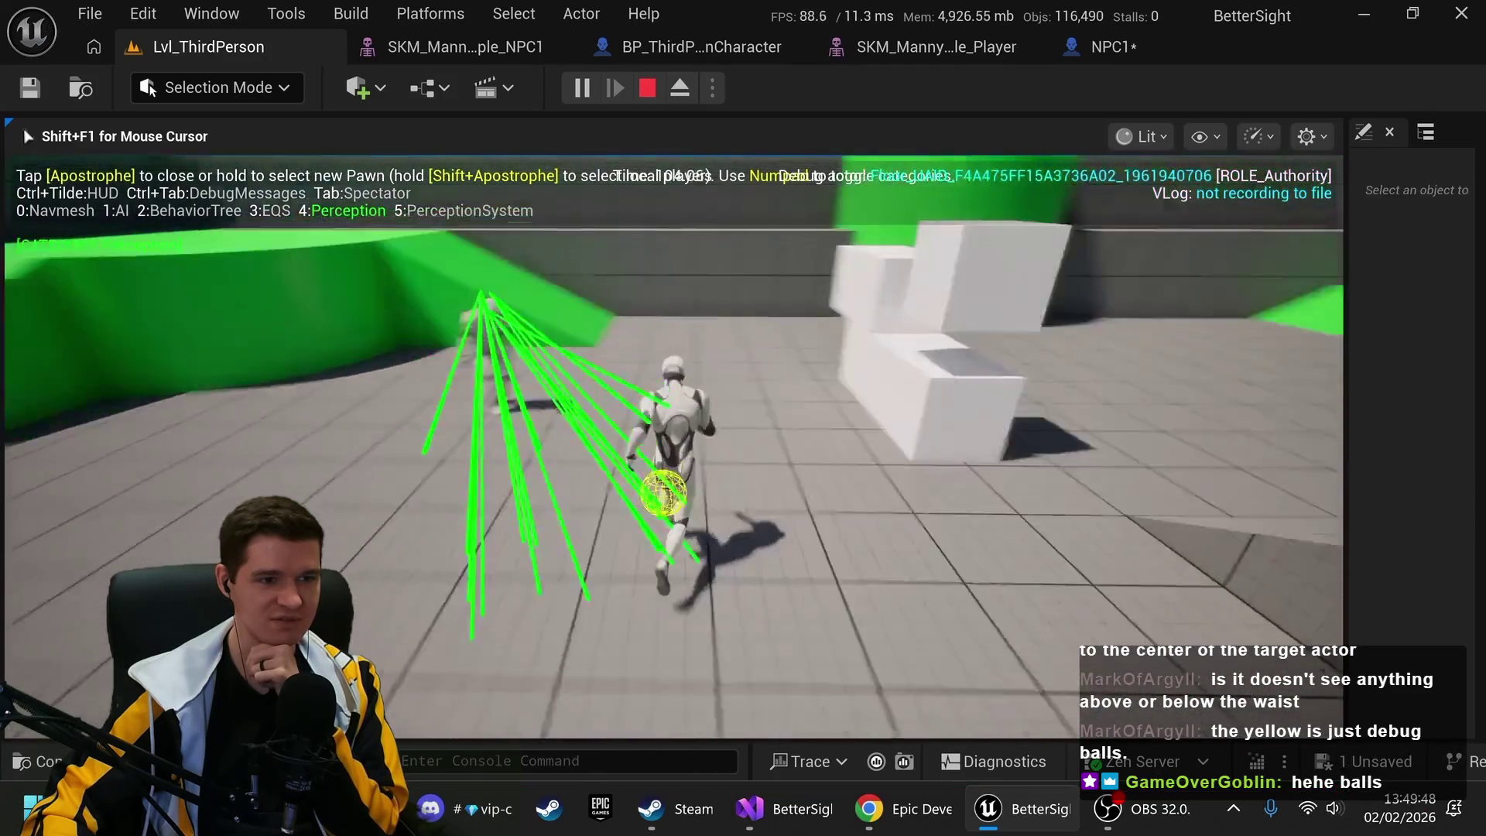
key("shift+F1")
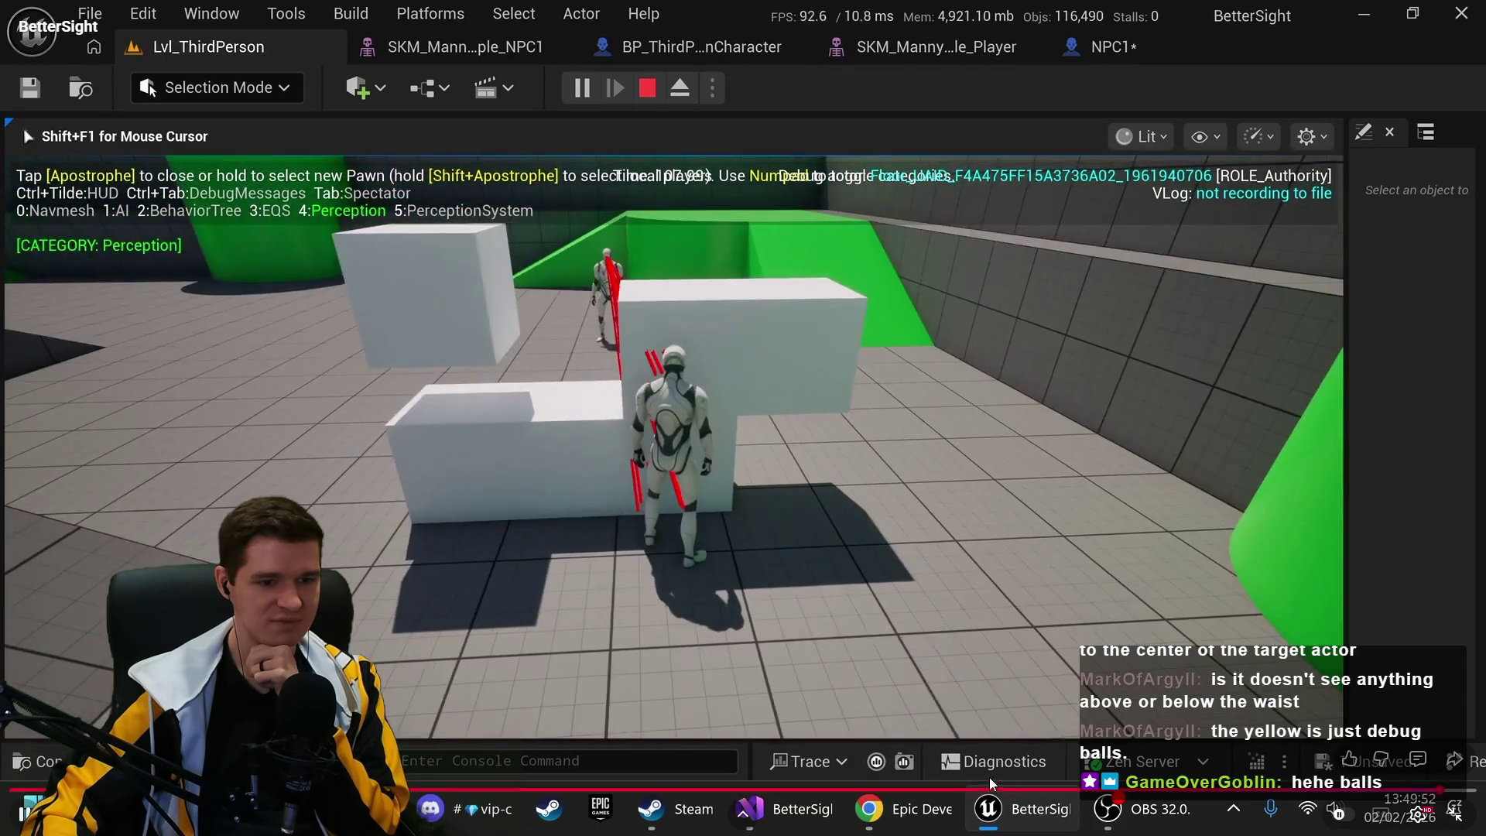
mouse_move(993, 790)
left_mouse_down()
mouse_move(975, 790)
mouse_move(1049, 789)
left_mouse_up()
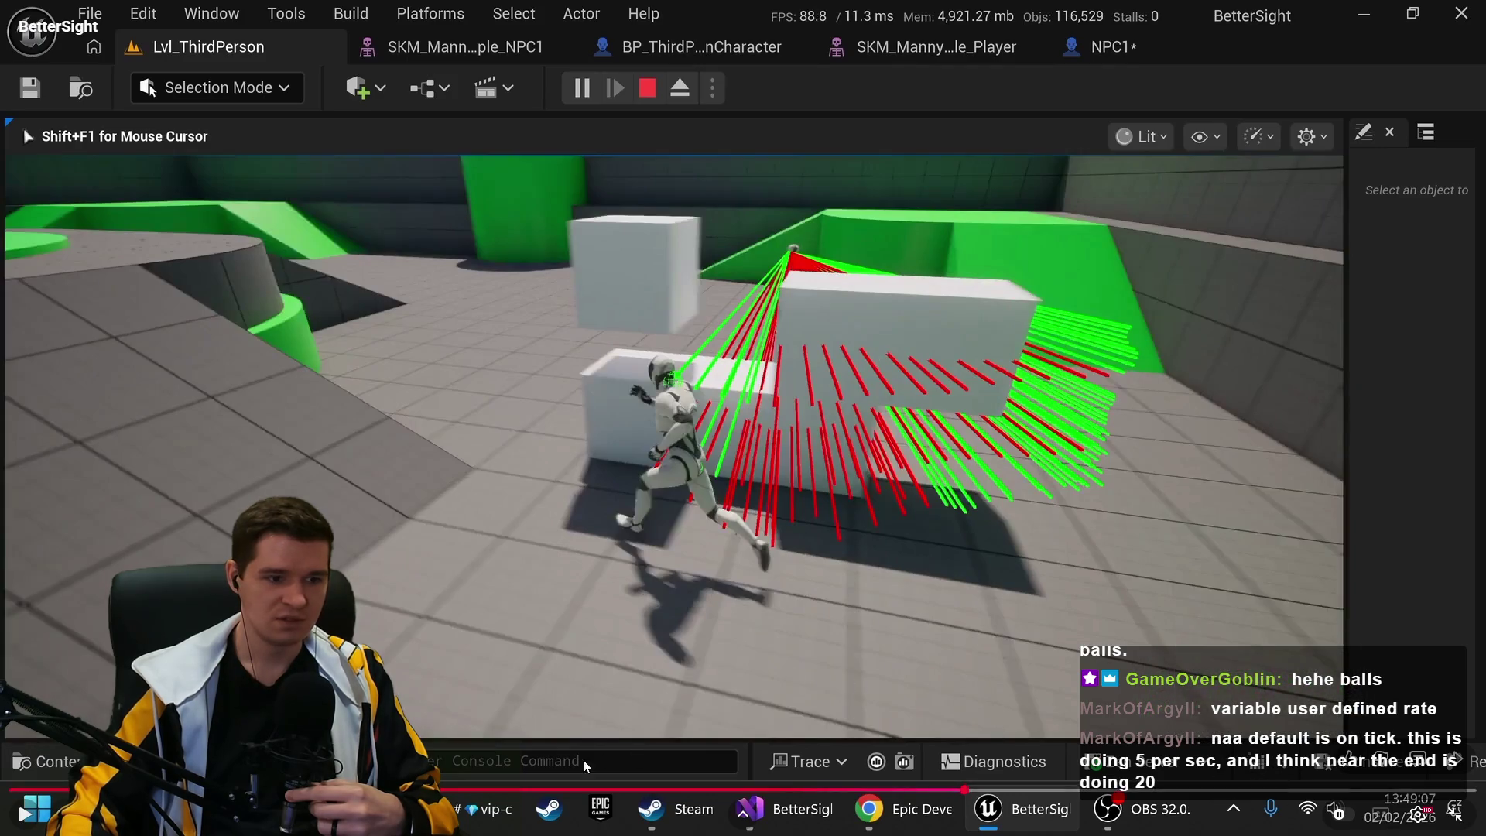
Seek back to the NPC's sight debug sphere, showing range-in 3000.00 and range-out 3500.00
key("apostrophe")
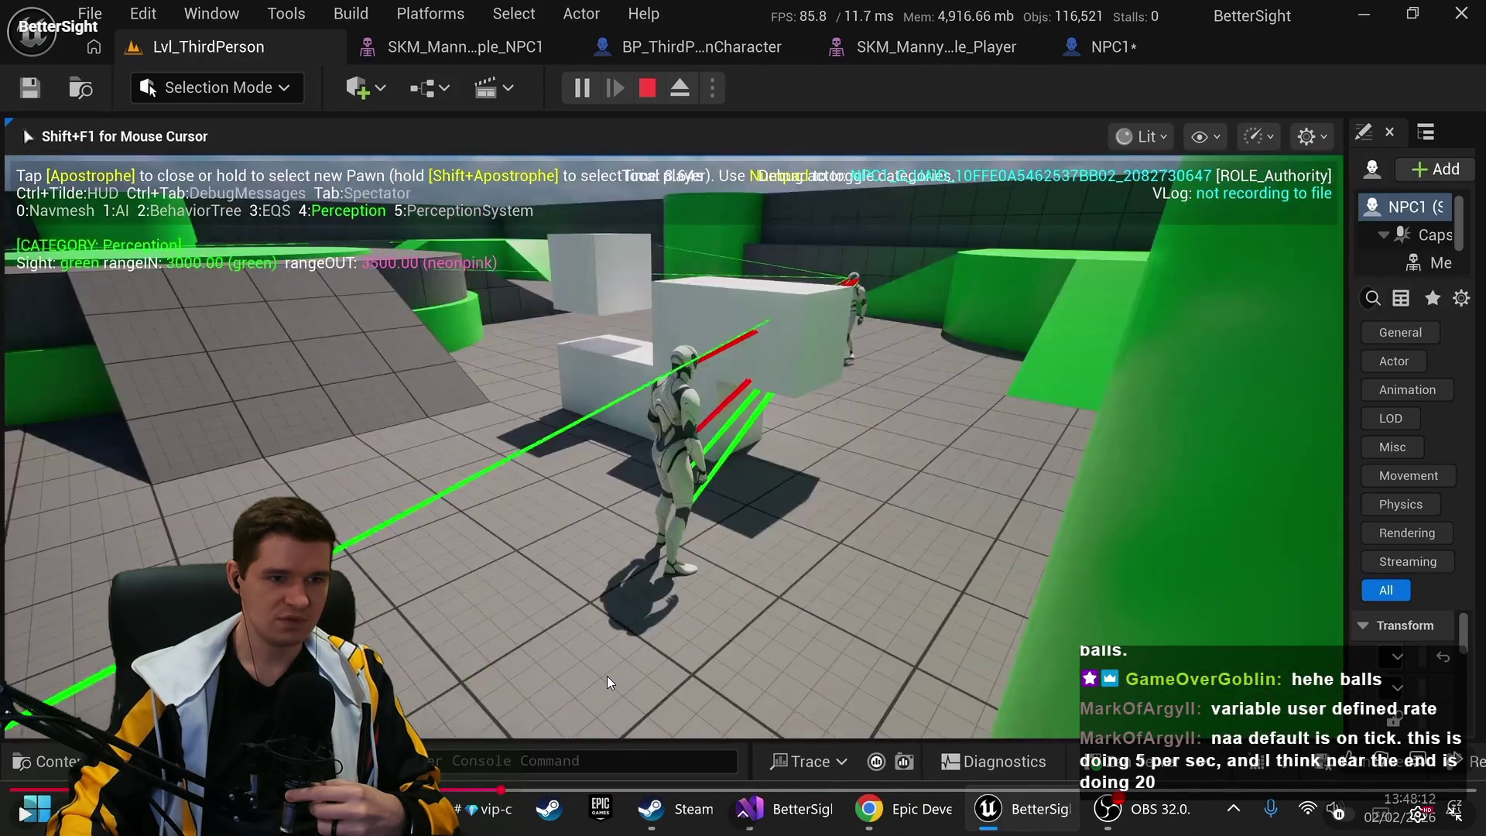
key("w")
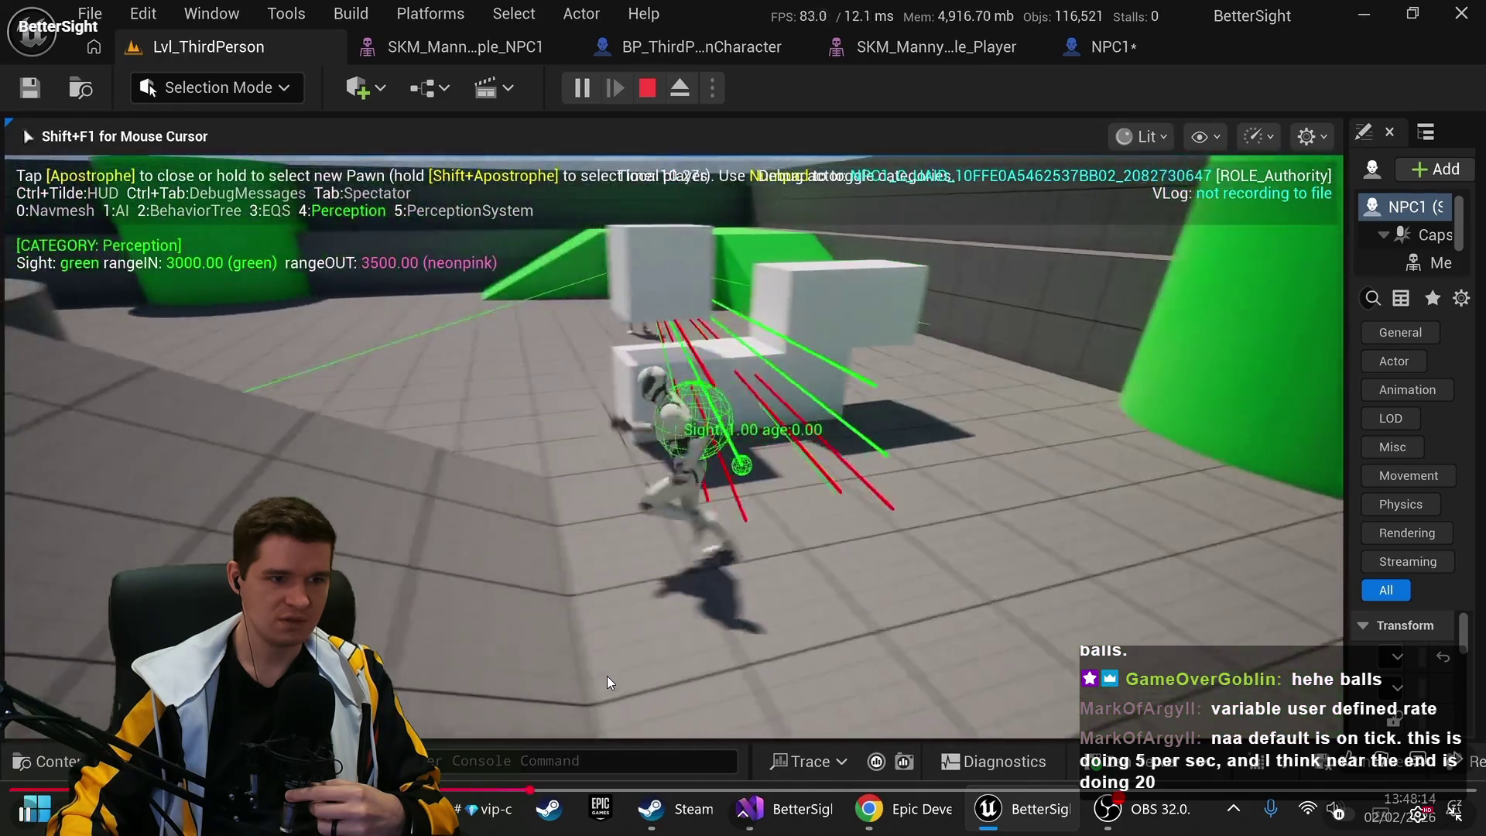
key("w")
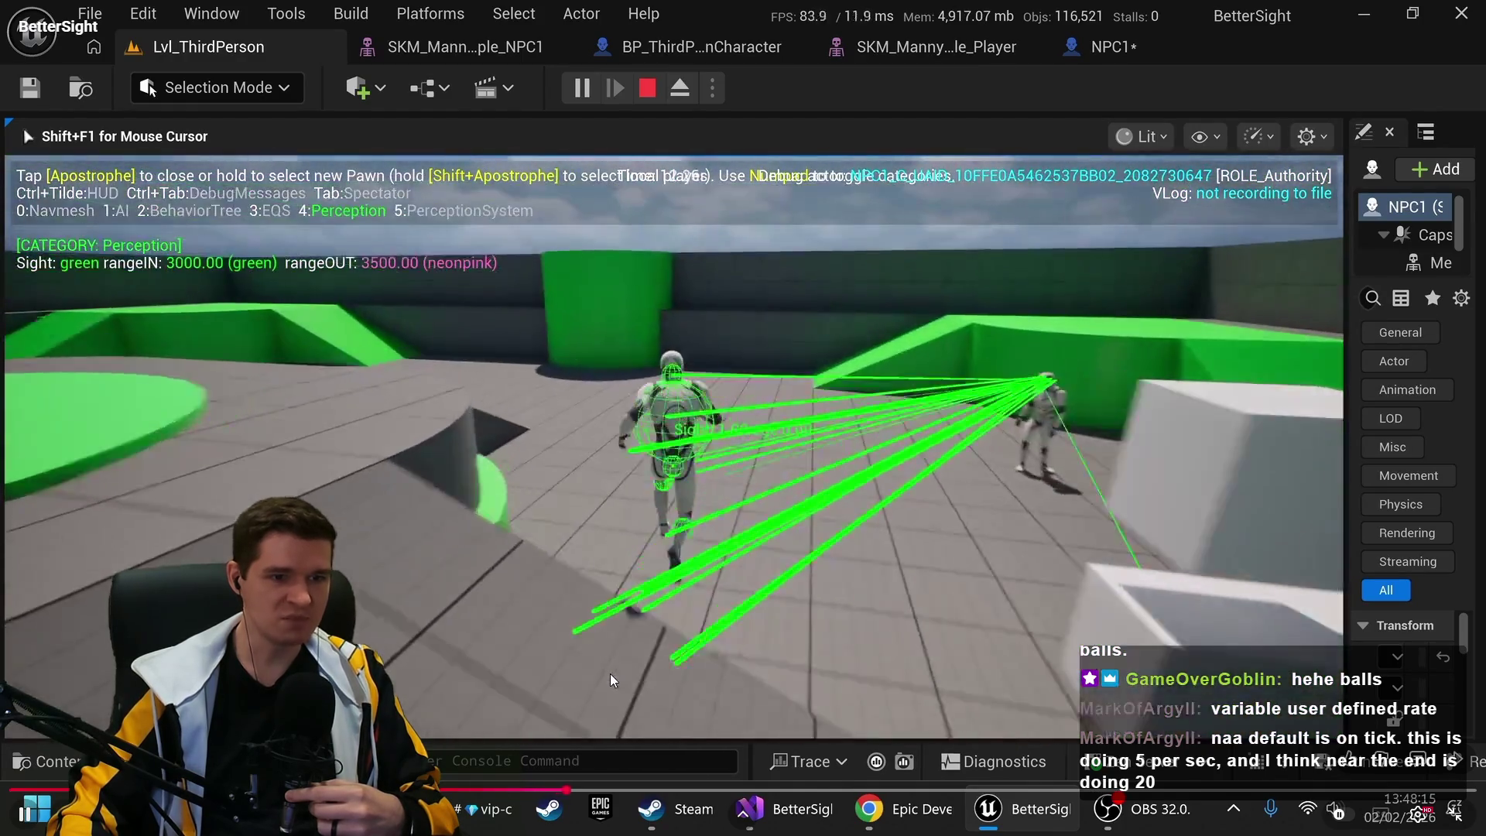
key("w")
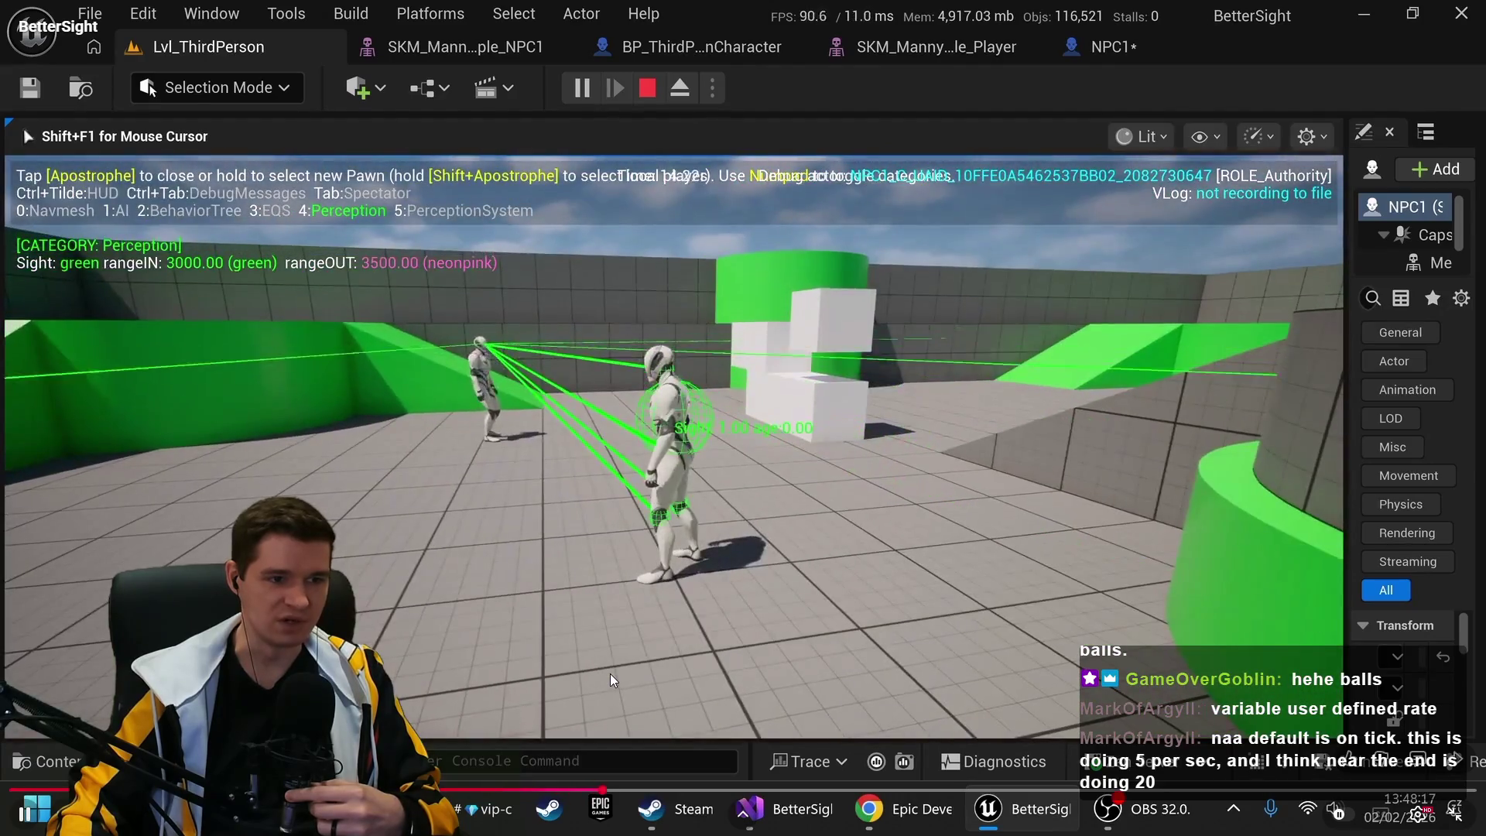
left_click(610, 674)
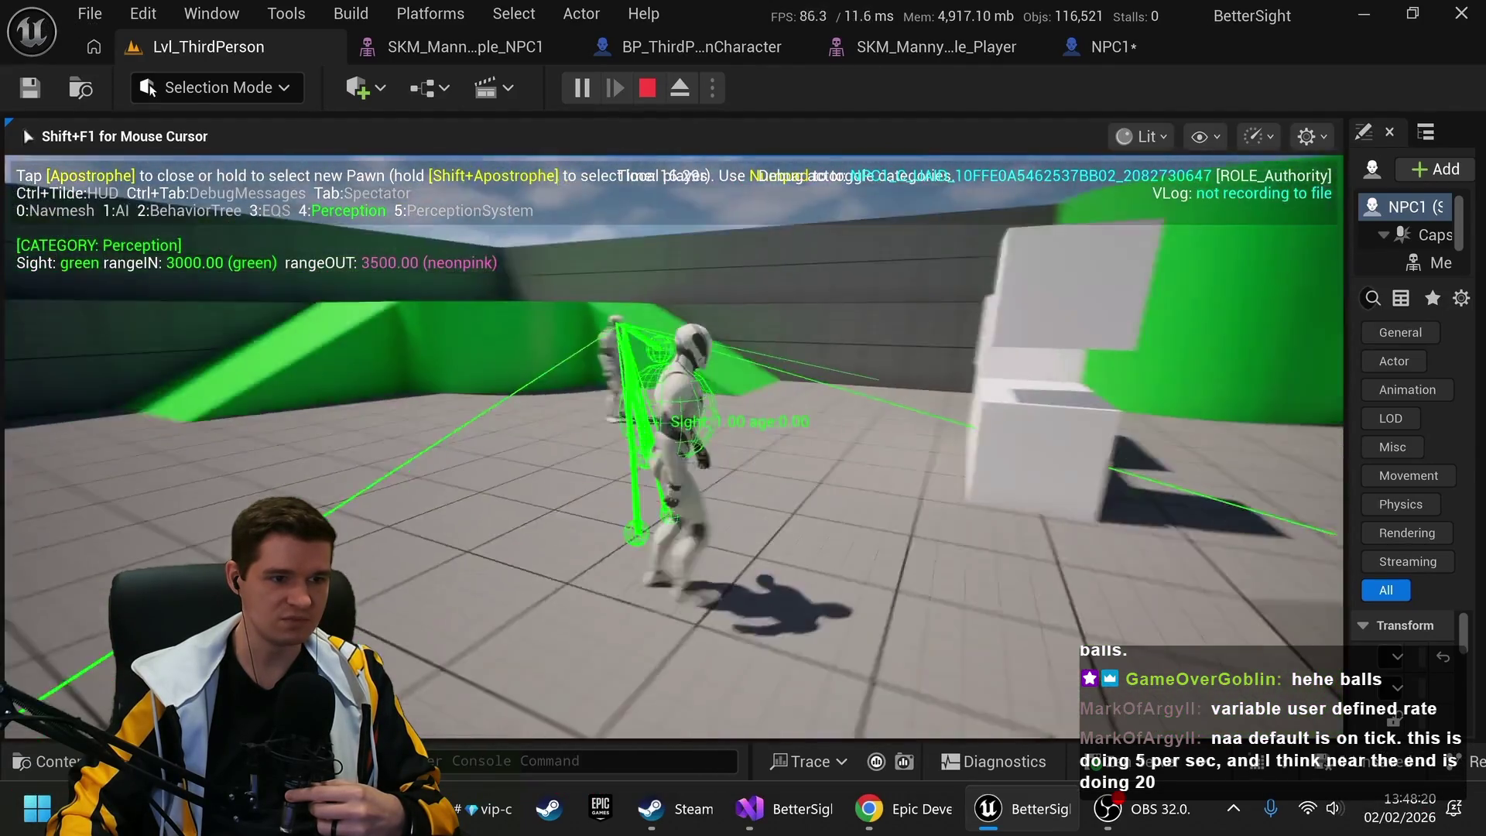
key("w")
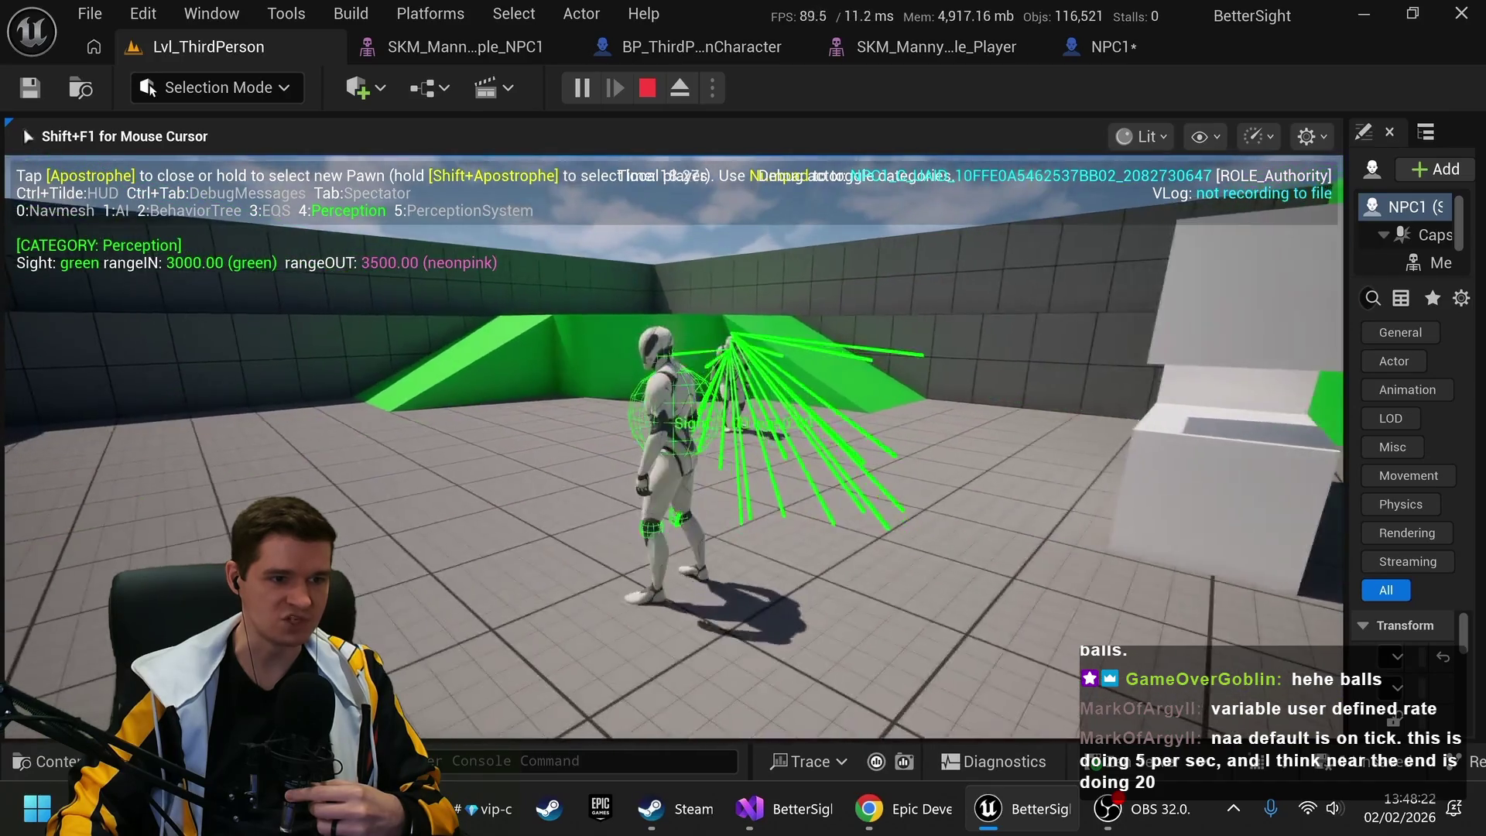
key("w")
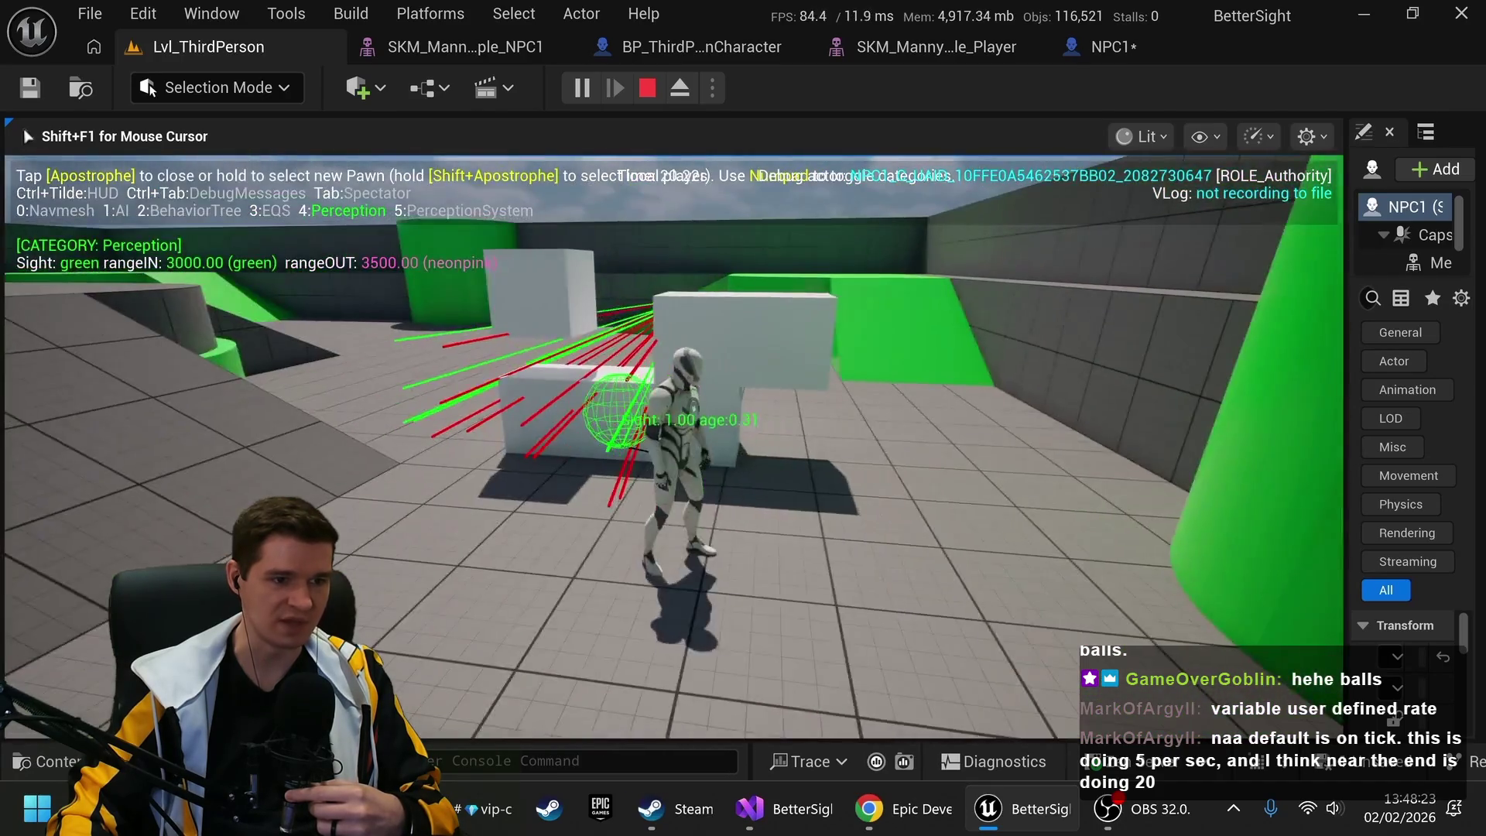
key("w")
key("shift+F1")
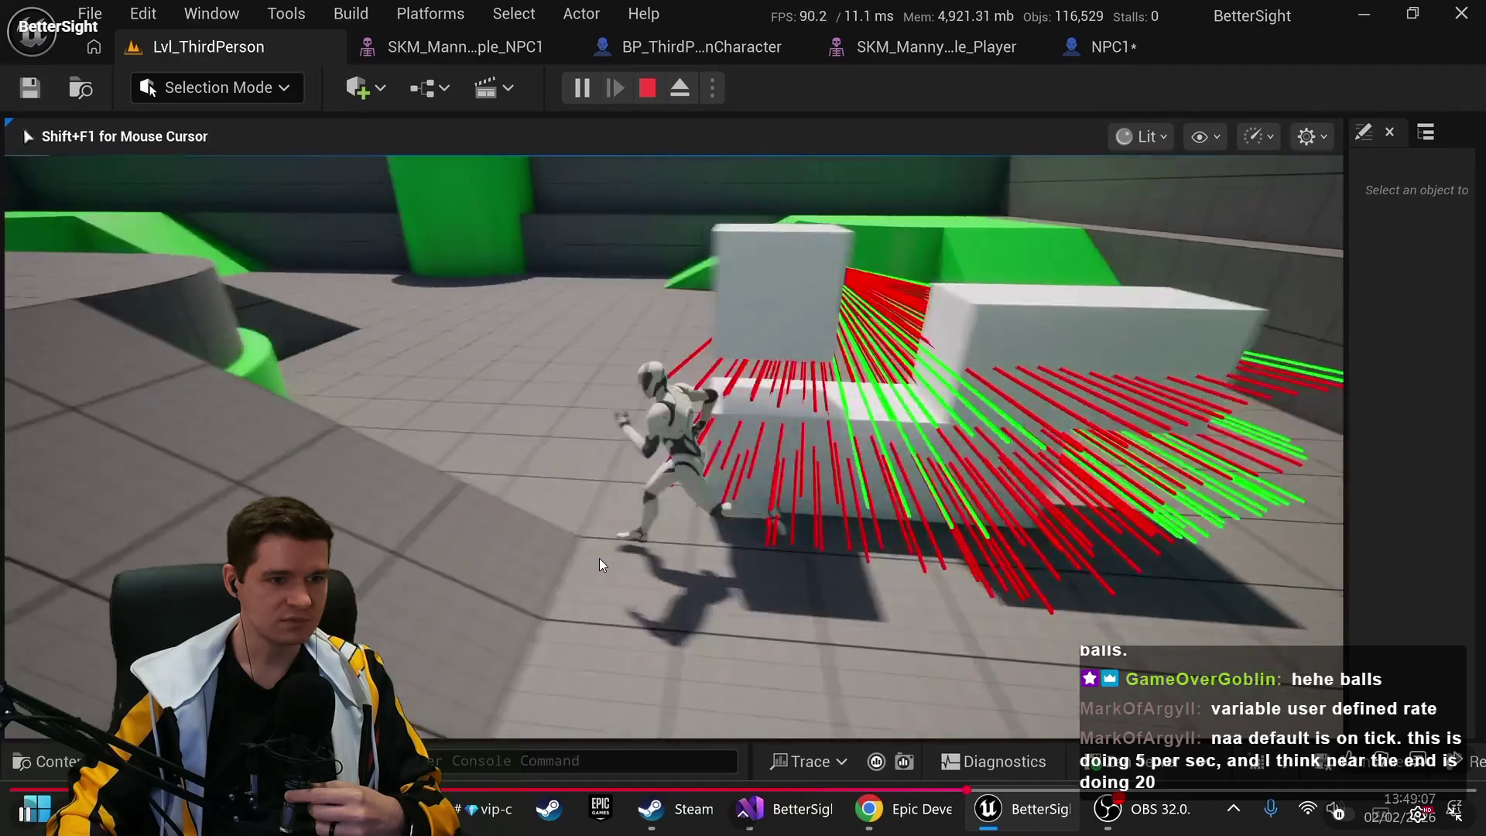
key("apostrophe")
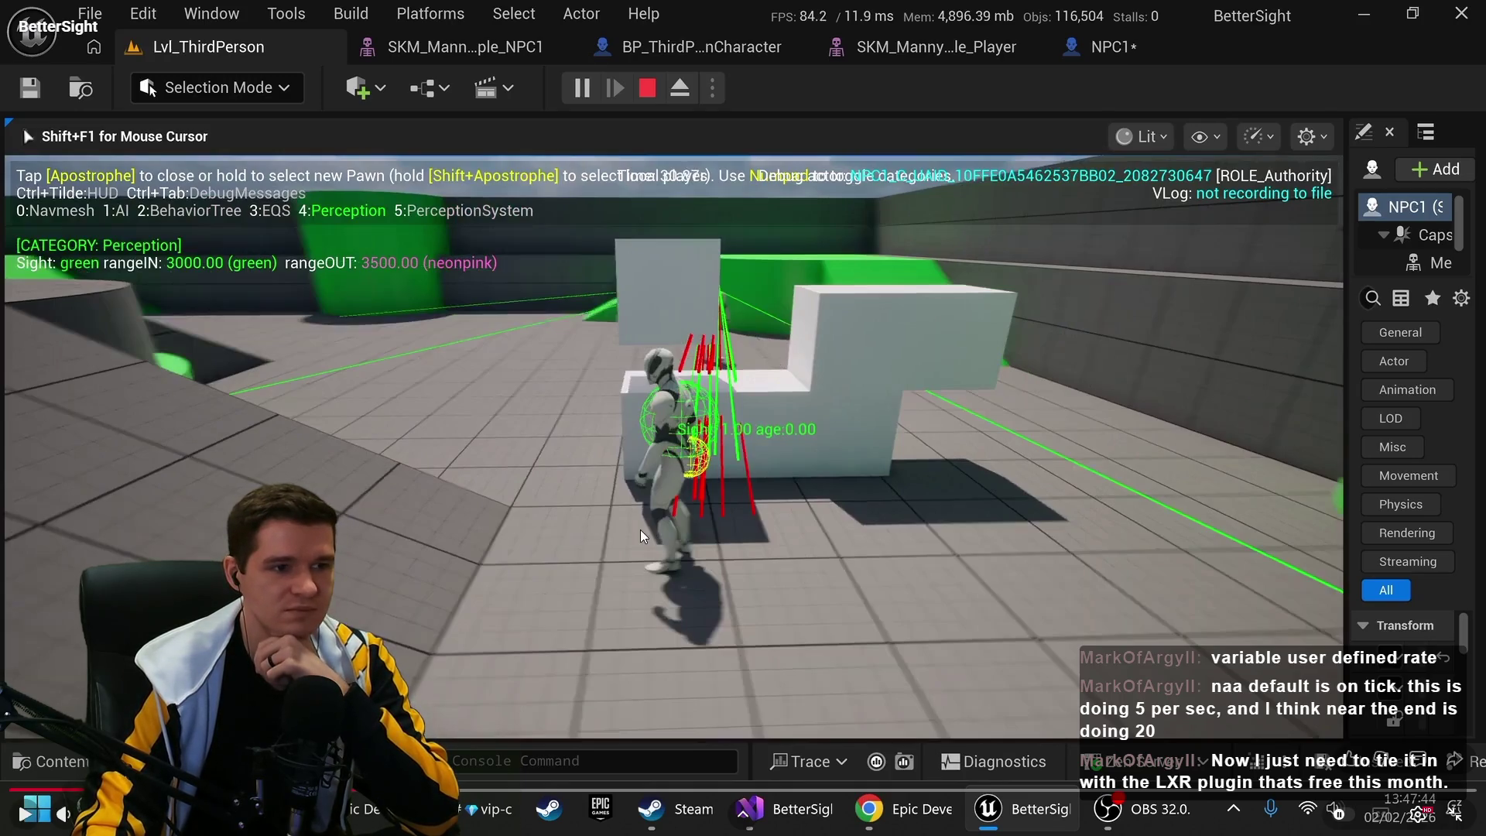
Scrub the VOD back to 0:31 and leave full screen for the watch page
left_click_drag(511, 790, 545, 788)
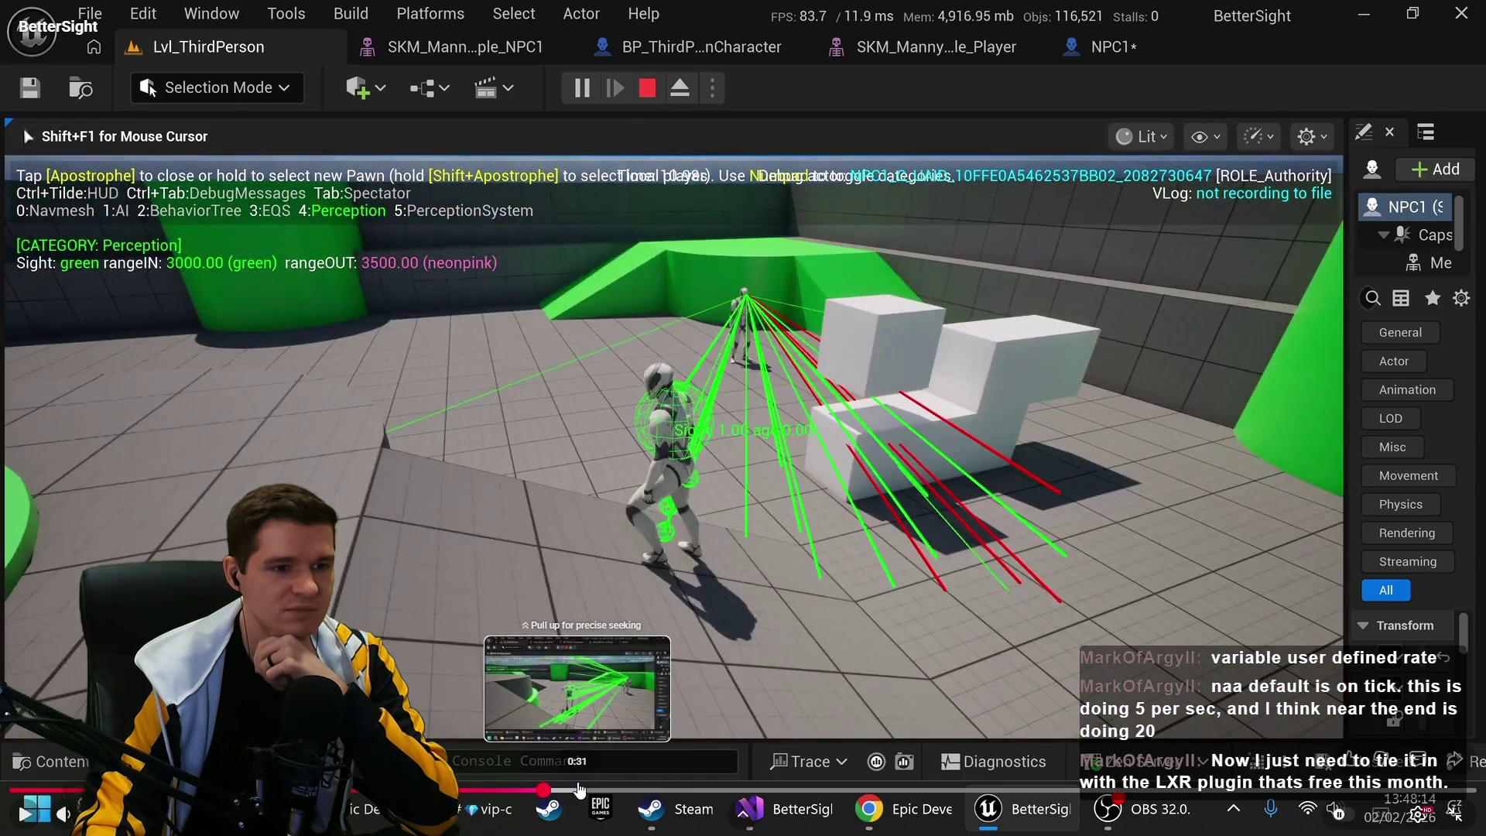
left_click_drag(578, 780, 577, 781)
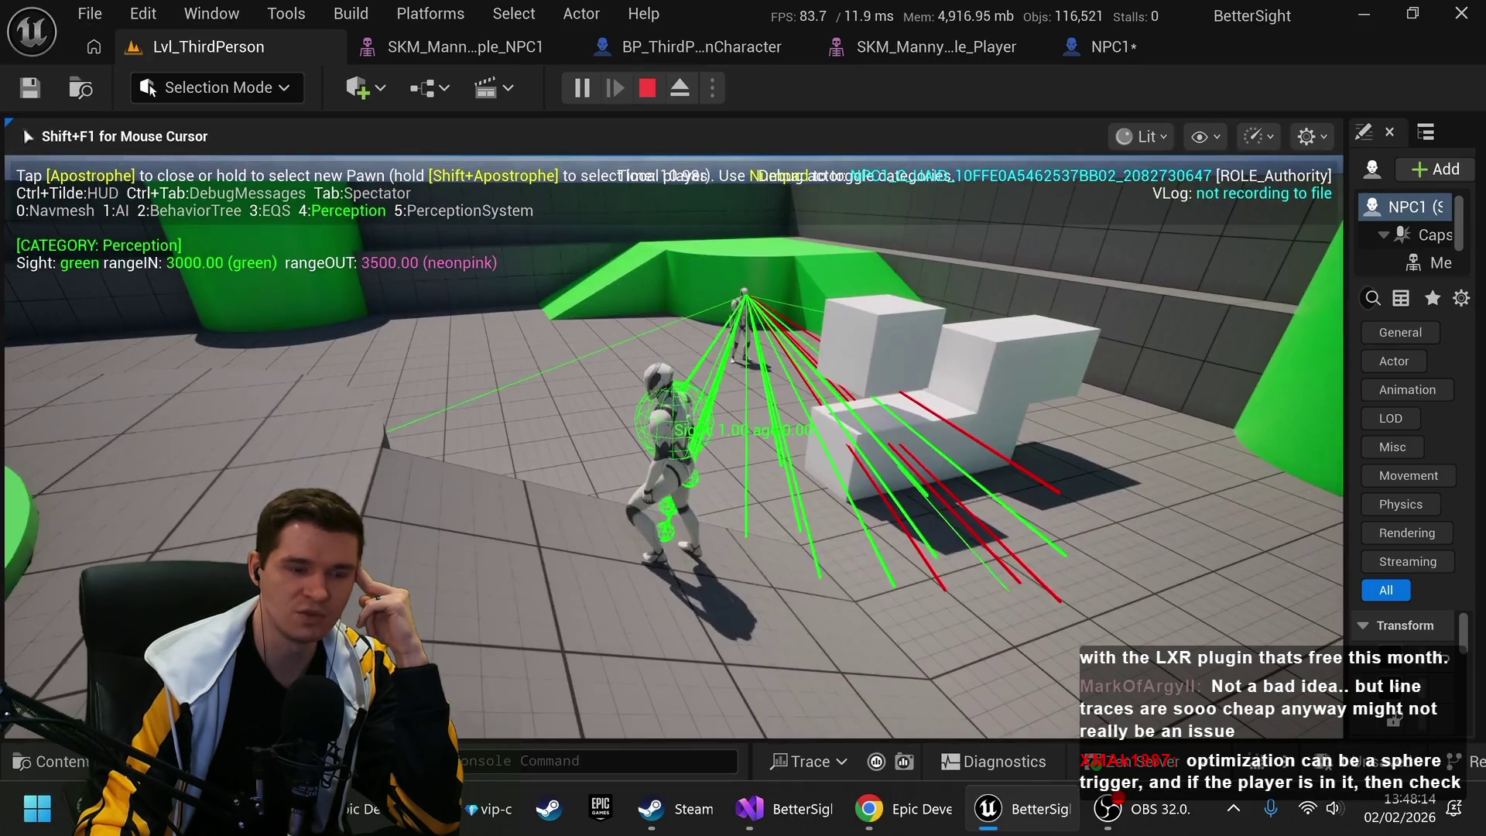
mouse_move(656, 426)
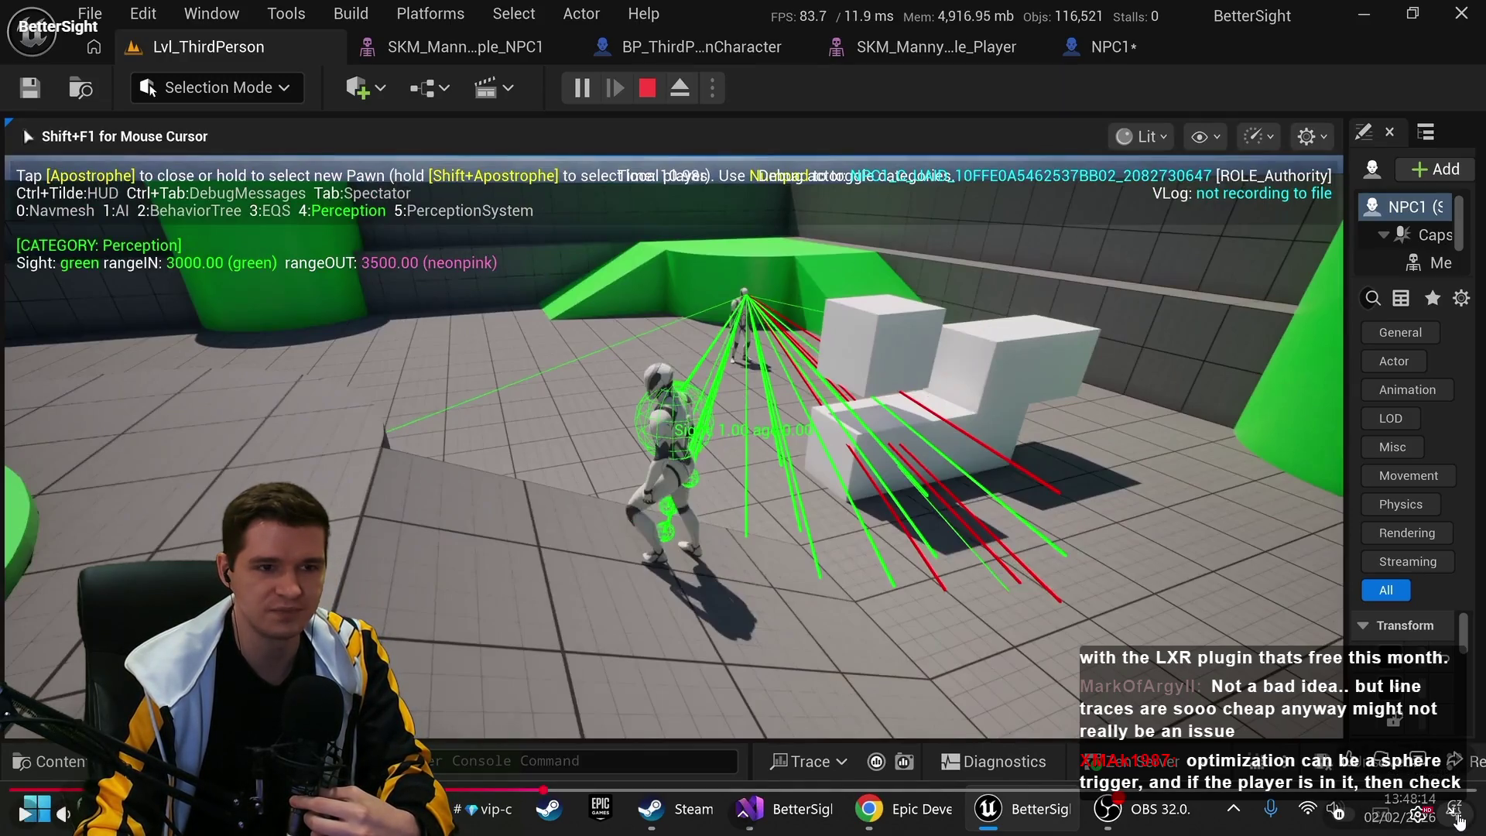
left_click(1458, 819)
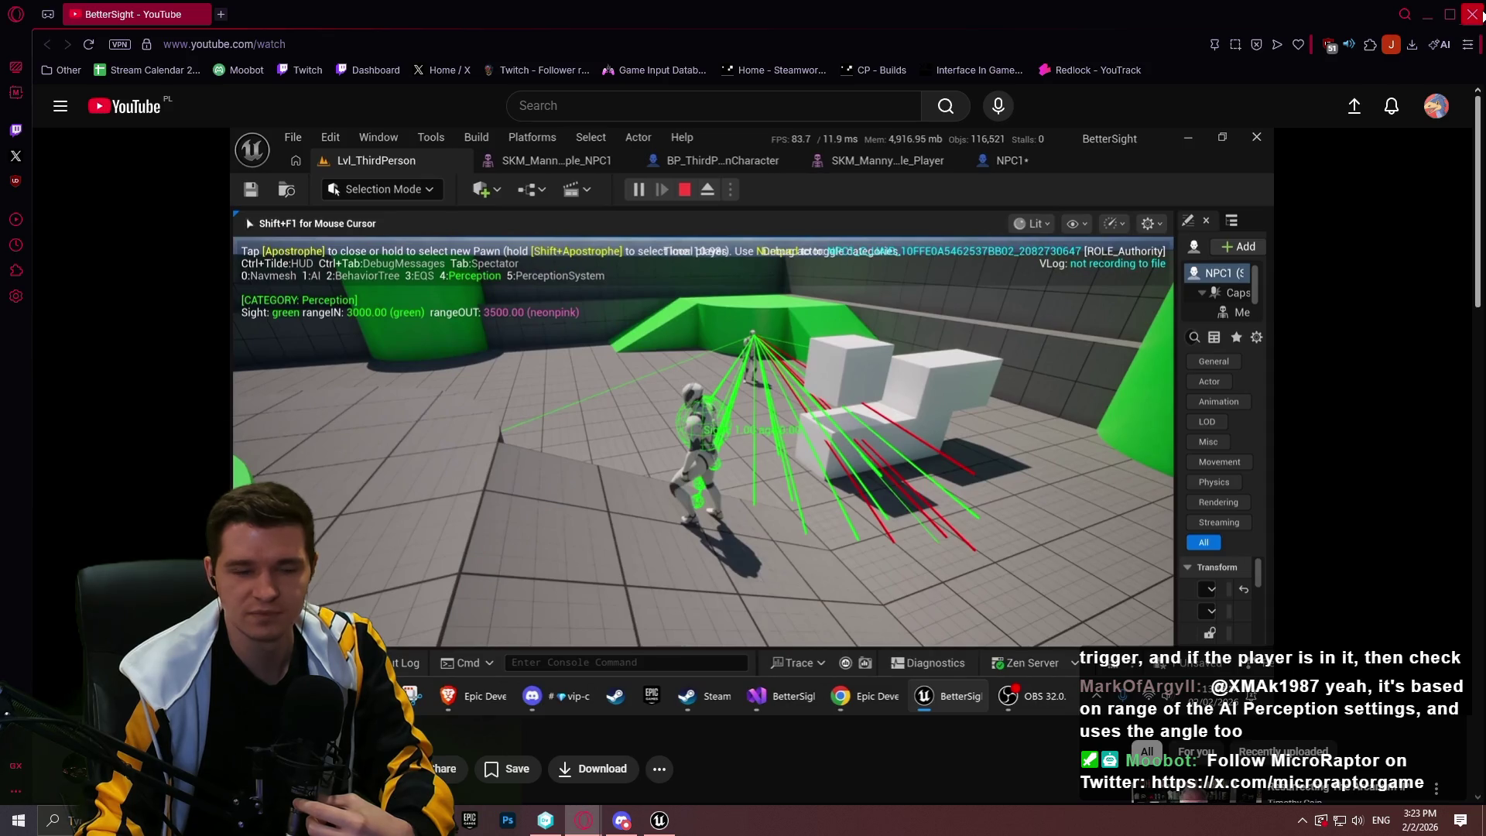
Close the YouTube tab, skim the YouTrack Production Plan, and bring up the Redlock project in Unreal Editor
left_click(1473, 14)
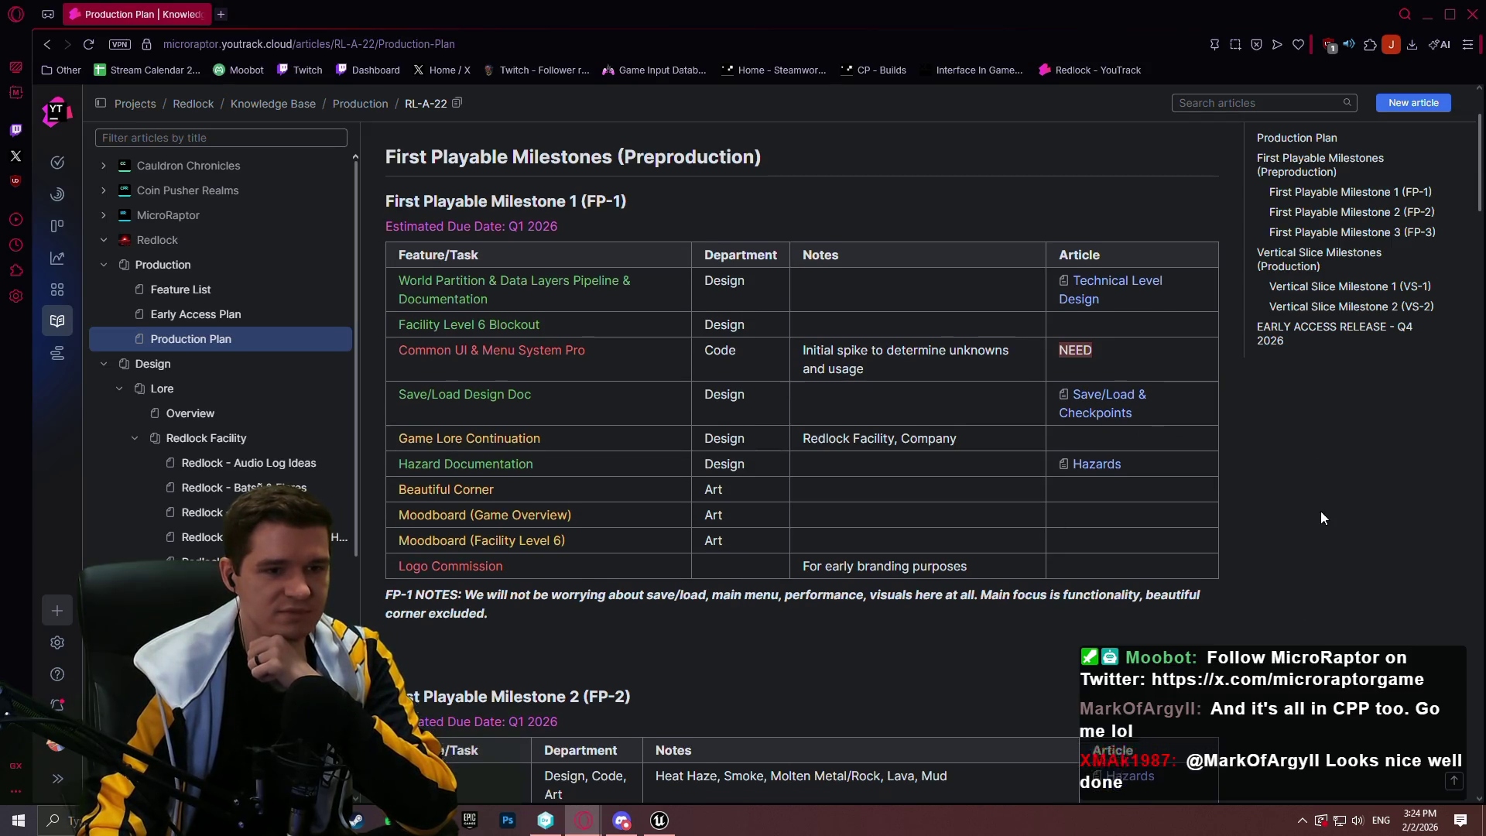
scroll(827, 422, "down", 1)
scroll(626, 405, "down", 2)
left_click(659, 820)
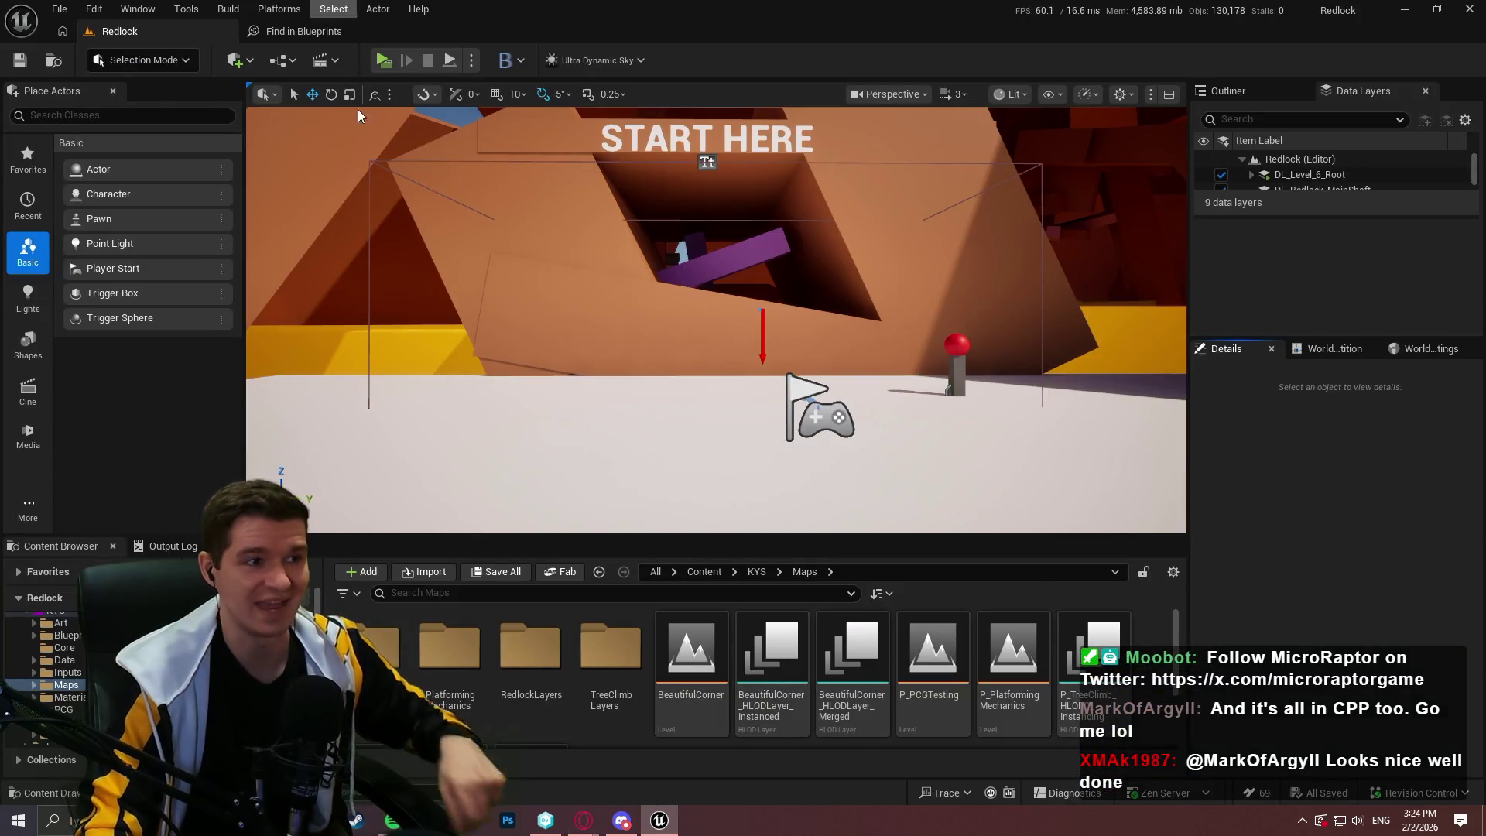
Dismiss the blueprint search results and open the KYS folder from the Content root
left_click(389, 31)
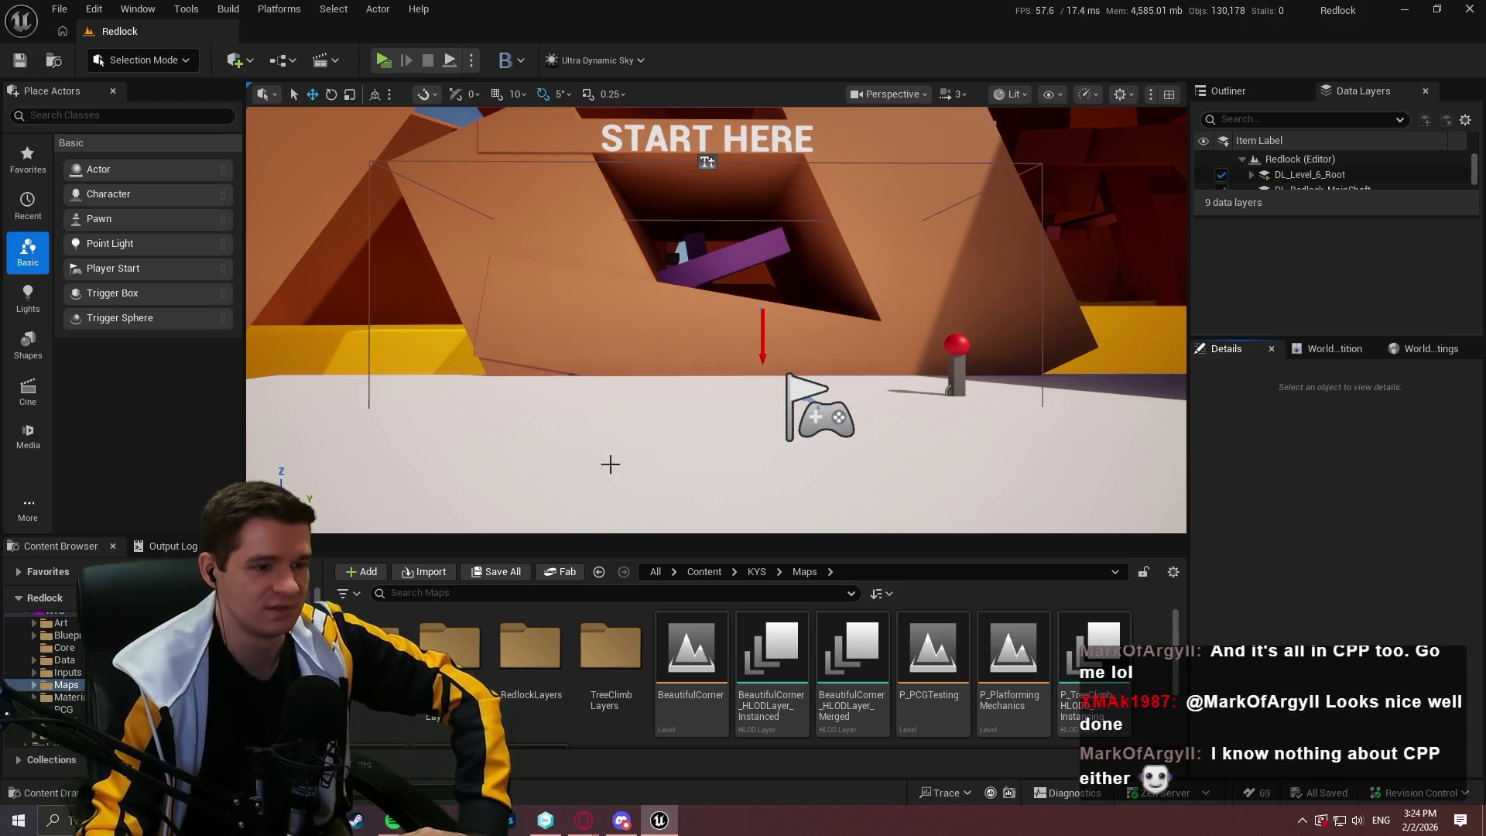
left_click(689, 575)
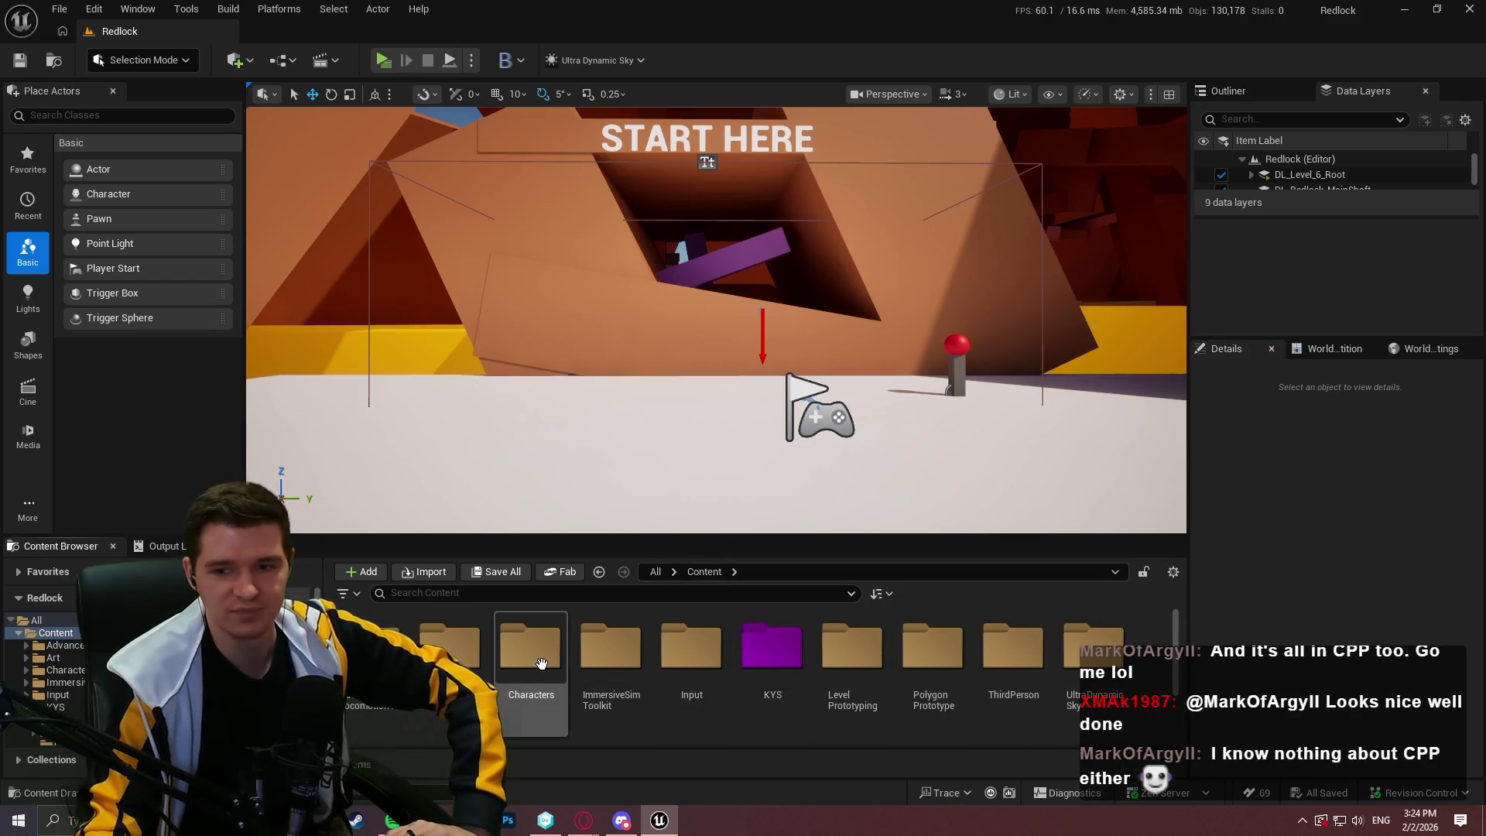
left_click(772, 650)
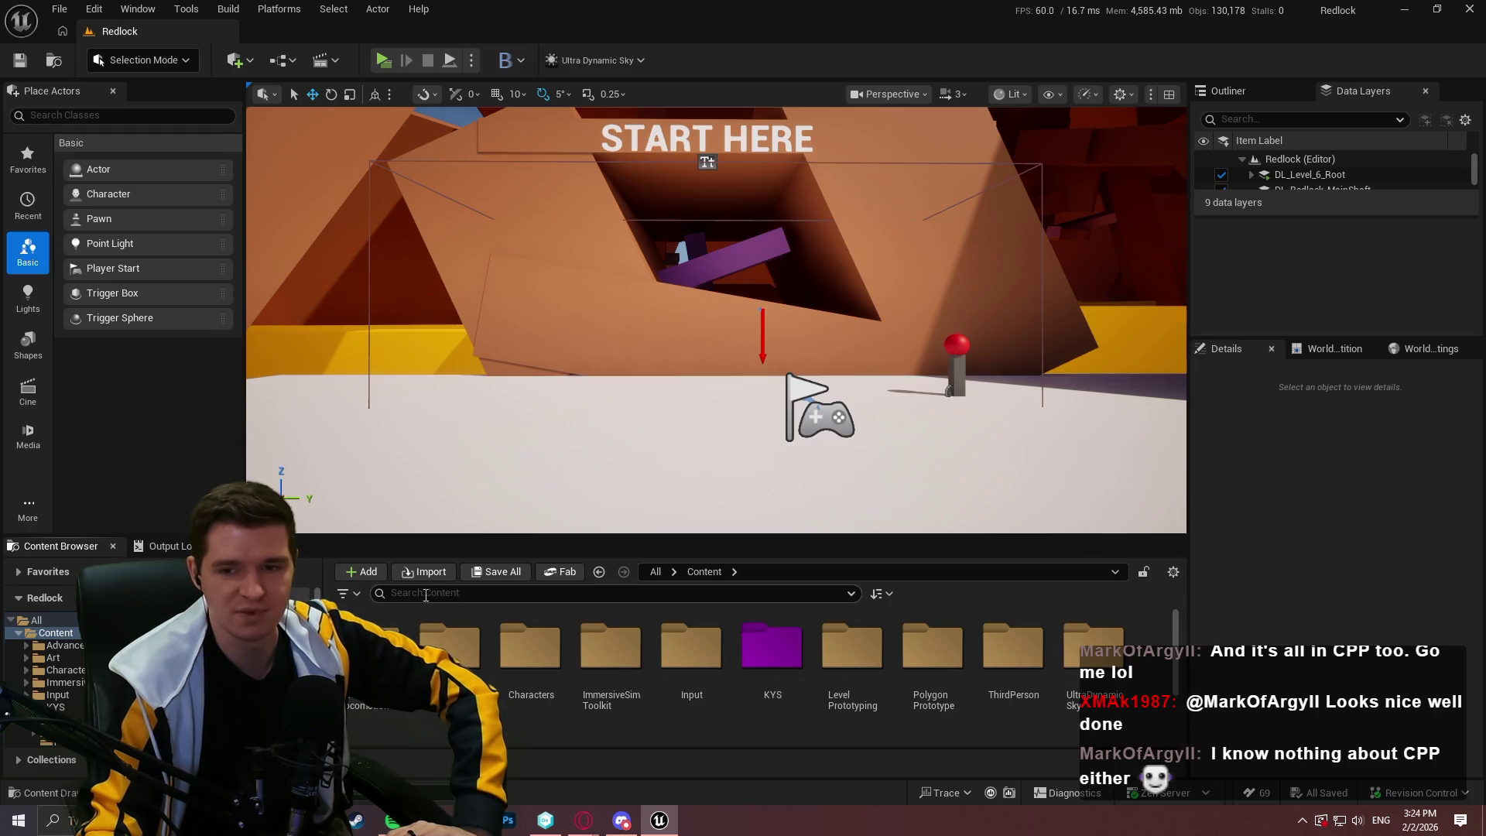
double_click(772, 646)
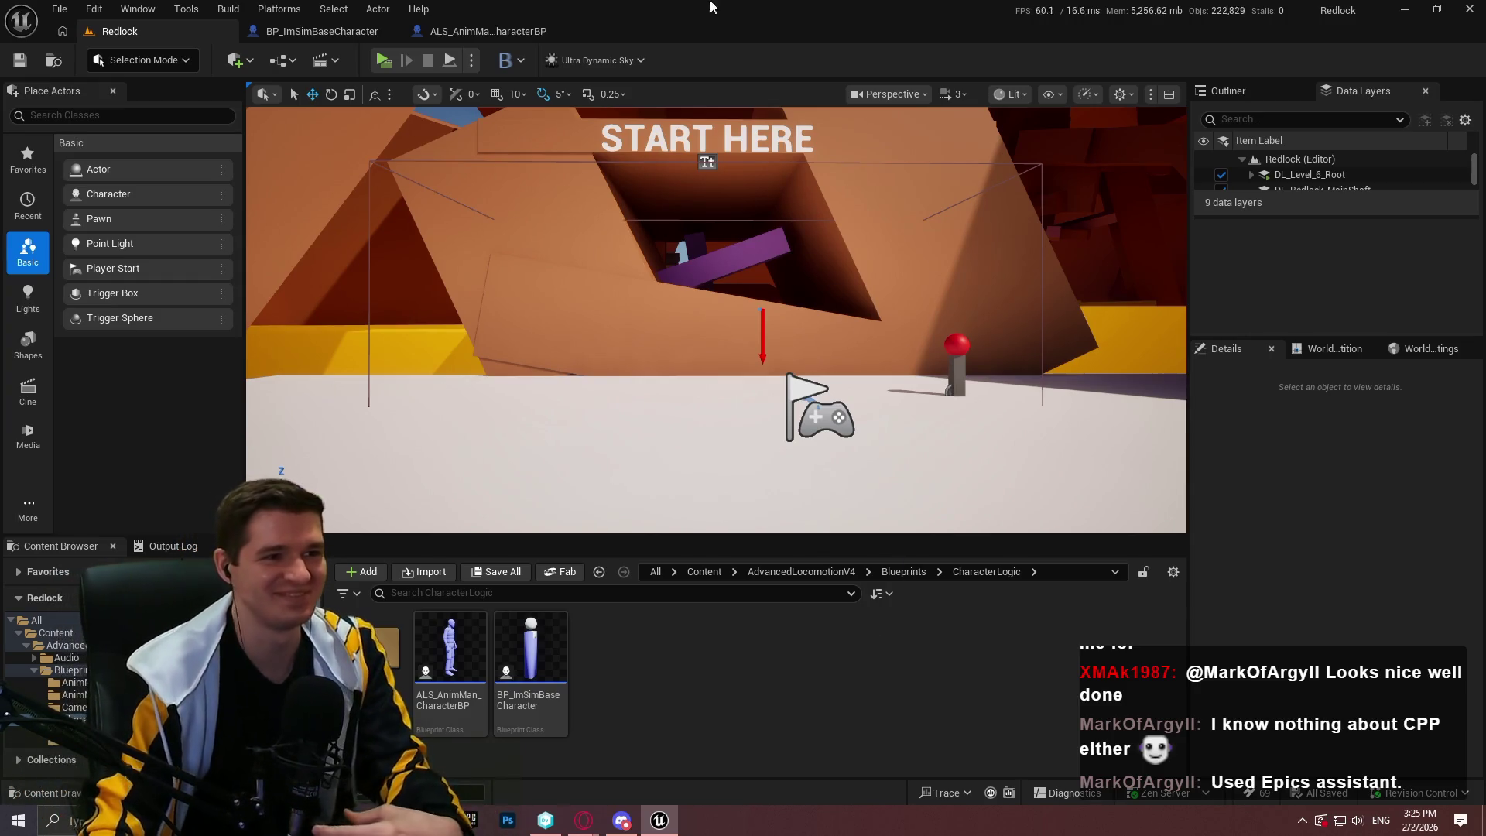
Zoom and pan BP_ImSimBaseCharacter's PlayerInputGraph to the Escape menu placeholder, then go back to the Redlock level
left_click(321, 33)
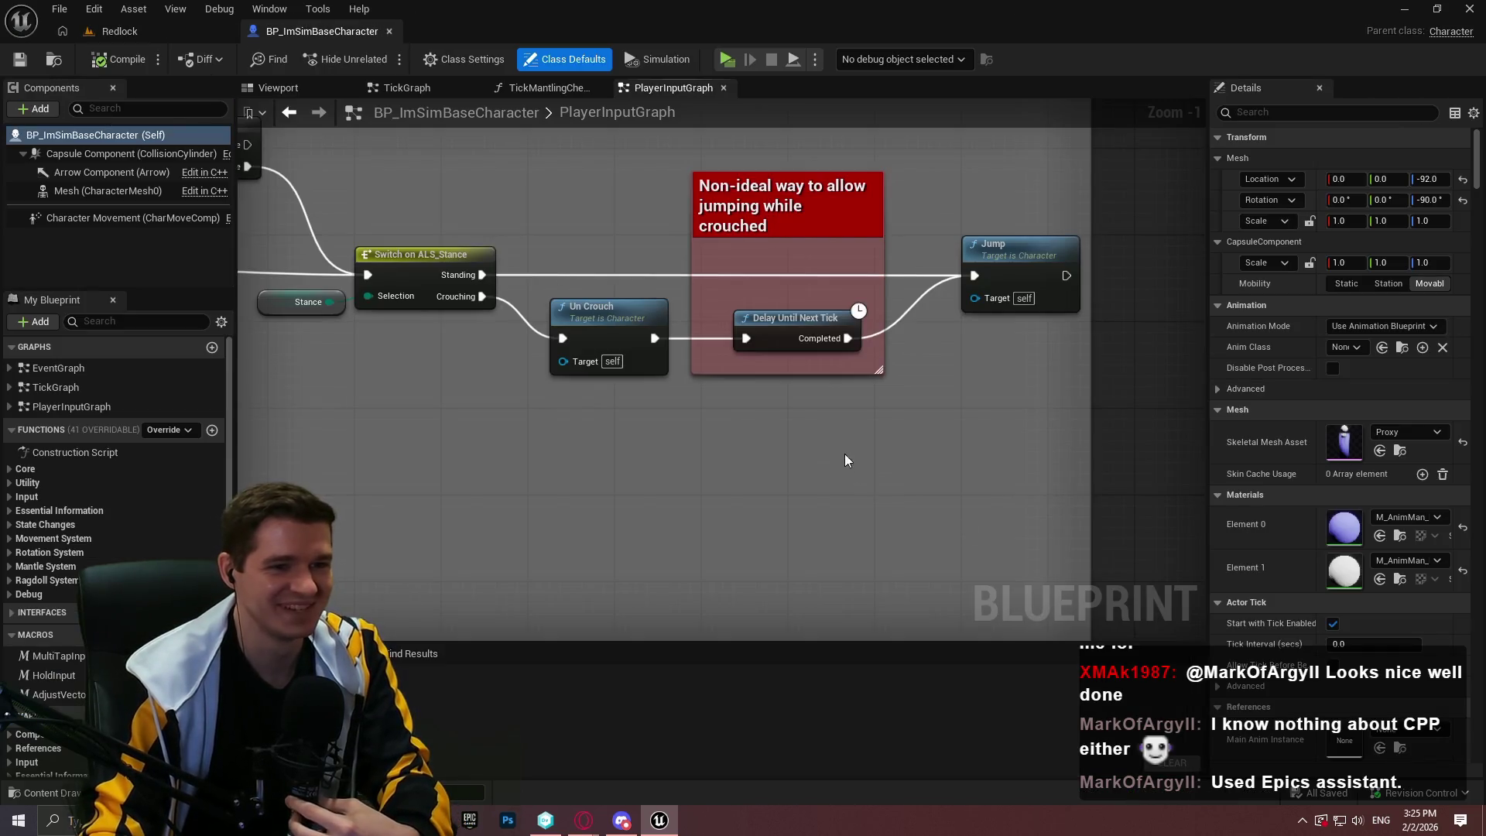
scroll(844, 454, "down", 5)
scroll(604, 511, "down", 4)
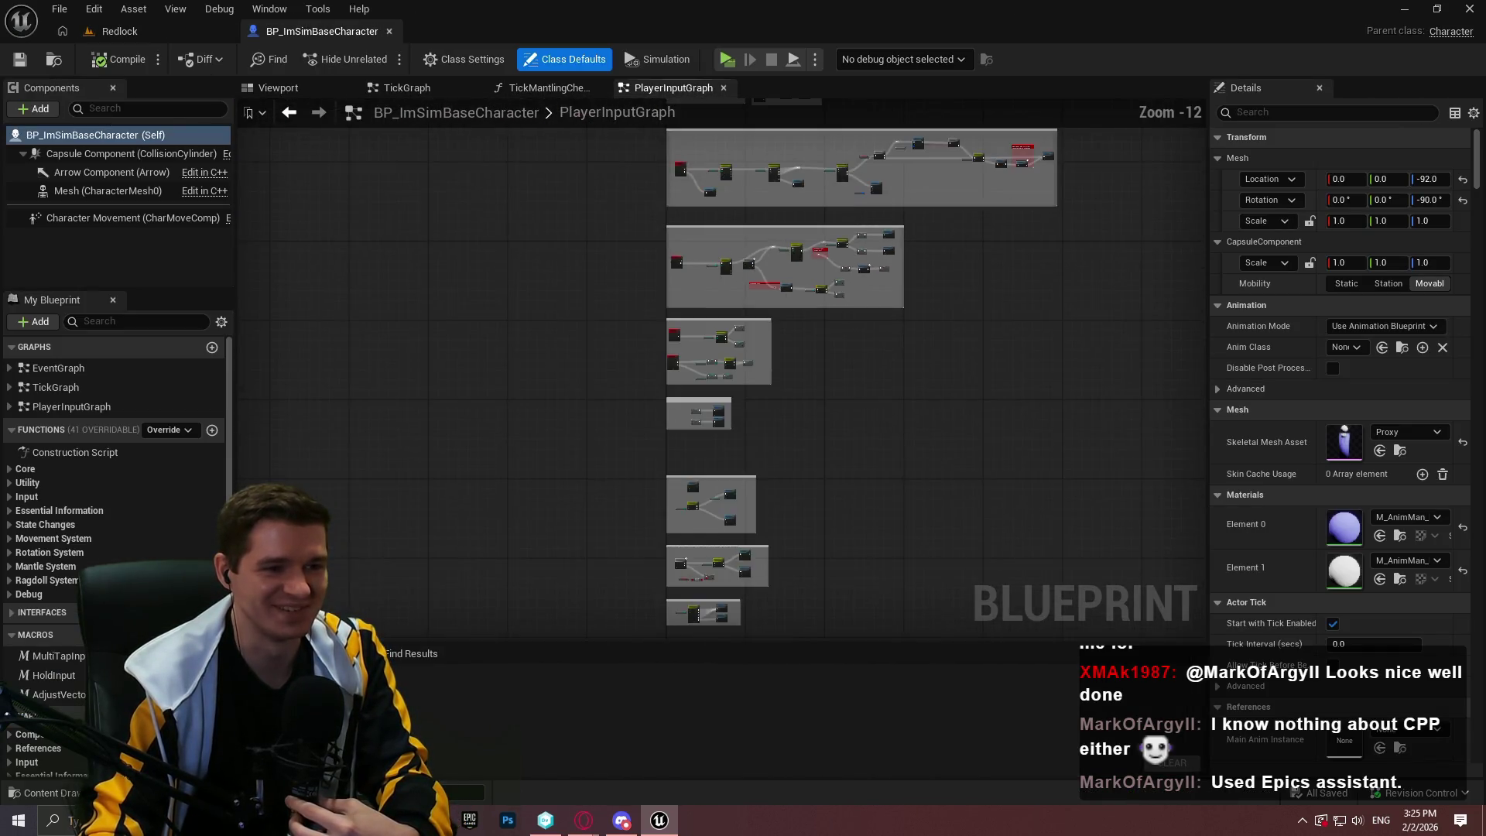
scroll(465, 377, "up", 12)
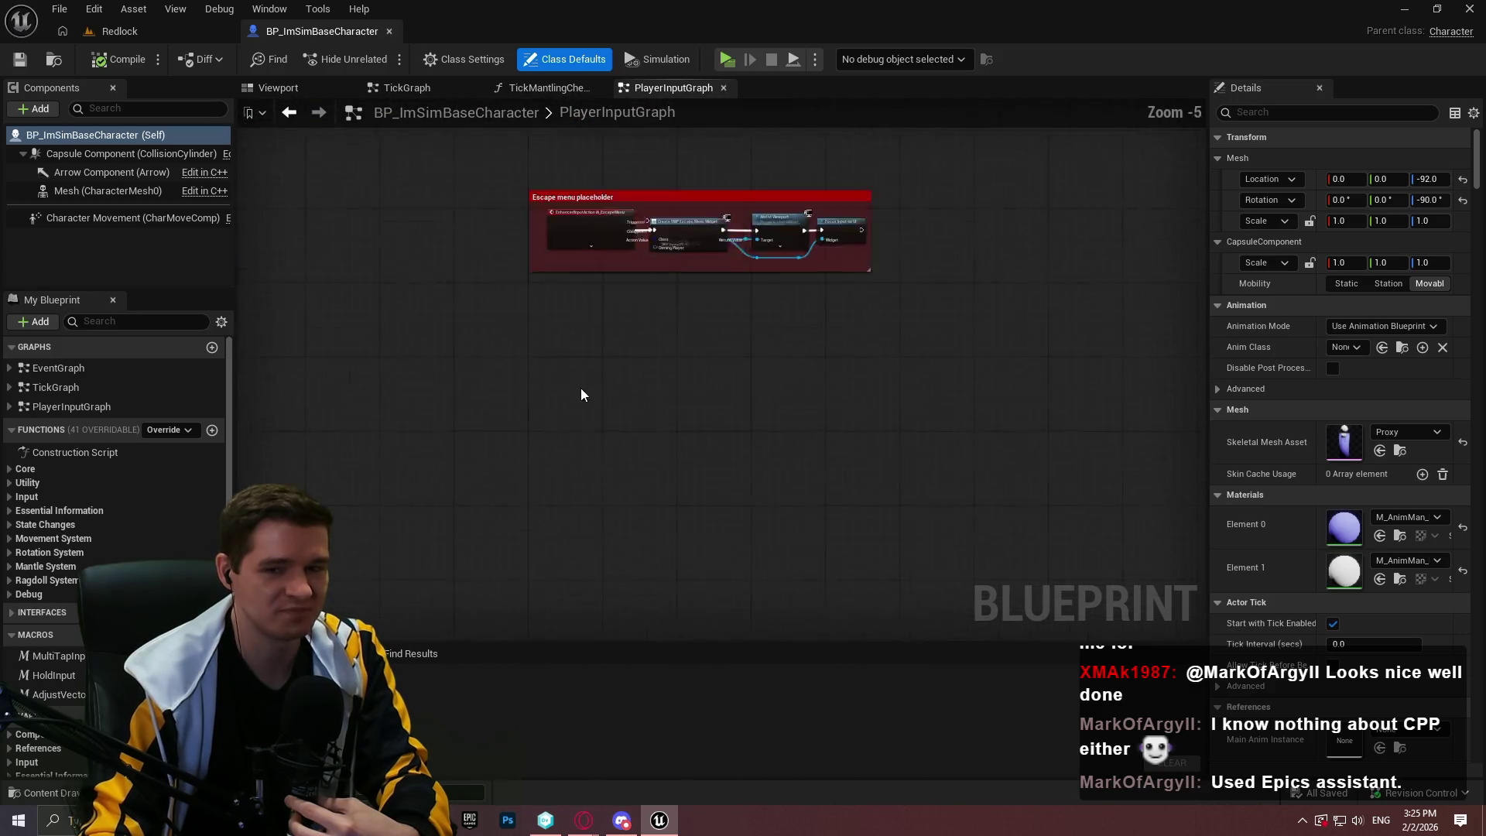
mouse_move(637, 534)
left_mouse_down()
mouse_move(574, 299)
mouse_move(729, 413)
mouse_move(728, 350)
mouse_move(569, 439)
left_mouse_up()
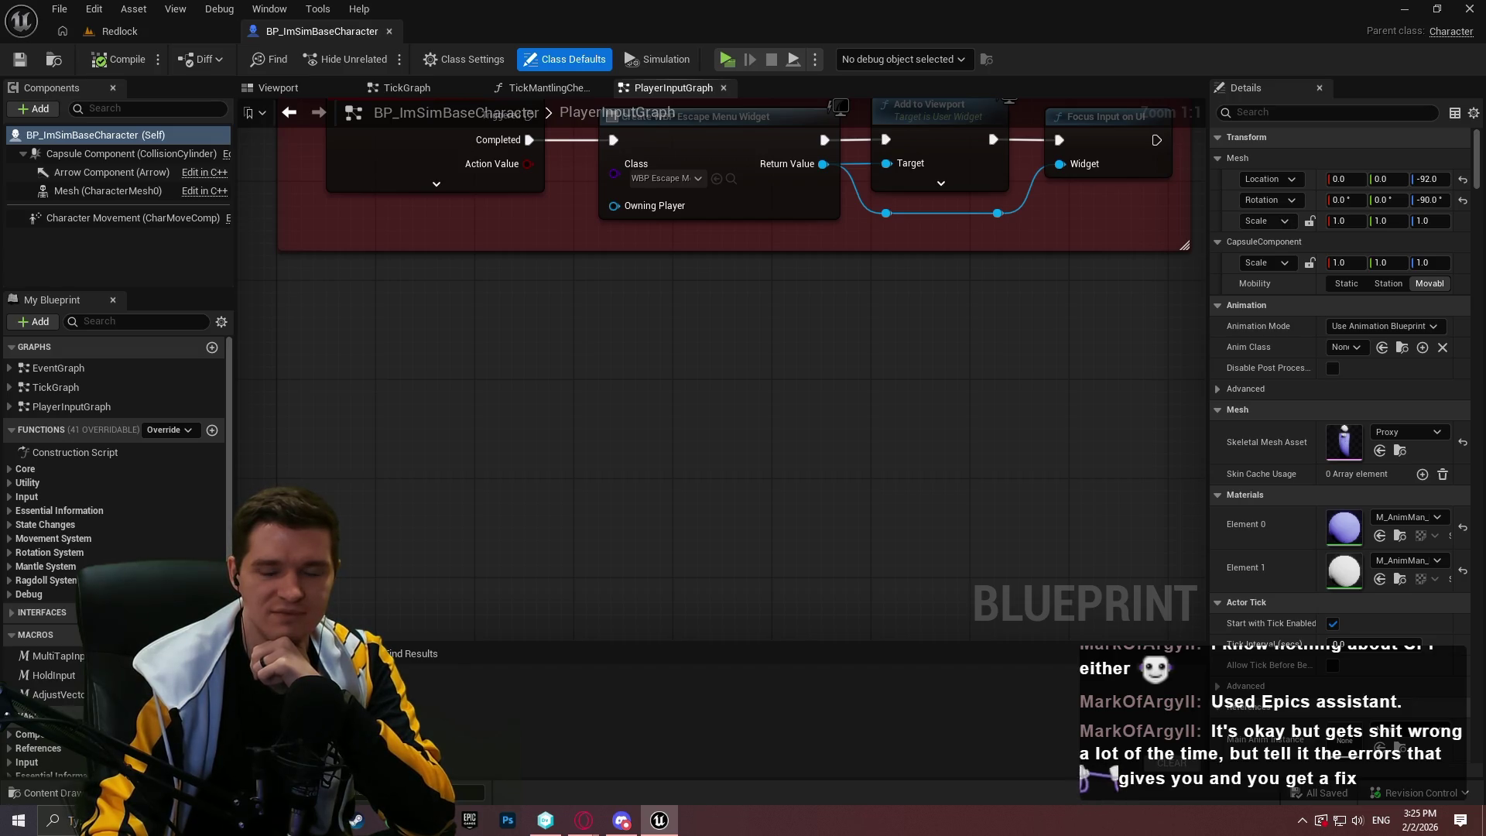
left_click(116, 31)
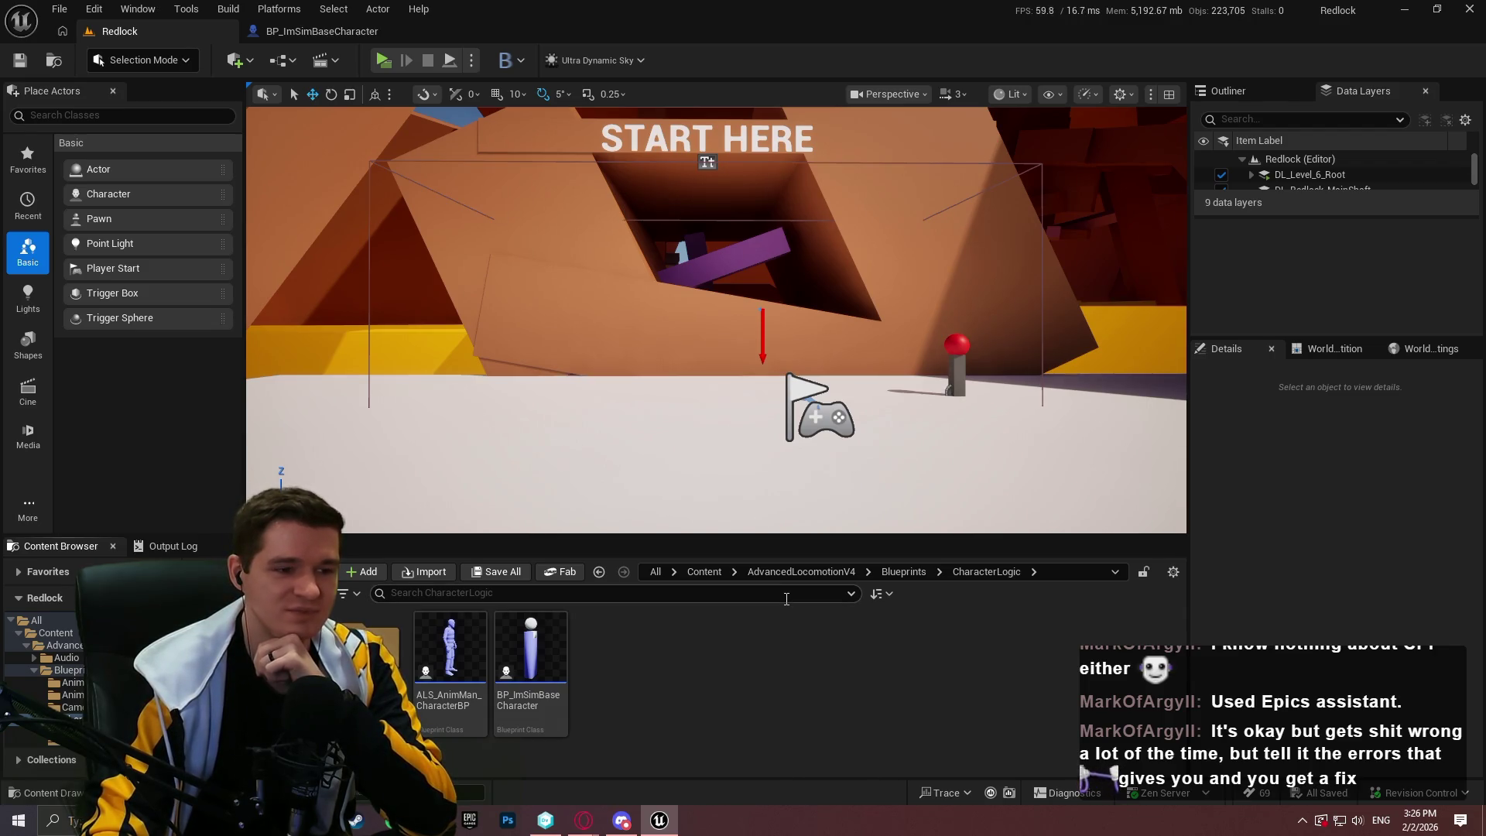
Bring the Redlock Production Plan article window forward in Opera and scroll into it
mouse_move(584, 820)
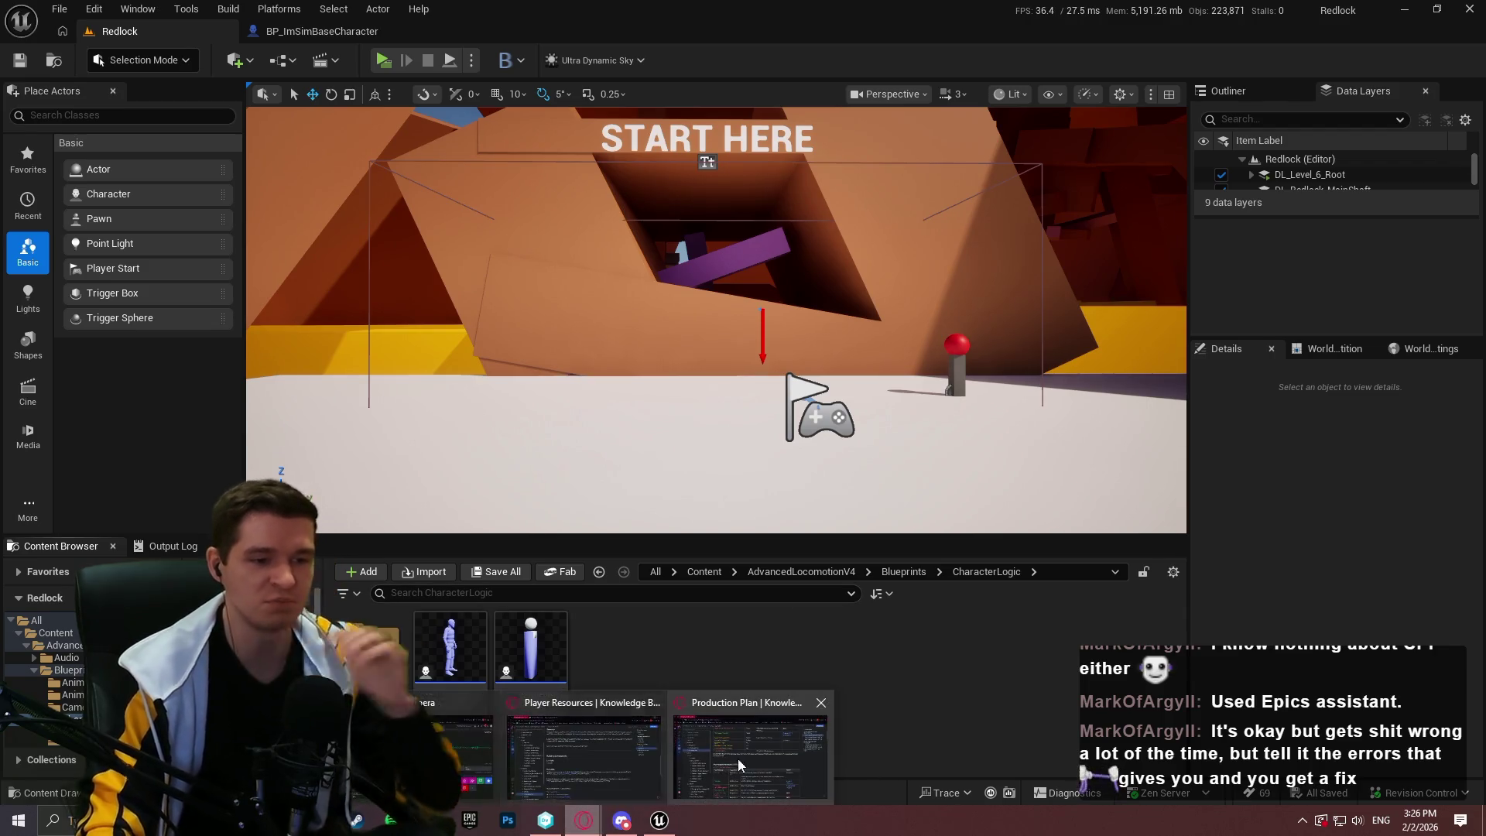
left_click(777, 745)
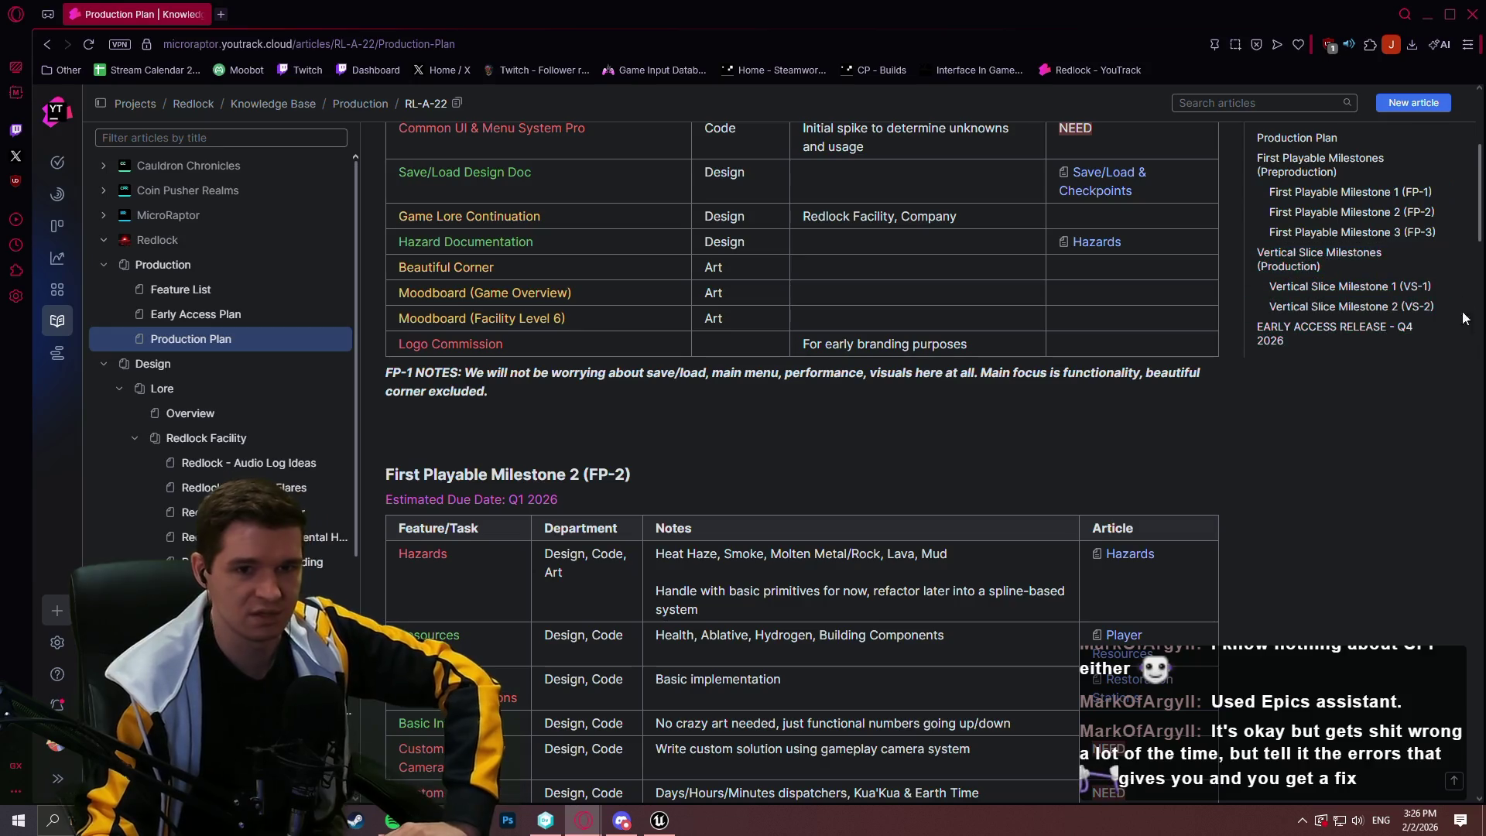
mouse_move(1480, 157)
left_mouse_down()
mouse_move(1468, 63)
mouse_move(1473, 273)
mouse_move(1459, 208)
left_mouse_up()
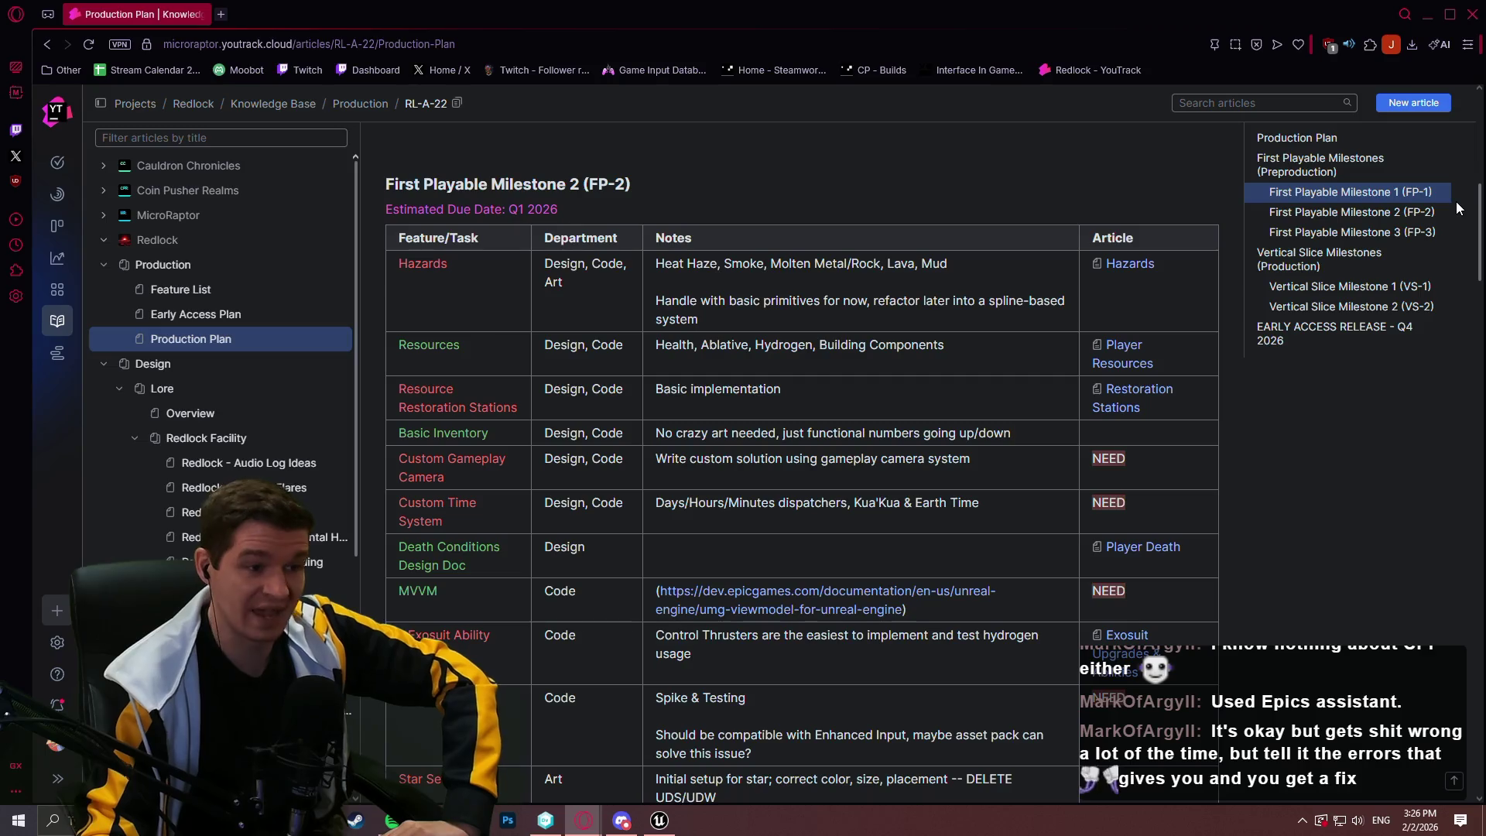
scroll(1453, 213, "down", 1)
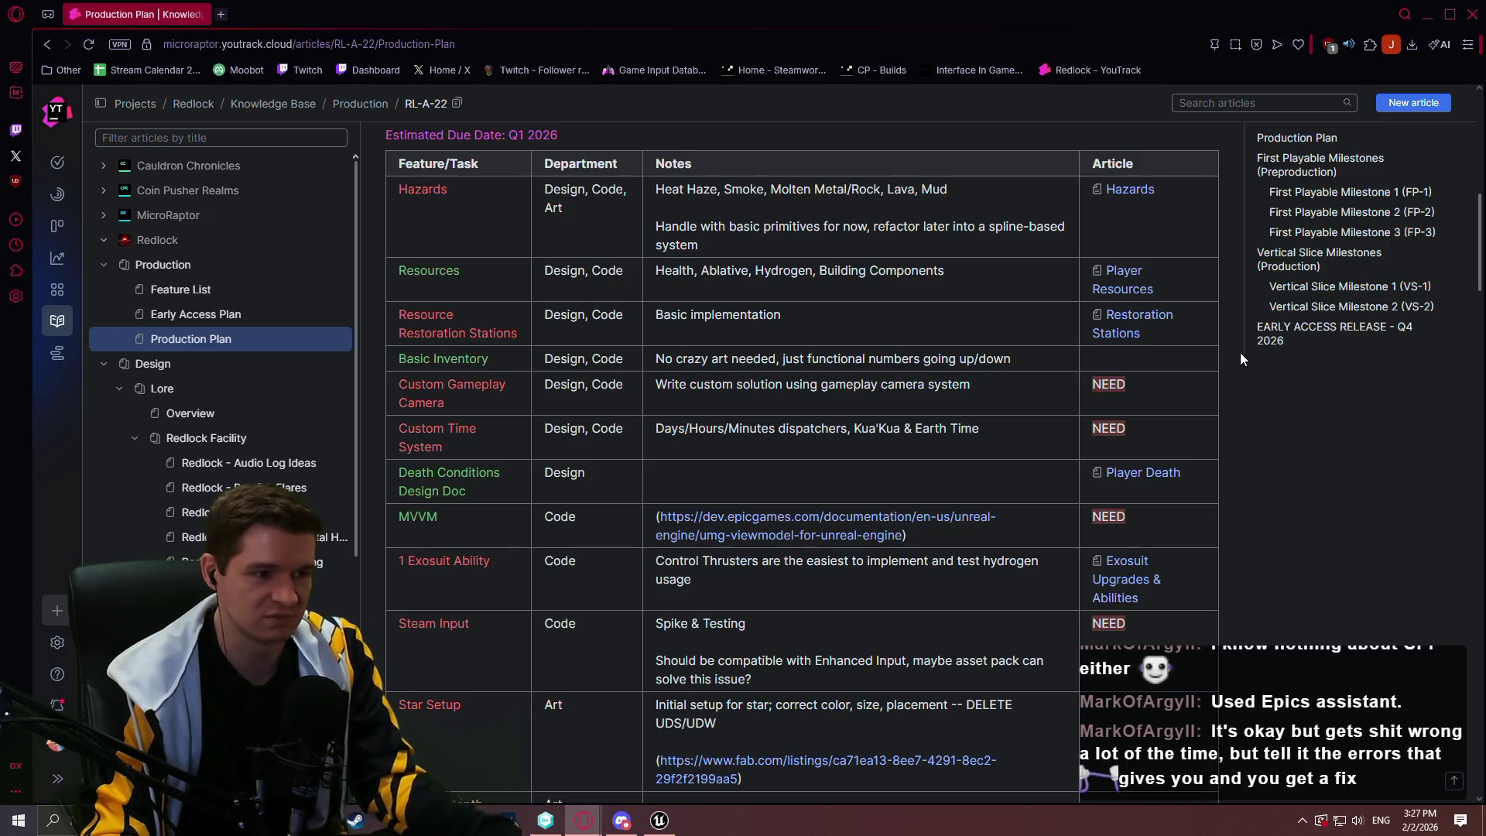
Jump to the Early Access Release section through the table of contents and scan the surrounding tables
left_click(1332, 340)
scroll(1243, 379, "up", 2)
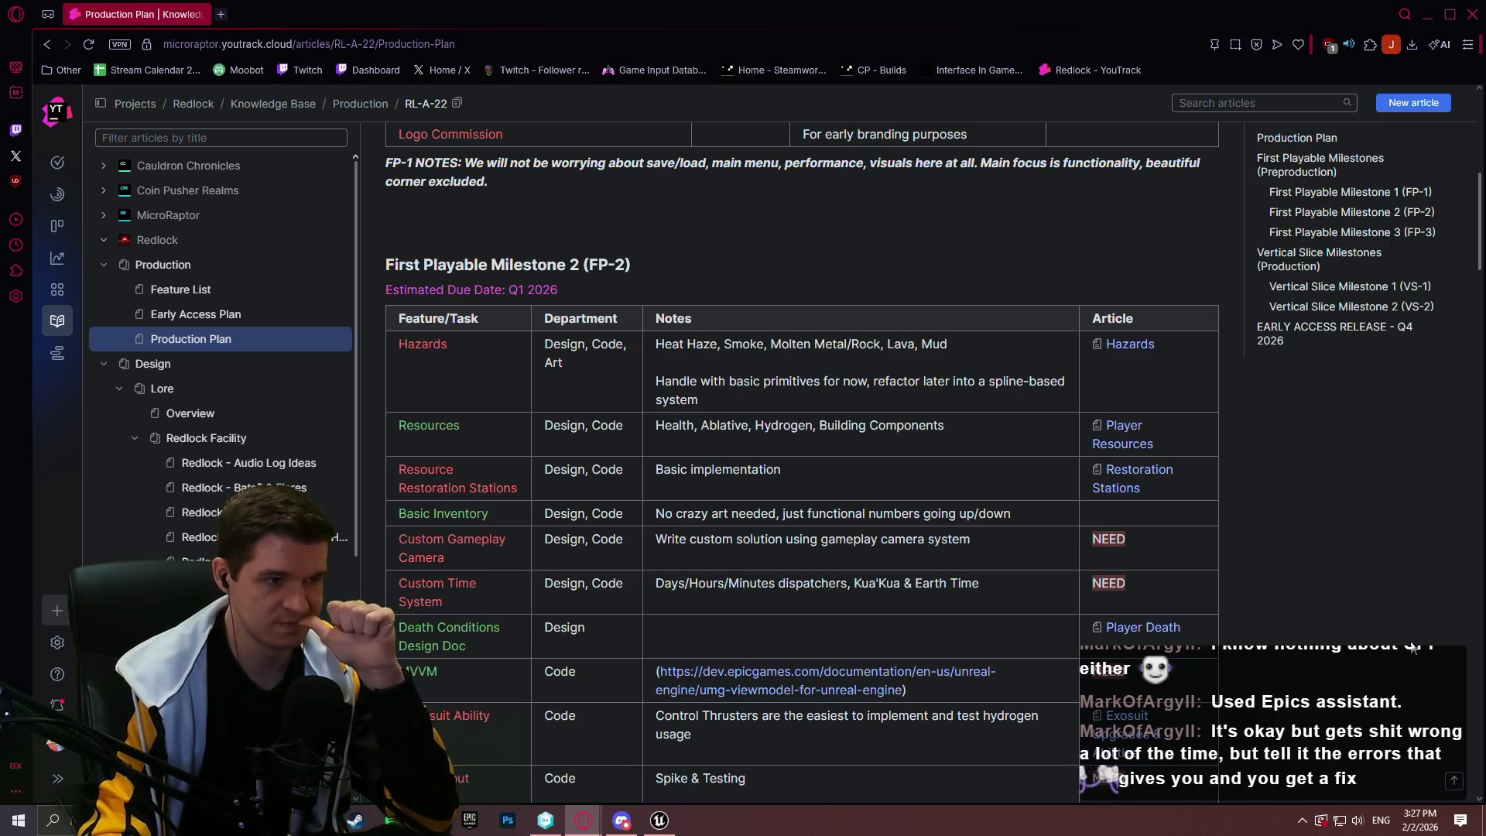
scroll(933, 356, "down", 5)
scroll(933, 356, "up", 3)
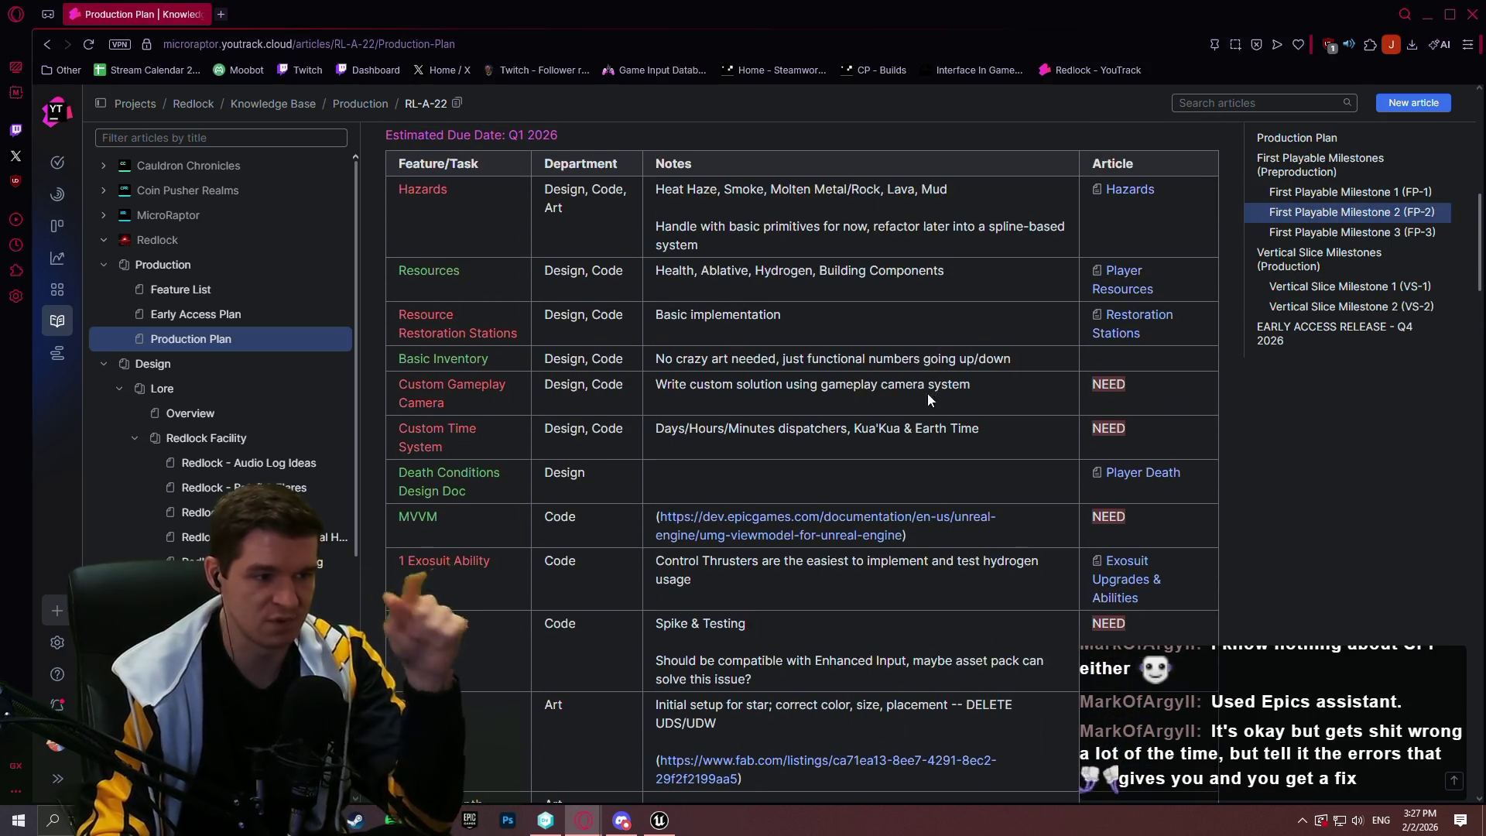
scroll(933, 368, "down", 2)
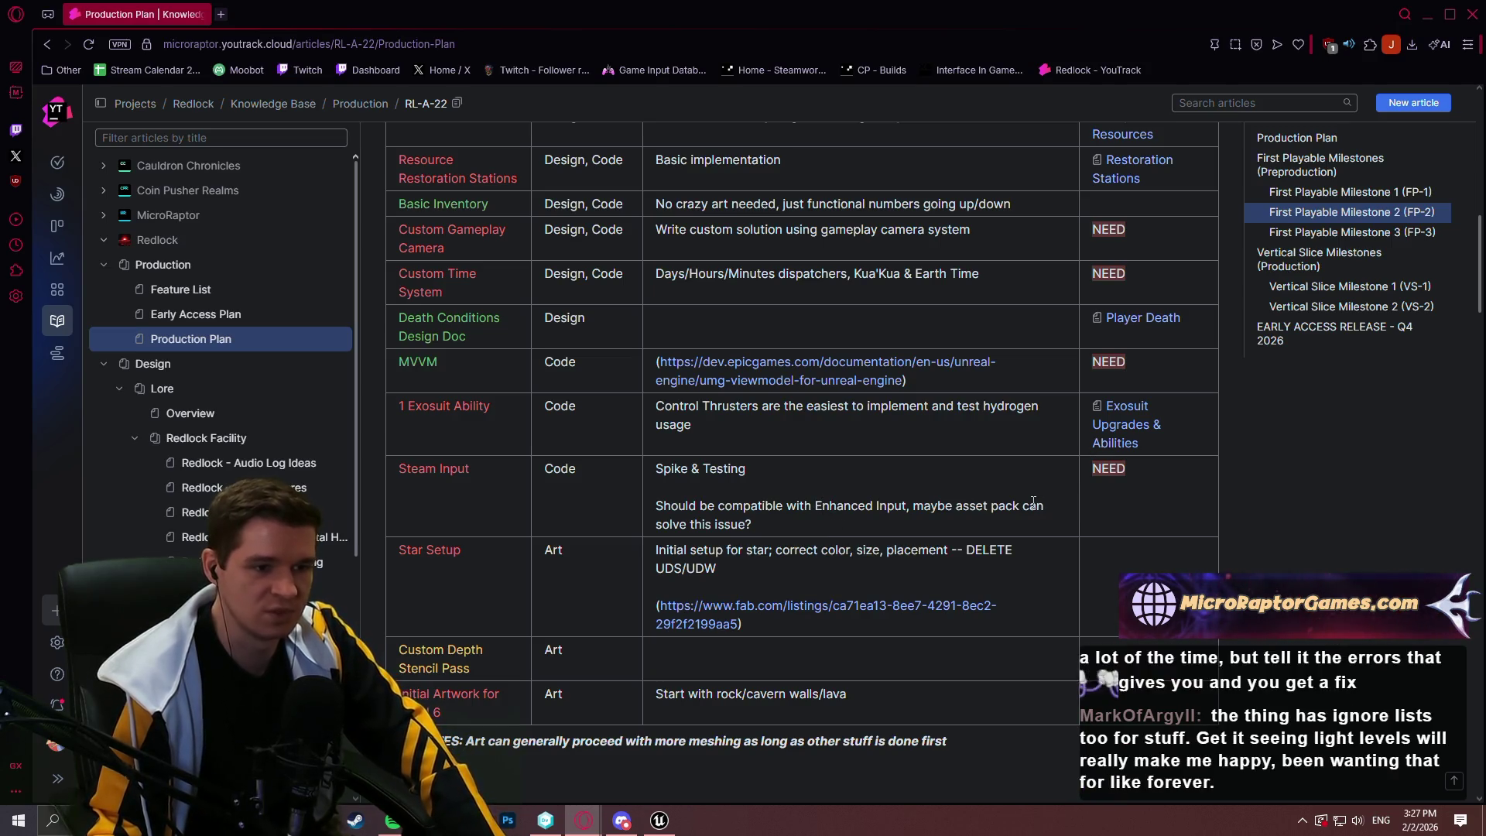
scroll(981, 488, "down", 9)
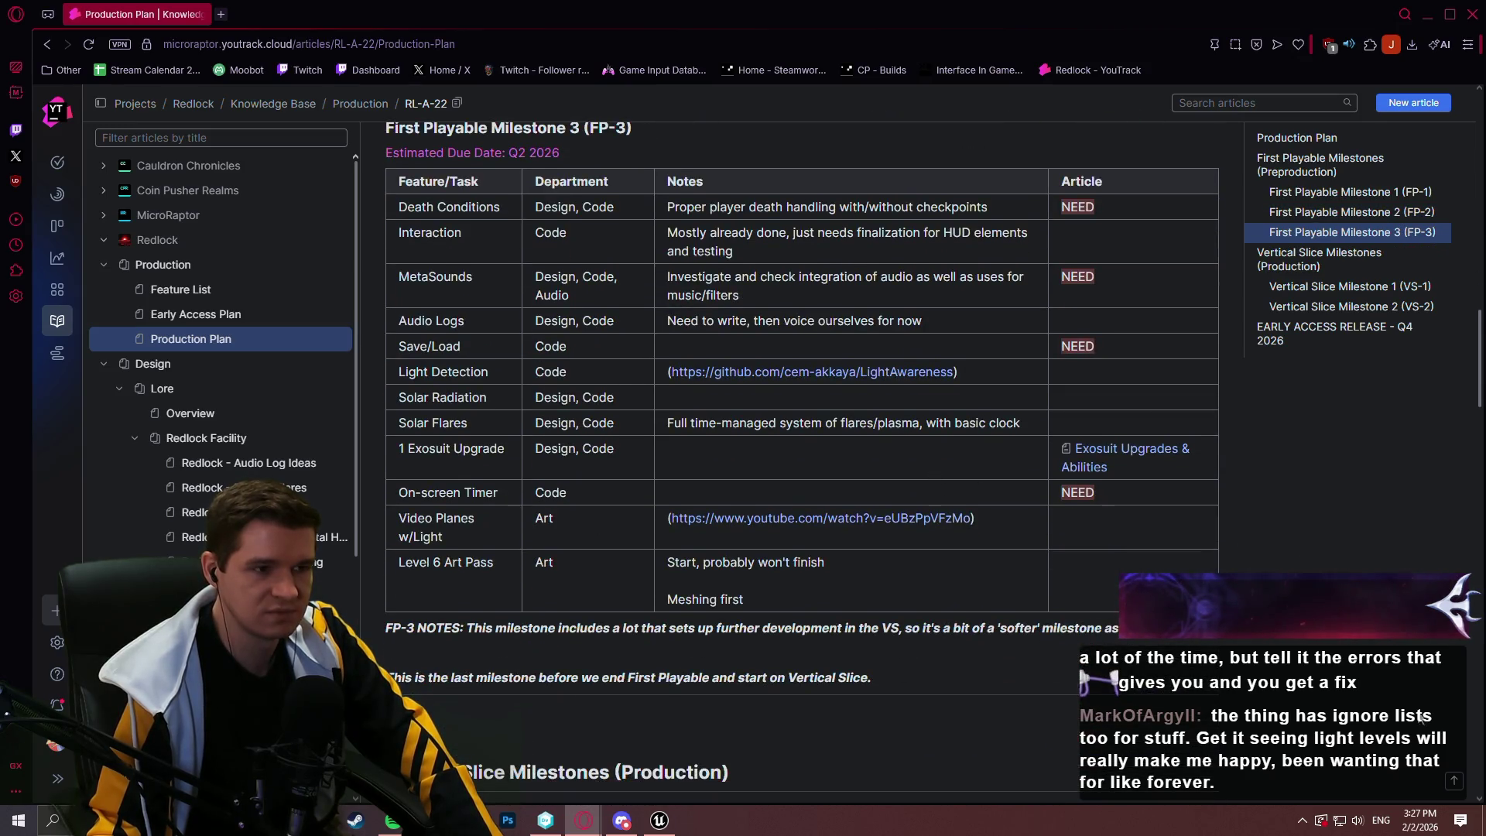
scroll(1481, 312, "up", 2)
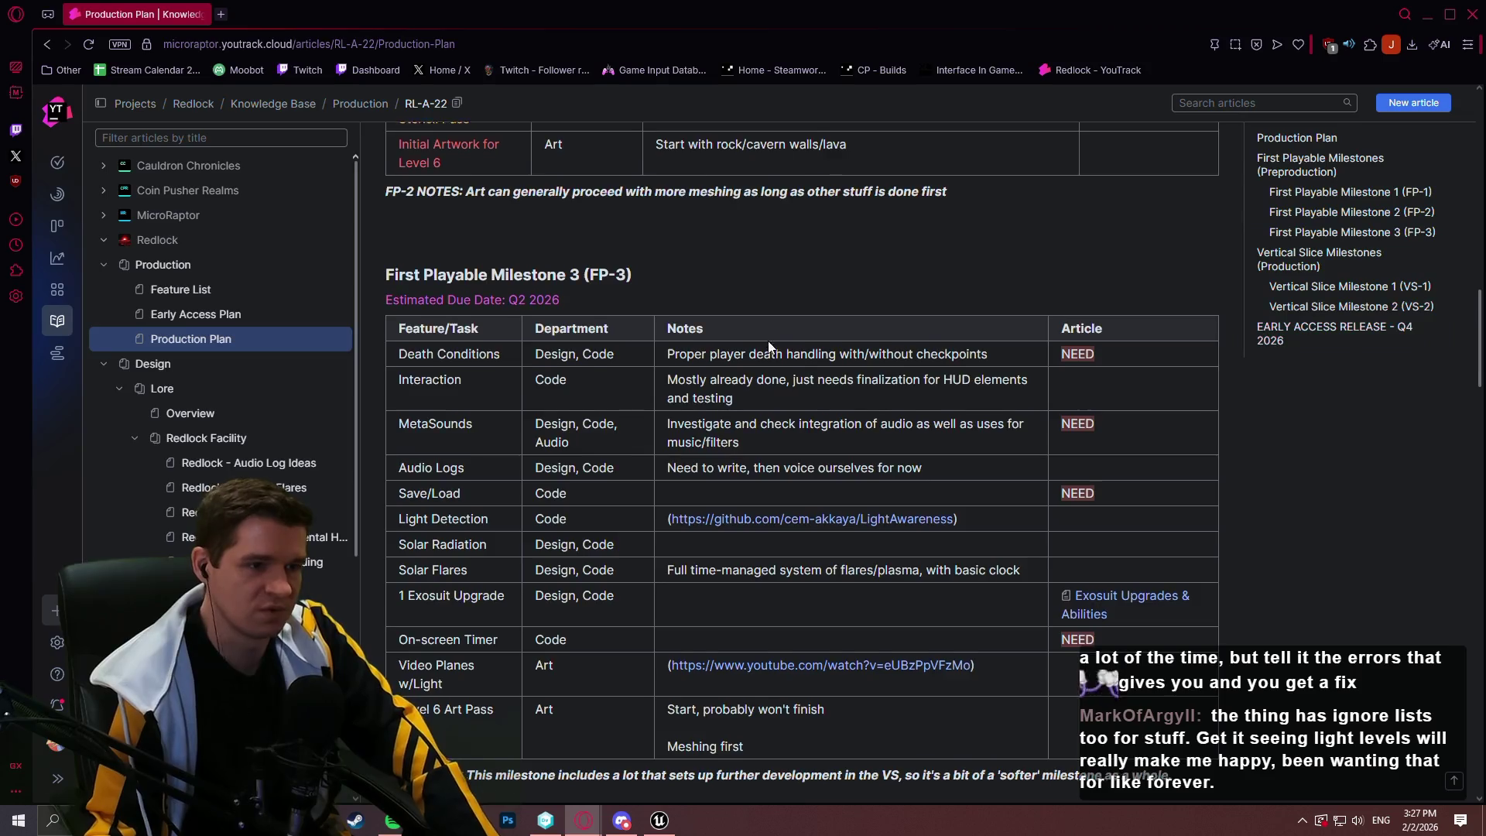
Scroll through the First Playable and Vertical Slice tables, milestones FP-1 to VS-2
scroll(768, 341, "down", 3)
scroll(762, 364, "down", 3)
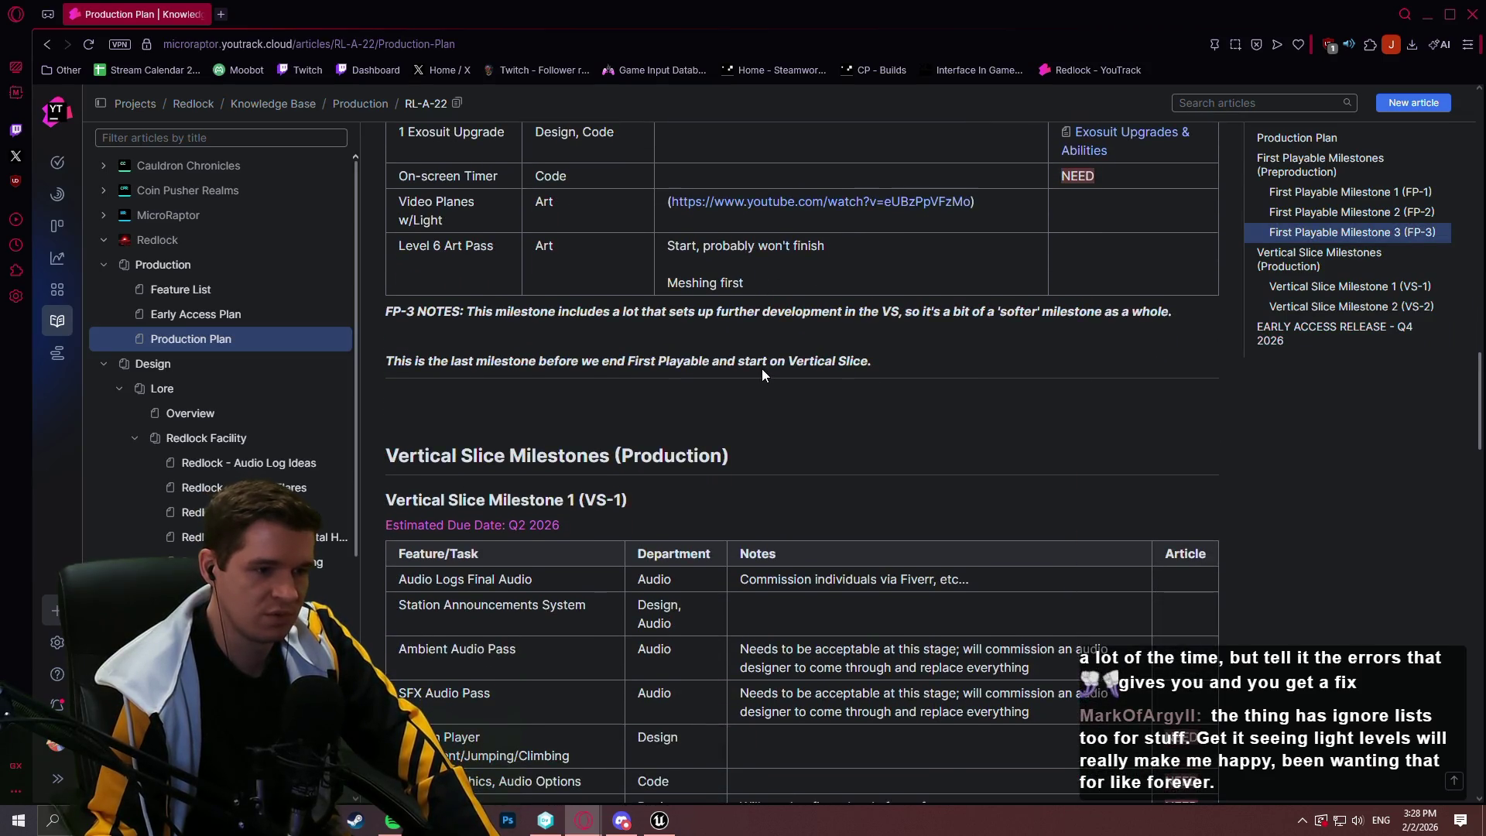
scroll(763, 373, "down", 3)
scroll(763, 374, "down", 3)
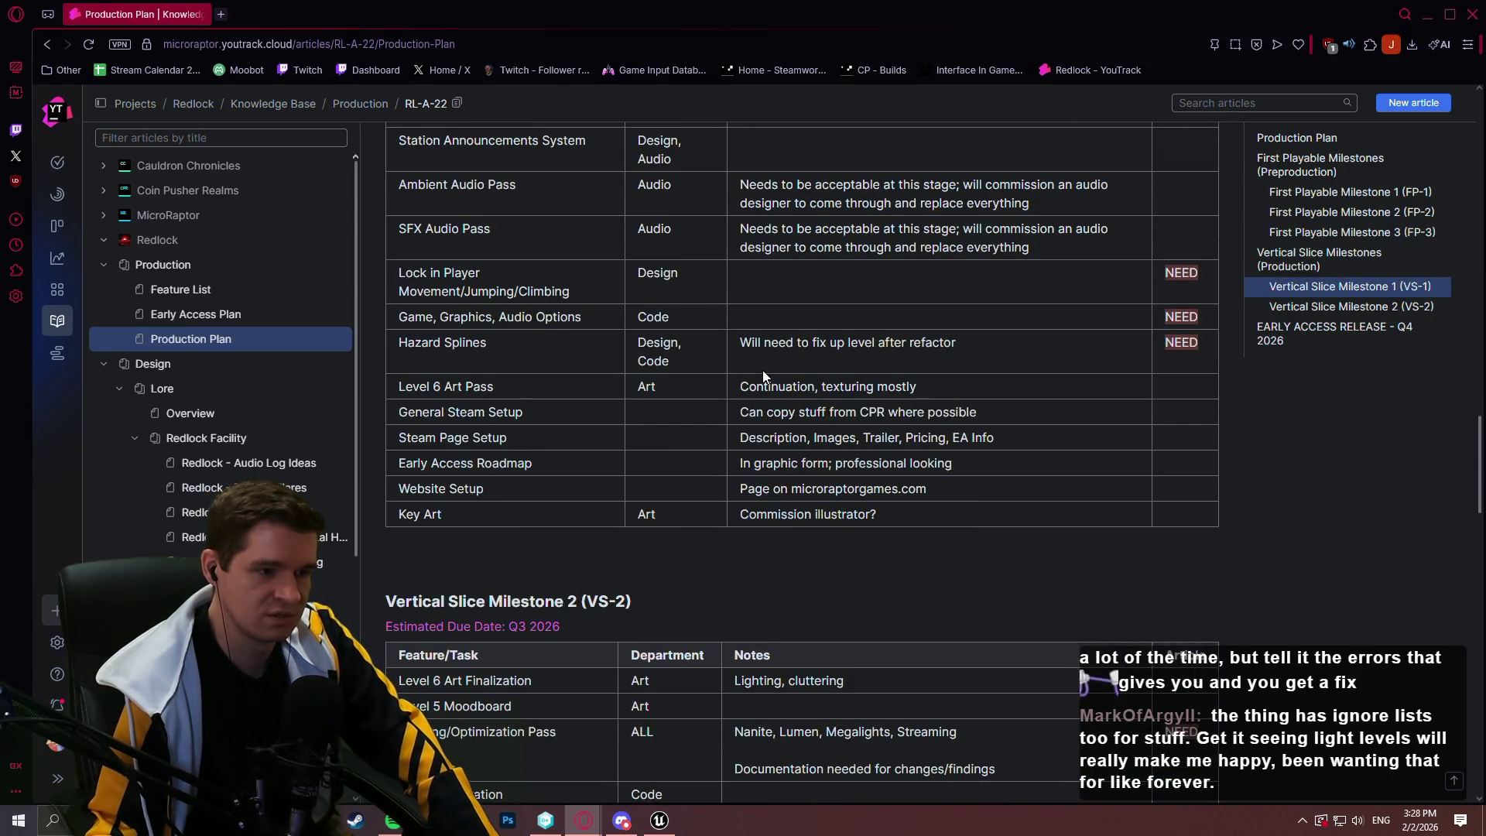
scroll(763, 370, "up", 10)
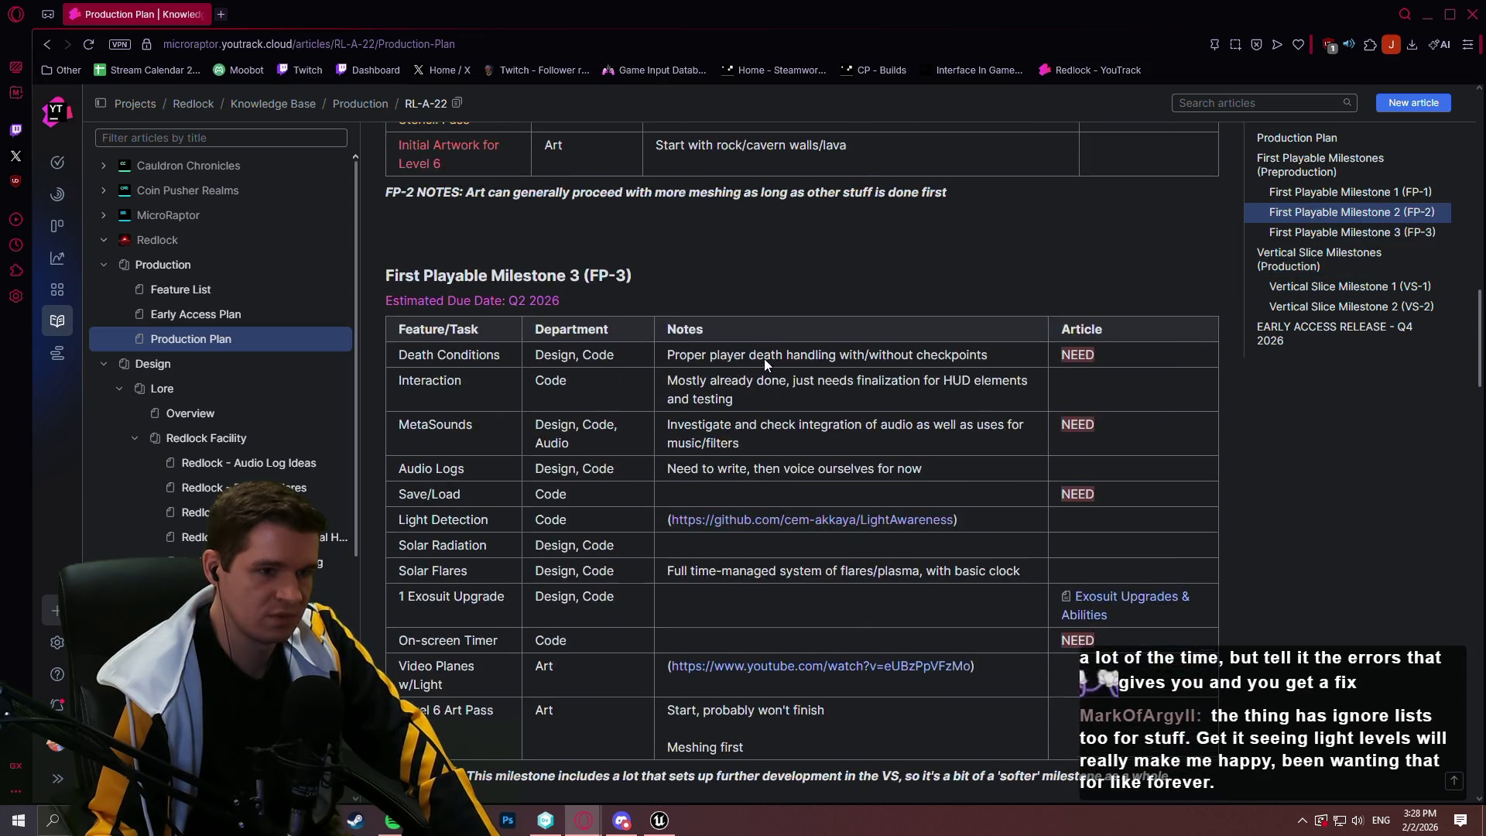
scroll(765, 356, "up", 3)
scroll(765, 355, "down", 9)
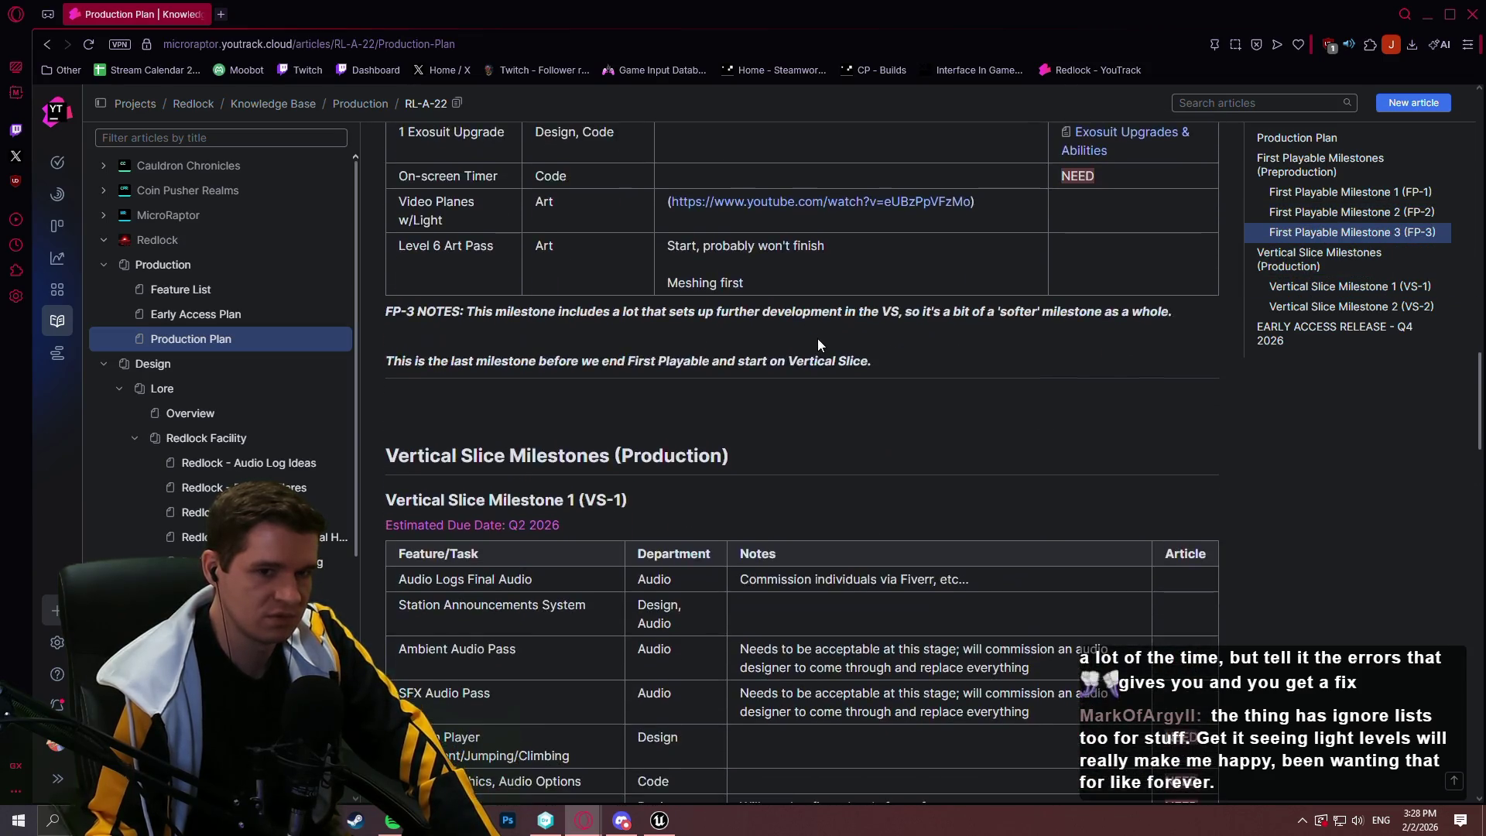
scroll(806, 350, "down", 5)
scroll(759, 364, "up", 1)
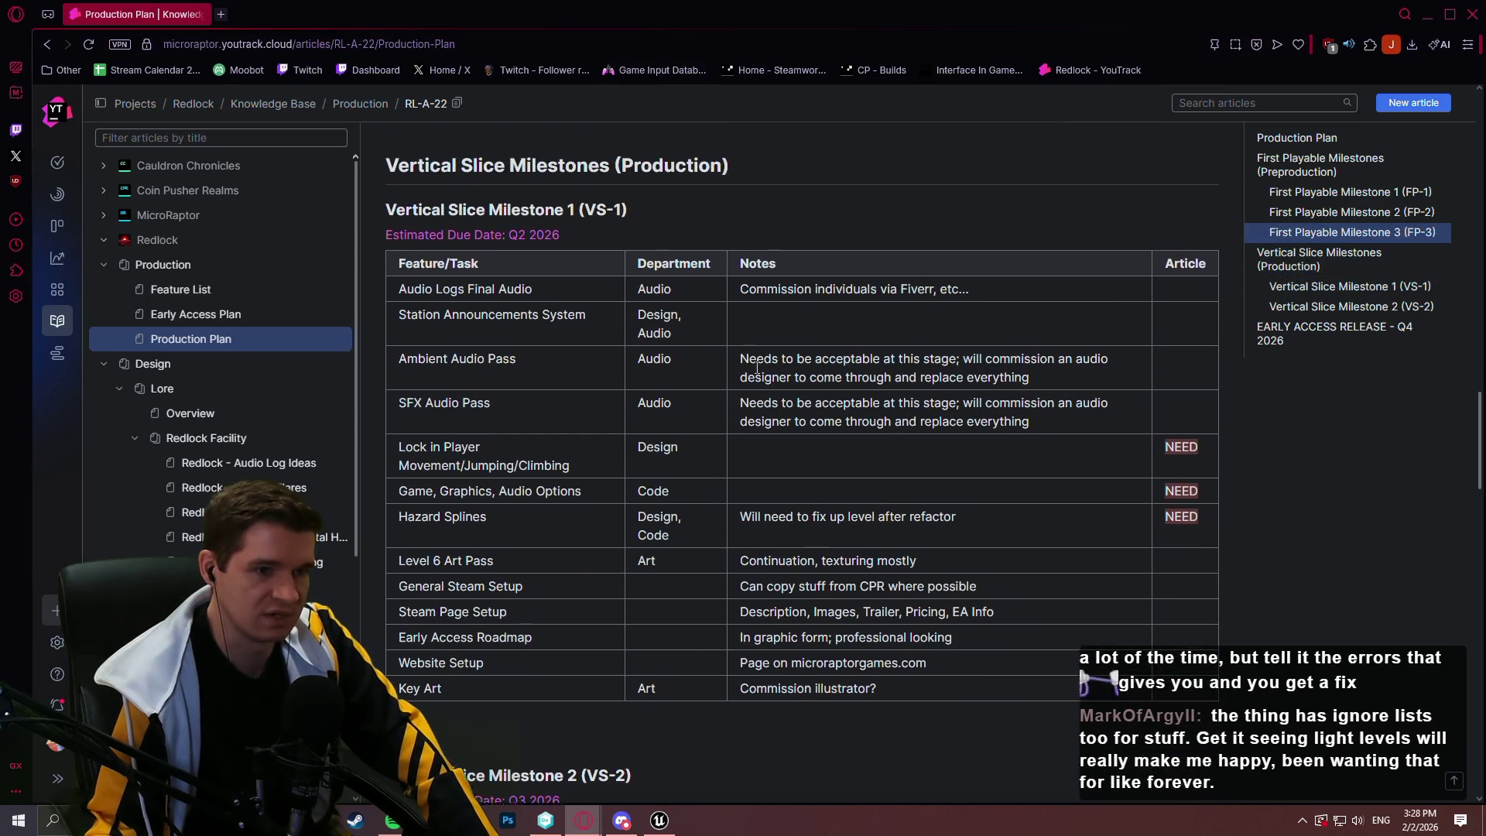
scroll(758, 367, "up", 3)
scroll(759, 348, "down", 10)
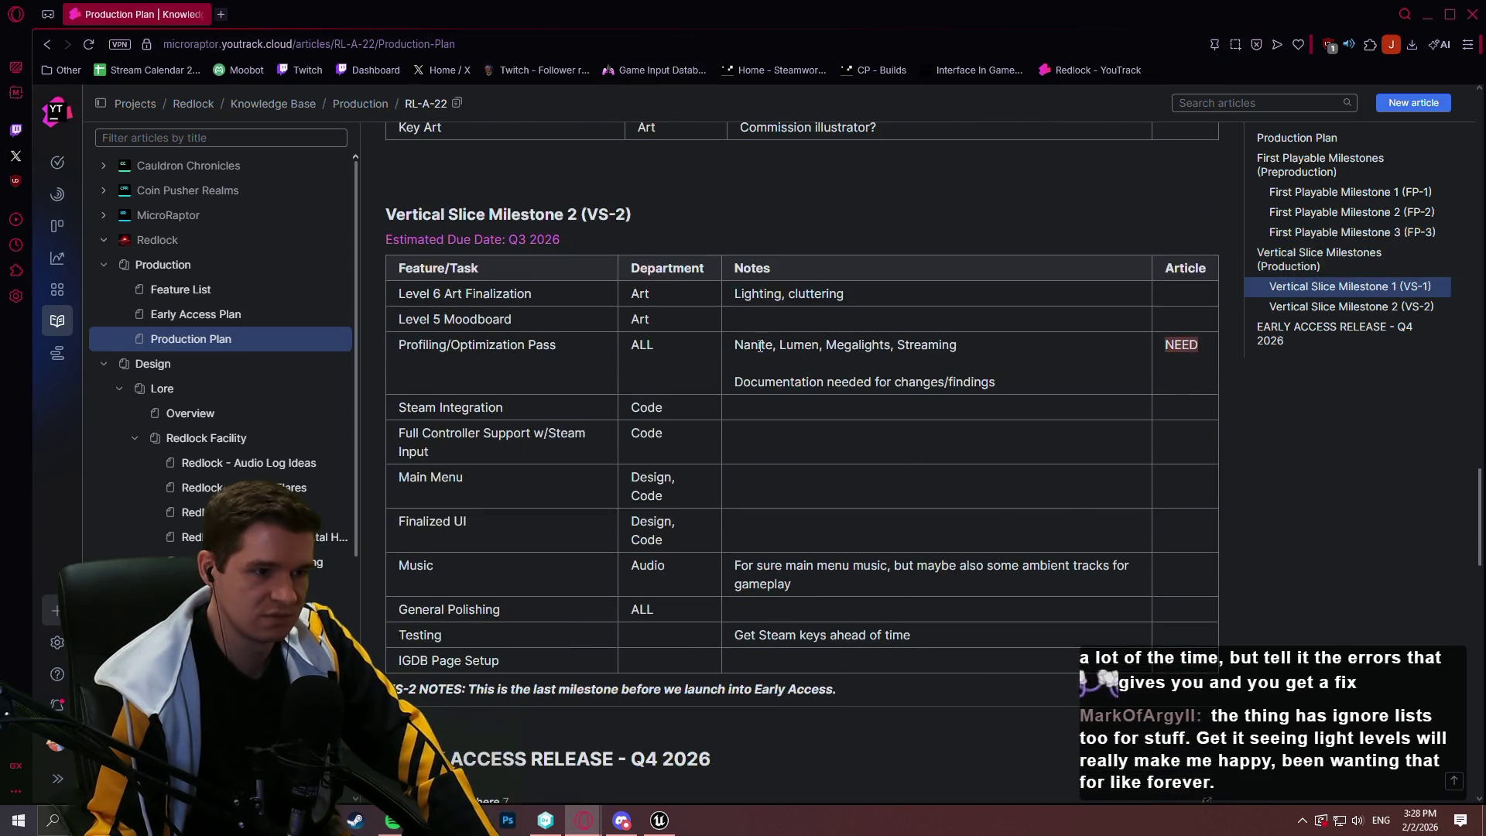
mouse_move(1479, 484)
left_mouse_down()
mouse_move(1479, 517)
mouse_move(1475, 97)
left_mouse_up()
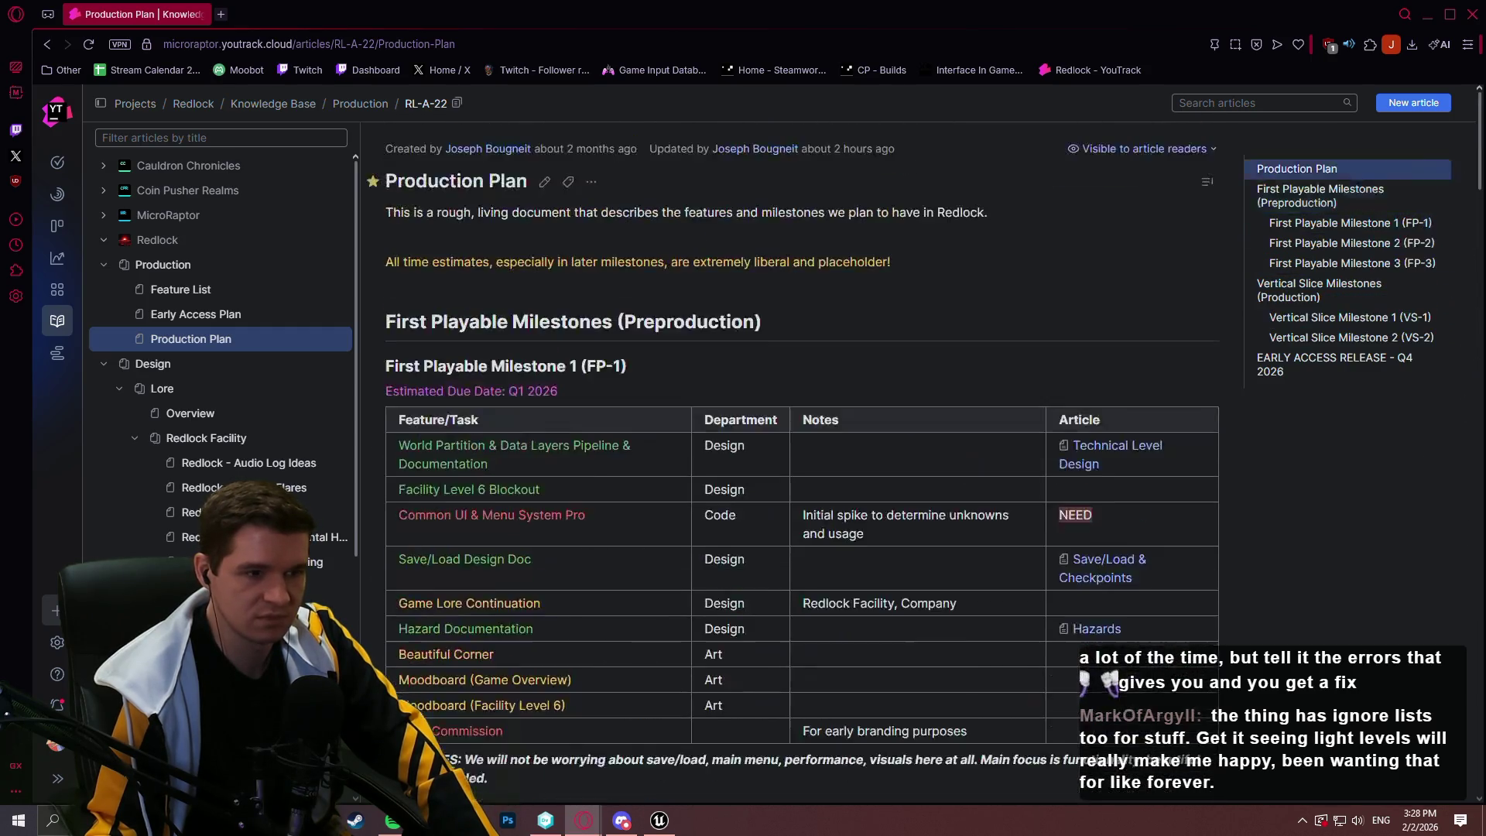
Put the Production Plan article in edit mode and scroll down to the Vertical Slice tables
left_click(544, 181)
mouse_move(1483, 117)
left_mouse_down()
mouse_move(1464, 512)
mouse_move(1457, 406)
left_mouse_up()
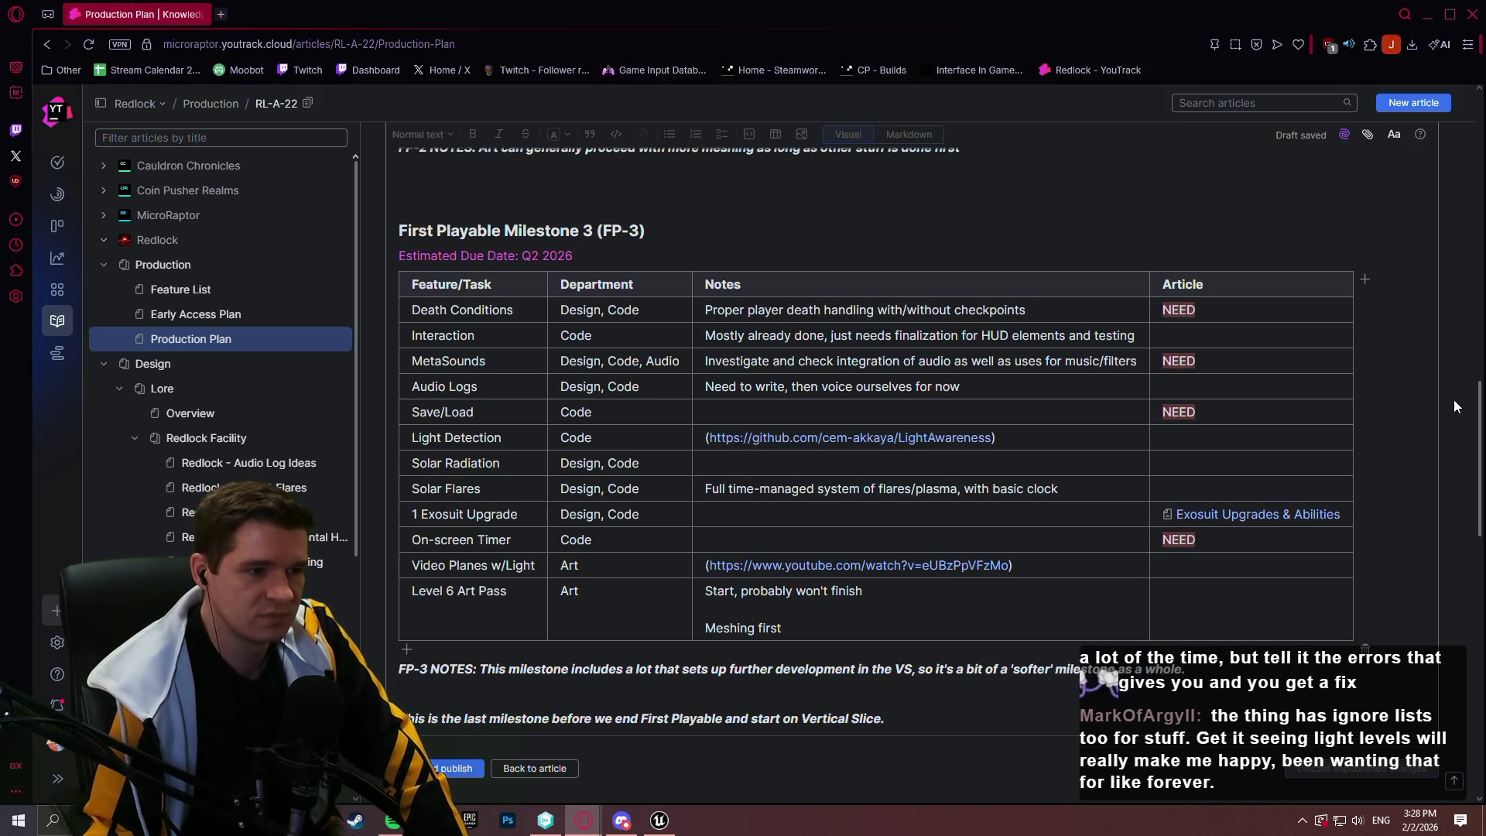
left_click_drag(1456, 407, 1453, 408)
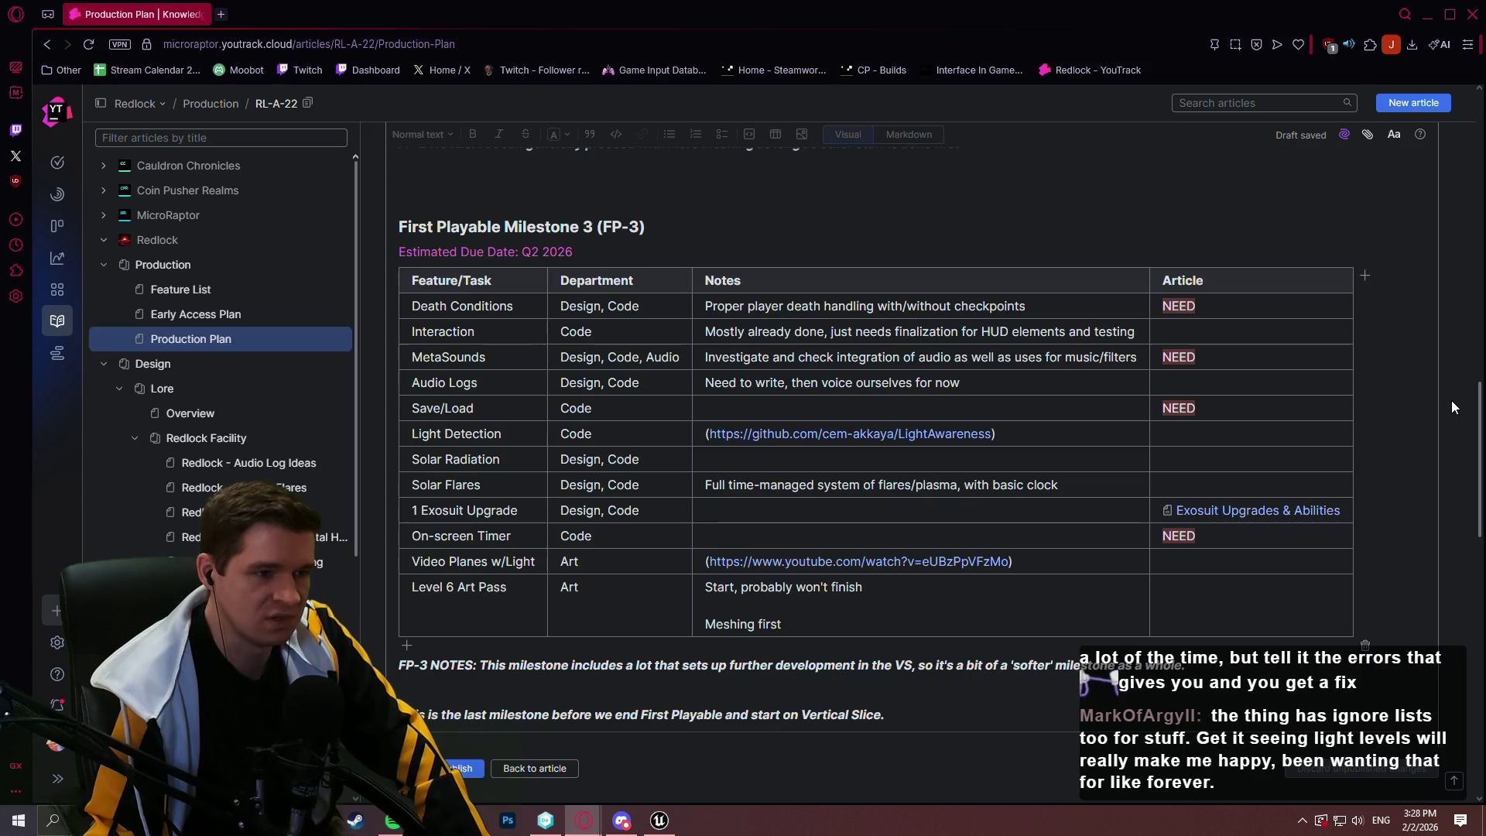
left_click_drag(1453, 402, 1453, 403)
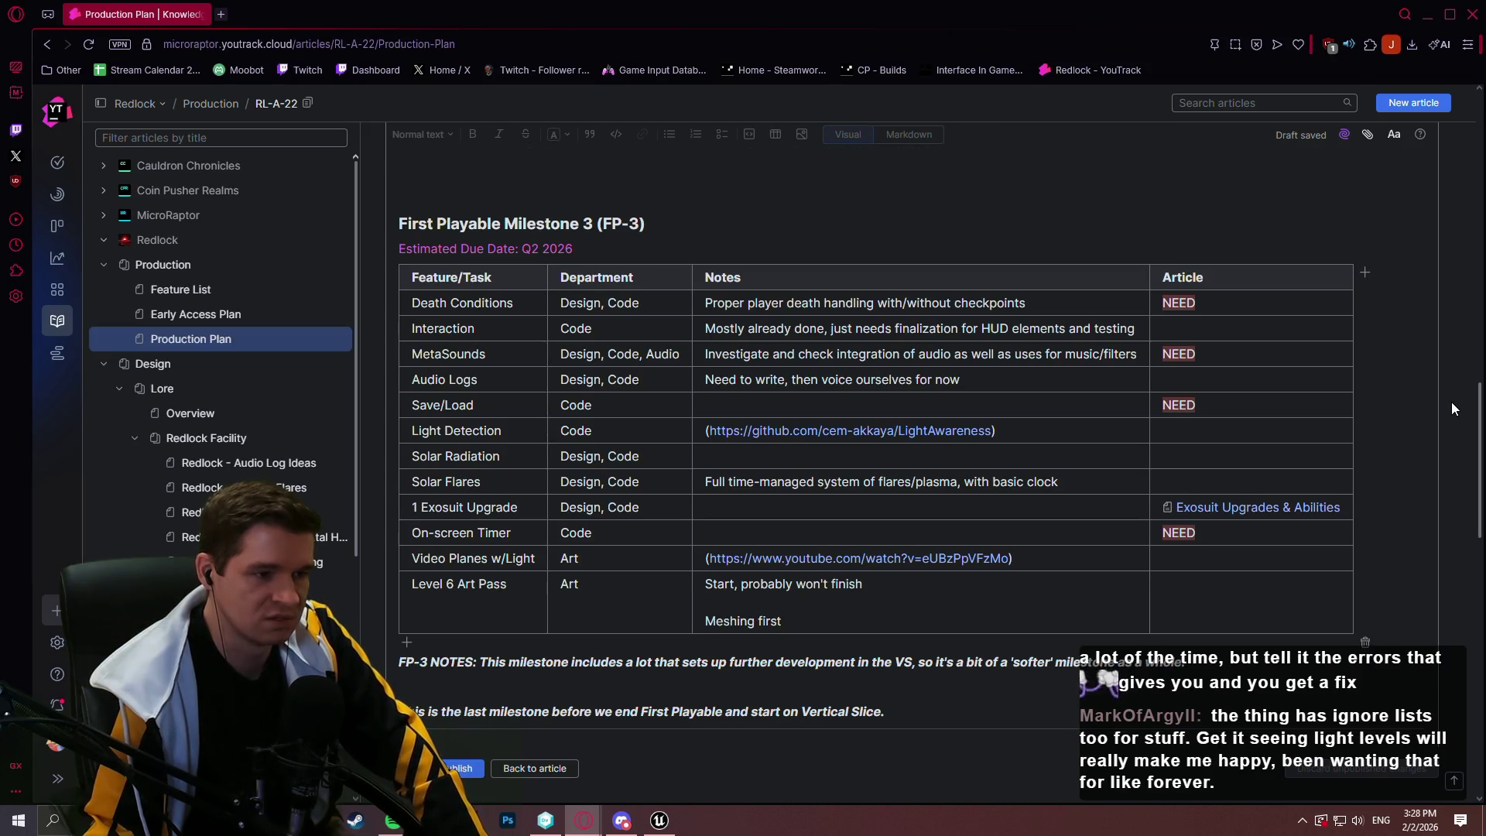
scroll(1452, 408, "down", 1)
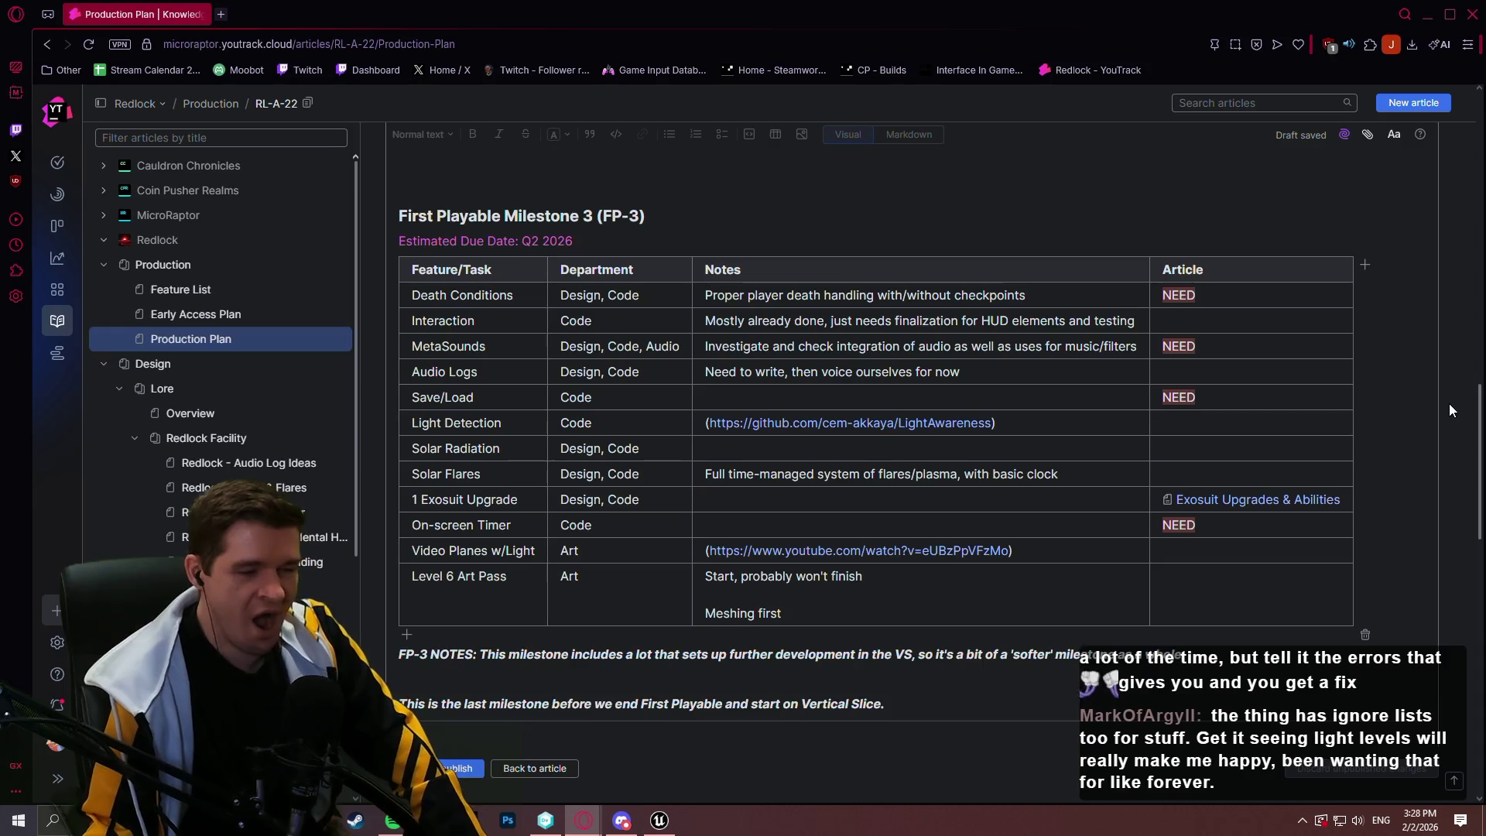
scroll(1450, 411, "down", 1)
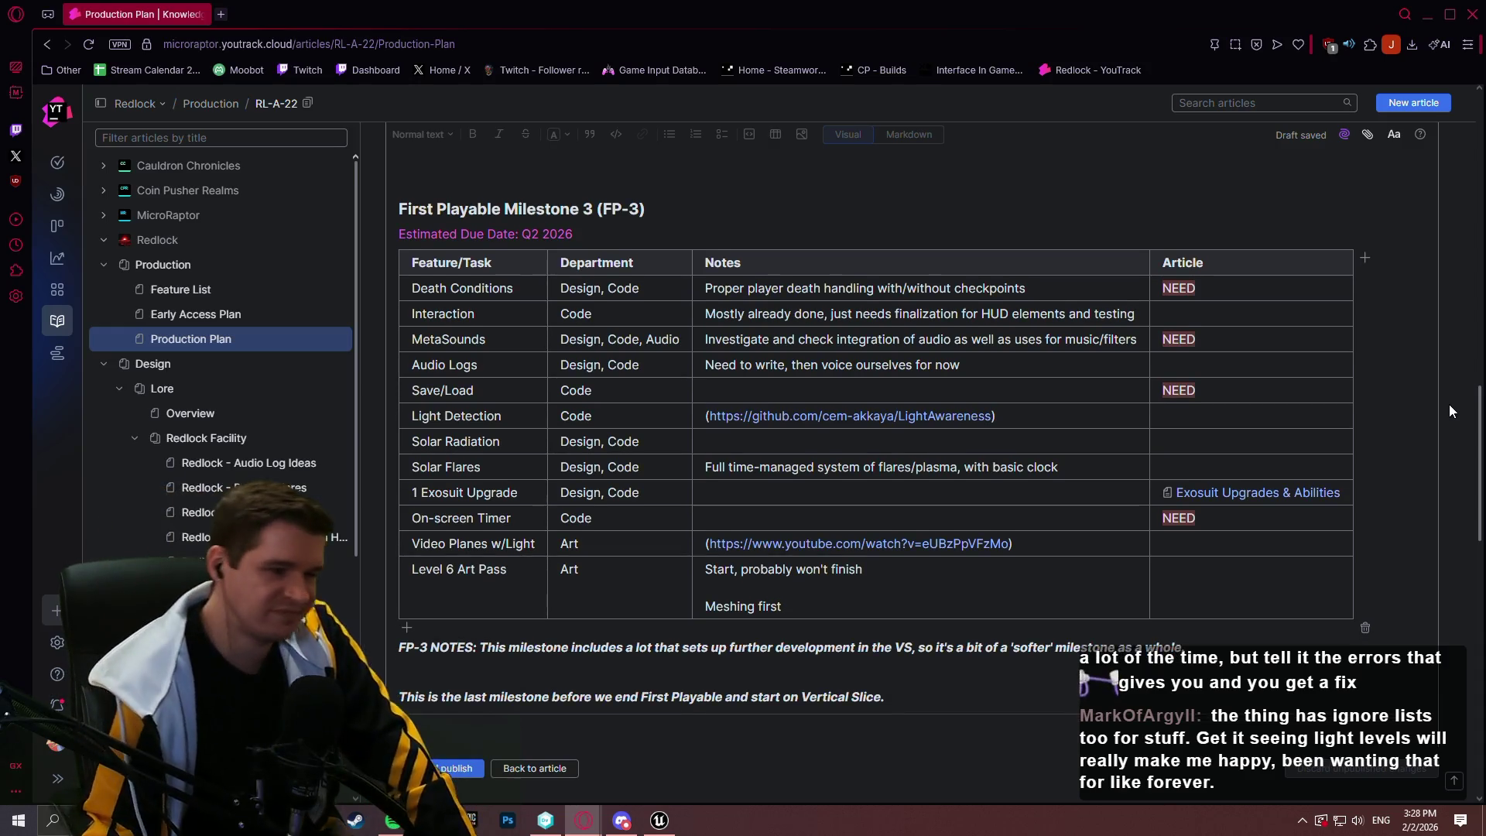
scroll(1450, 404, "up", 15)
mouse_move(1475, 116)
left_mouse_down()
mouse_move(1471, 543)
mouse_move(1470, 510)
mouse_move(1469, 527)
left_mouse_up()
Set the VS-1 due date to Q3 2026 and change the VS-2 quarter to Q4
left_click(670, 369)
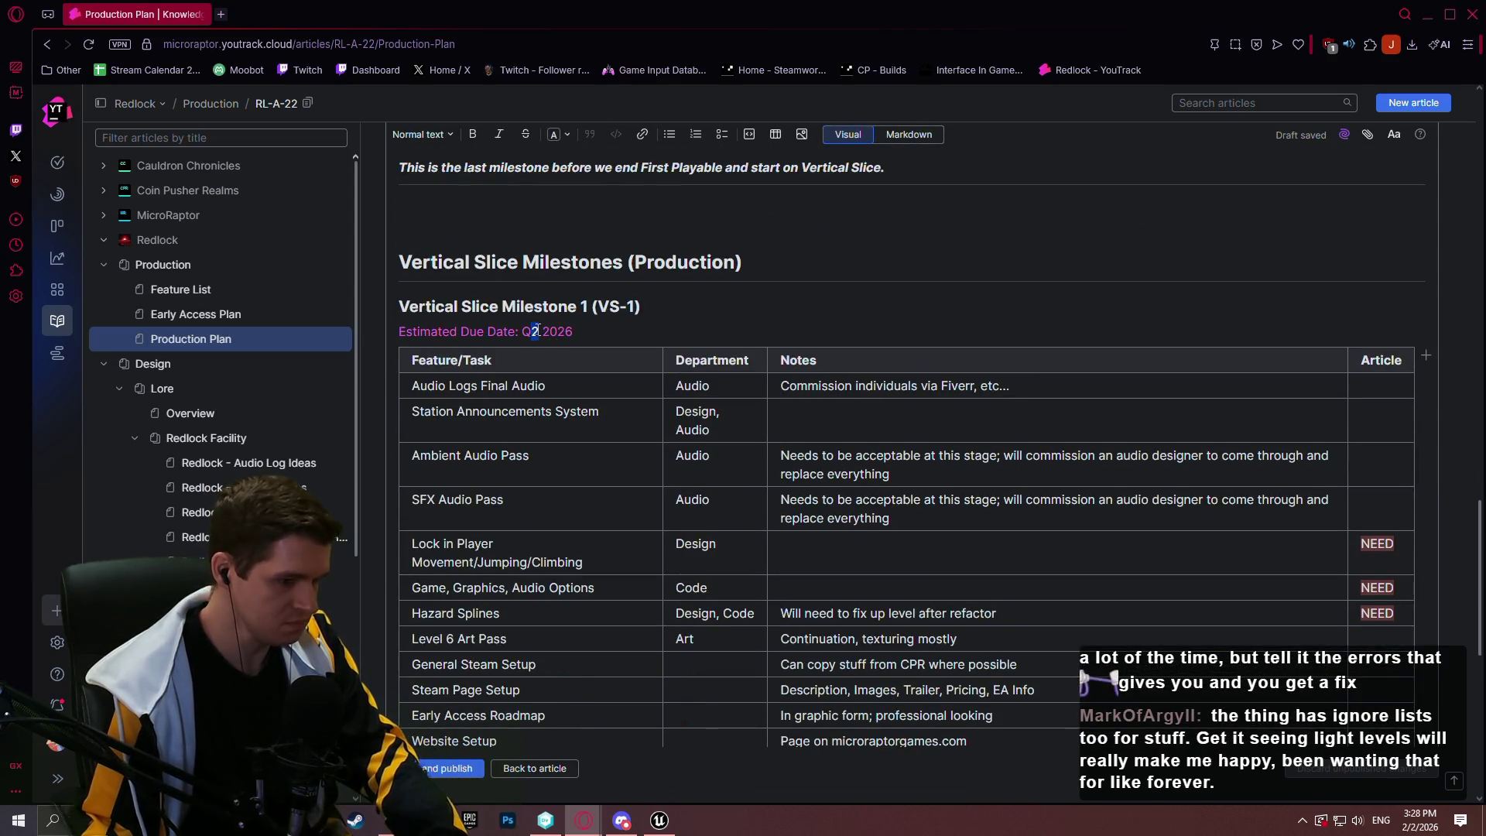
type("34")
key("BackSpace")
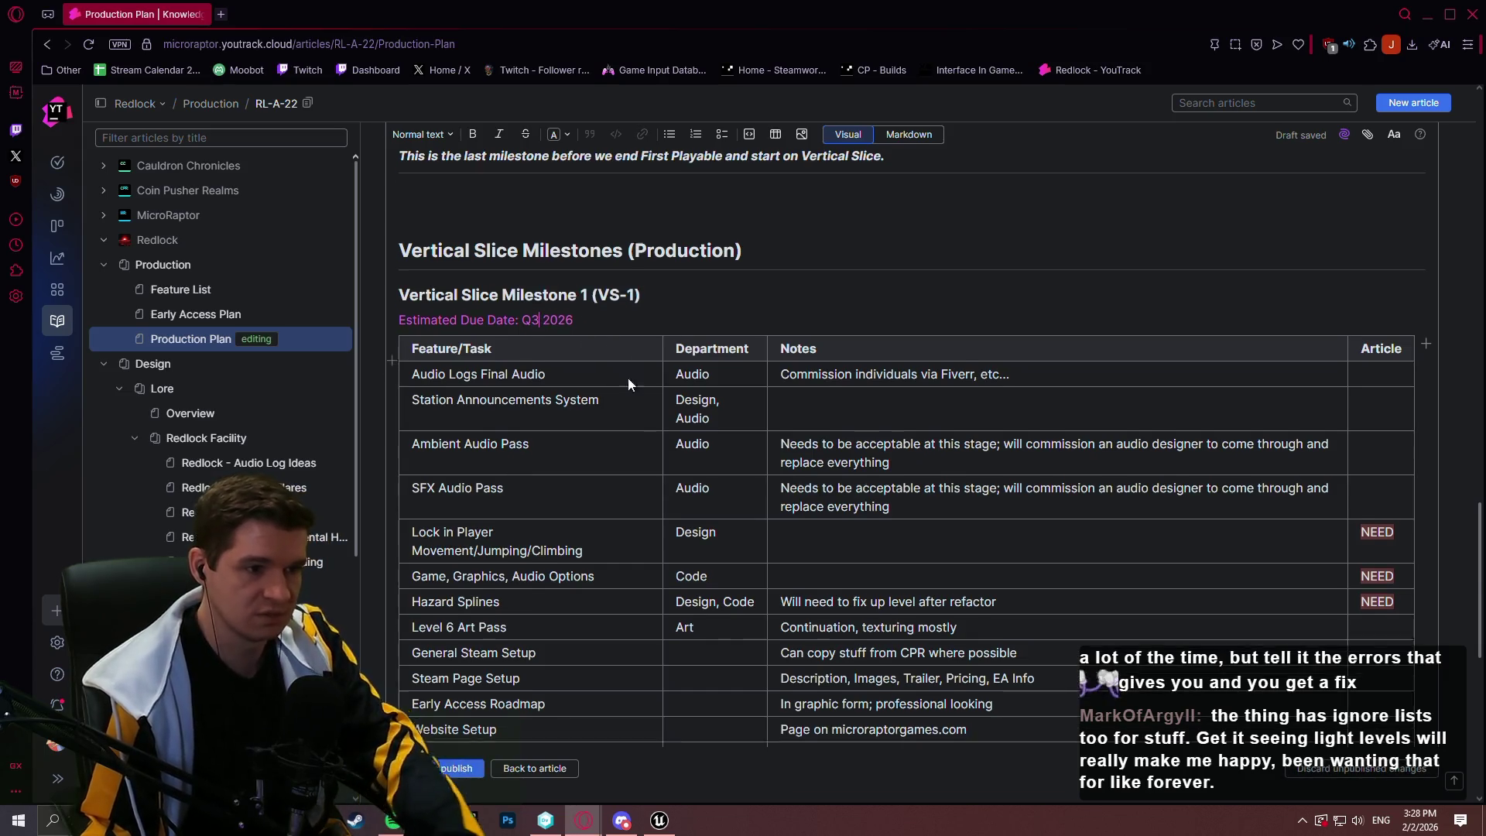
scroll(629, 378, "down", 8)
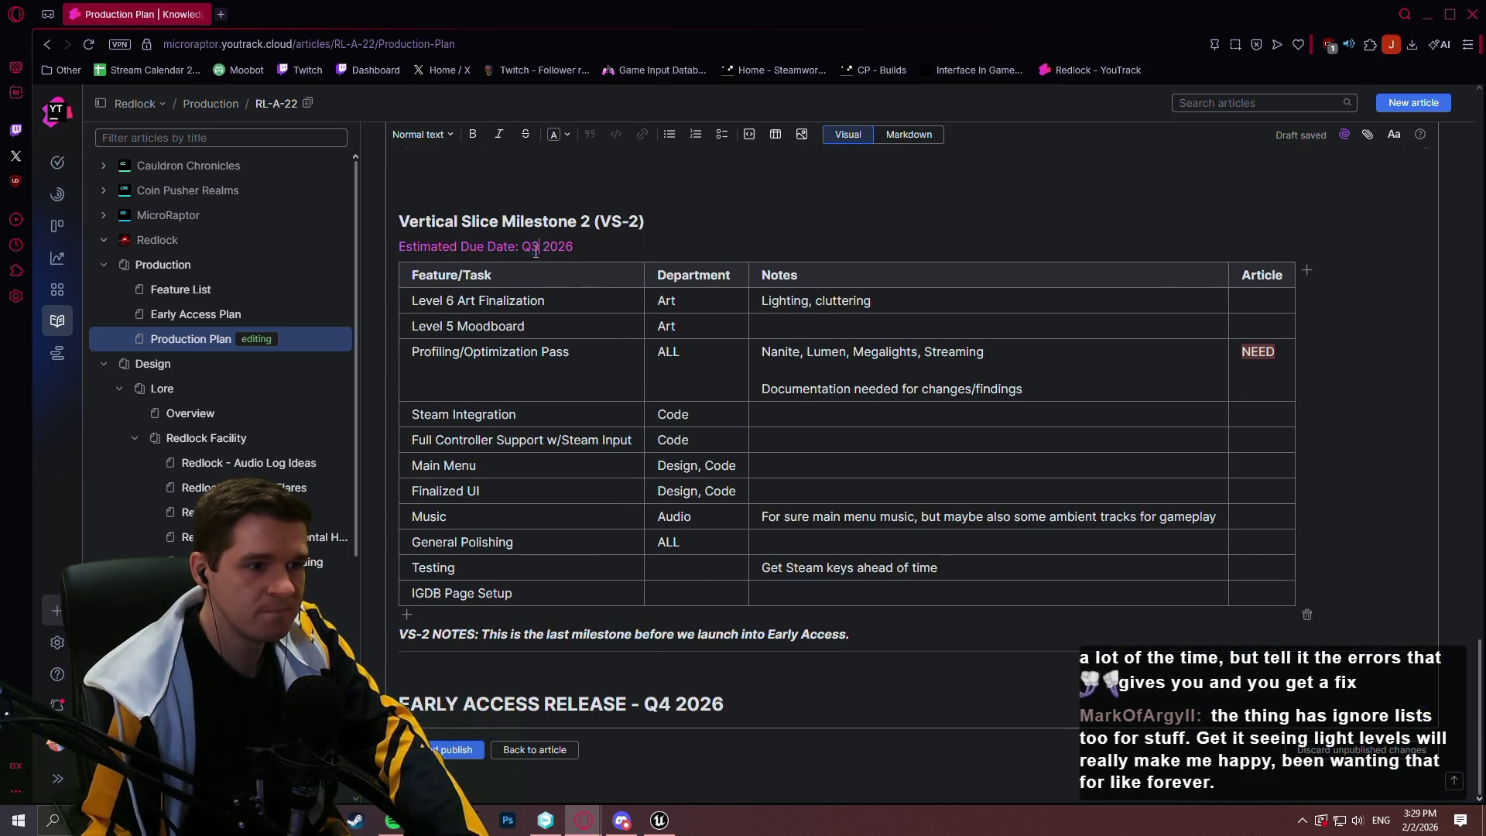
key("BackSpace")
type("4")
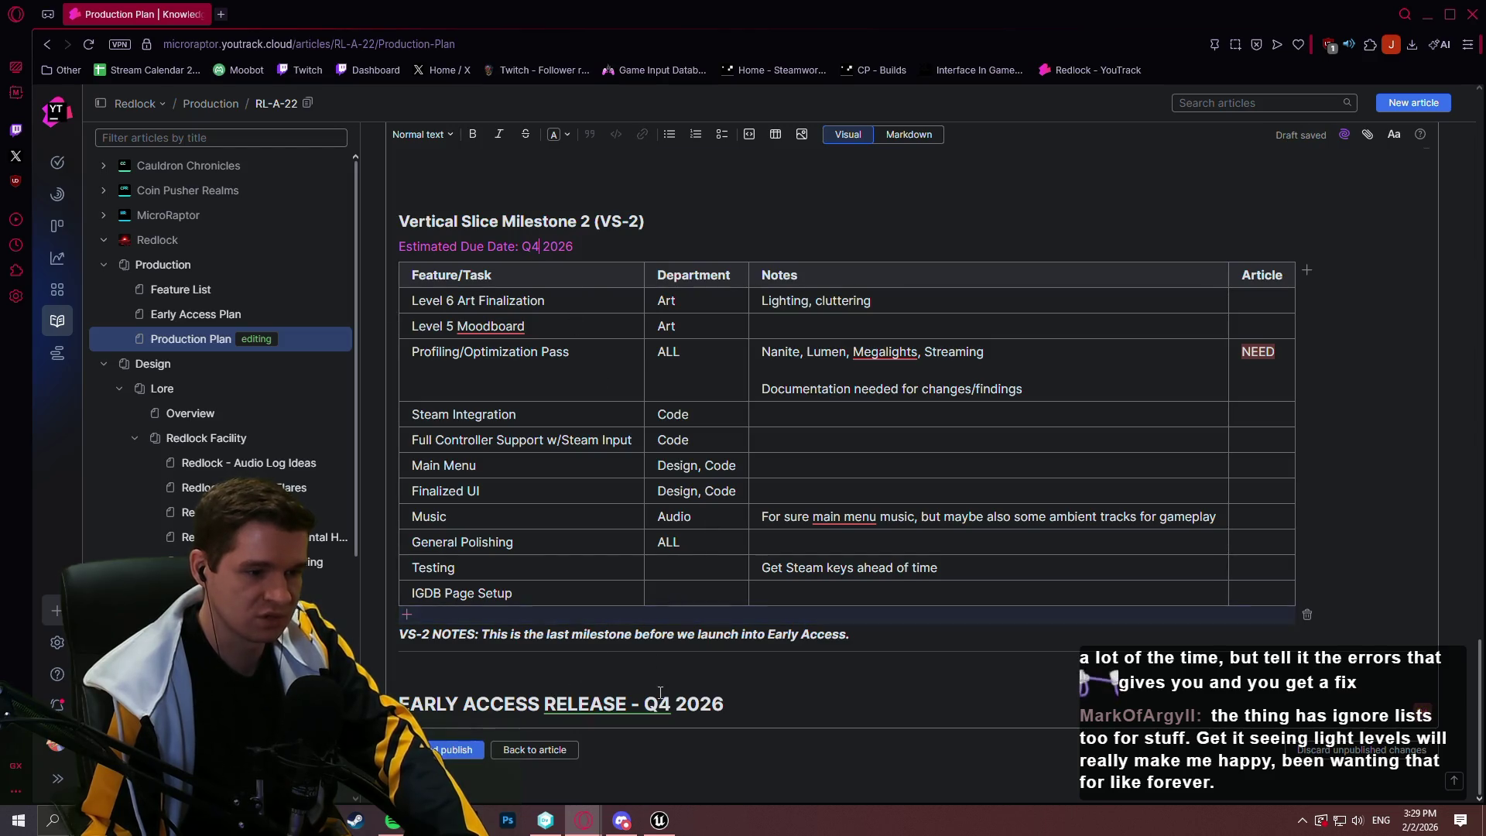
Change the Early Access Release heading date from Q4 2026 to Q1 2027
left_click(663, 704)
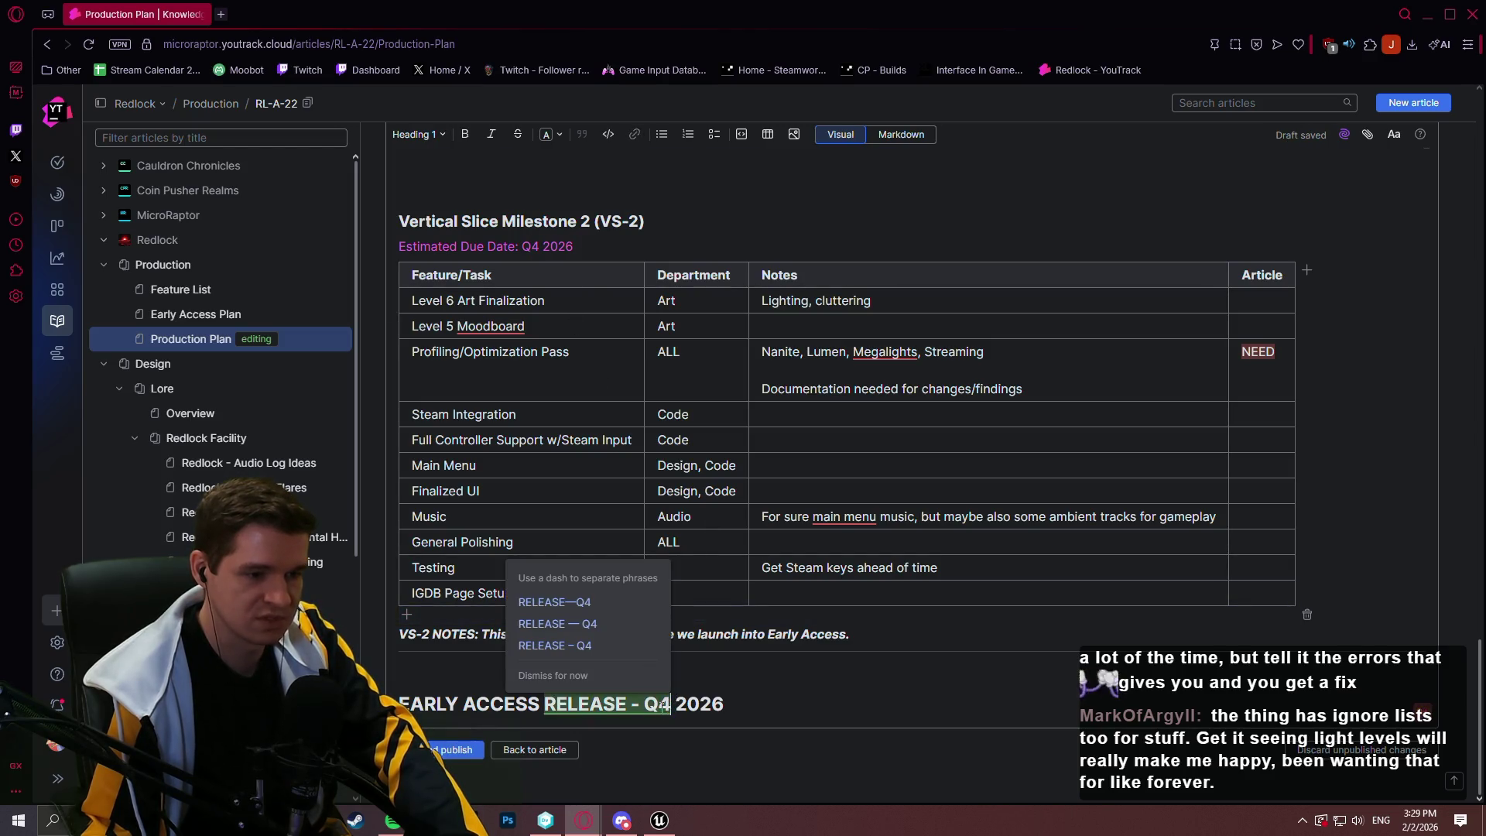
key("BackSpace")
type("1")
left_click(724, 704)
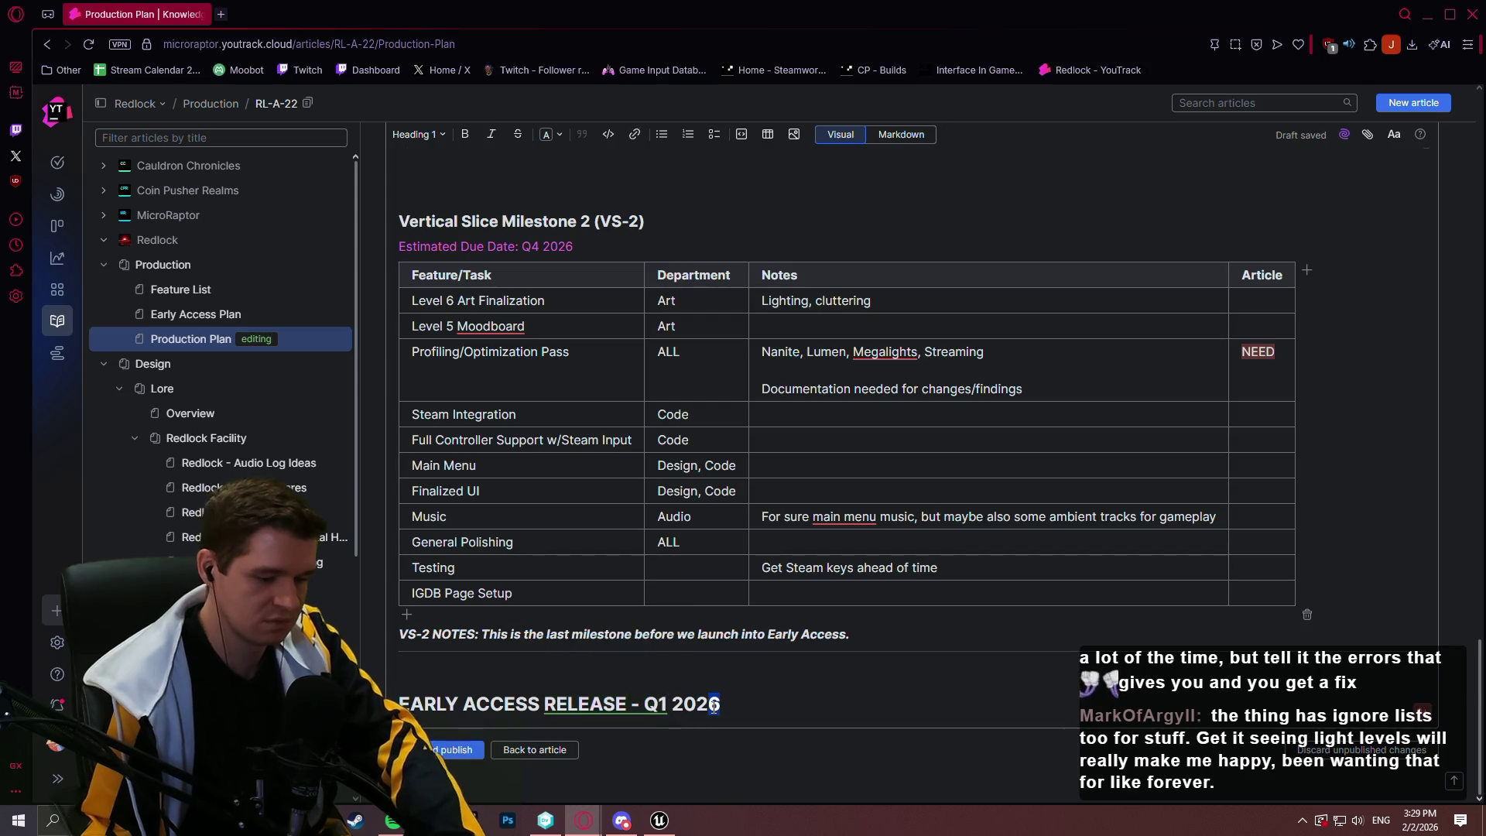
key("BackSpace")
type("7")
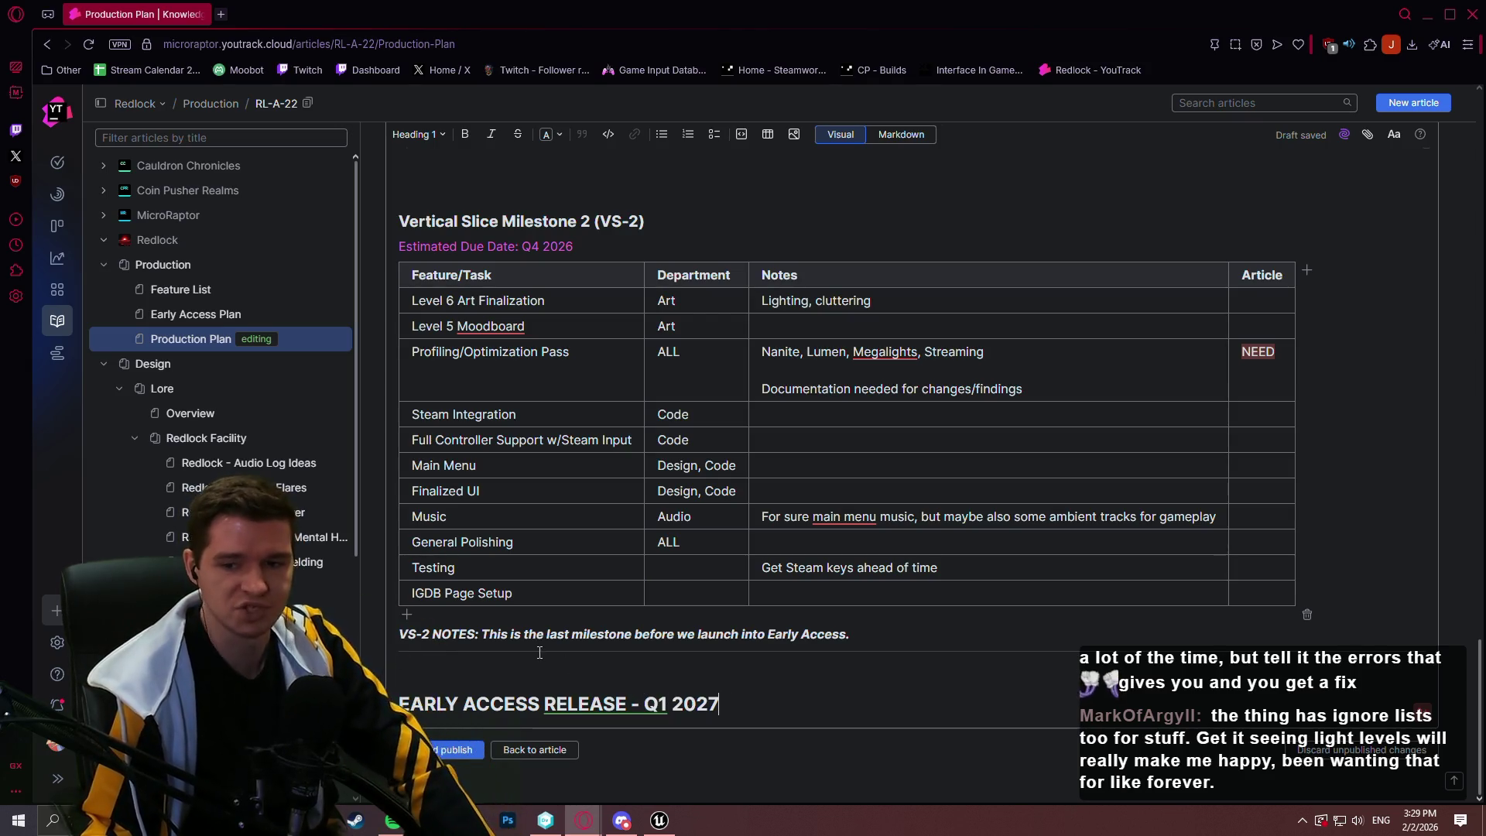
scroll(621, 454, "up", 3)
scroll(621, 454, "up", 2)
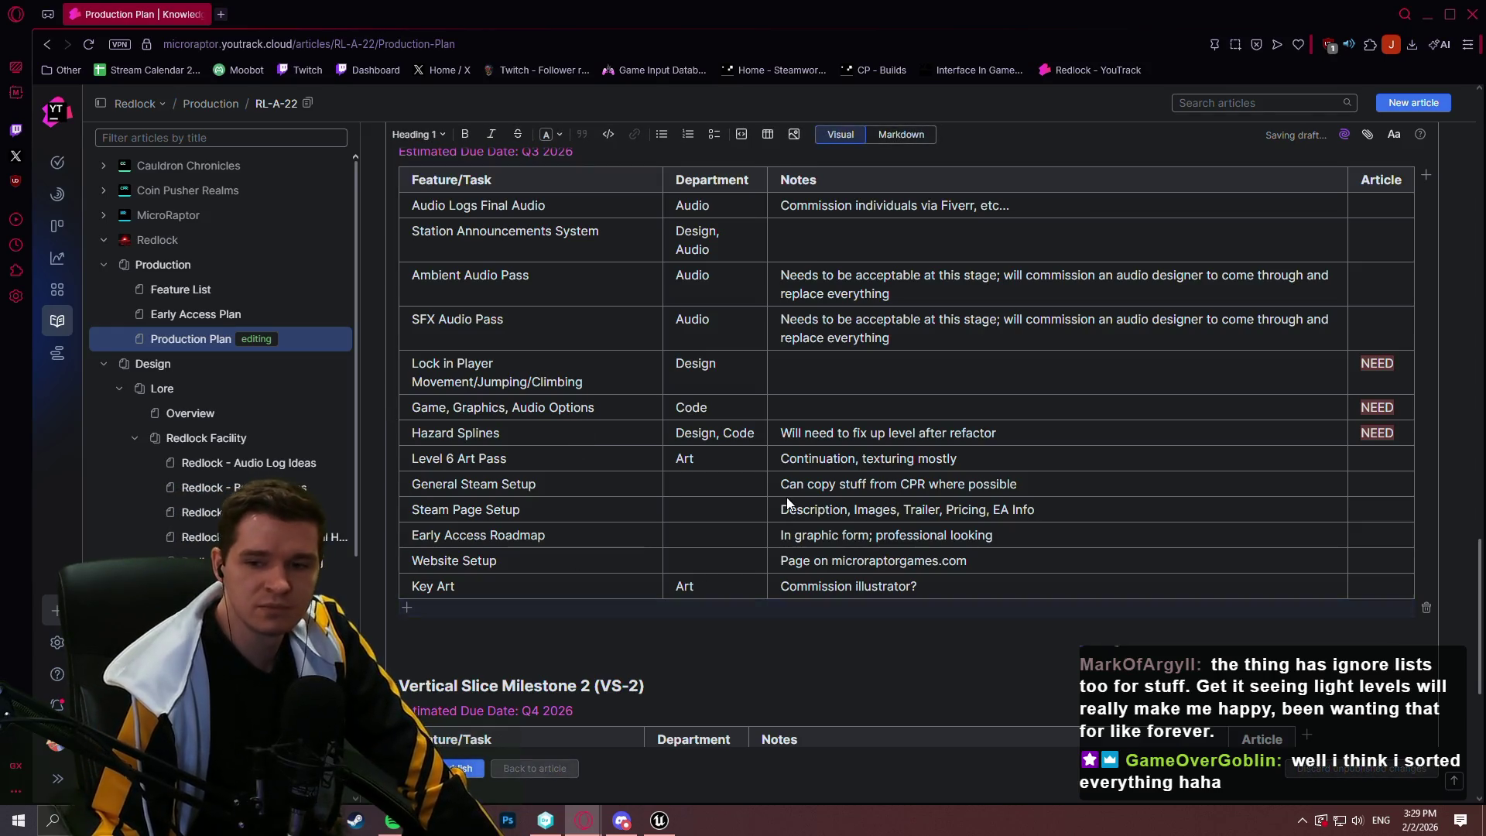
Scroll the published Production Plan's milestone tables to confirm the Q1 2027 Early Access heading
scroll(638, 470, "down", 7)
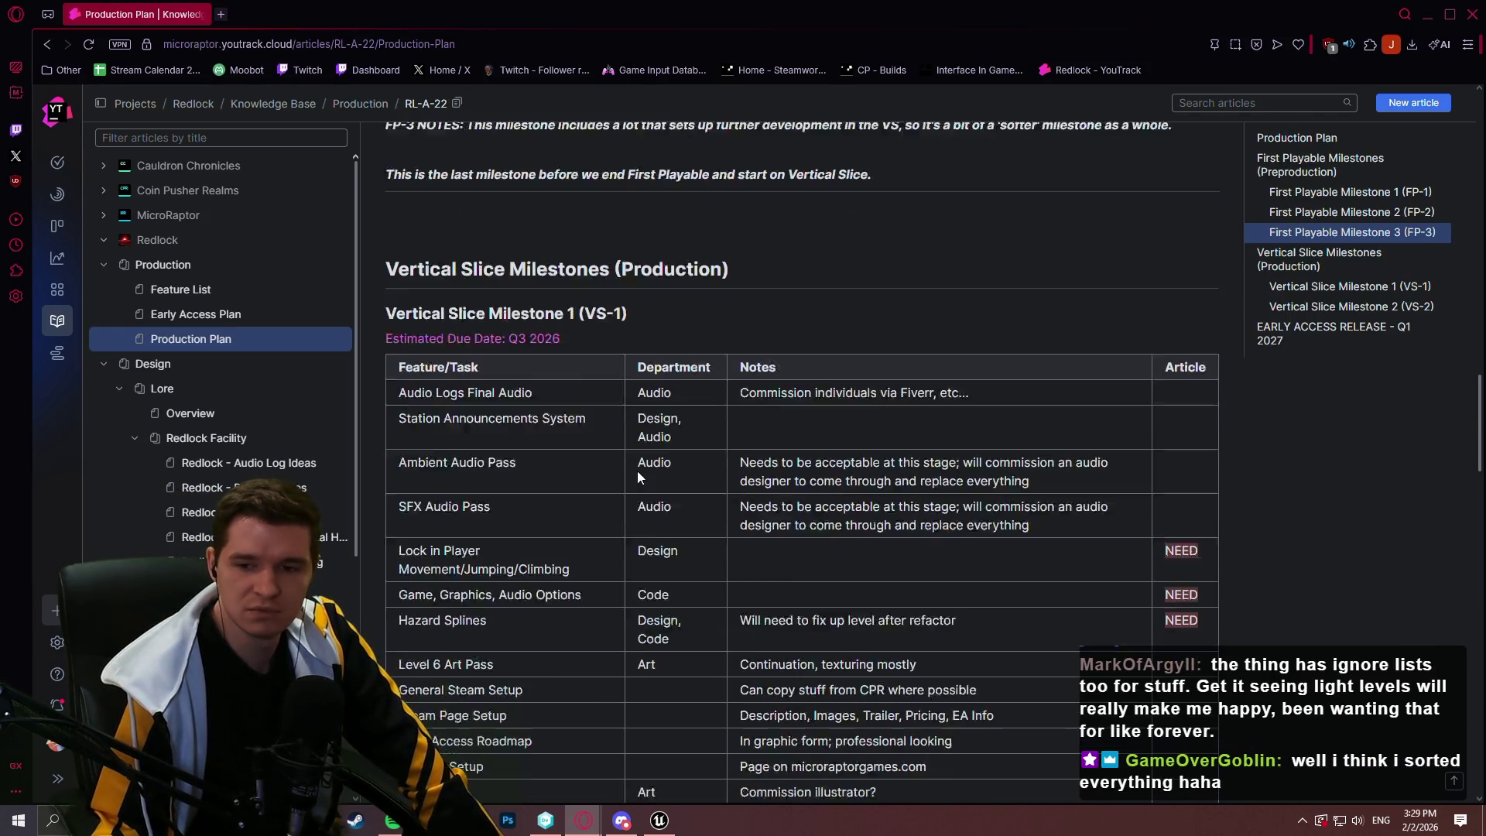
scroll(853, 381, "down", 12)
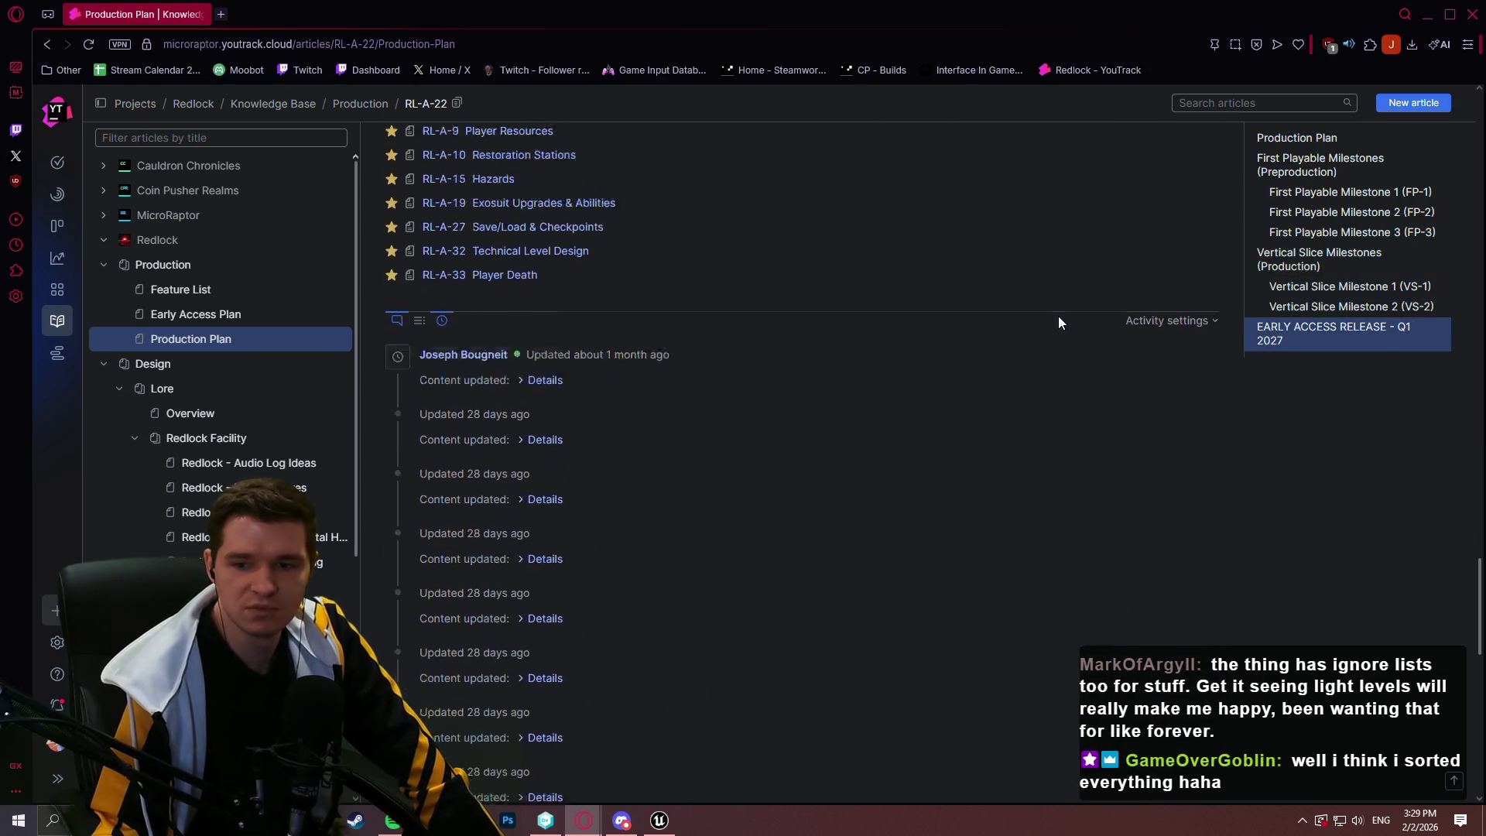
scroll(1057, 316, "up", 6)
scroll(1063, 319, "up", 20)
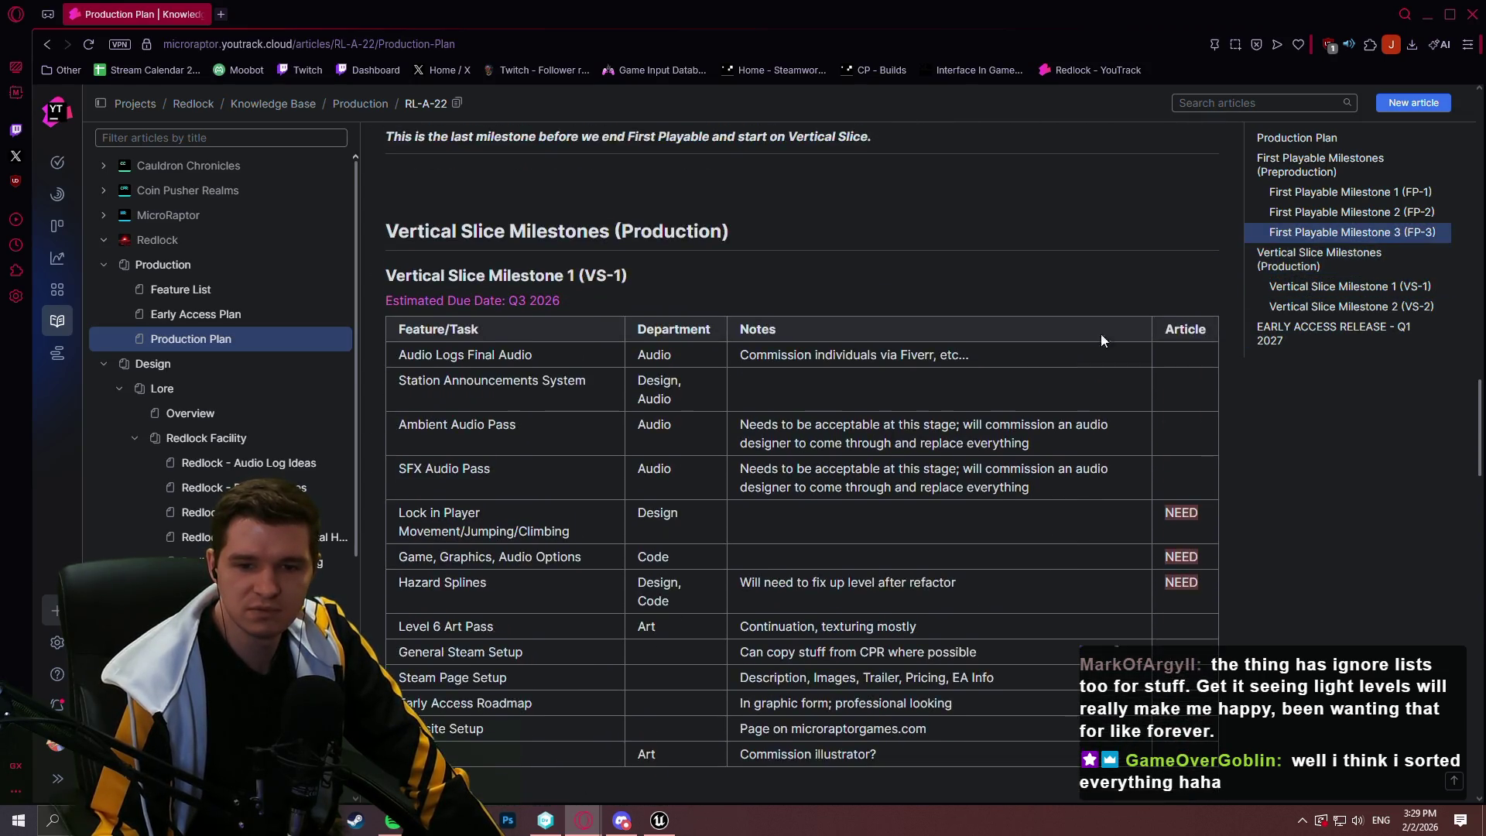
scroll(1172, 356, "up", 15)
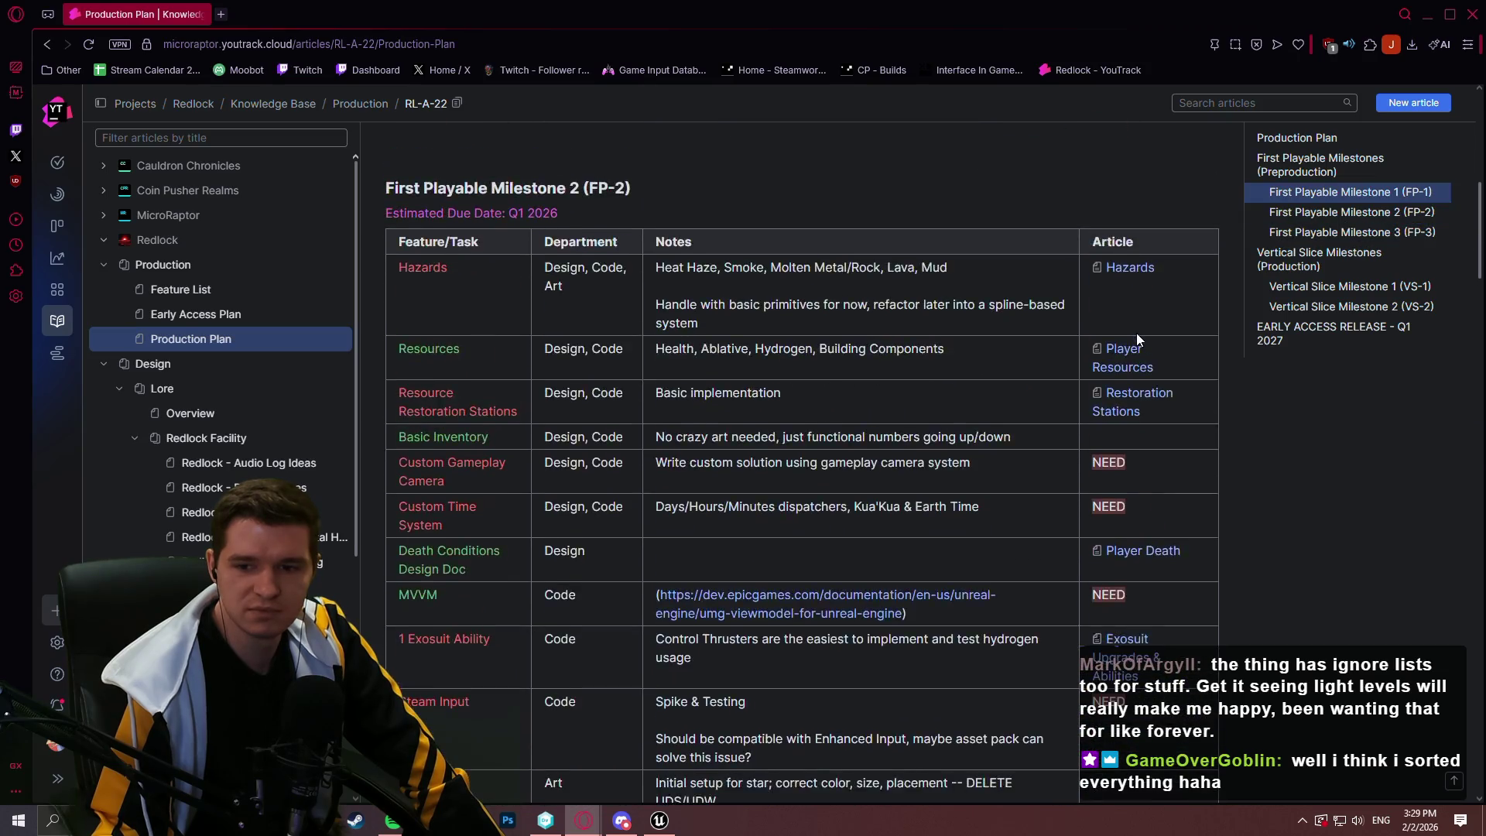
scroll(1125, 339, "up", 5)
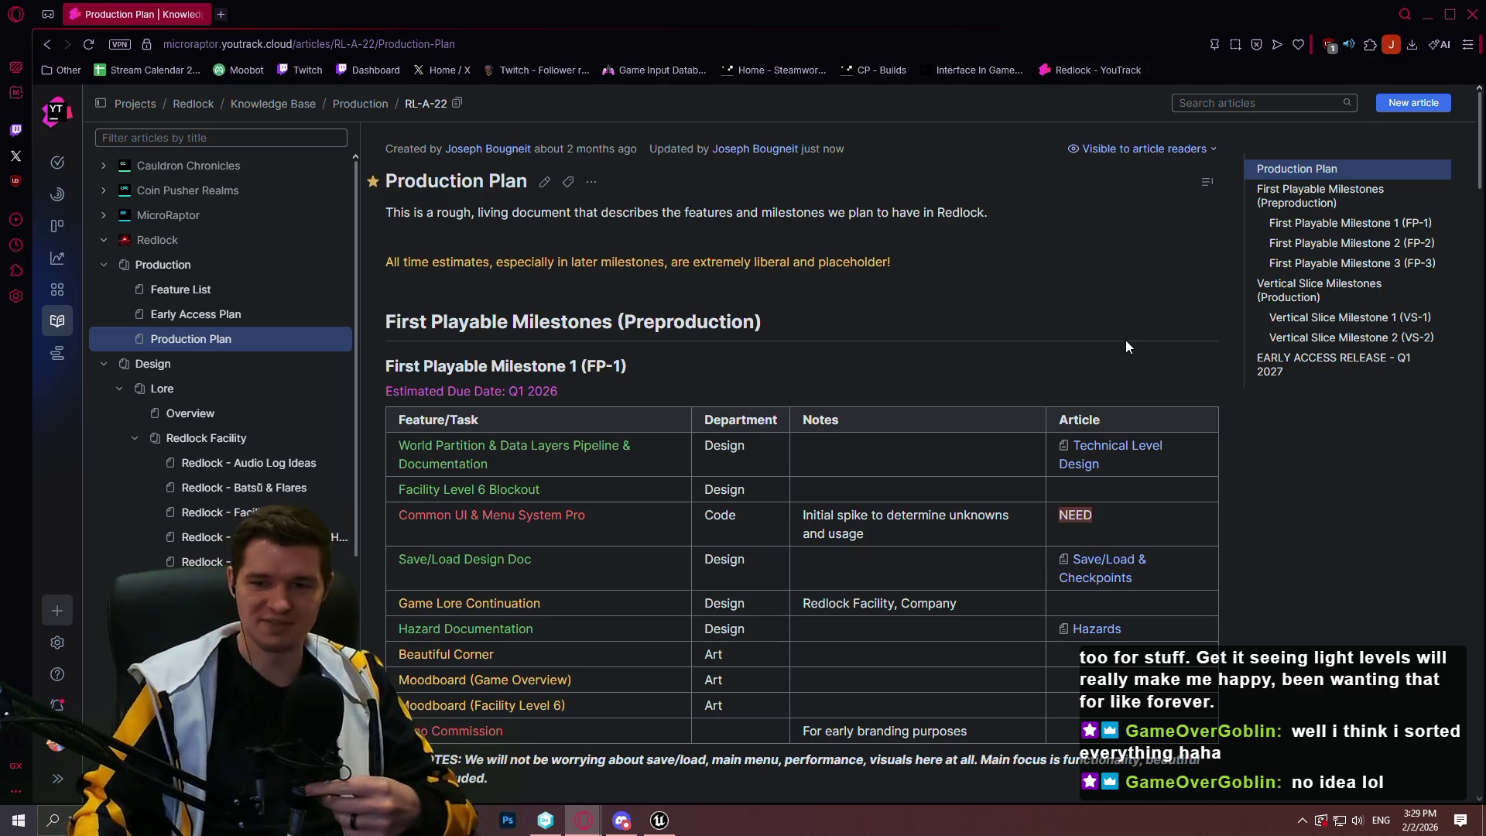
scroll(1308, 213, "down", 2)
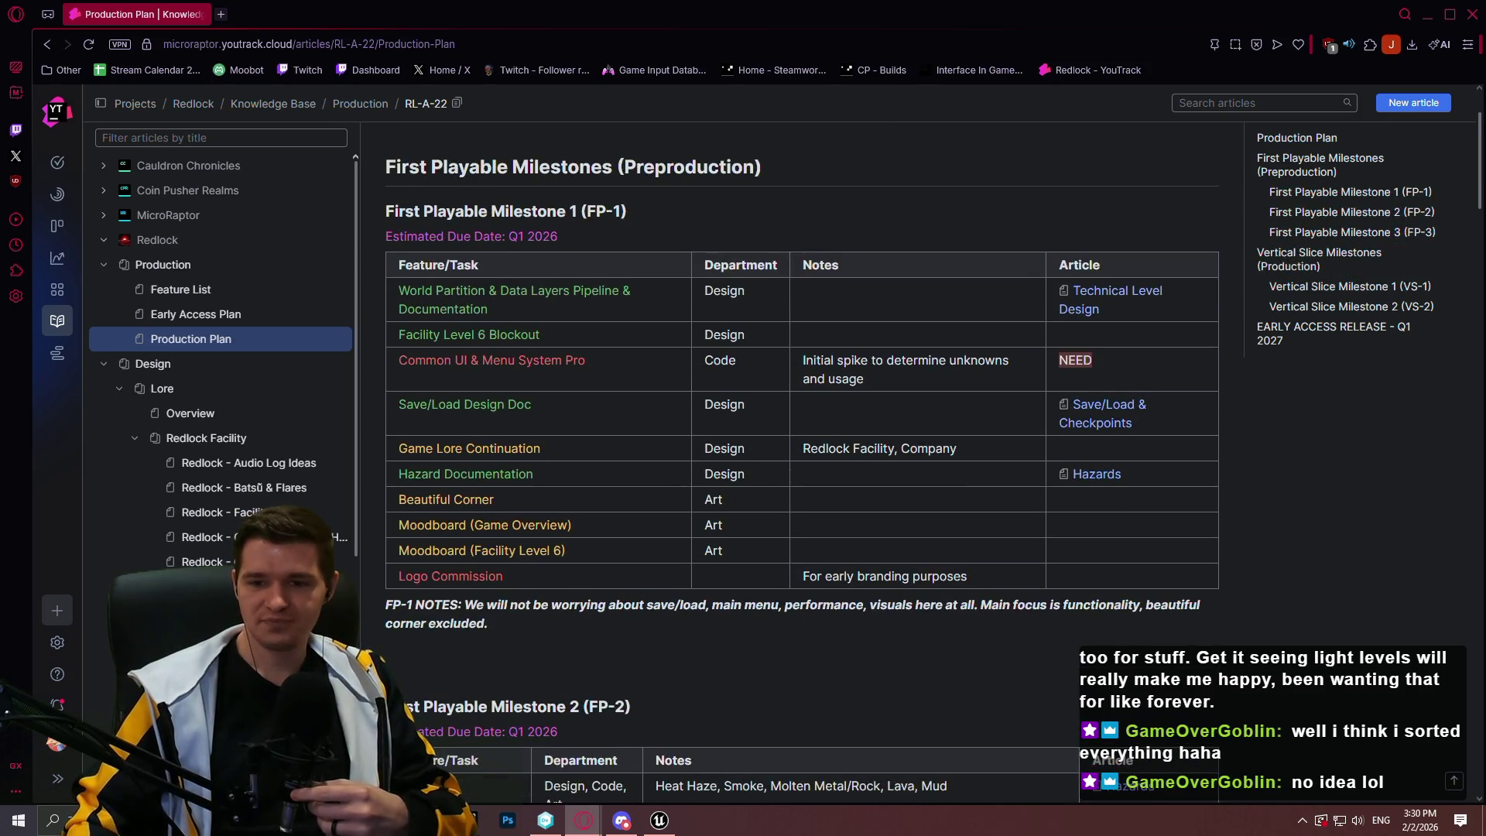
scroll(1004, 434, "up", 2)
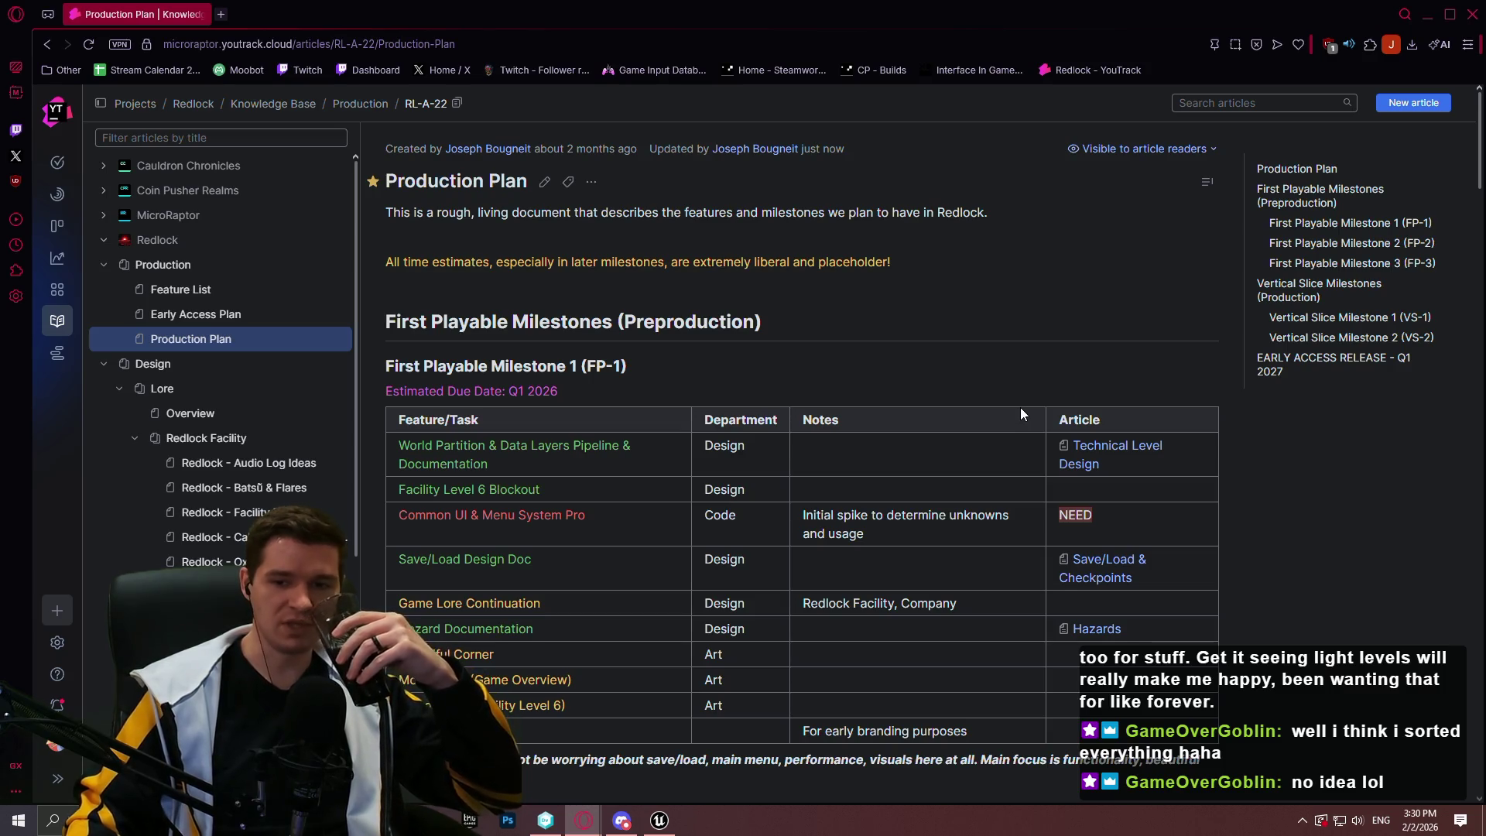
Open the LightAwareness repository in a new tab from the 'light' address suggestion
left_click(222, 15)
type("light")
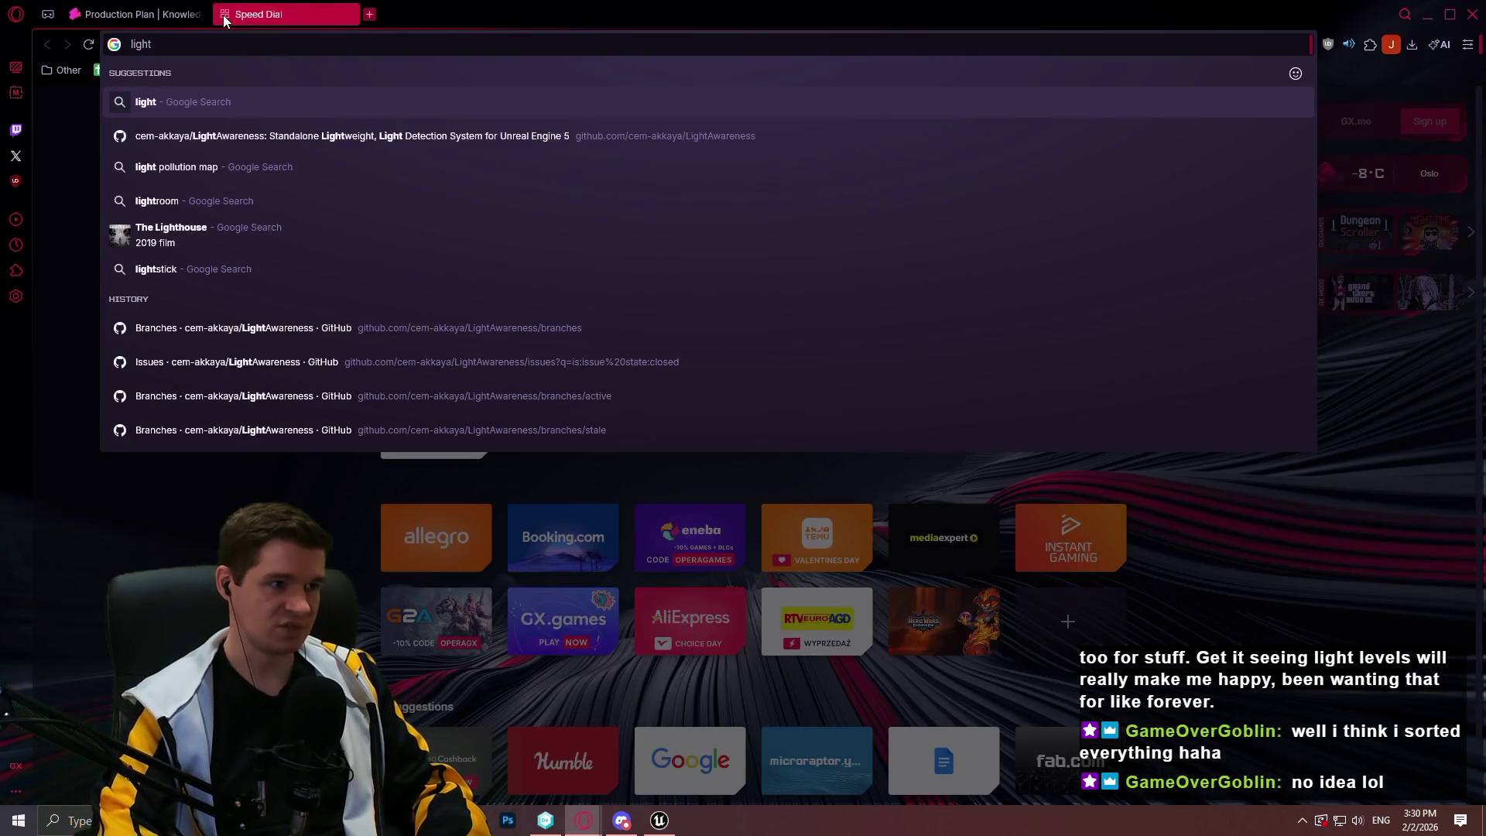
key("Down")
key("Return")
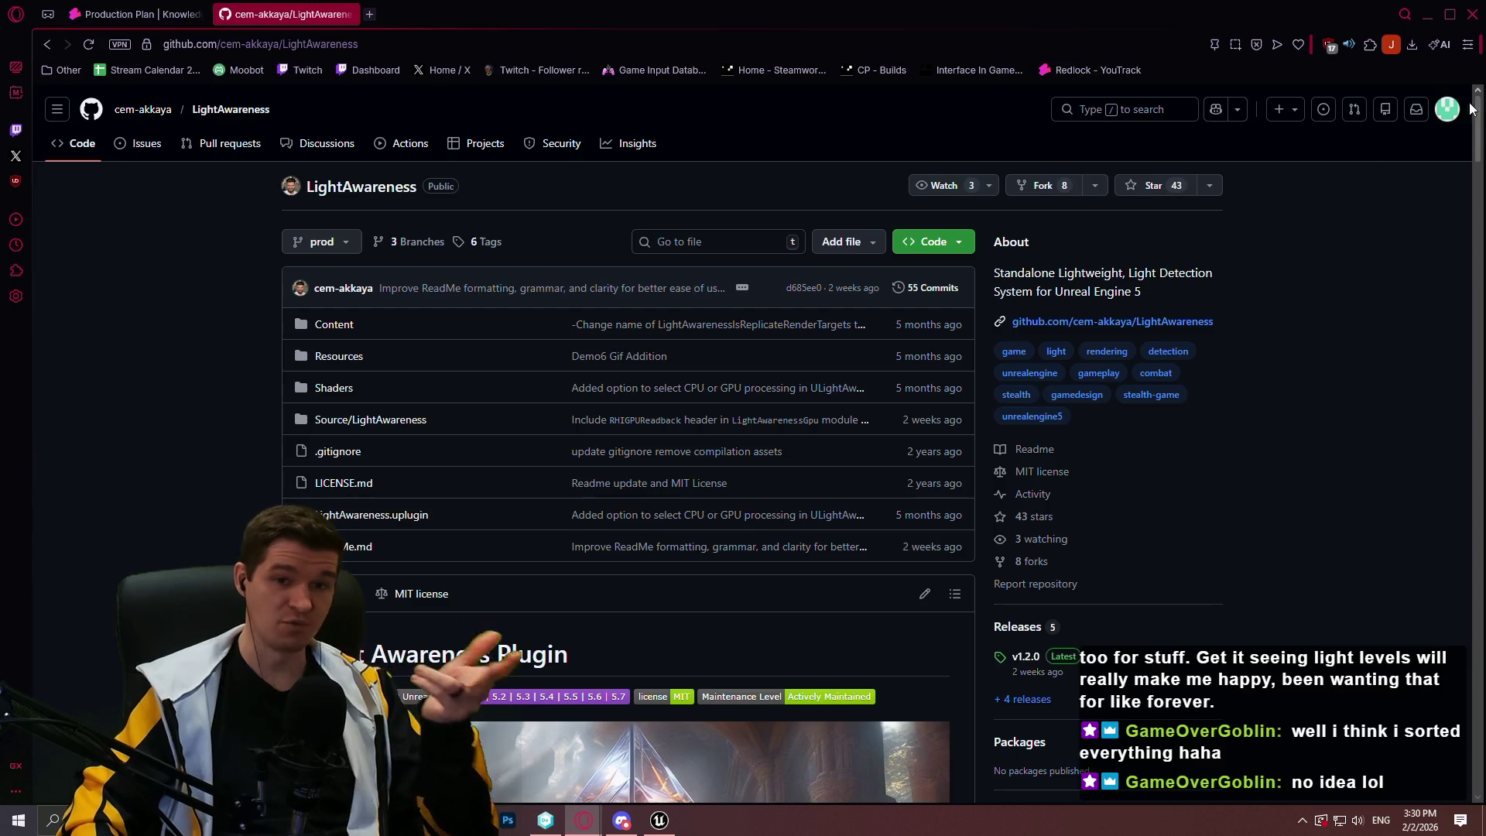
Scroll through the repository's file list and README
left_click_drag(1473, 109, 1456, 271)
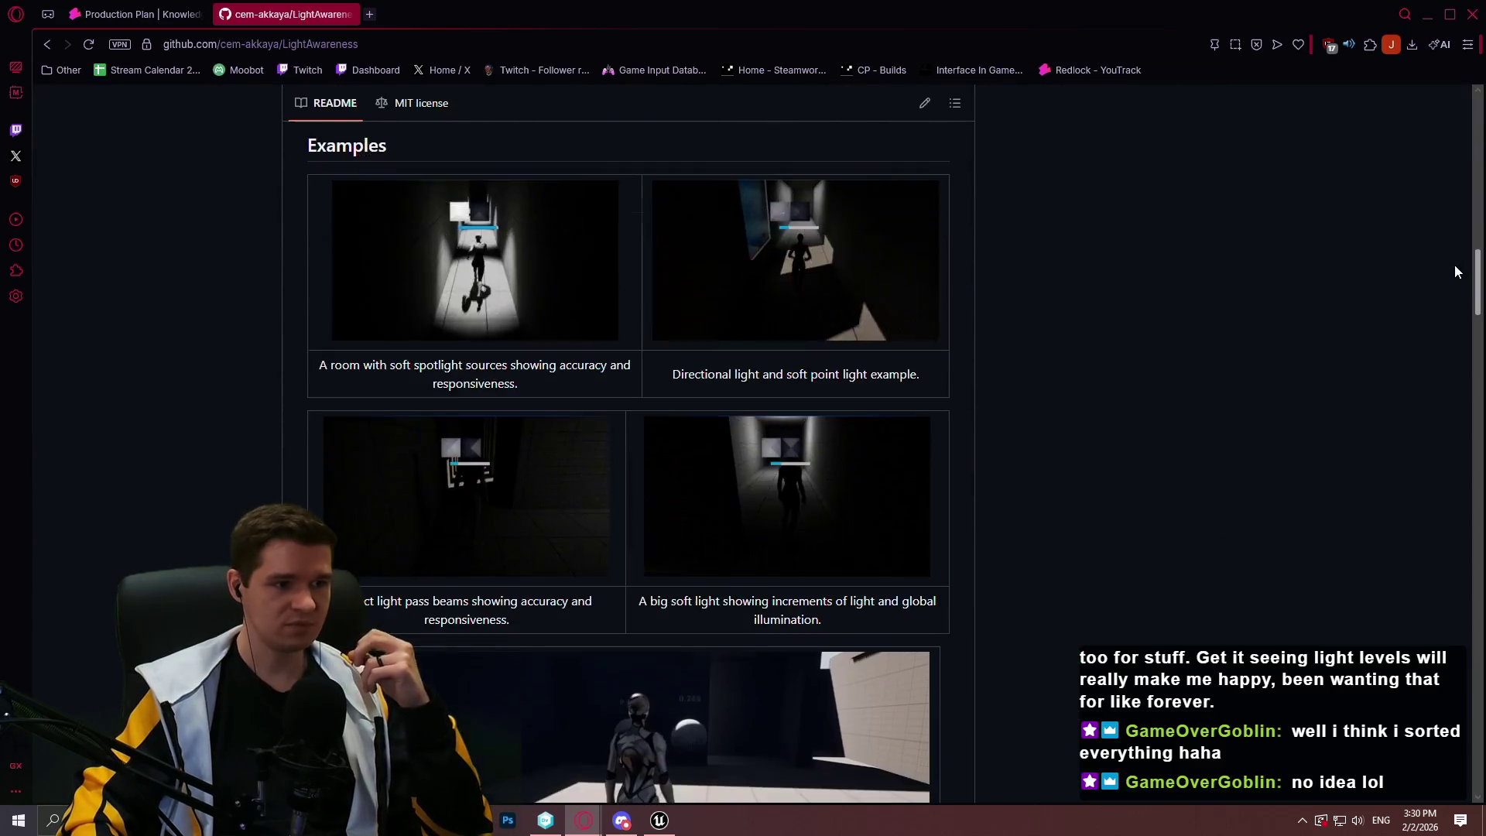
scroll(1452, 309, "down", 10)
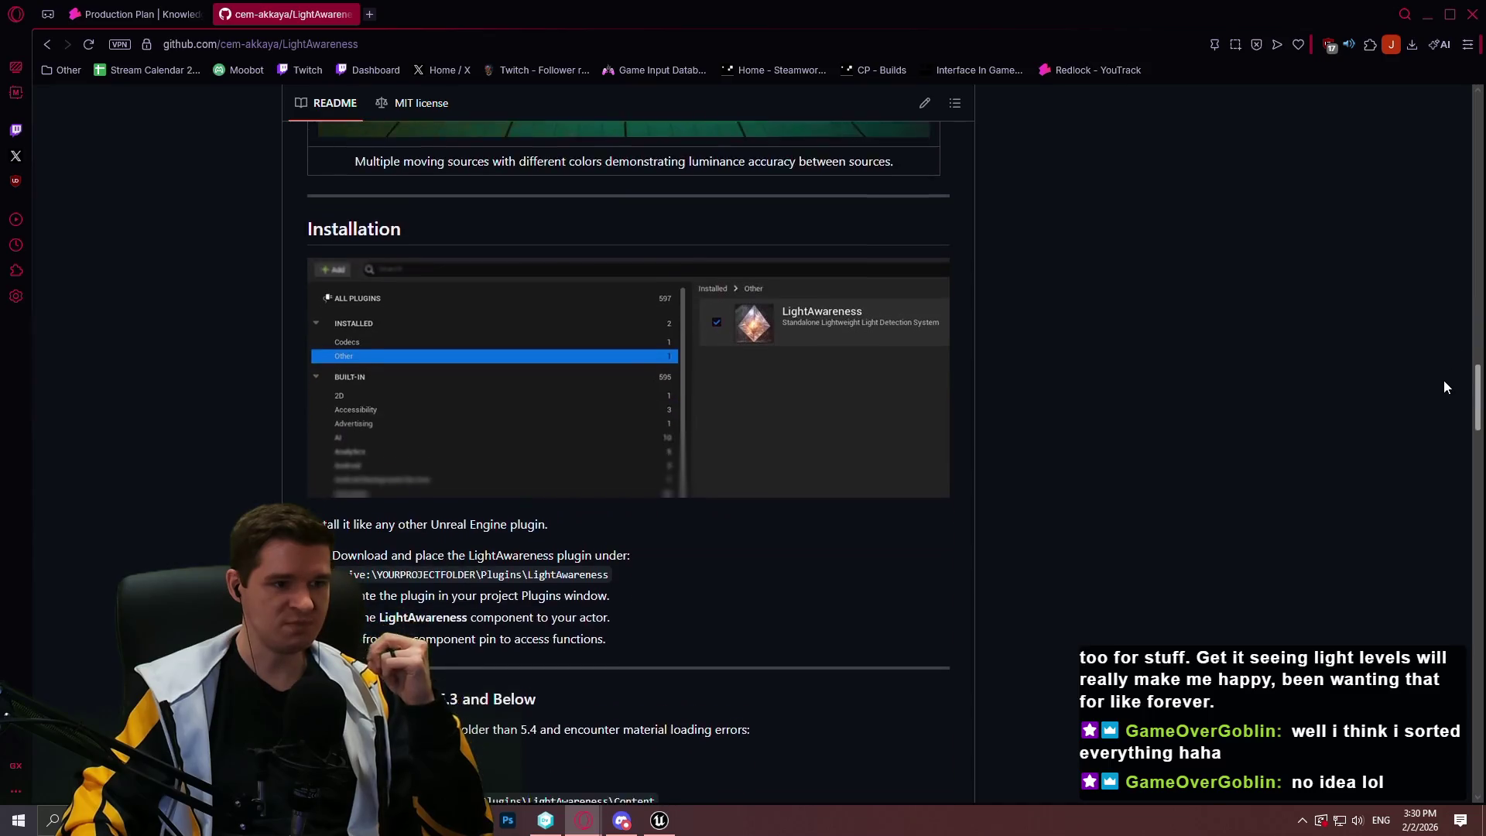
scroll(1436, 391, "down", 6)
scroll(1427, 402, "up", 4)
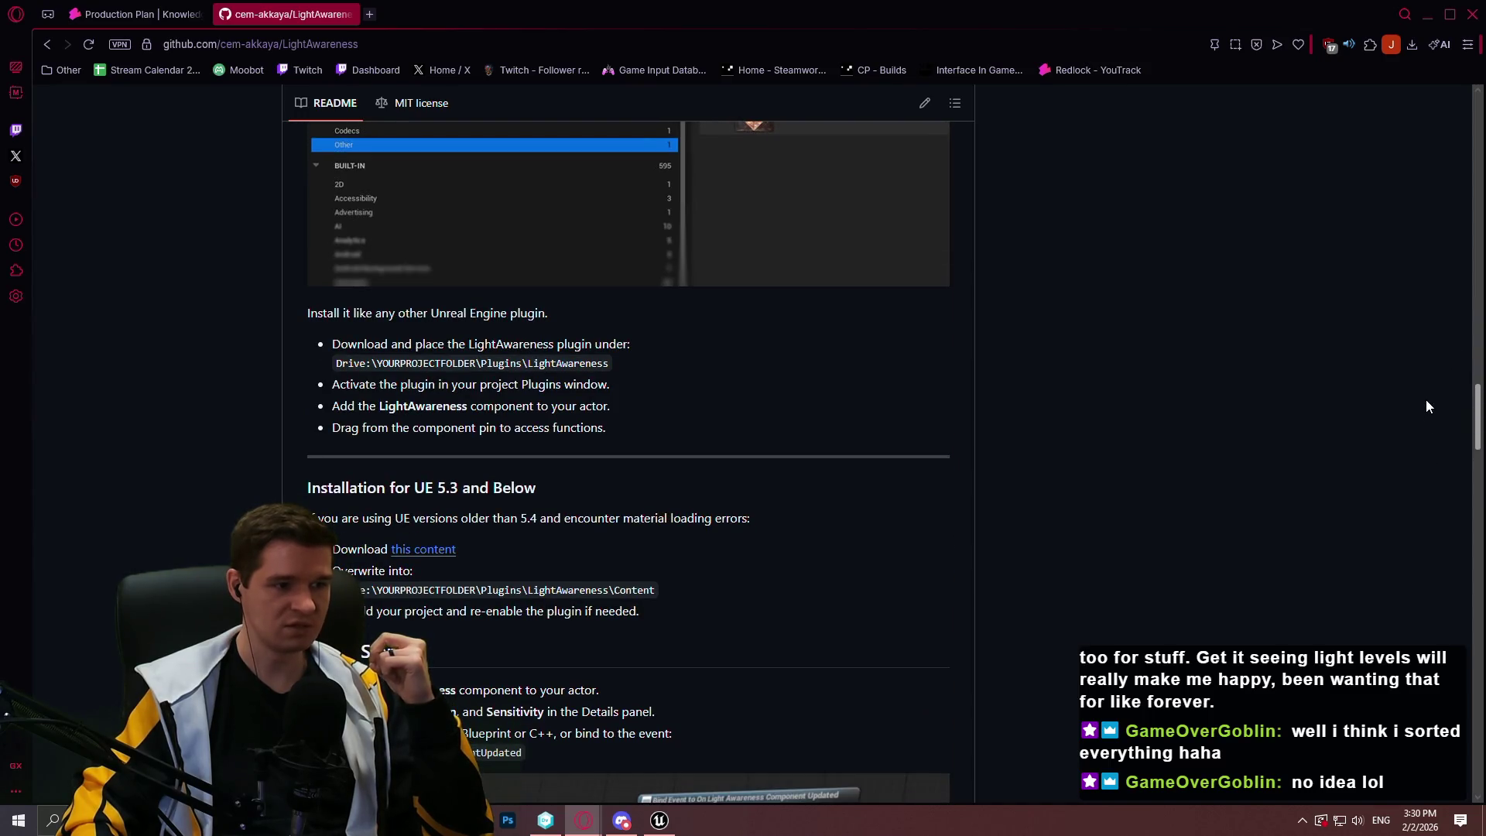
scroll(1426, 400, "down", 15)
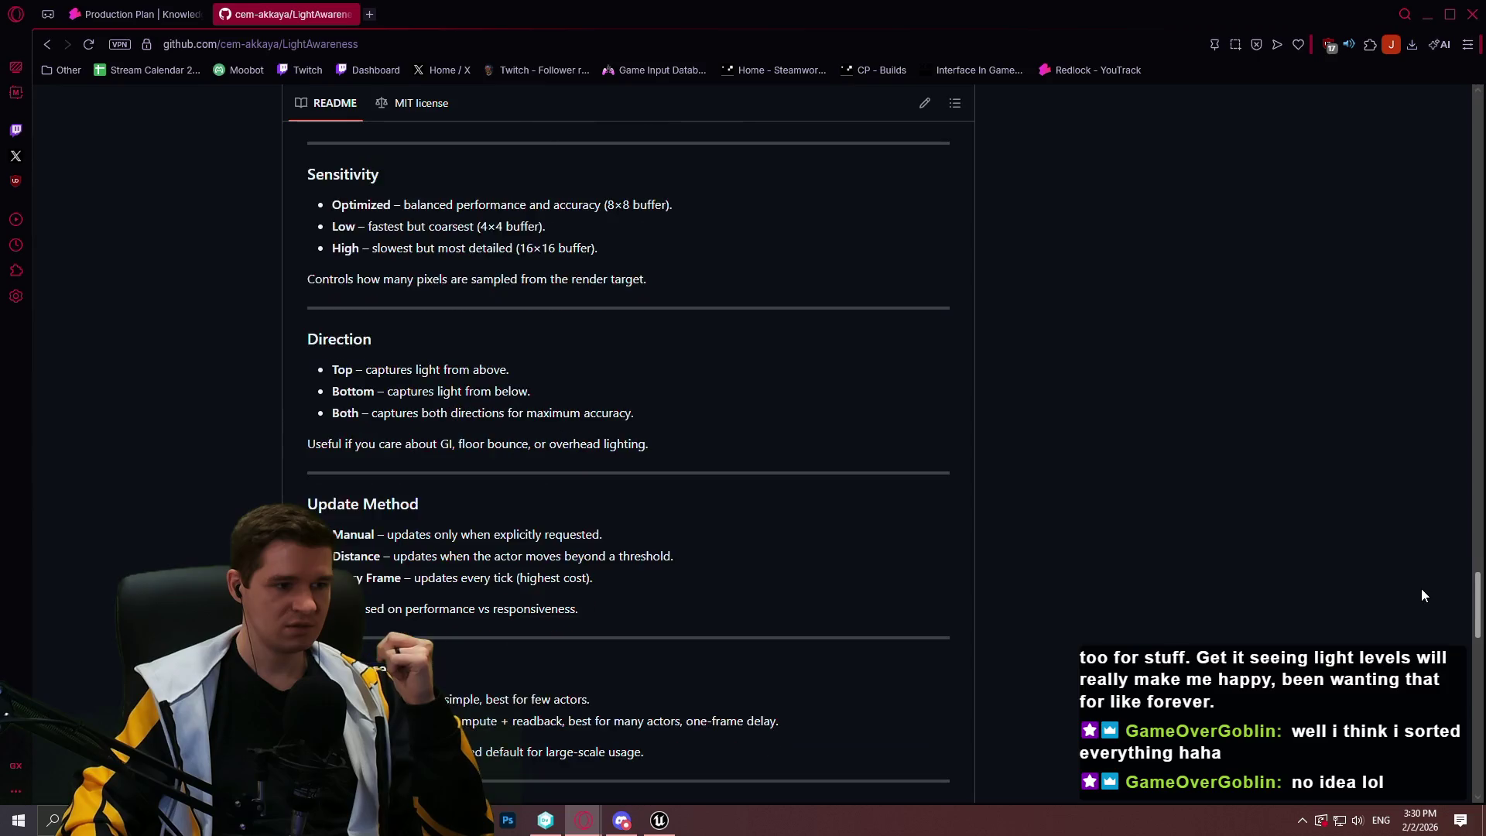
scroll(1423, 650, "down", 6)
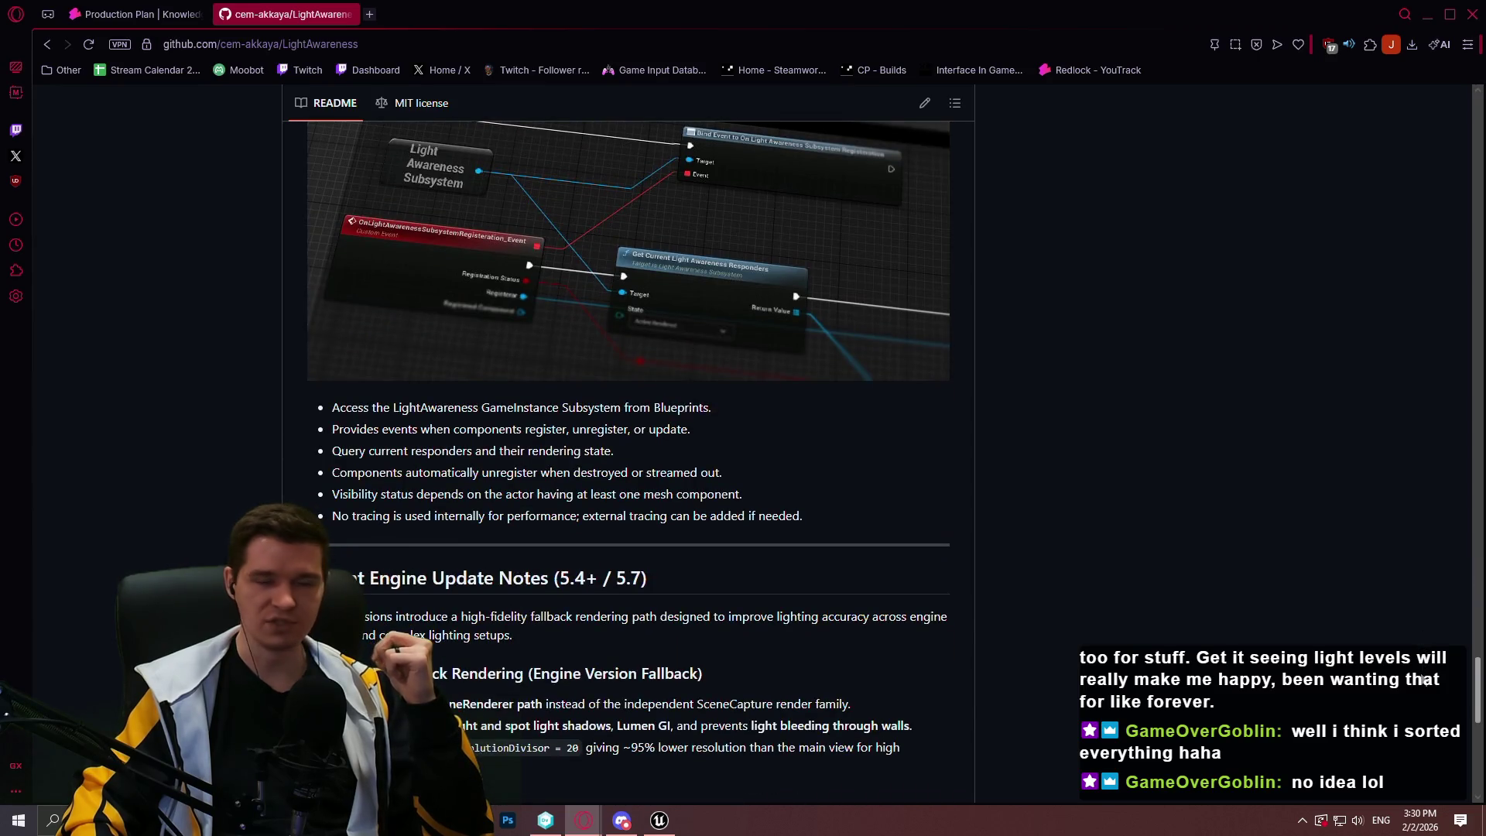
scroll(1419, 700, "down", 4)
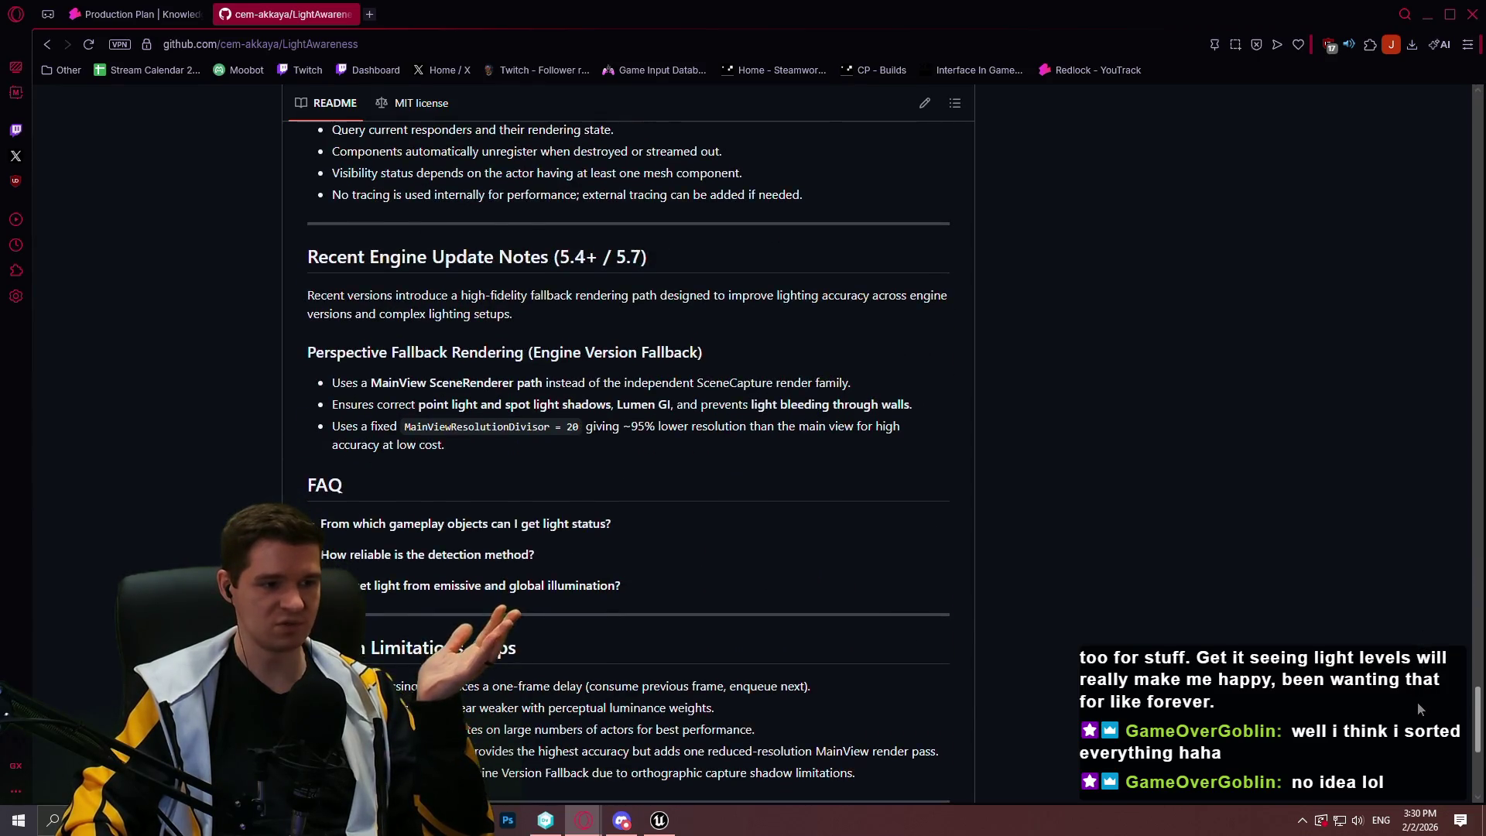
scroll(1418, 702, "up", 15)
scroll(1402, 415, "up", 6)
scroll(1399, 350, "down", 4)
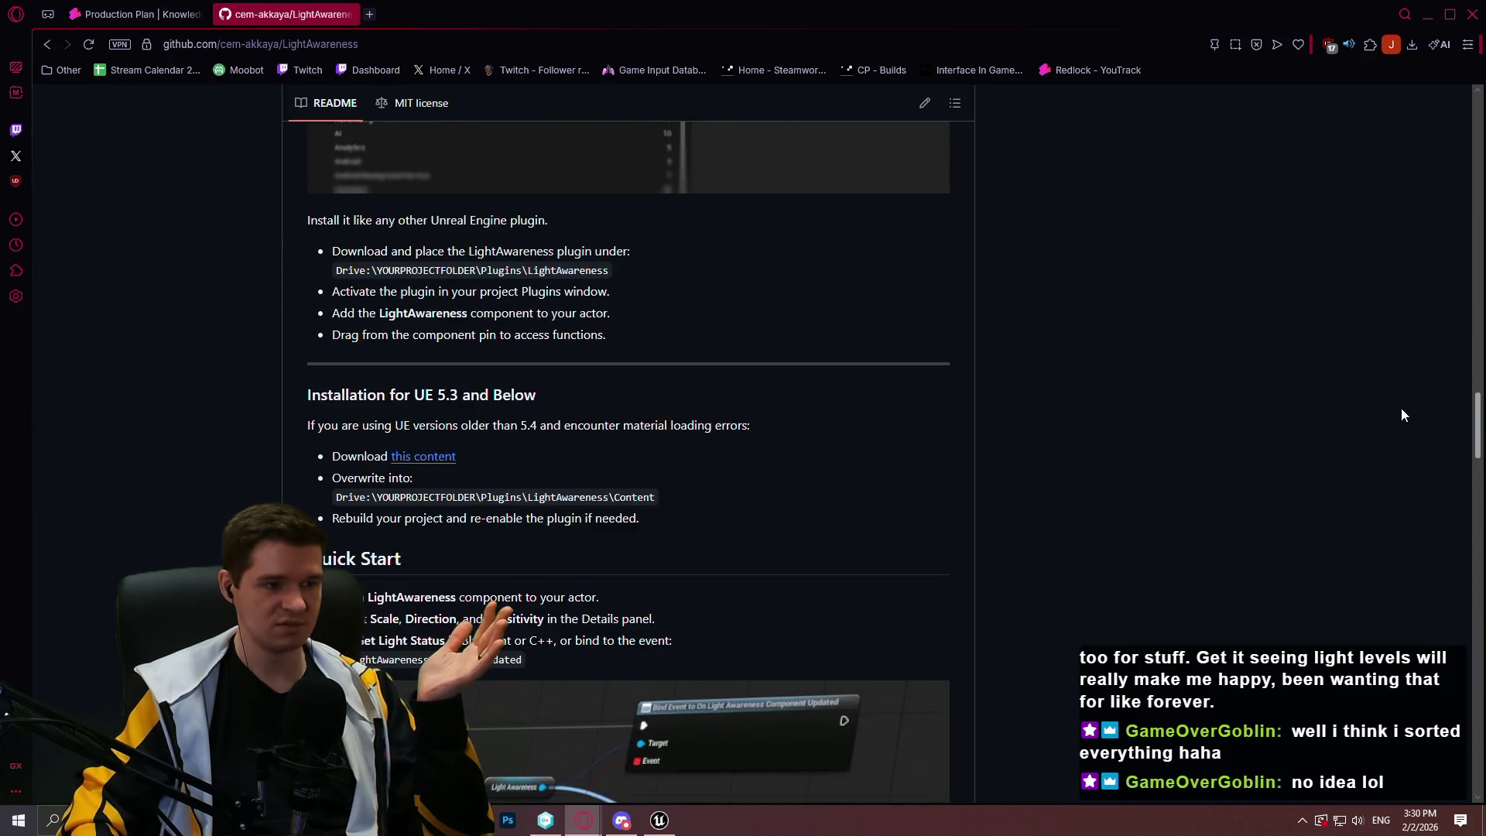
scroll(1402, 407, "up", 10)
scroll(1390, 300, "up", 10)
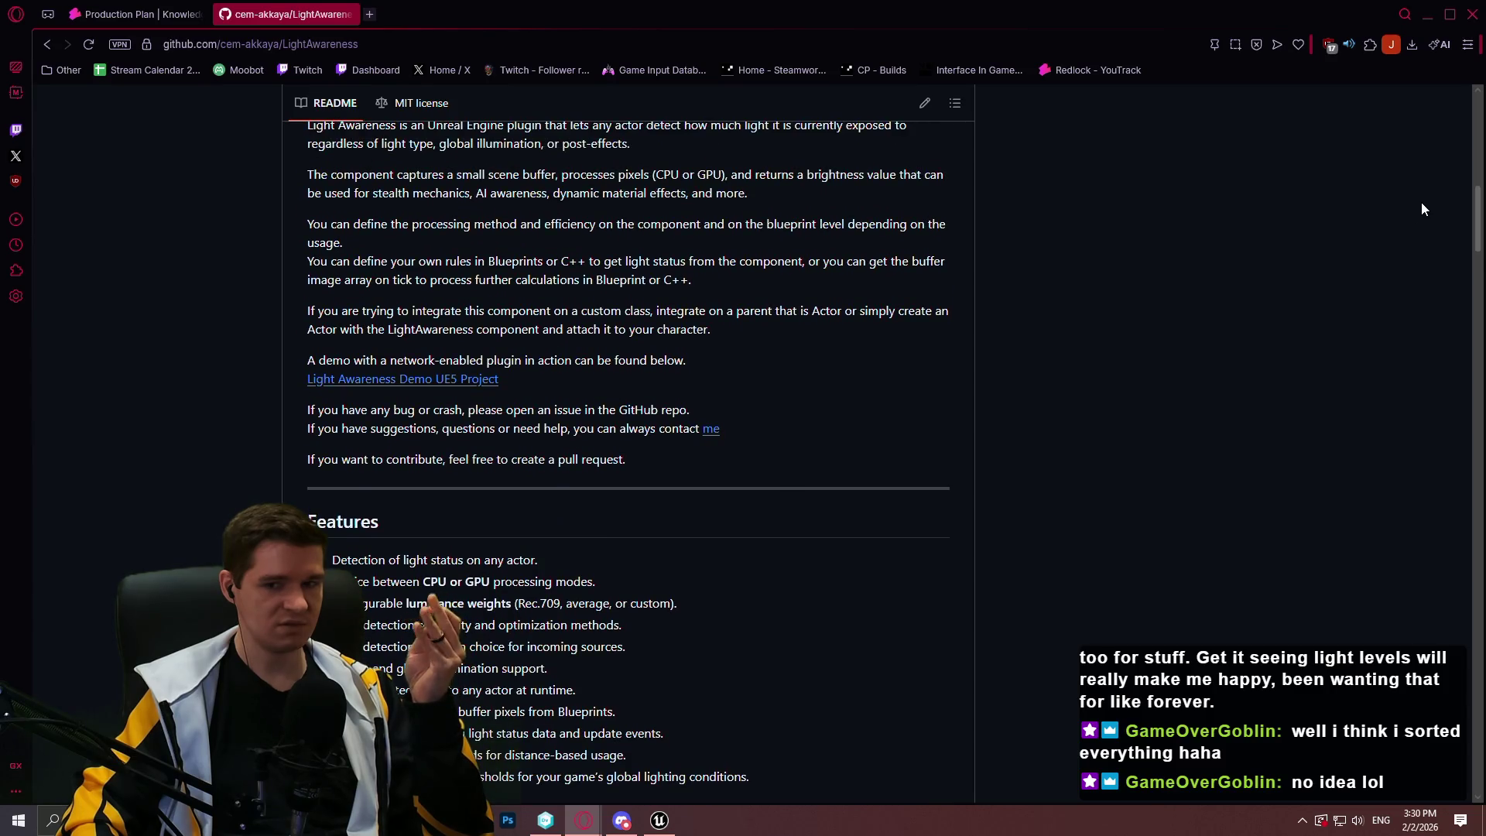
scroll(1422, 207, "up", 4)
scroll(619, 236, "up", 4)
scroll(619, 236, "up", 4)
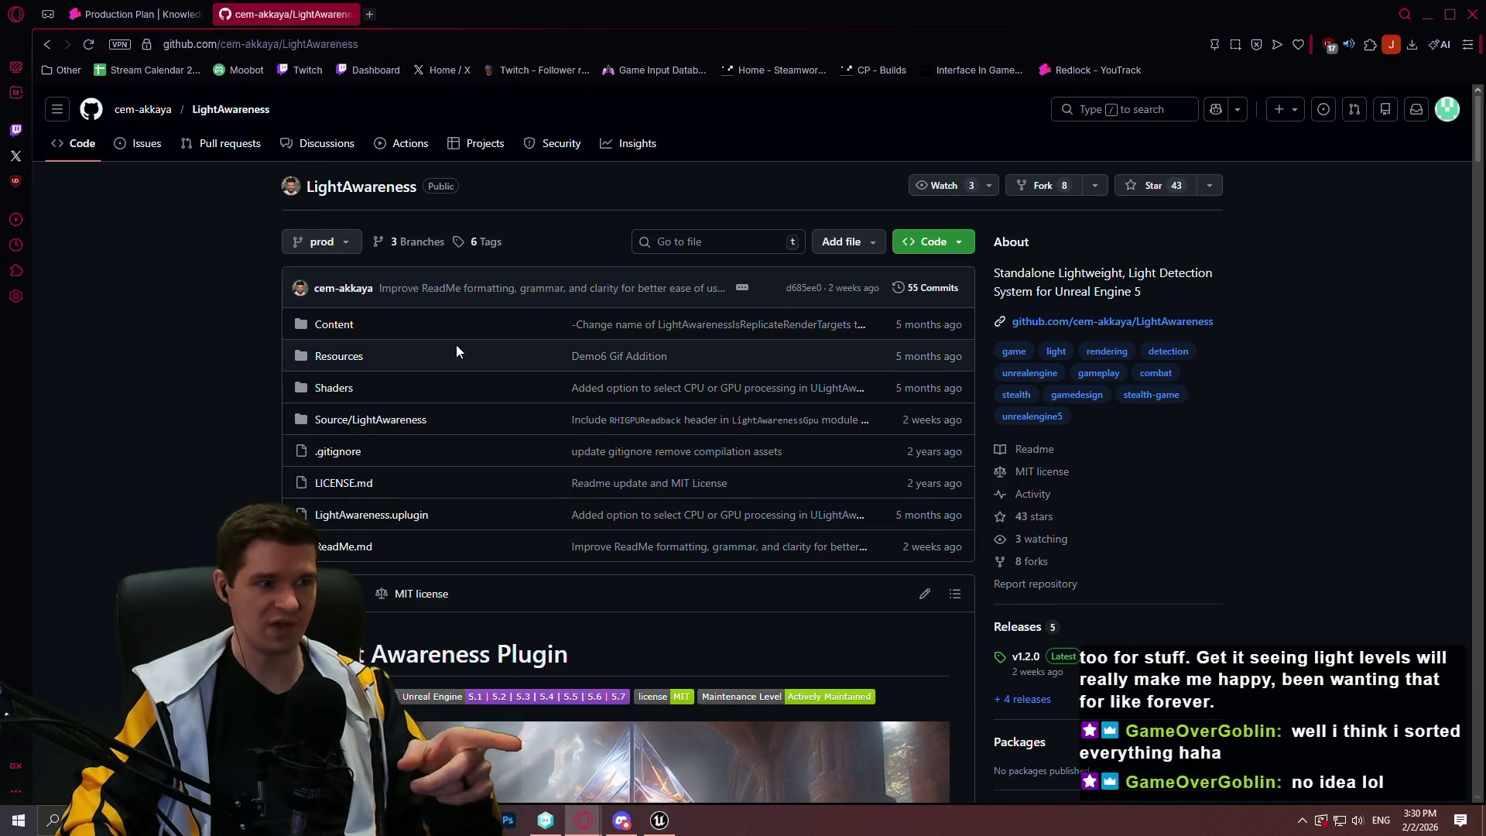
scroll(457, 345, "down", 7)
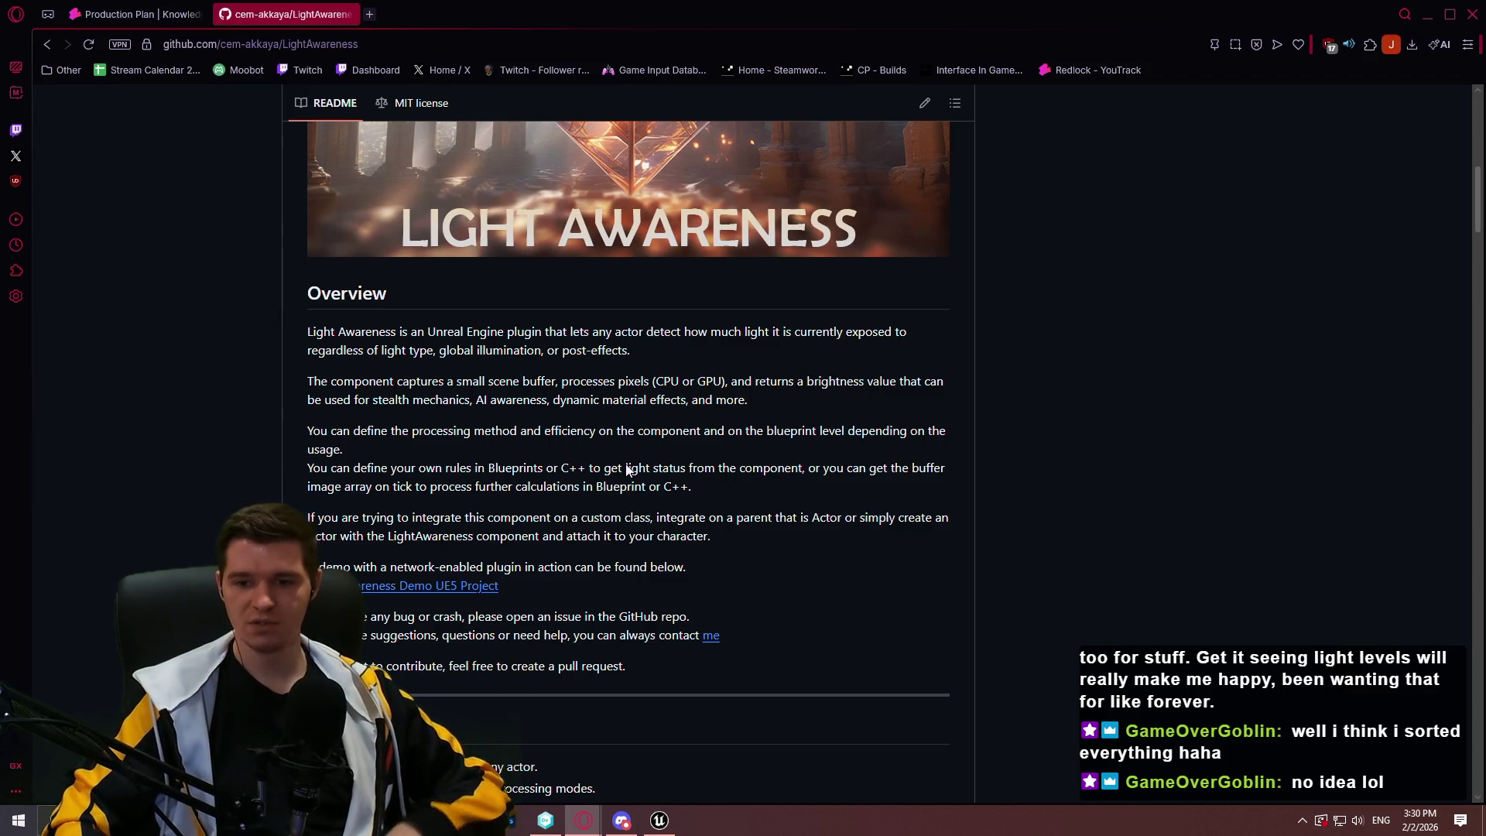
scroll(731, 559, "down", 3)
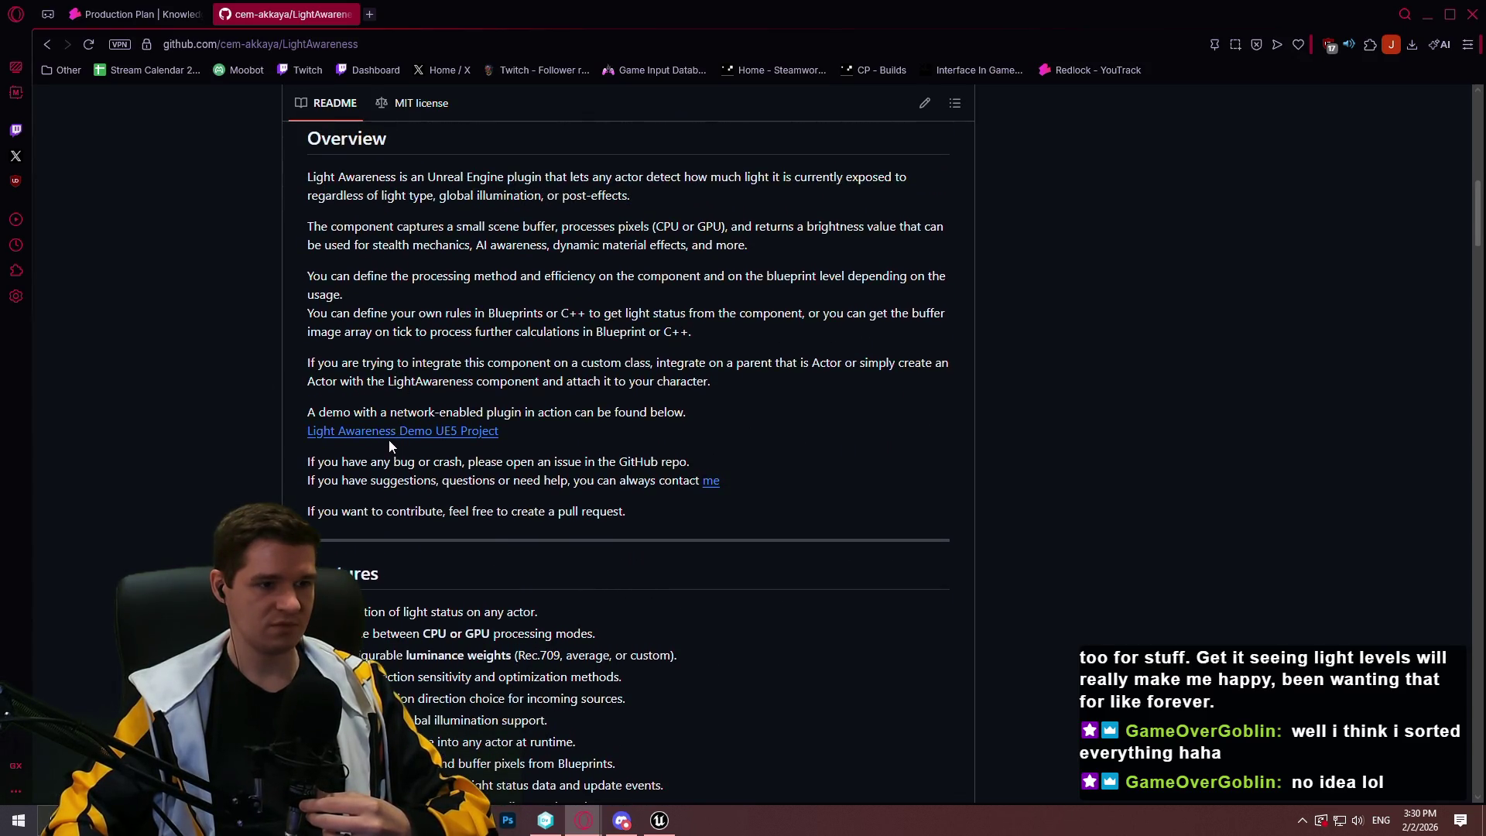
Glance at the Light Awareness demo project in a separate tab, then open the README's linked release page
middle_click(388, 441)
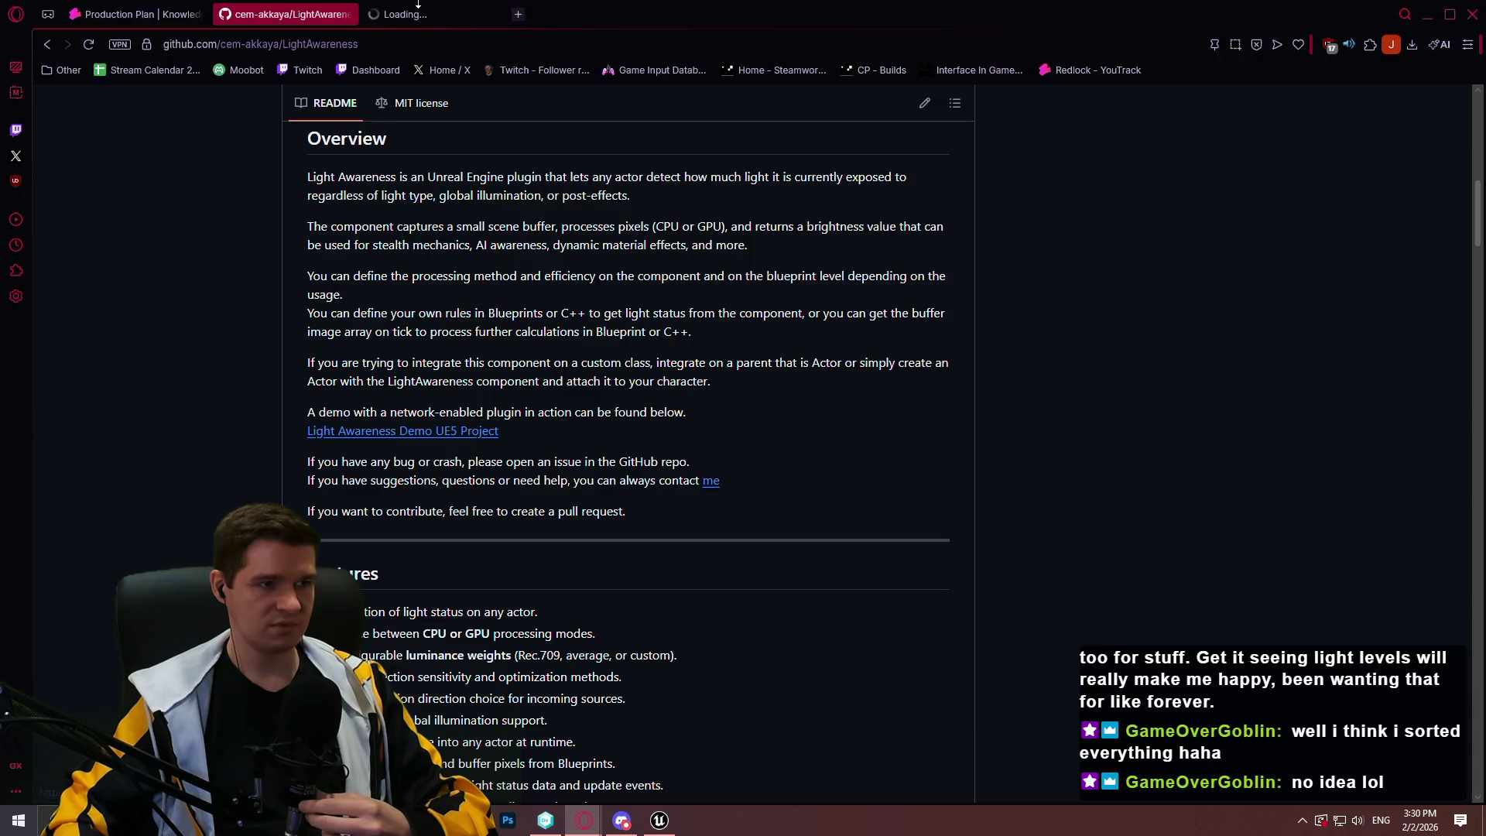
left_click(421, 6)
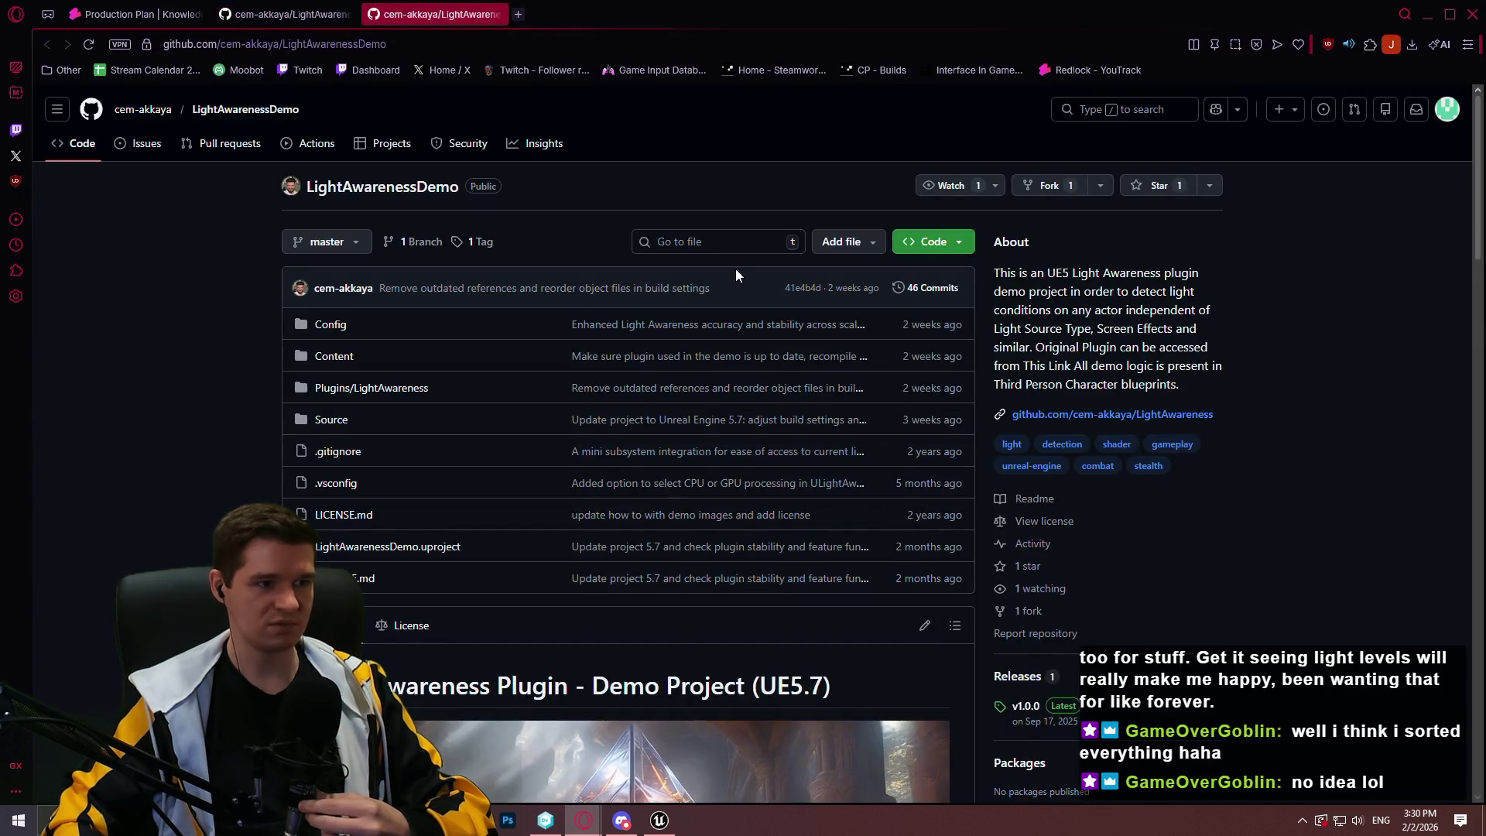
scroll(531, 416, "down", 2)
left_click(499, 14)
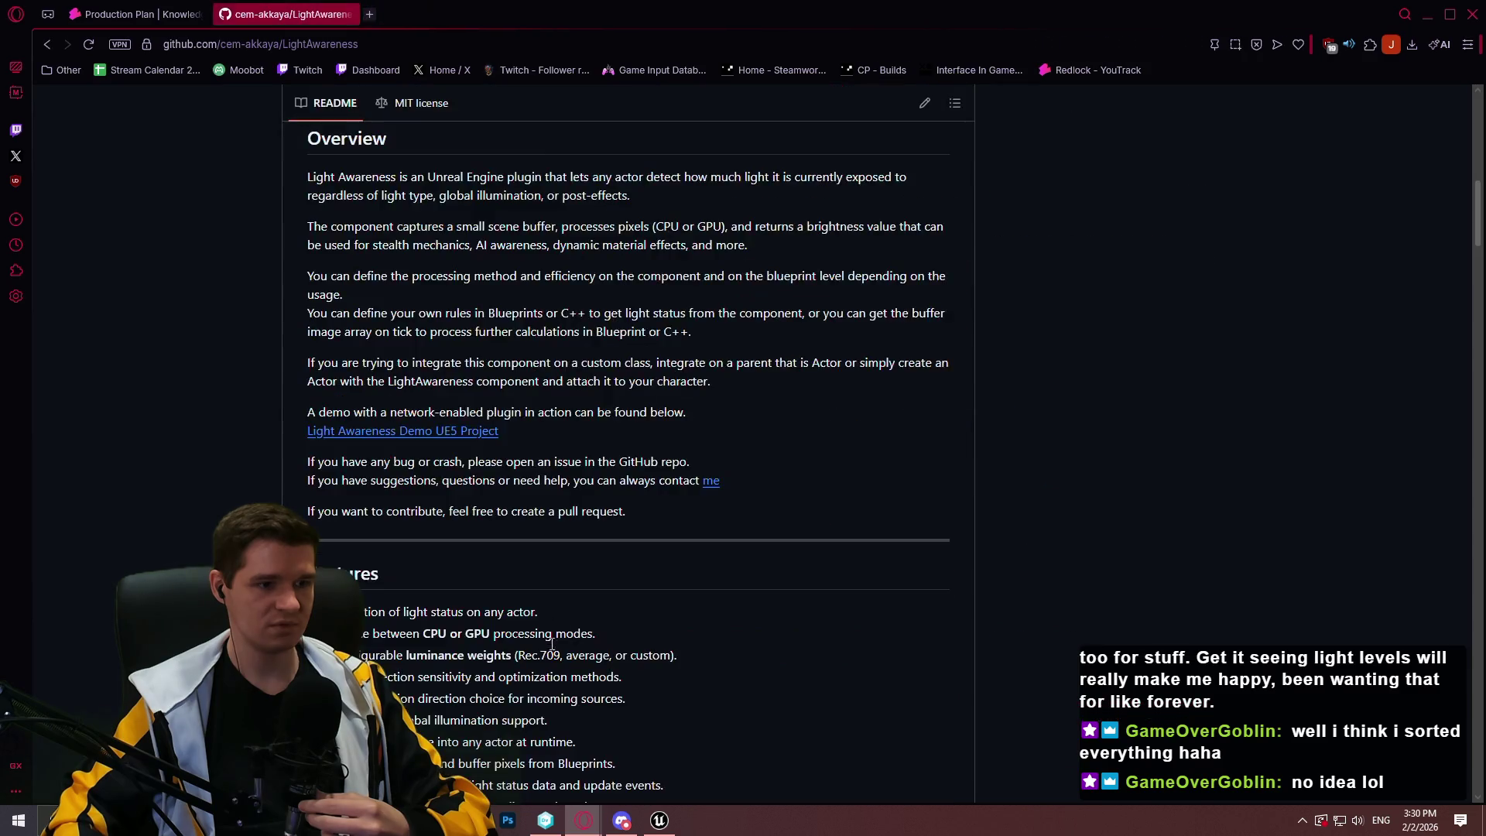
left_click(418, 441)
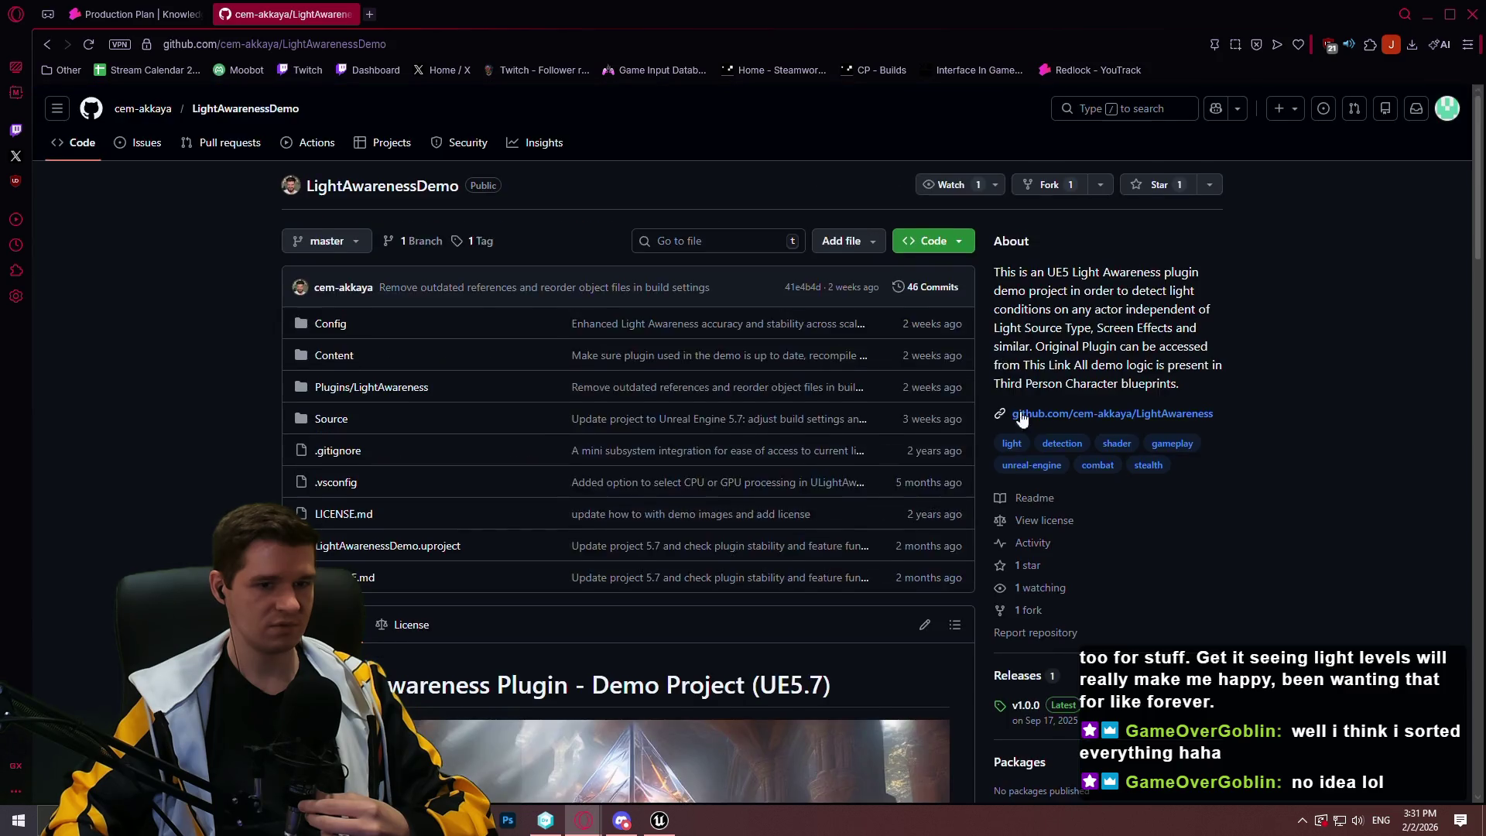
scroll(1083, 489, "down", 4)
Download the v1.0.0 source zip, set to open on completion, then return to Production Plan
left_click(1031, 402)
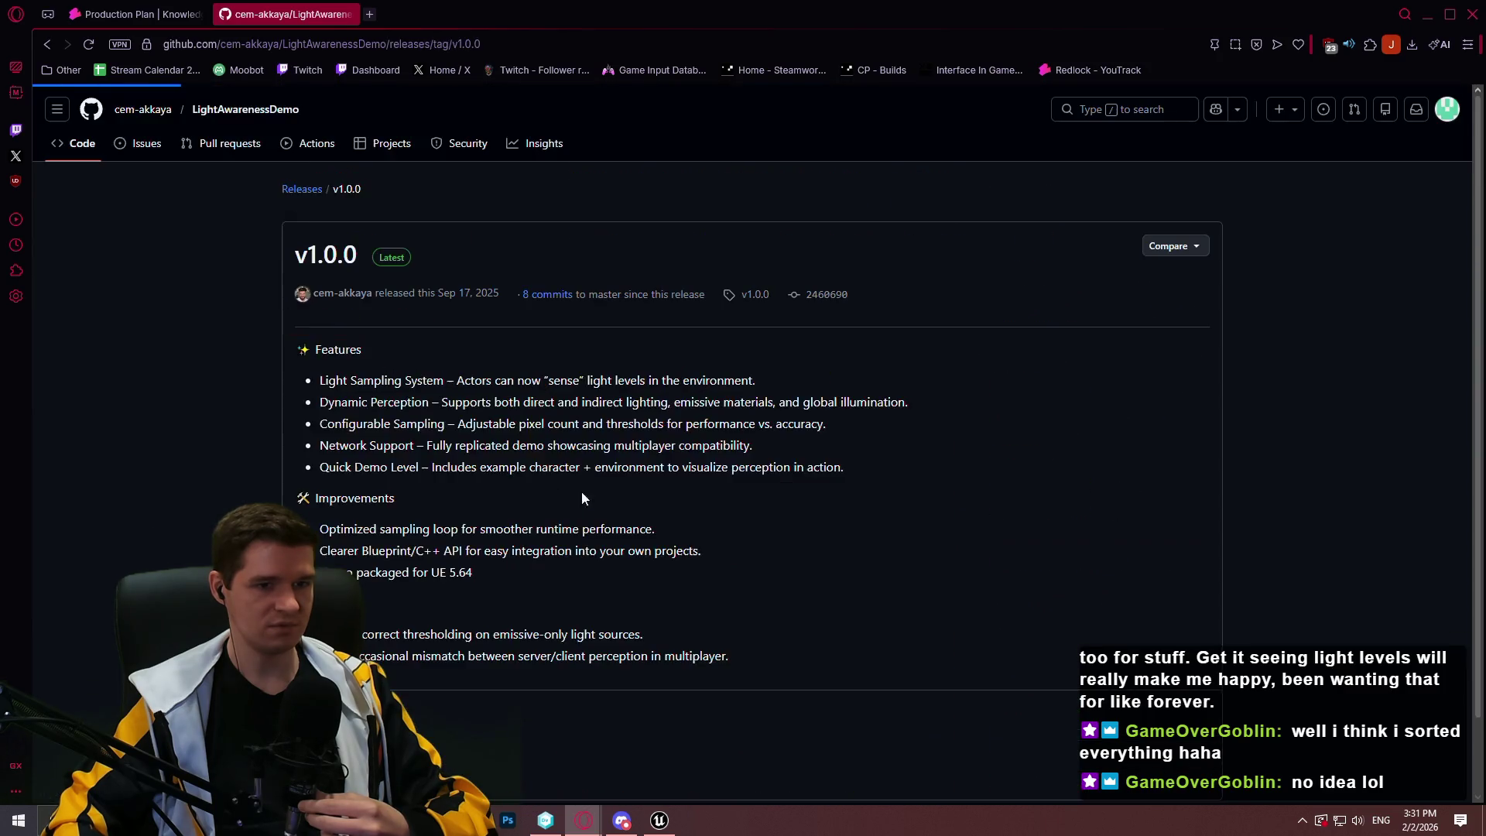
scroll(465, 433, "down", 2)
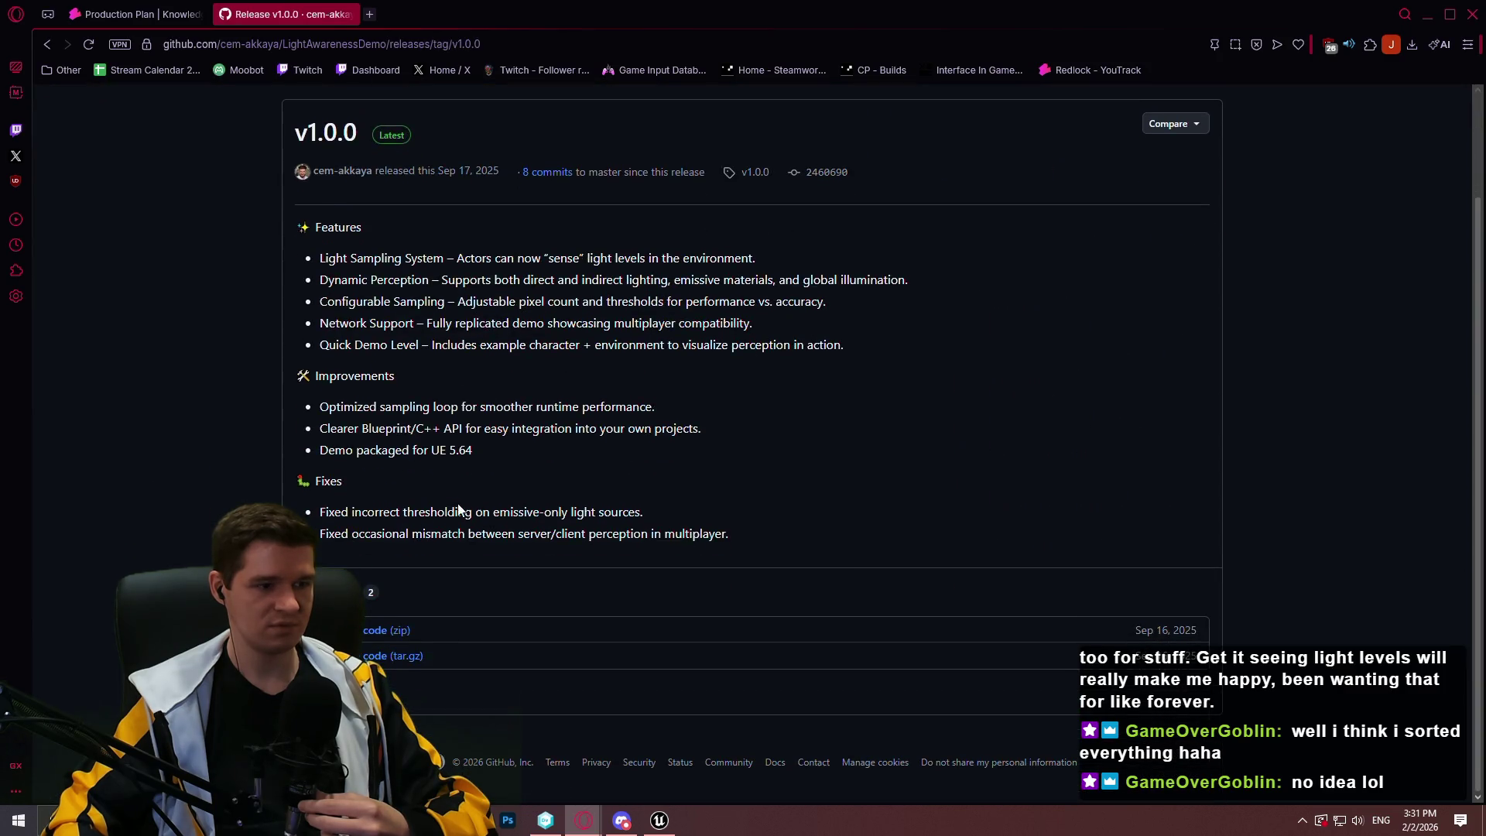
left_click(393, 630)
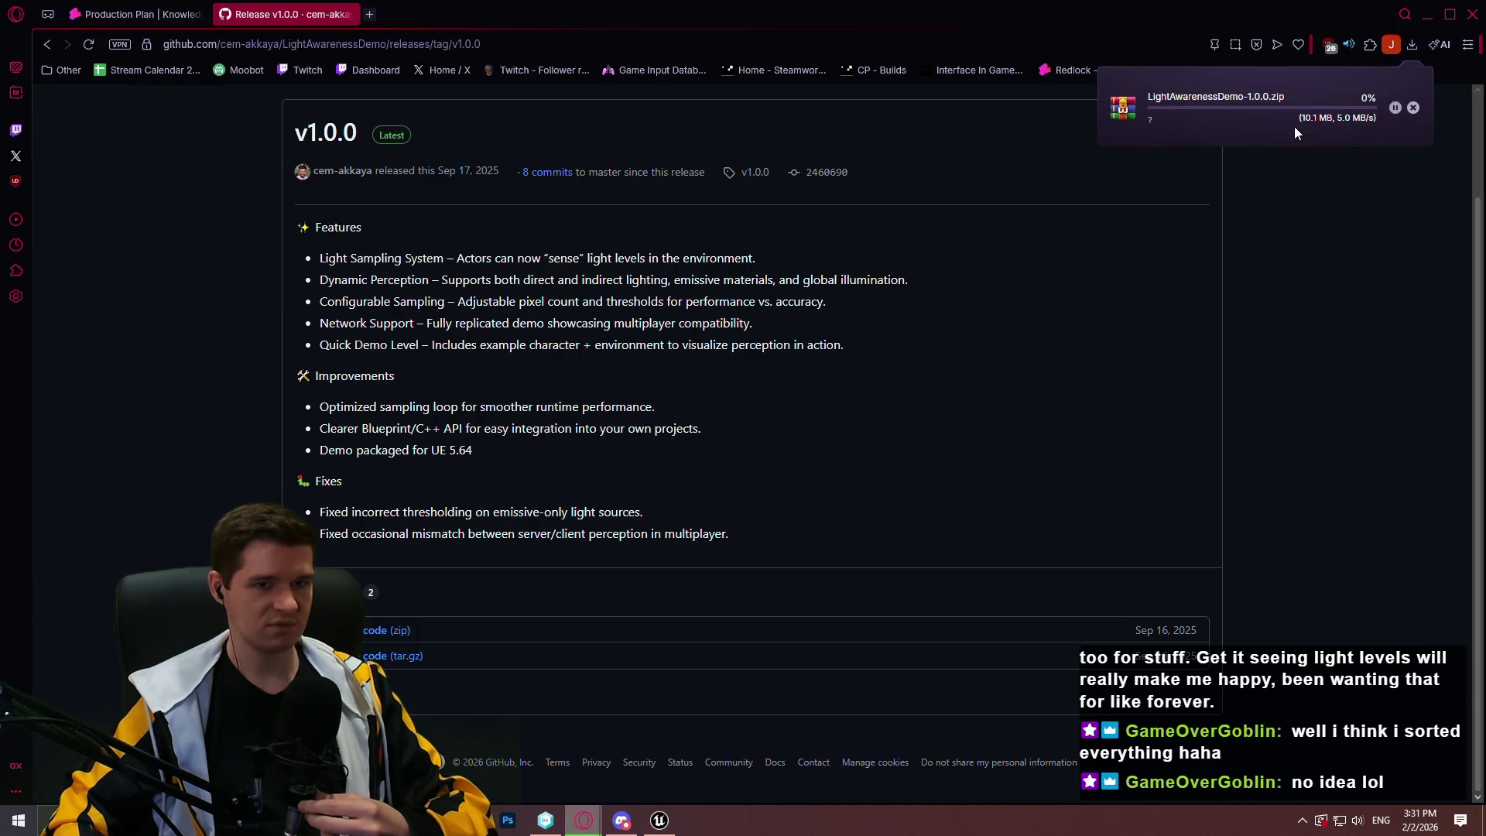
left_click(1253, 120)
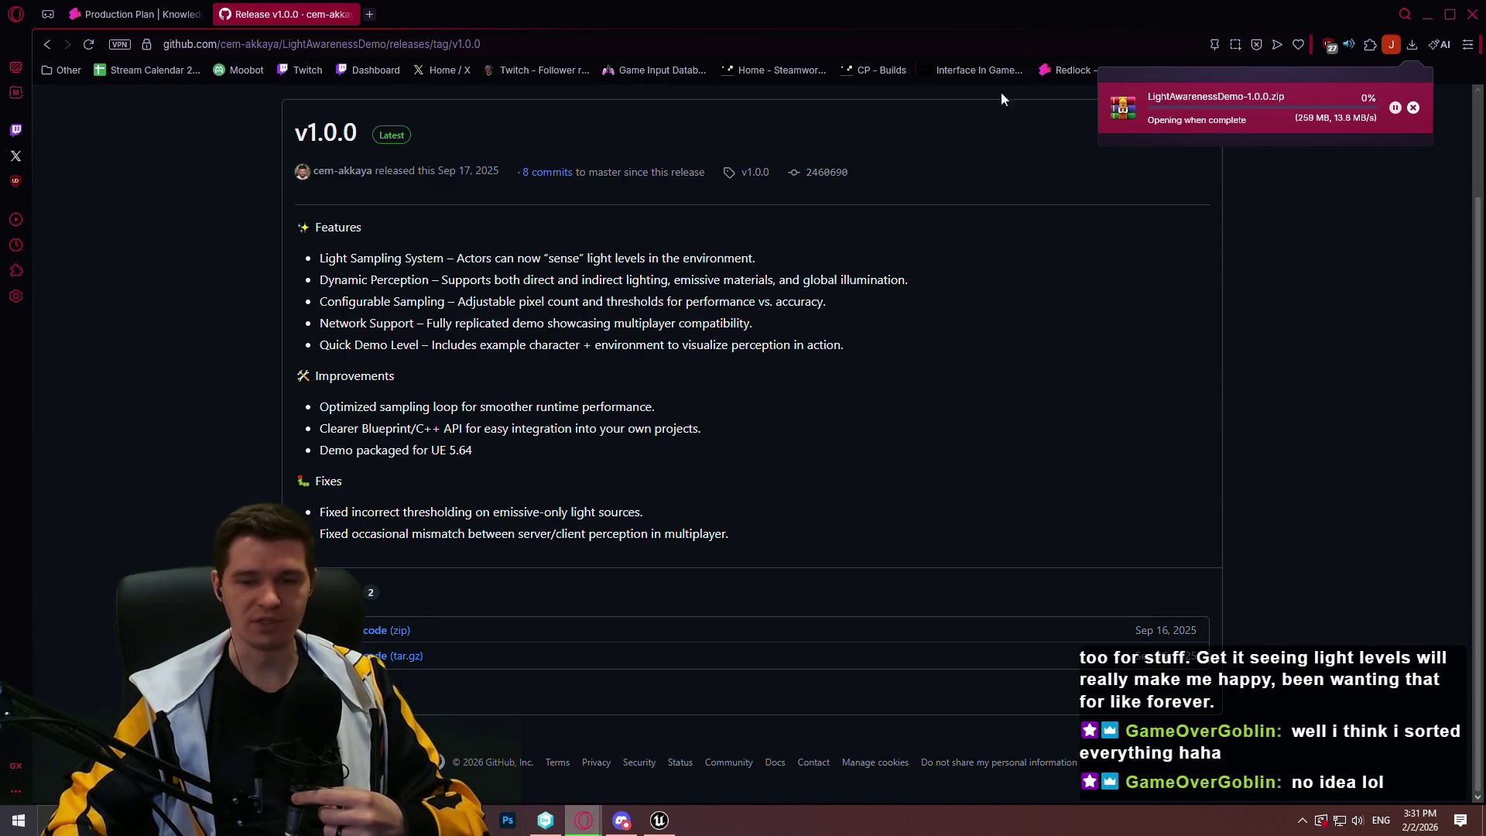
left_click(190, 15)
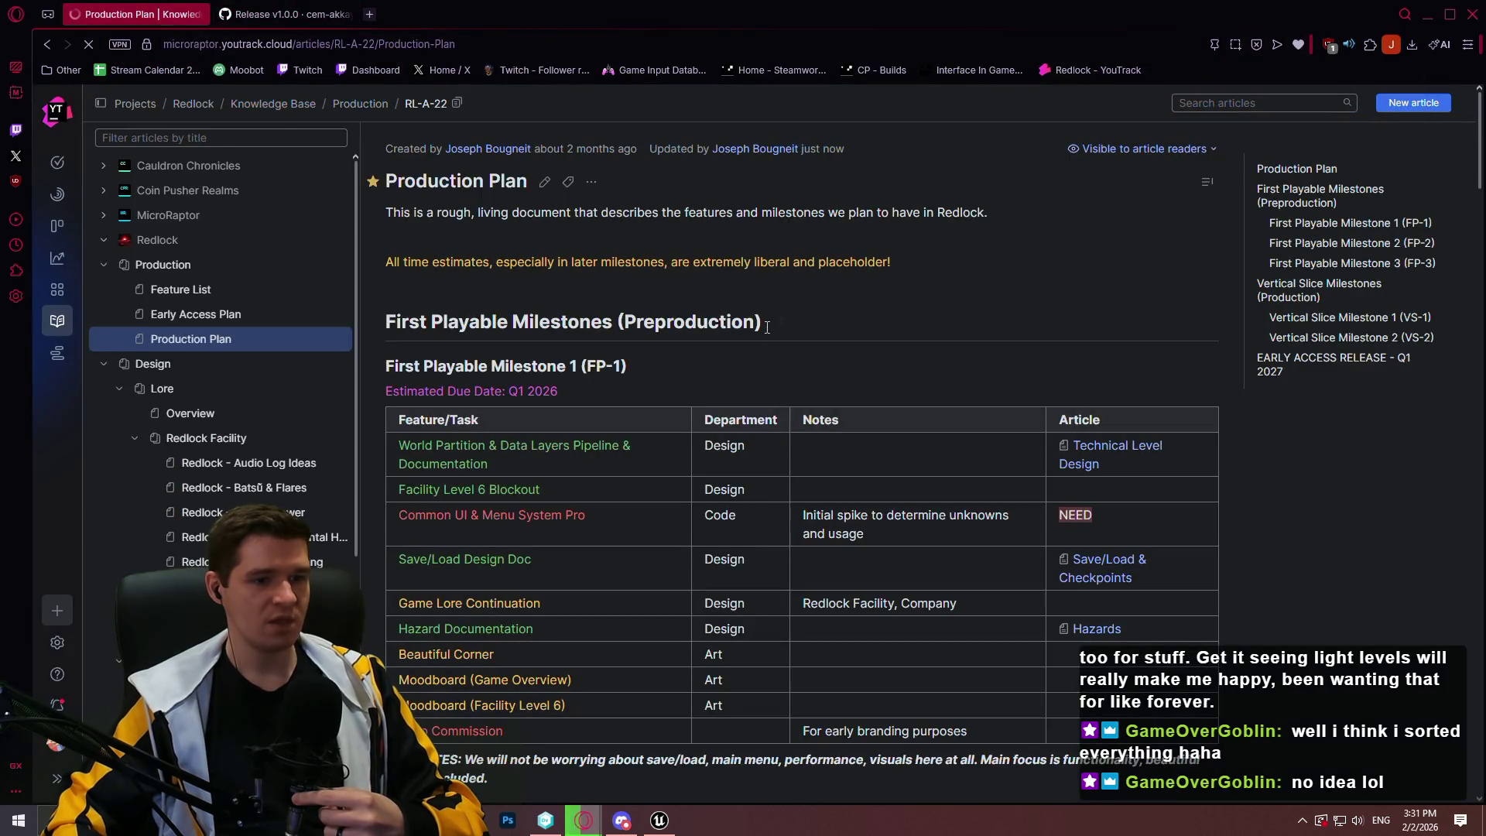
Switch to the Stream Calendar 2026 tab and minimize or move windows to uncover the WinRAR archive
key("alt+Left")
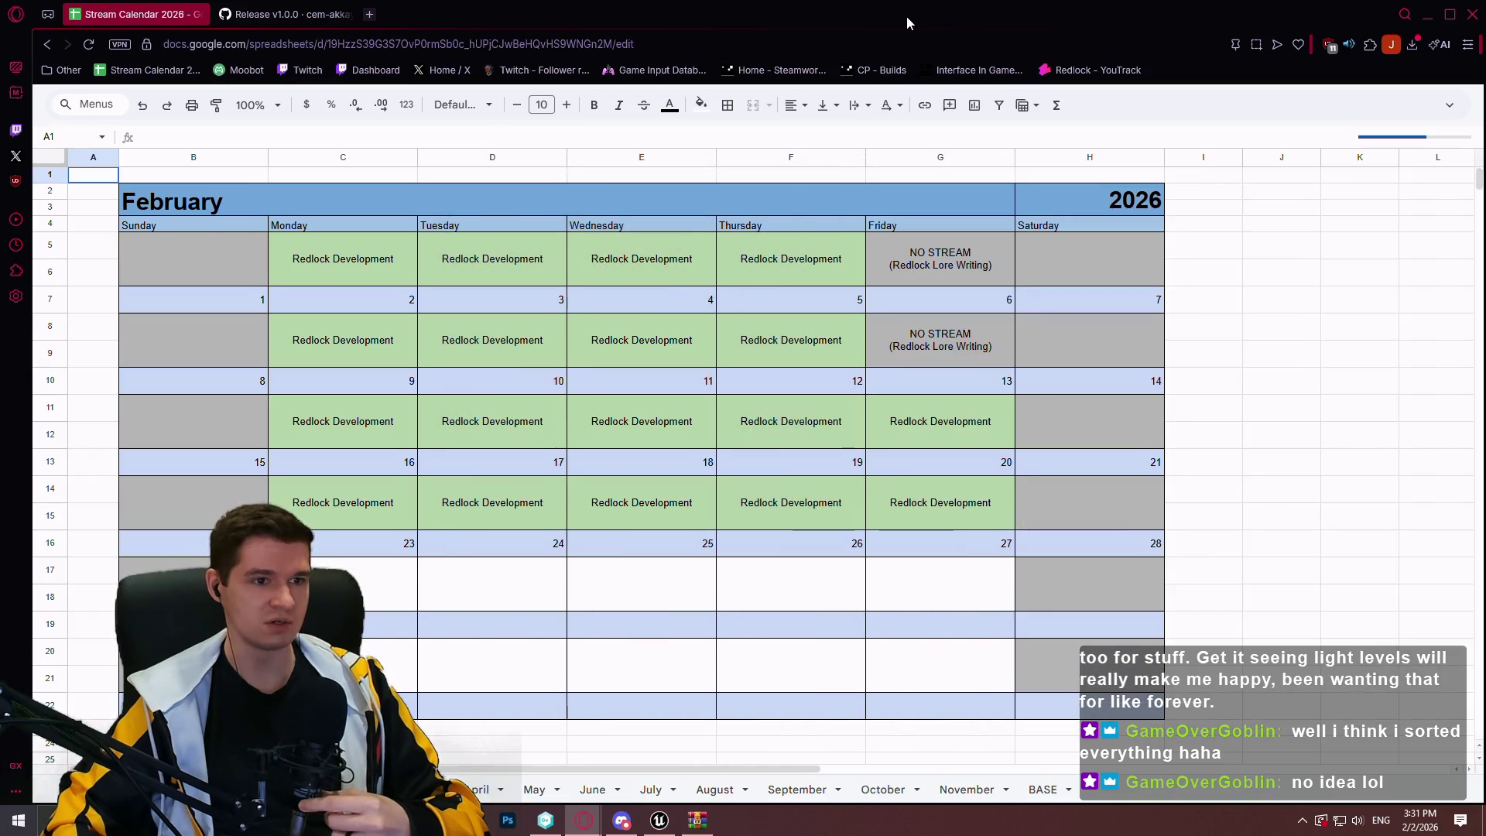
left_click(1451, 14)
left_click(1404, 11)
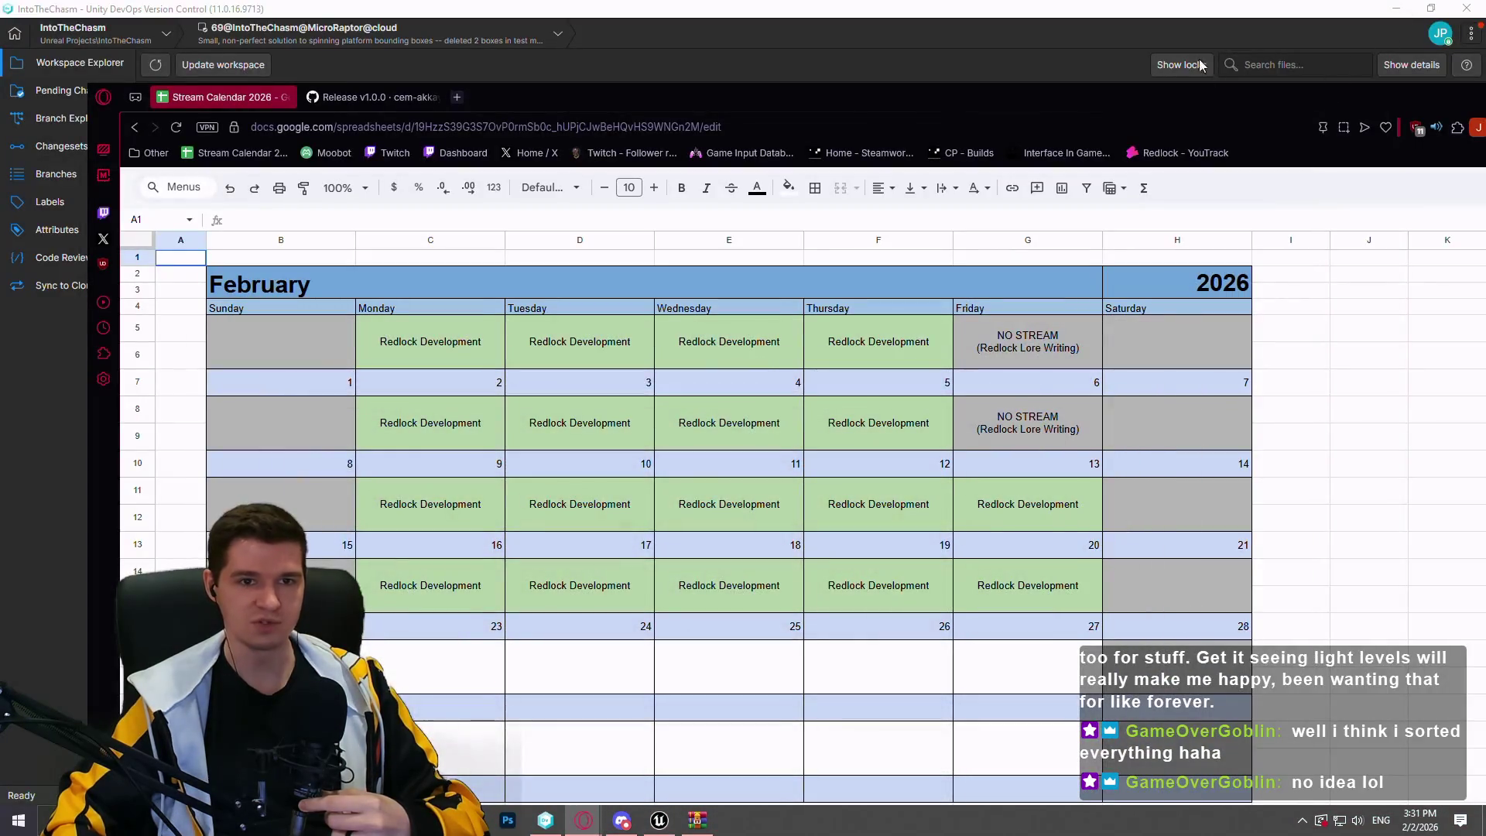
left_click(1405, 10)
left_click_drag(1198, 98, 1216, 132)
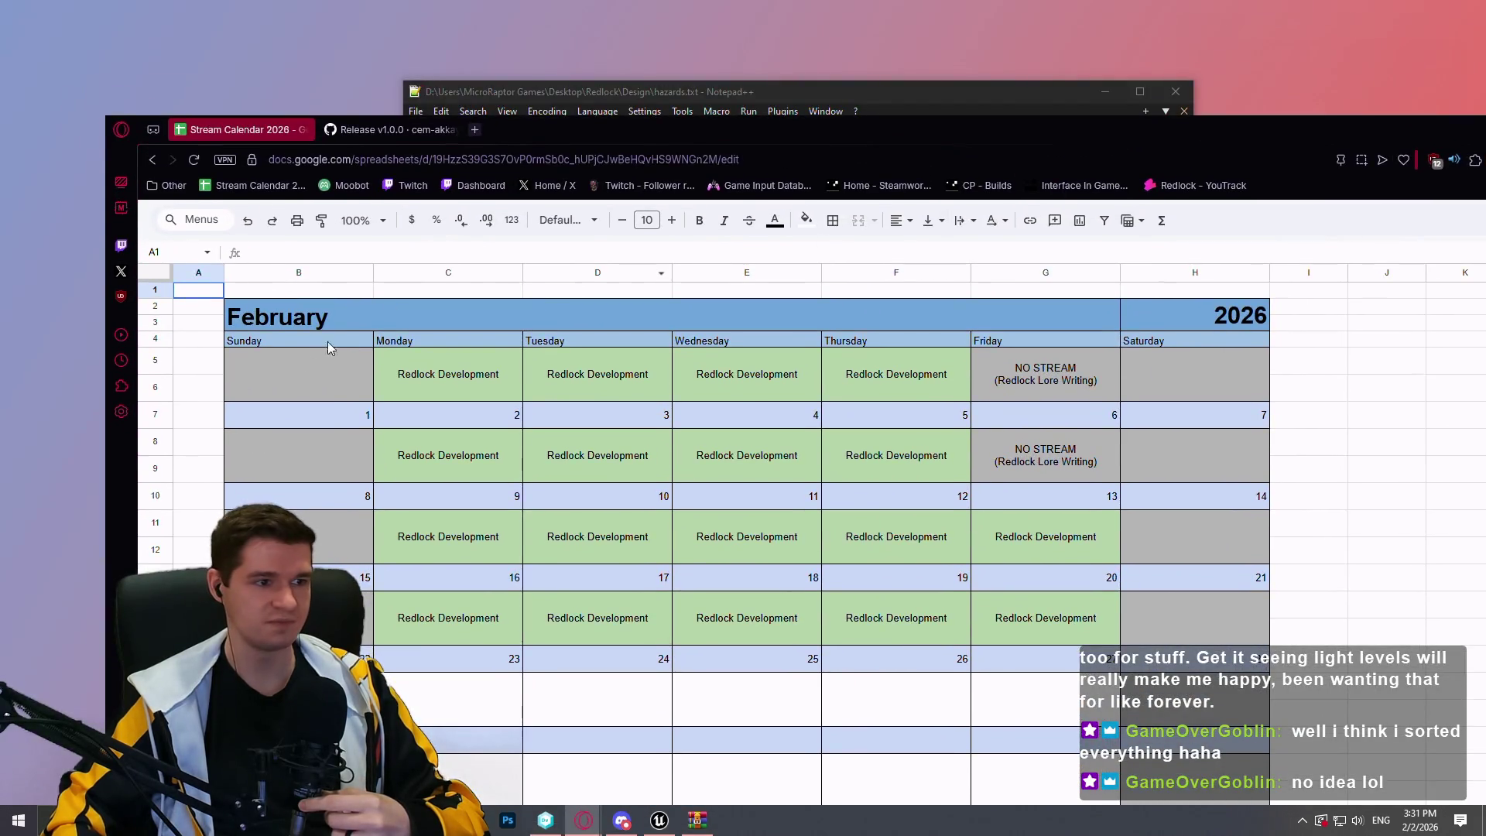
left_click_drag(606, 145, 1471, 344)
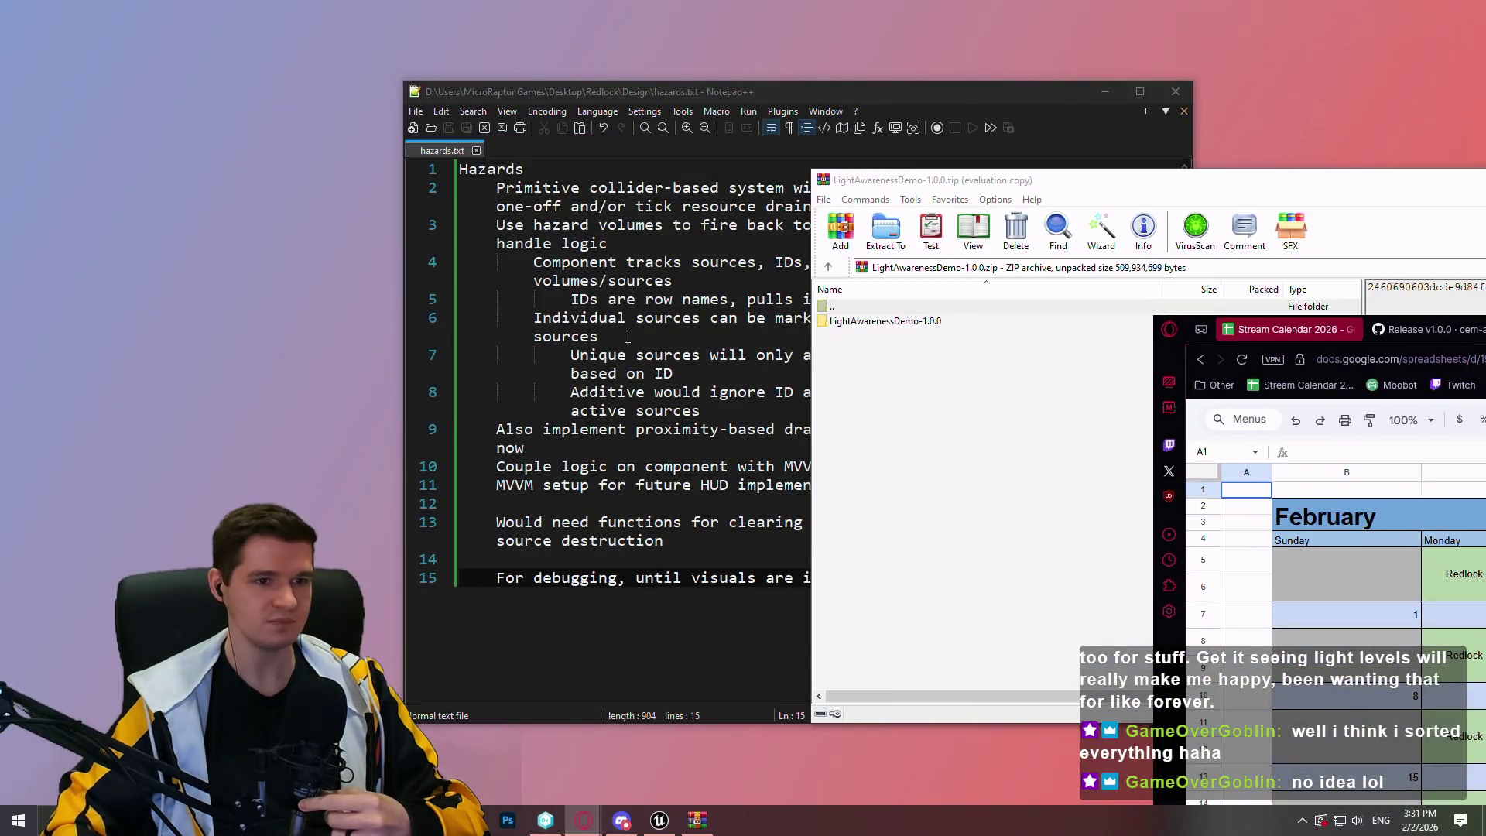
Extract the LightAwarenessDemo-1.0.0 folder to the desktop, close Notepad++, and bring back the calendar
left_click_drag(836, 329, 242, 288)
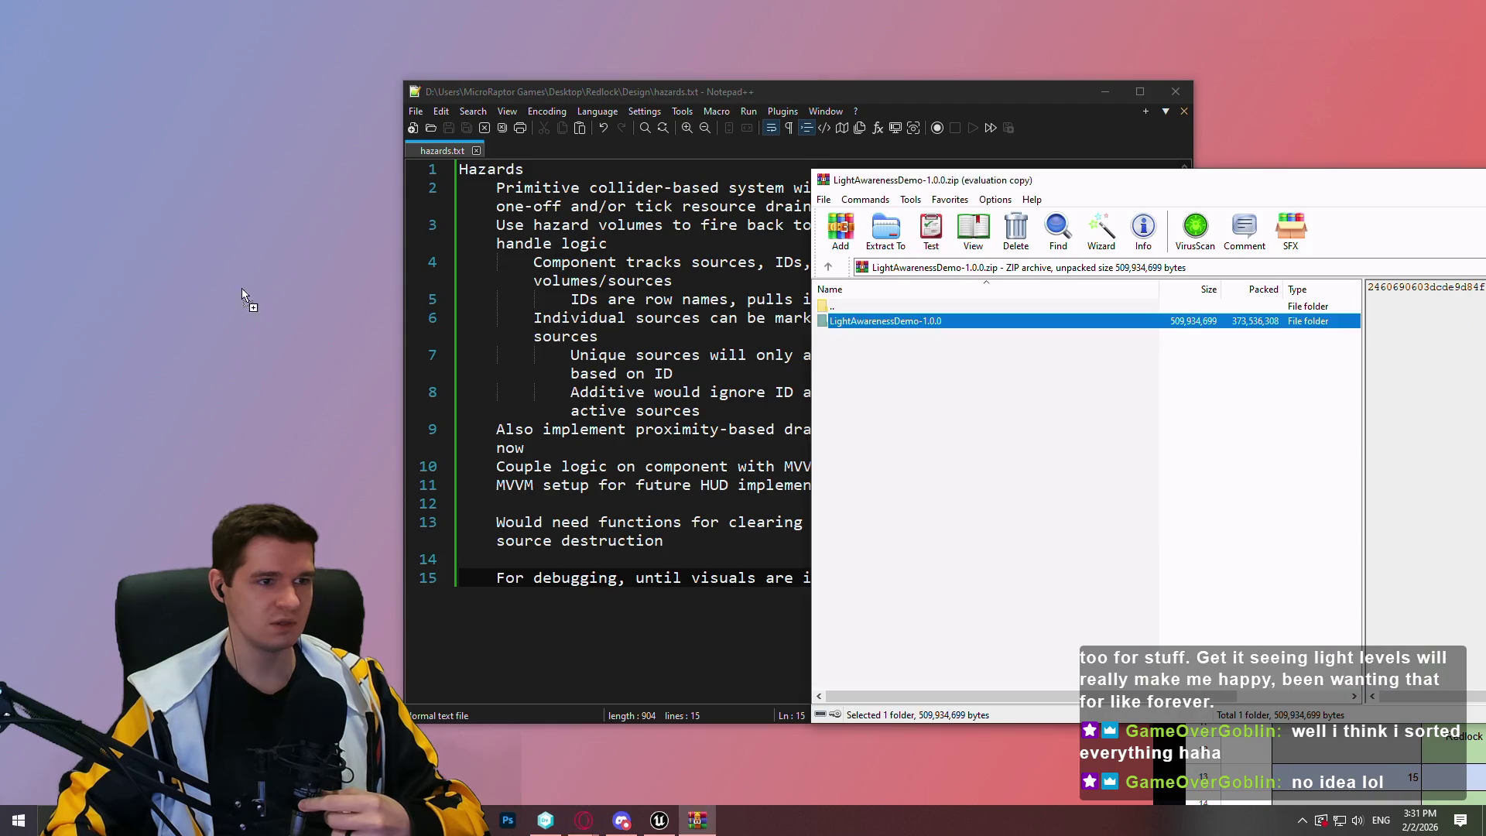
left_click(1177, 96)
left_click(584, 821)
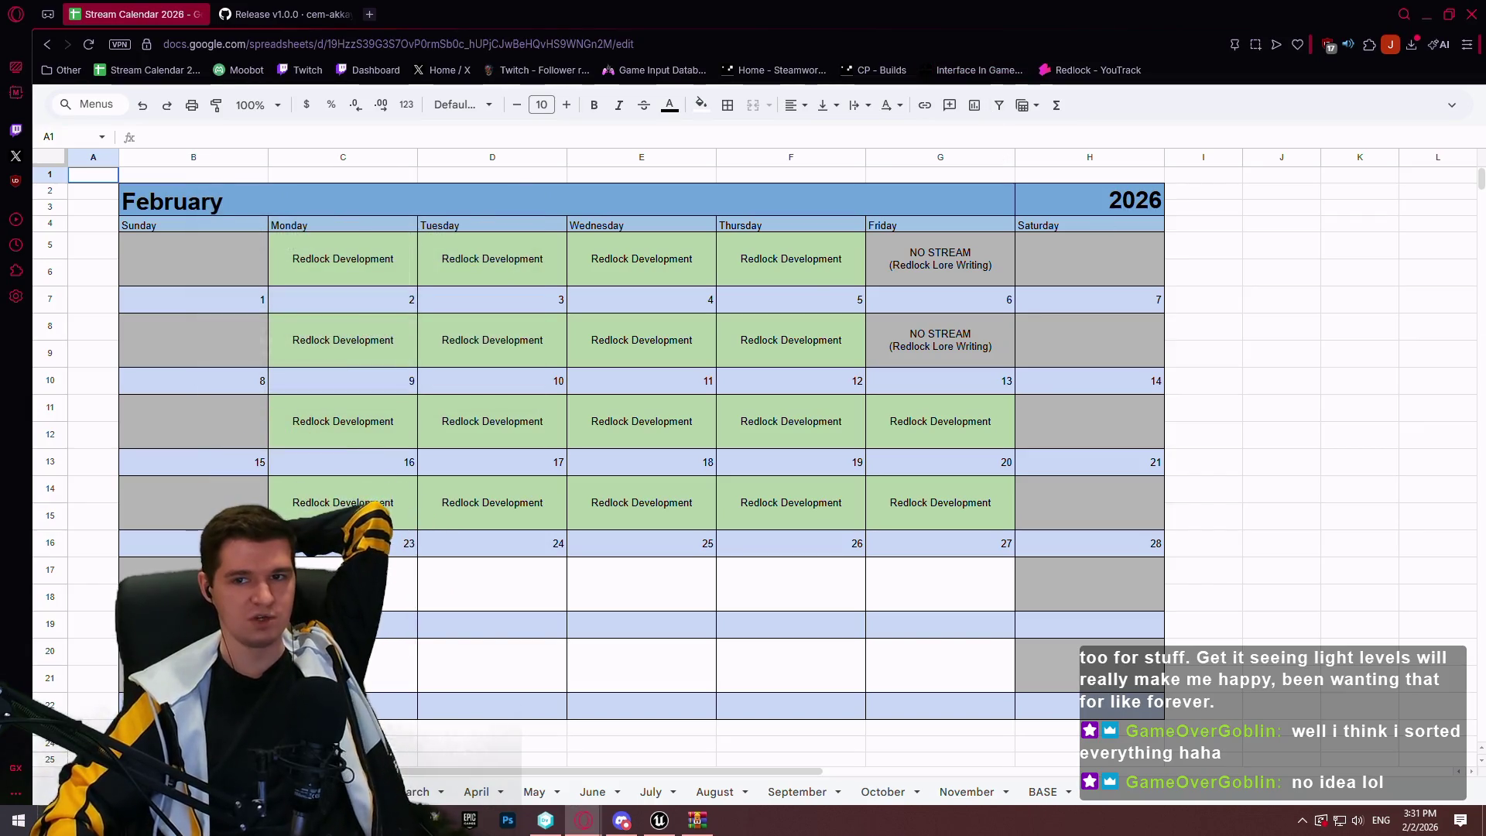
left_click(1127, 336)
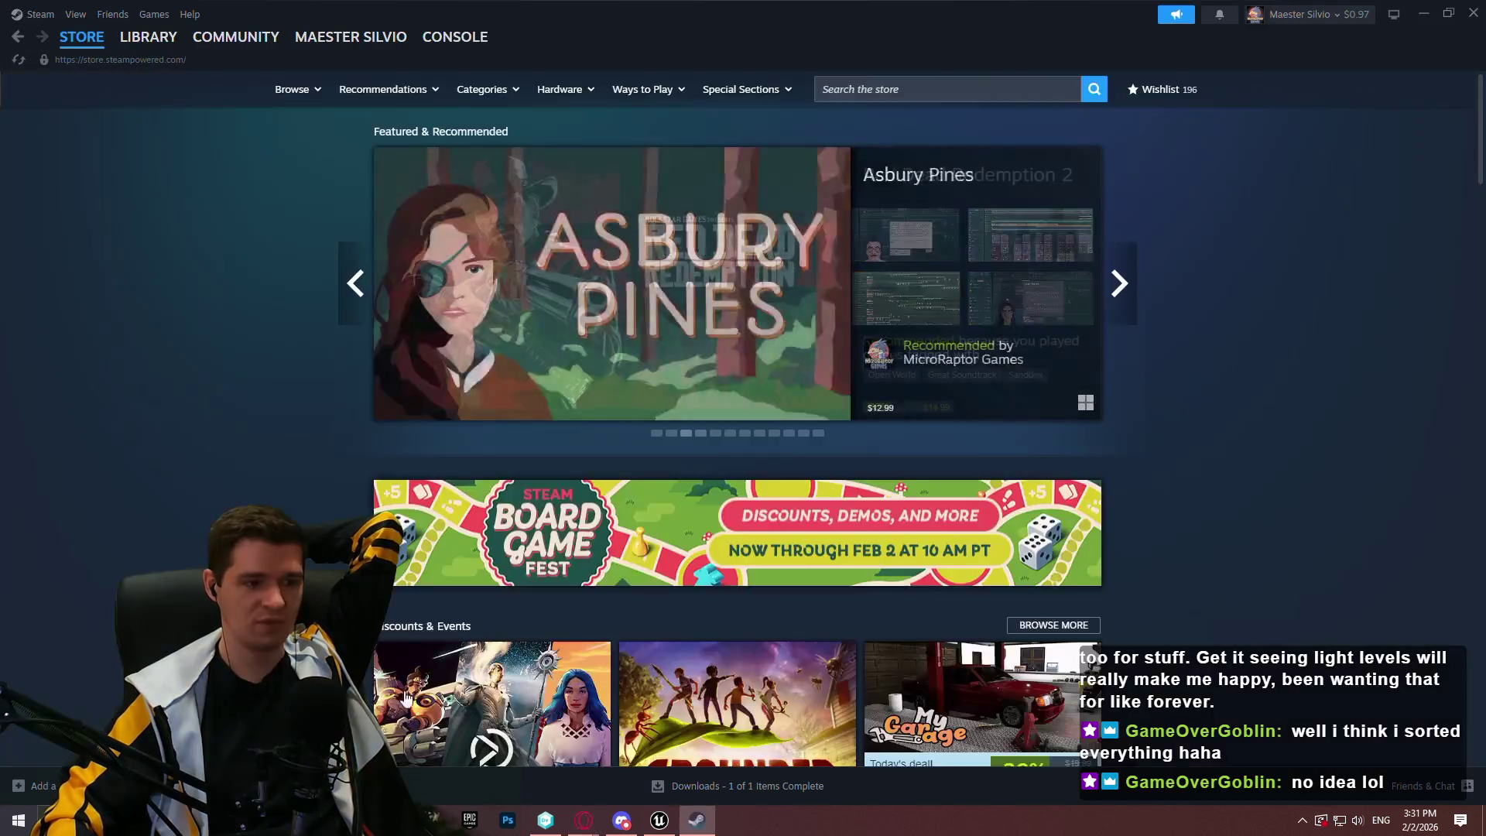
left_click(148, 37)
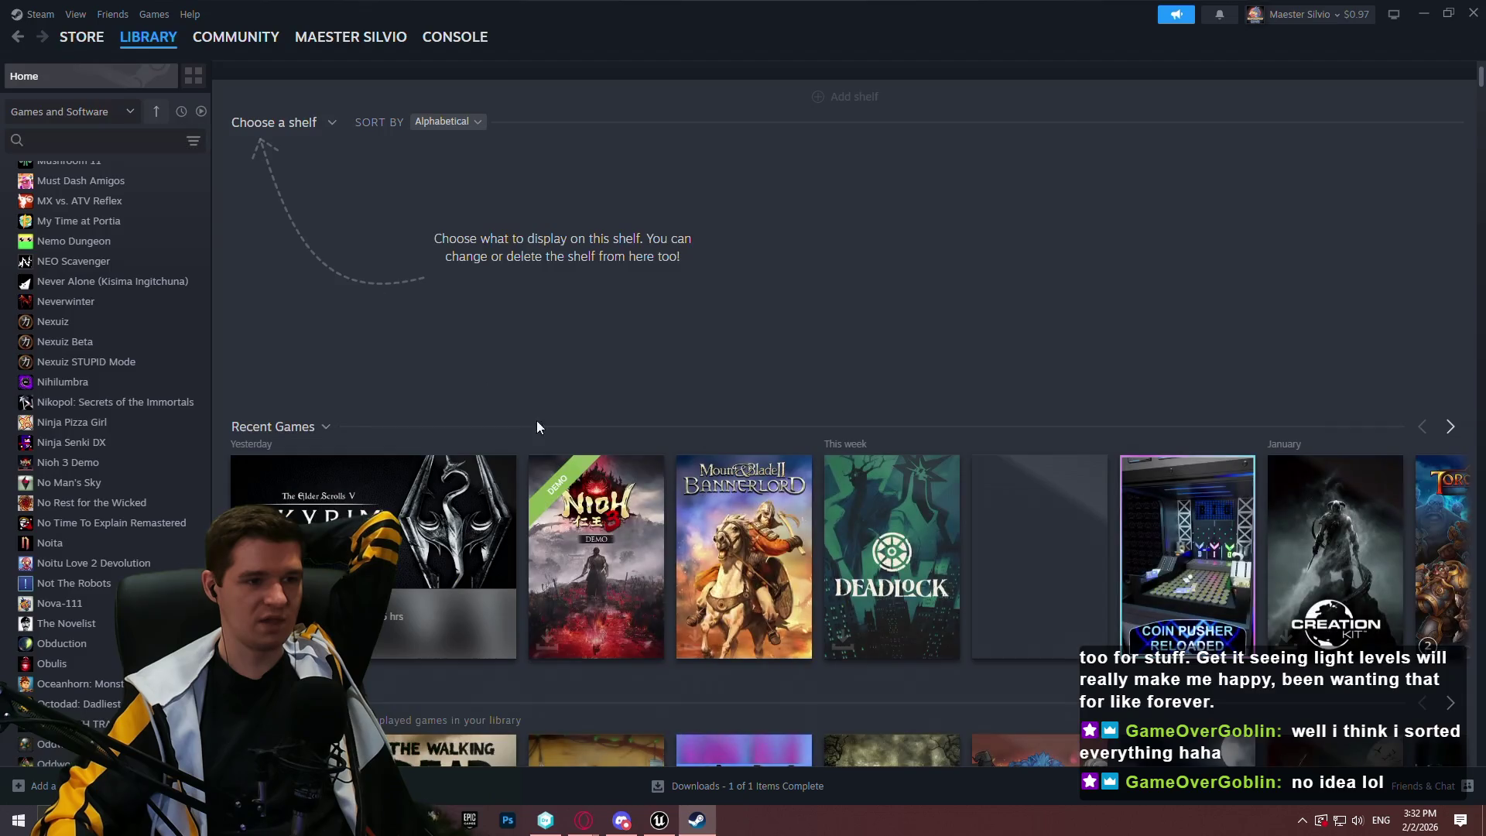
left_click(580, 534)
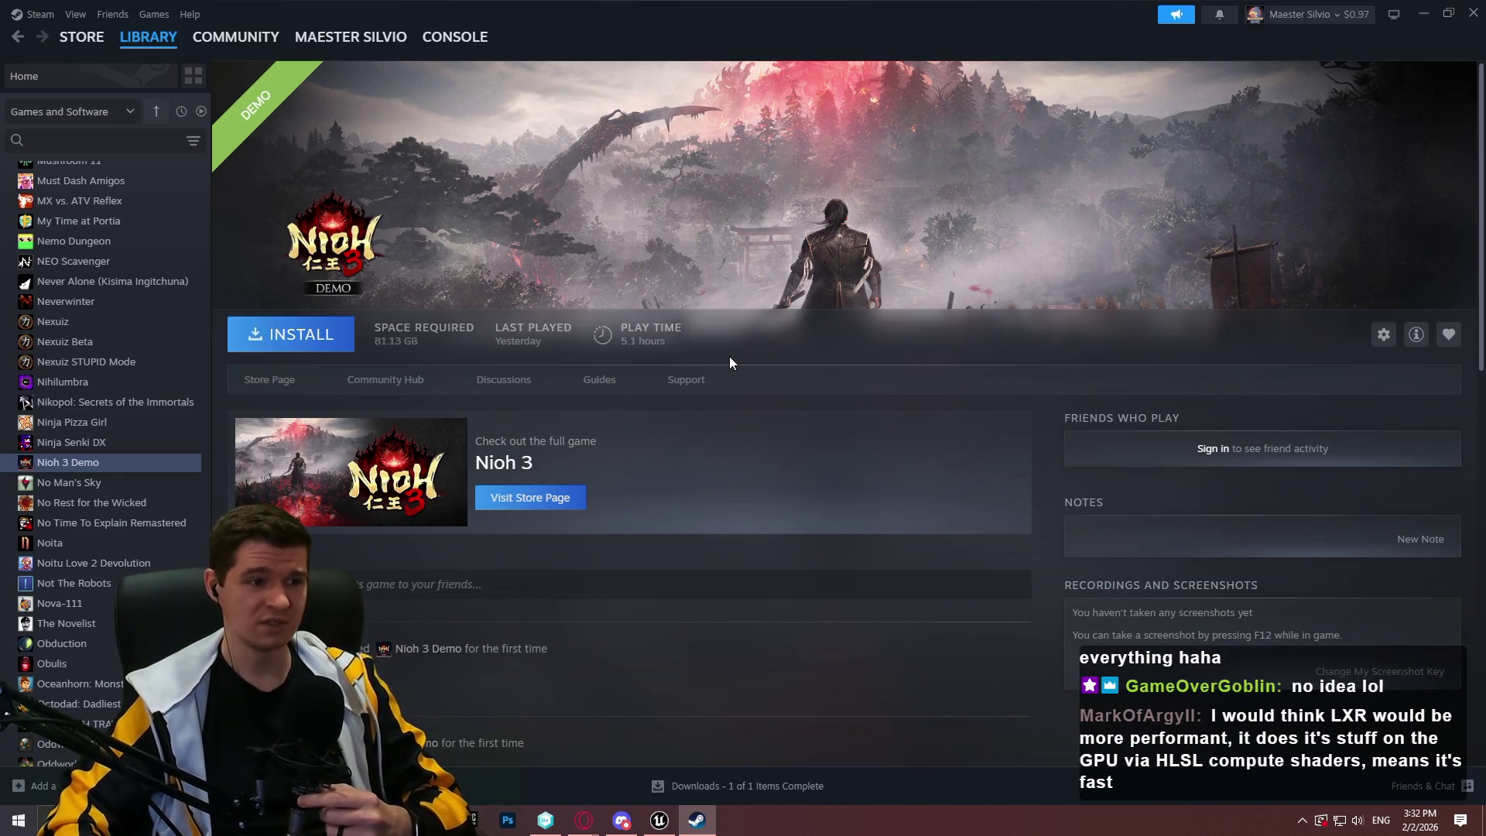
left_click(1475, 21)
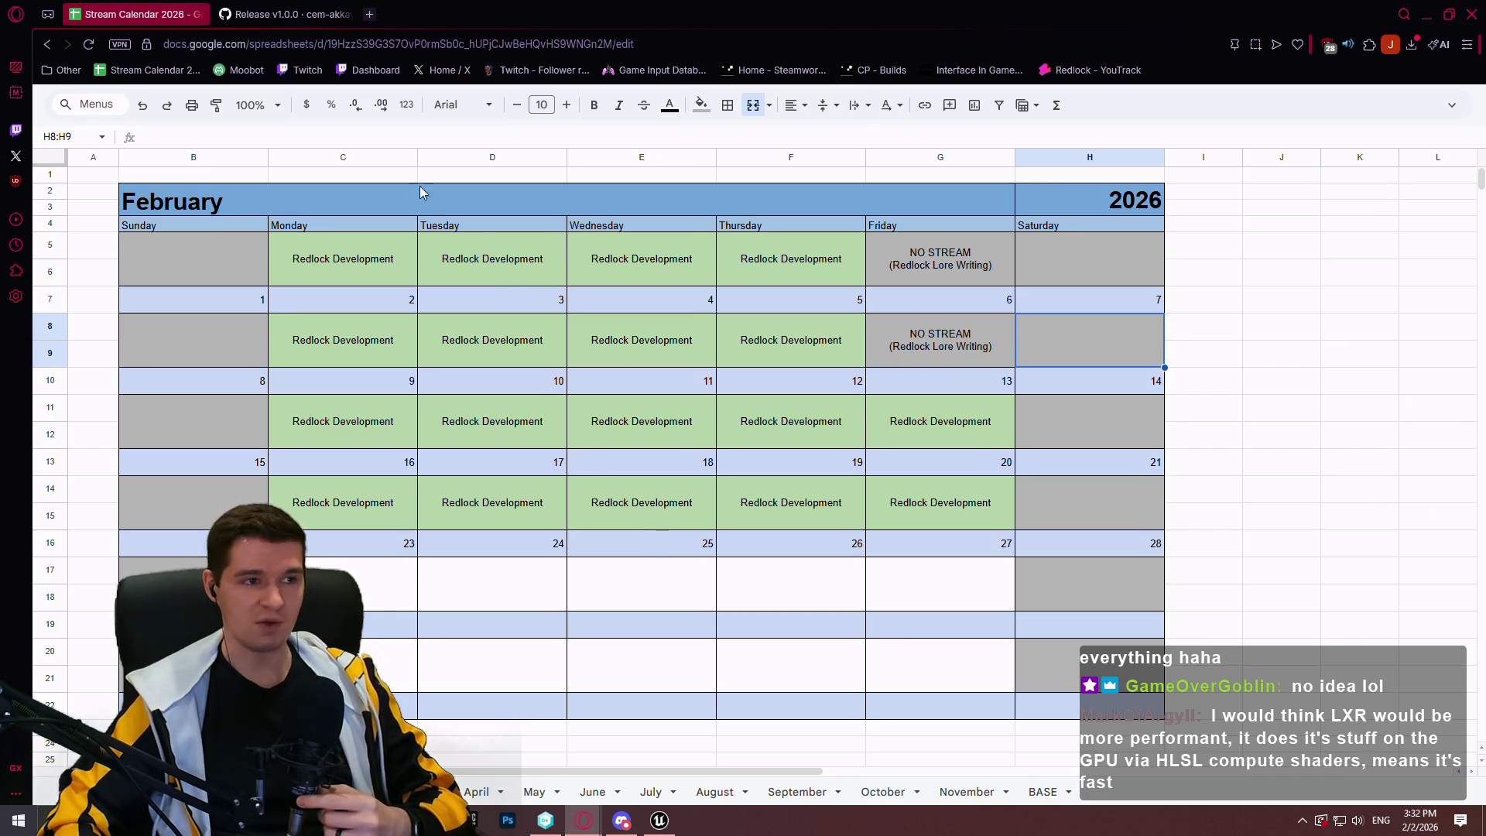
From the v1.0.0 release page, open the LightAwareness plugin repository in a new tab
left_click(254, 13)
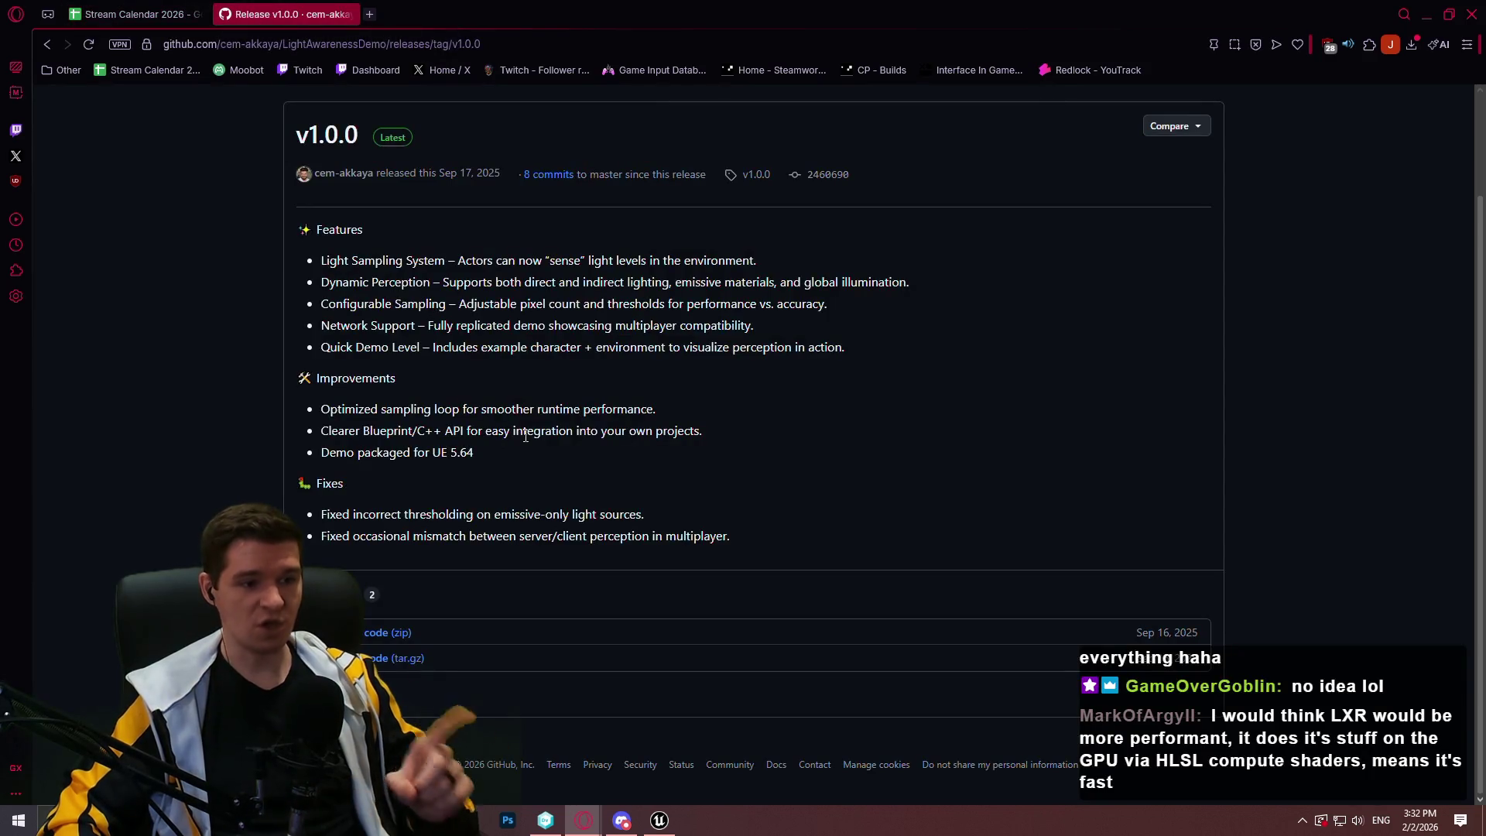
scroll(480, 248, "up", 2)
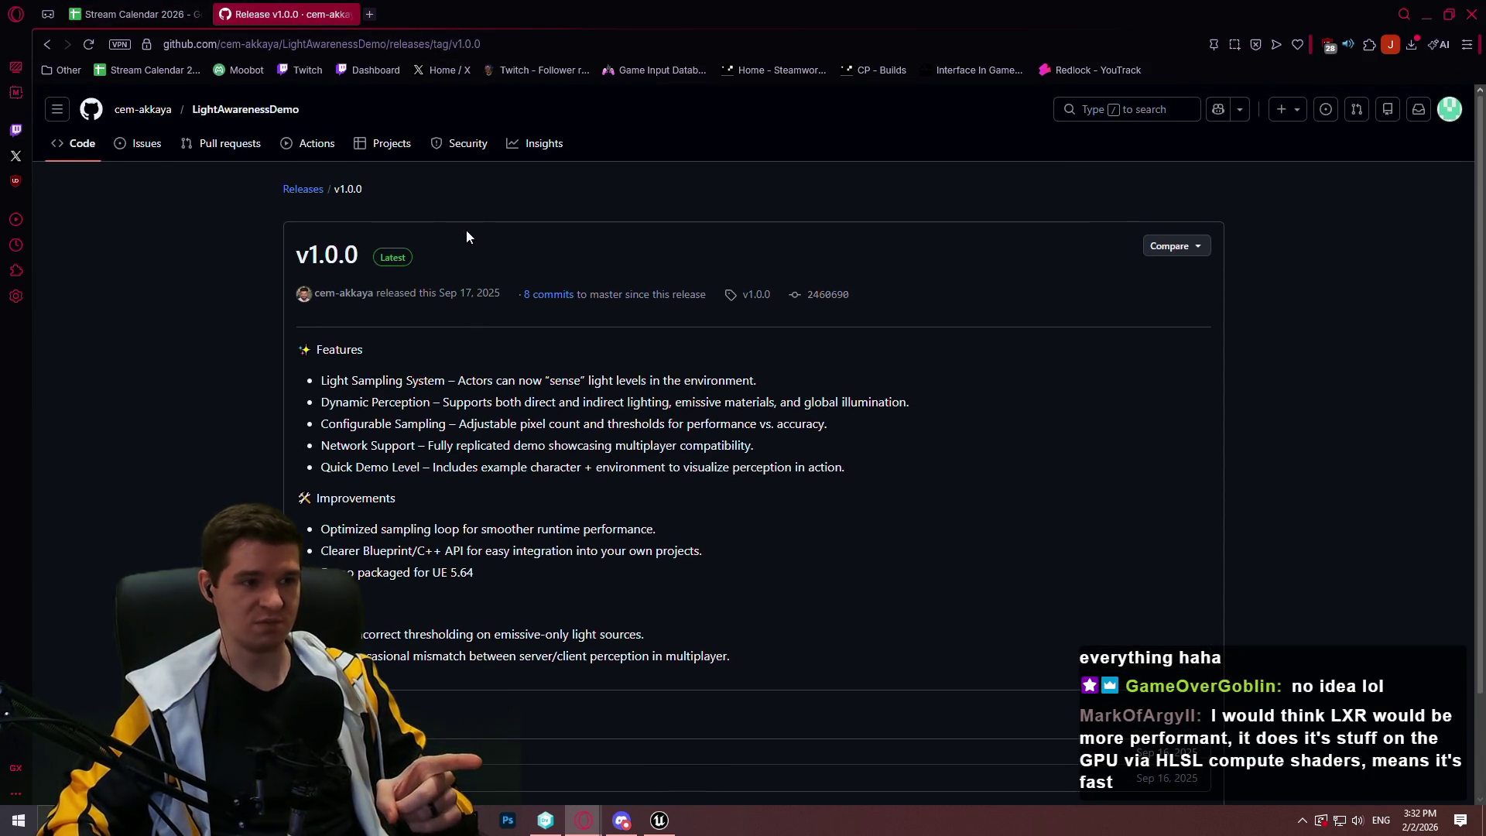
left_click(369, 14)
type("light")
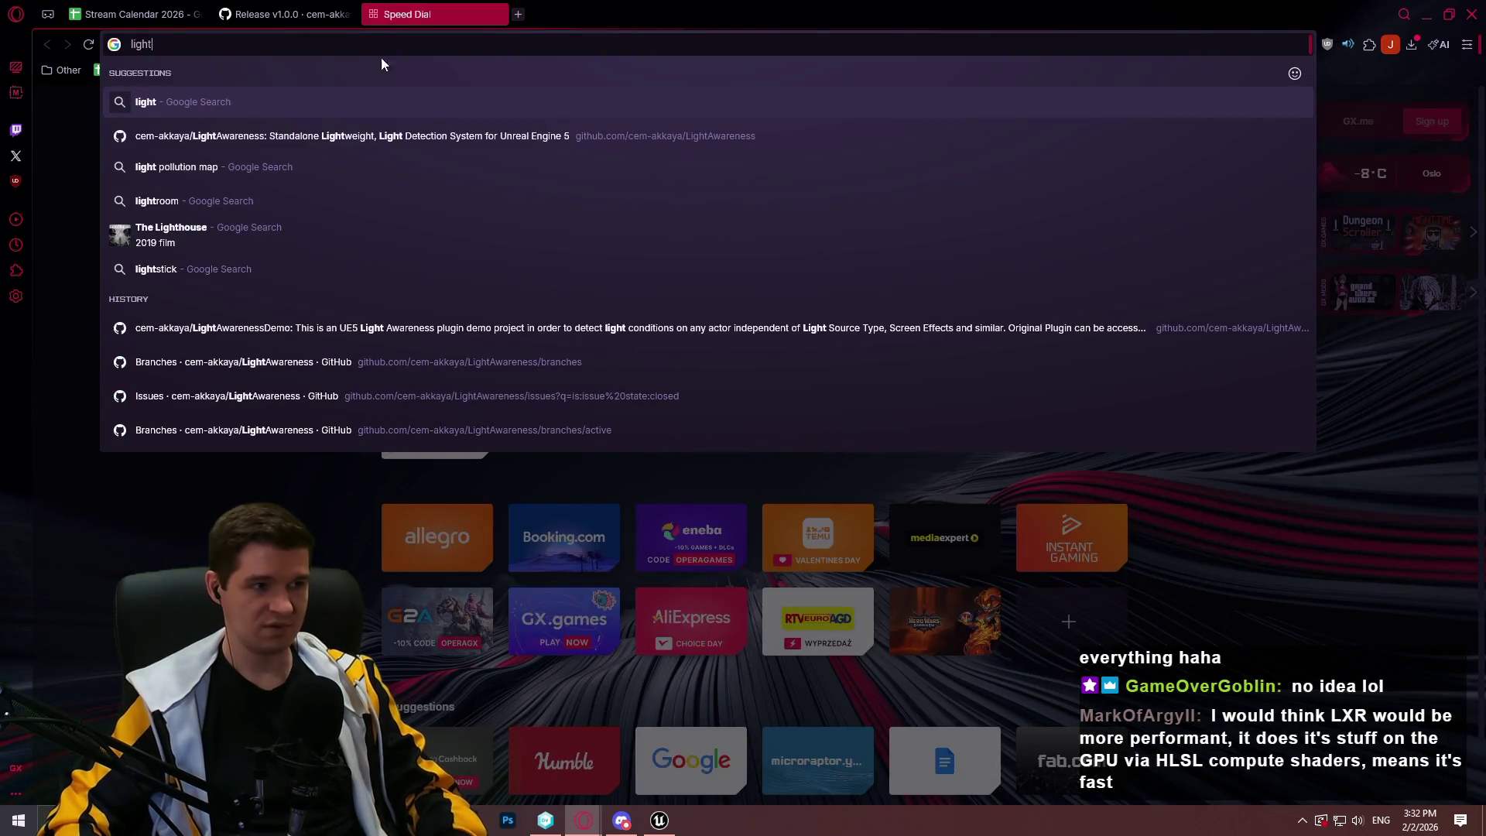
left_click(390, 148)
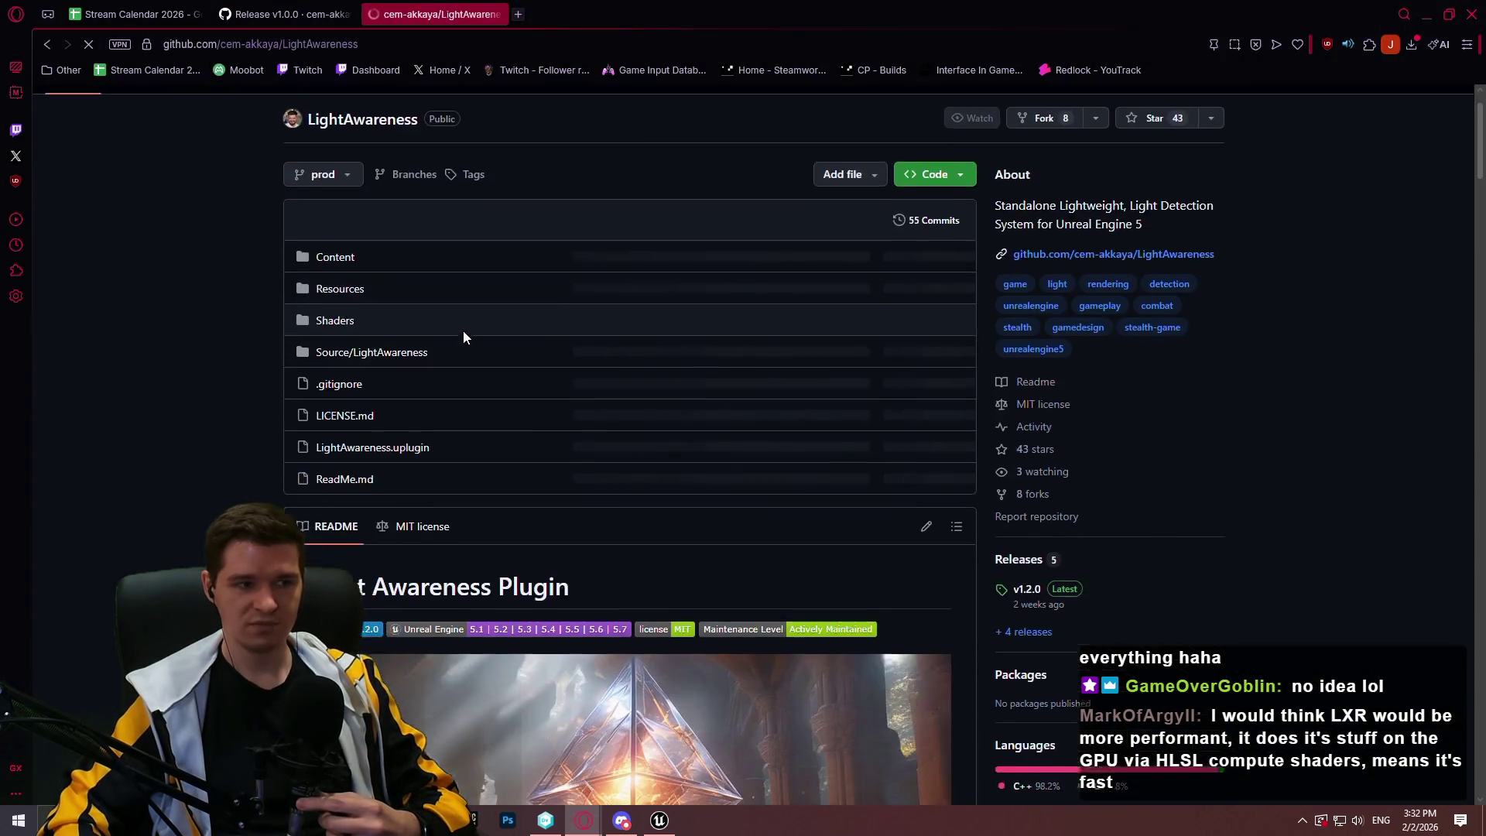
Read the README through features and installation steps, then close Unreal Editor
scroll(463, 338, "down", 10)
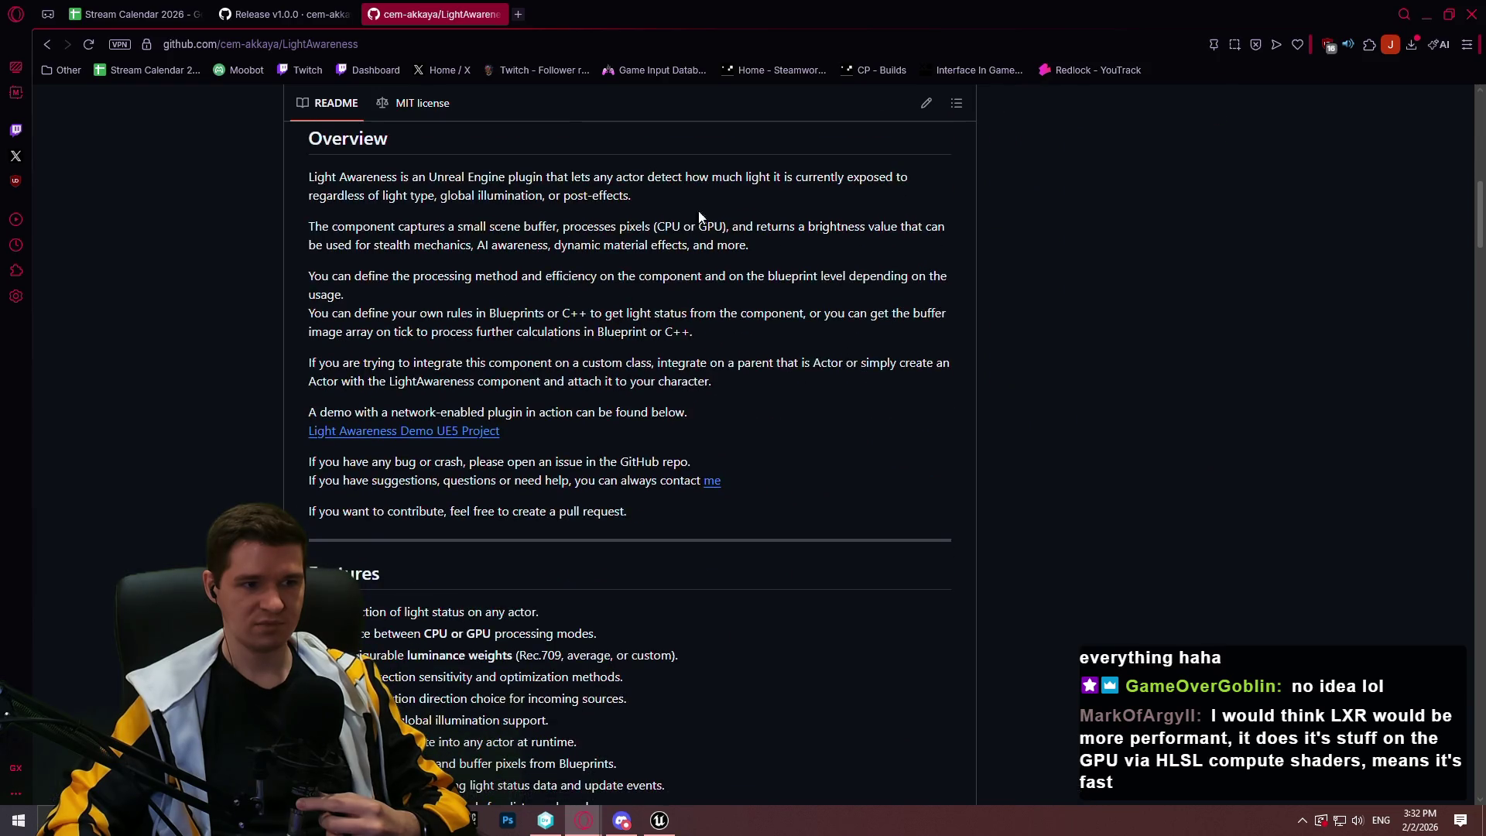
left_click_drag(723, 224, 668, 225)
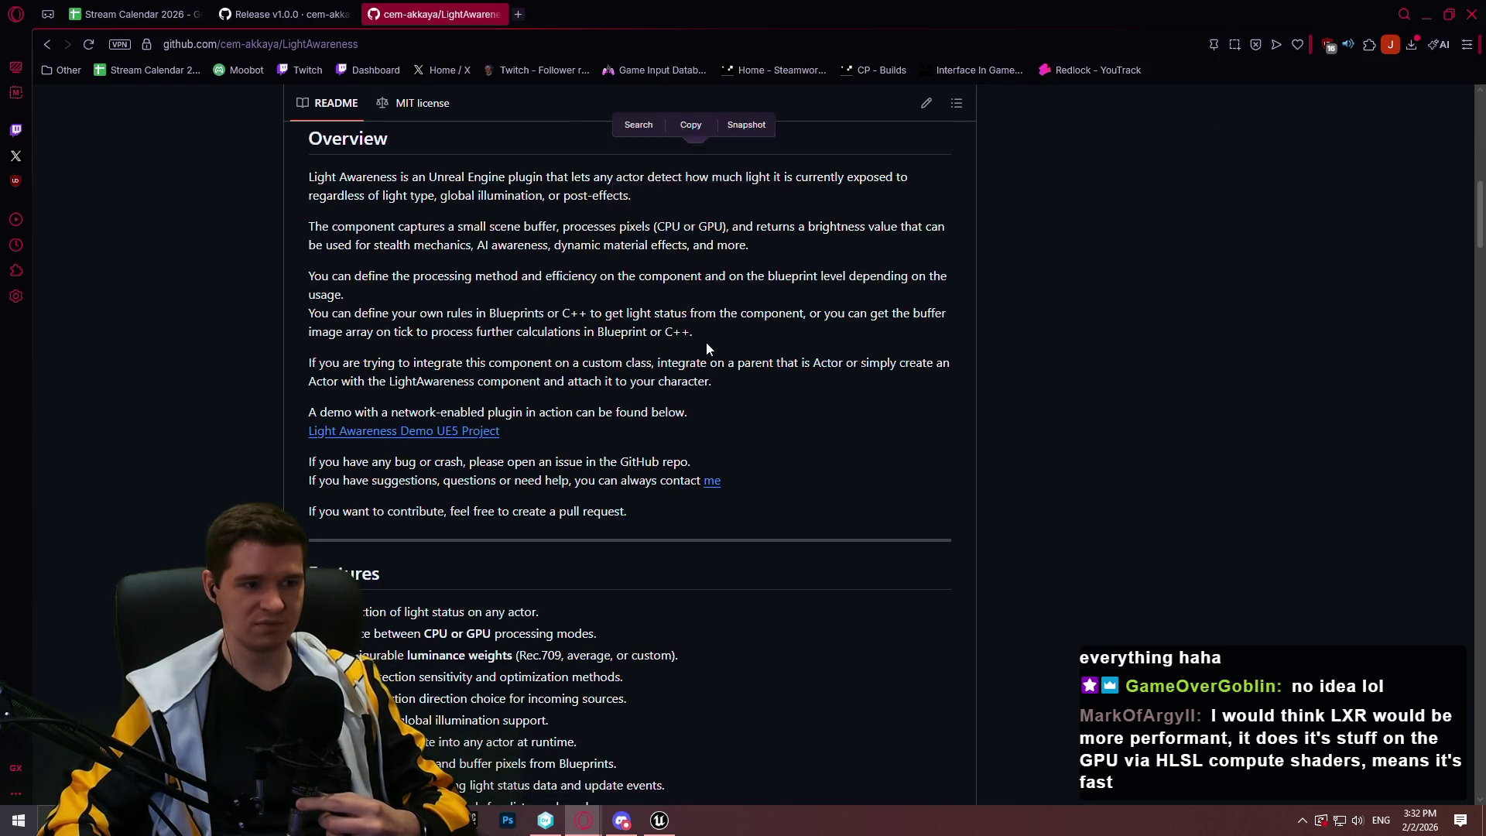
scroll(706, 342, "down", 3)
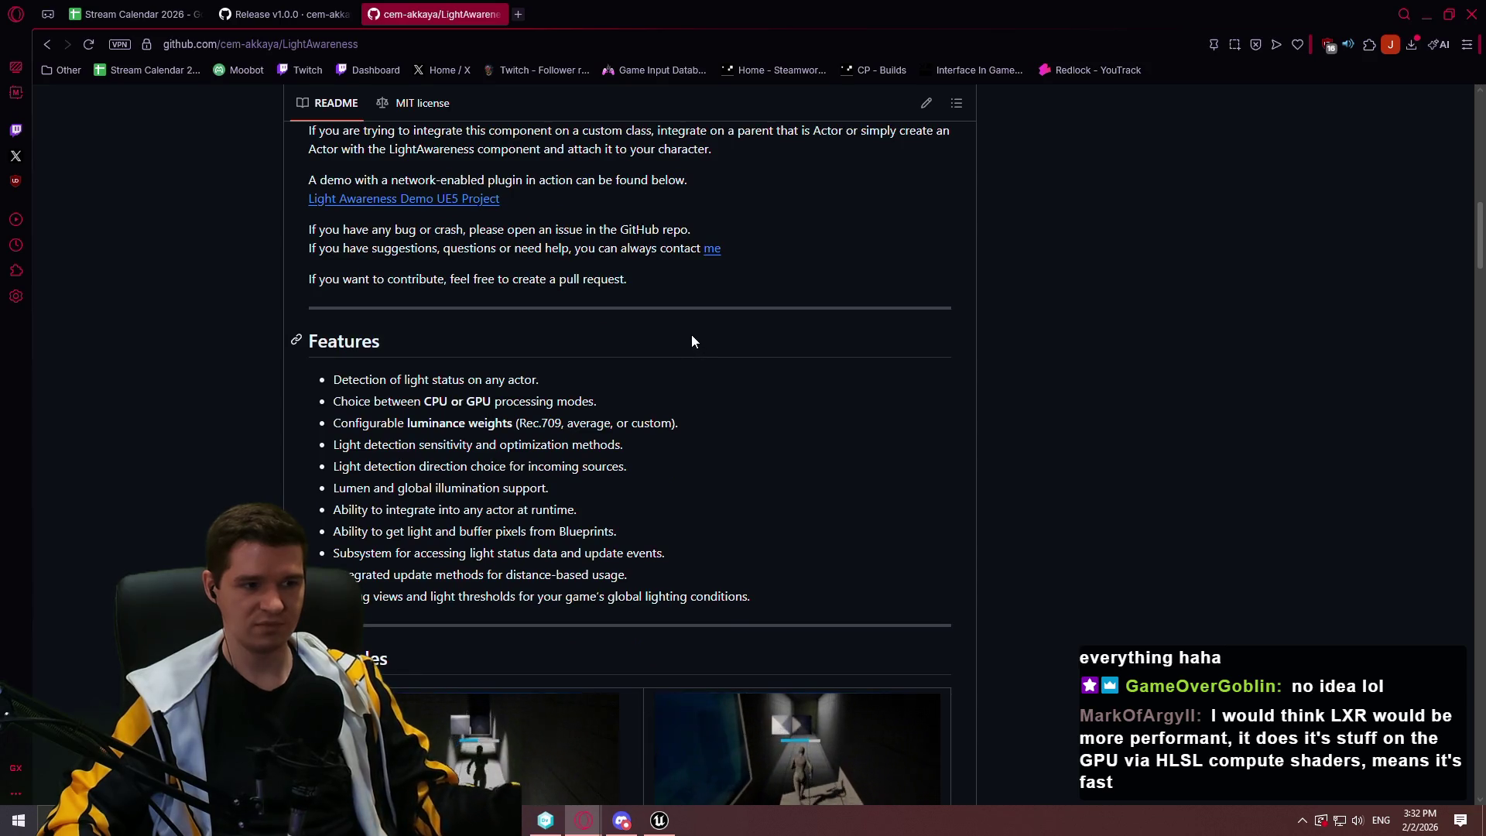
scroll(689, 338, "down", 1)
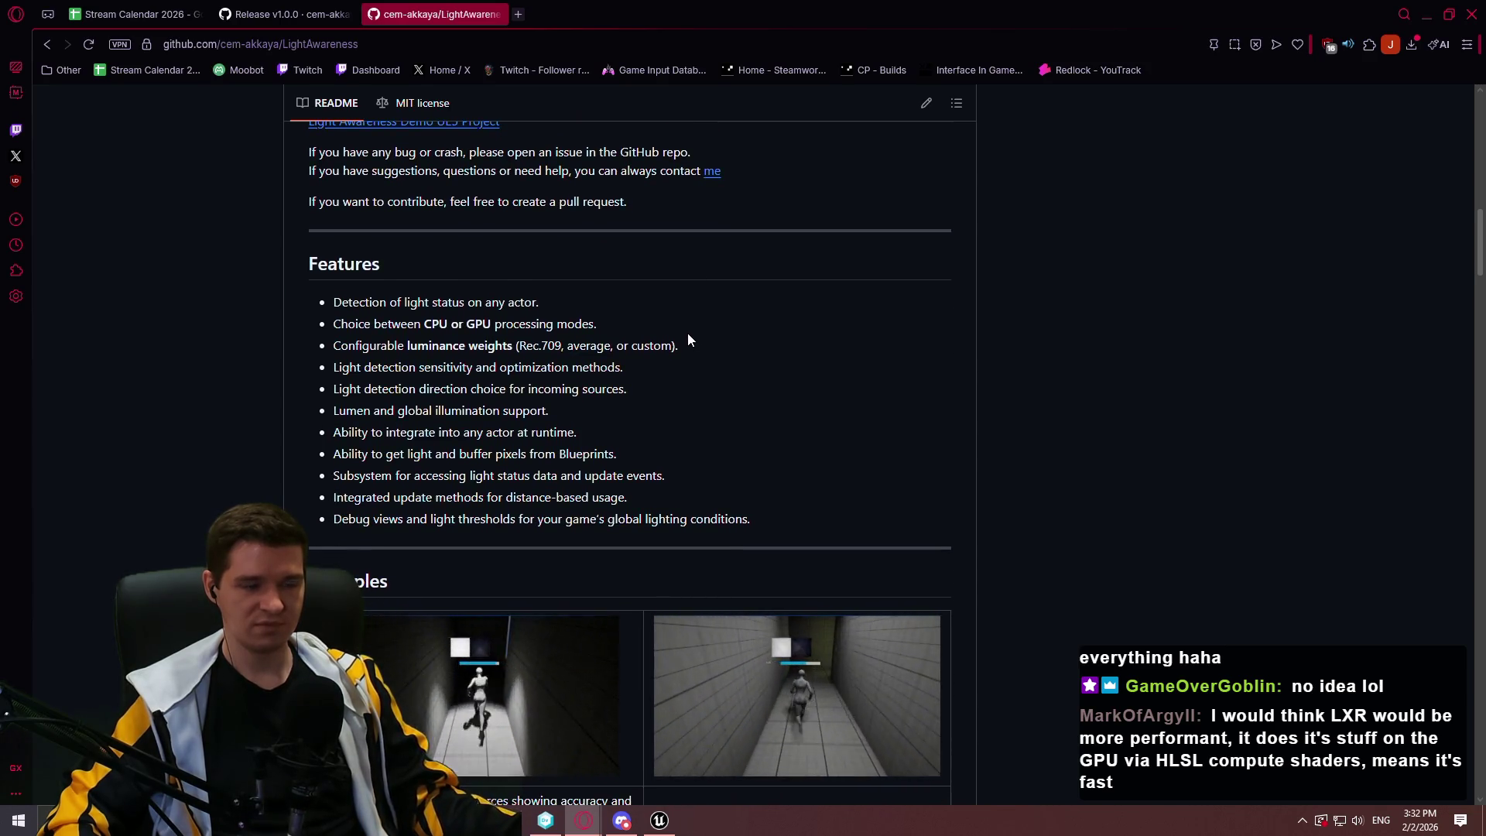
scroll(689, 341, "down", 2)
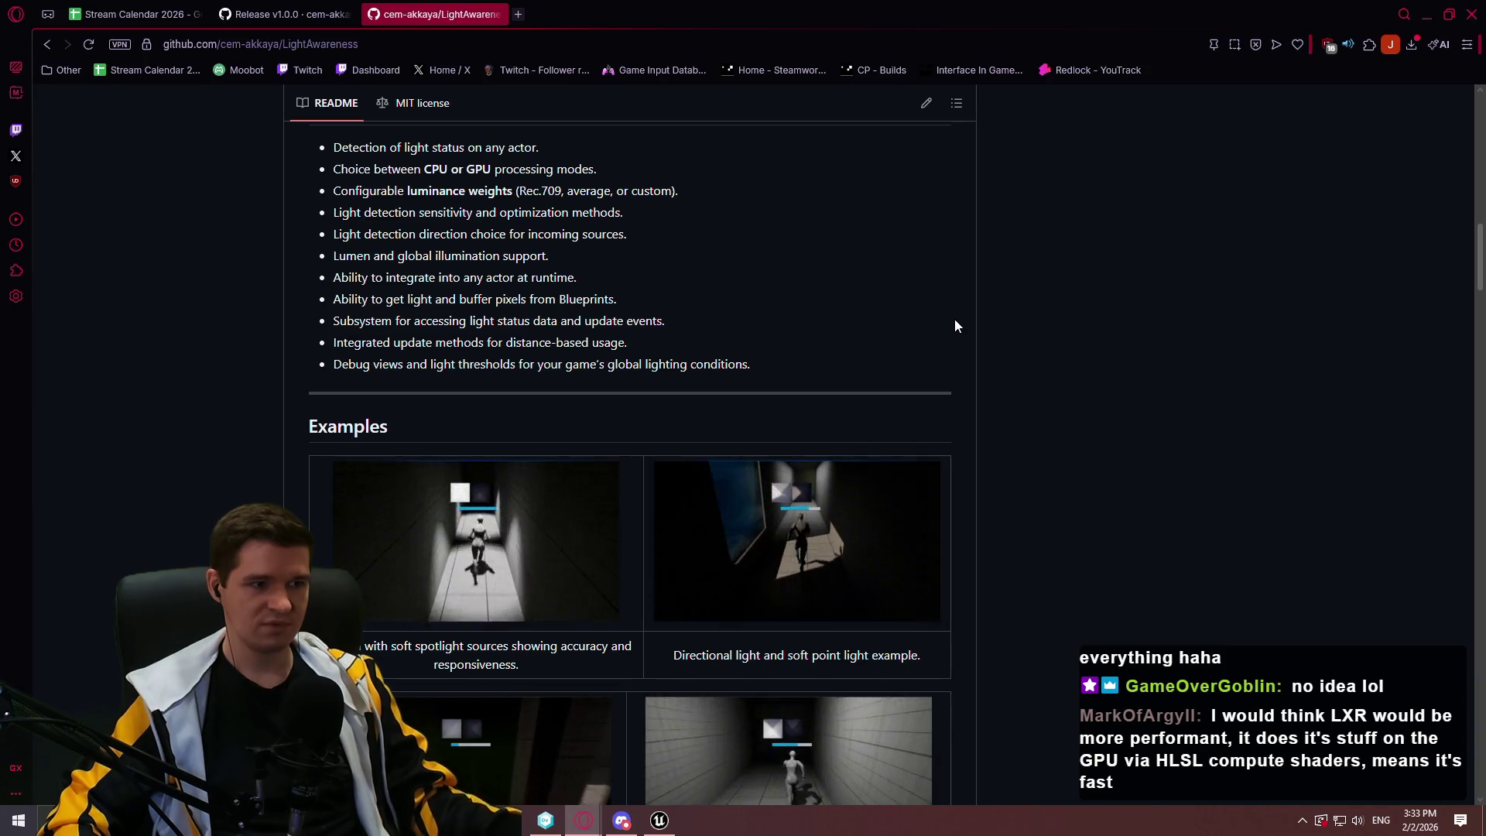
scroll(954, 324, "down", 3)
scroll(969, 341, "down", 10)
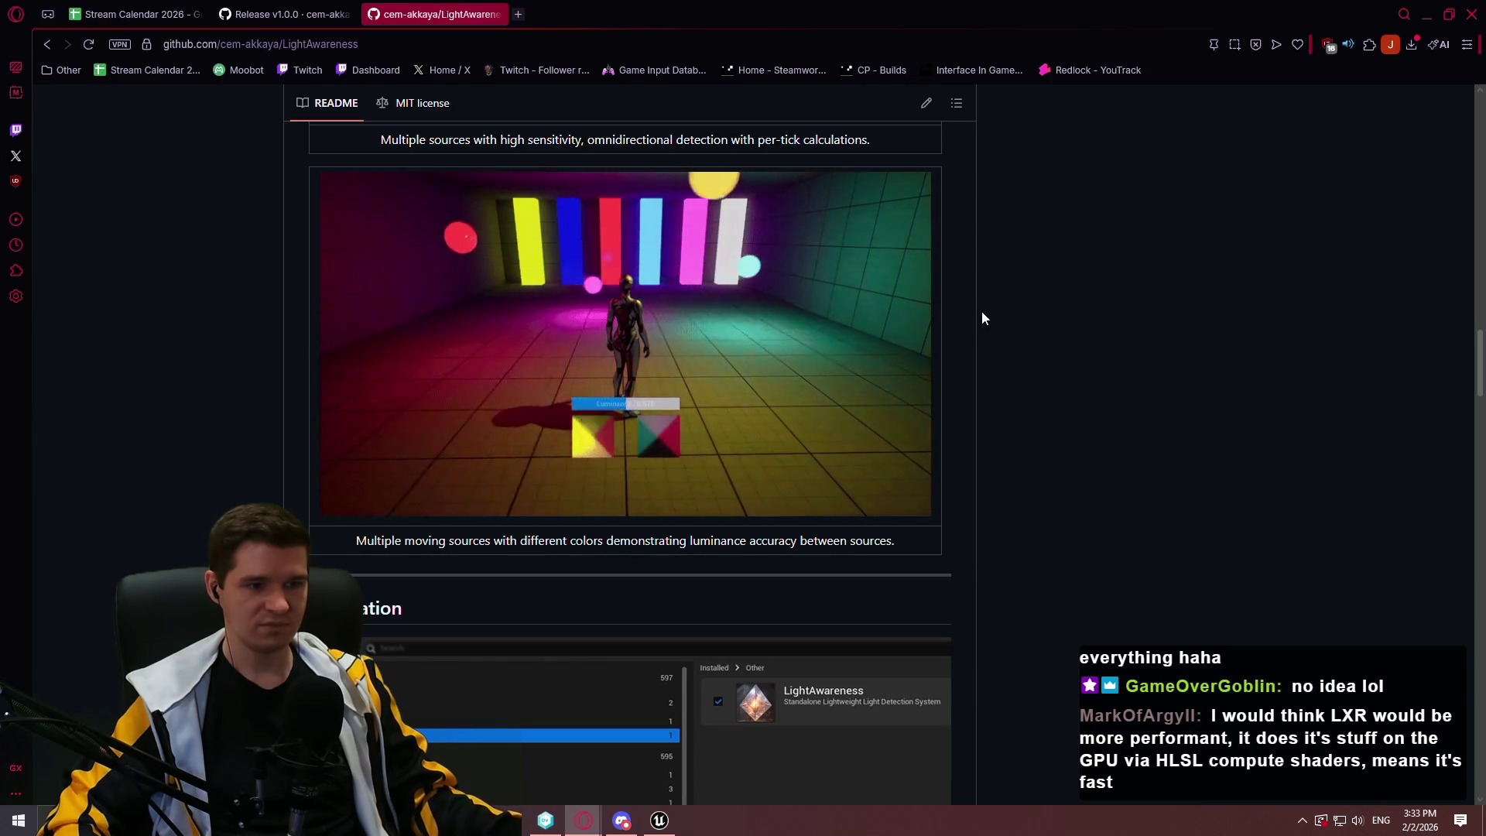
scroll(981, 337, "down", 5)
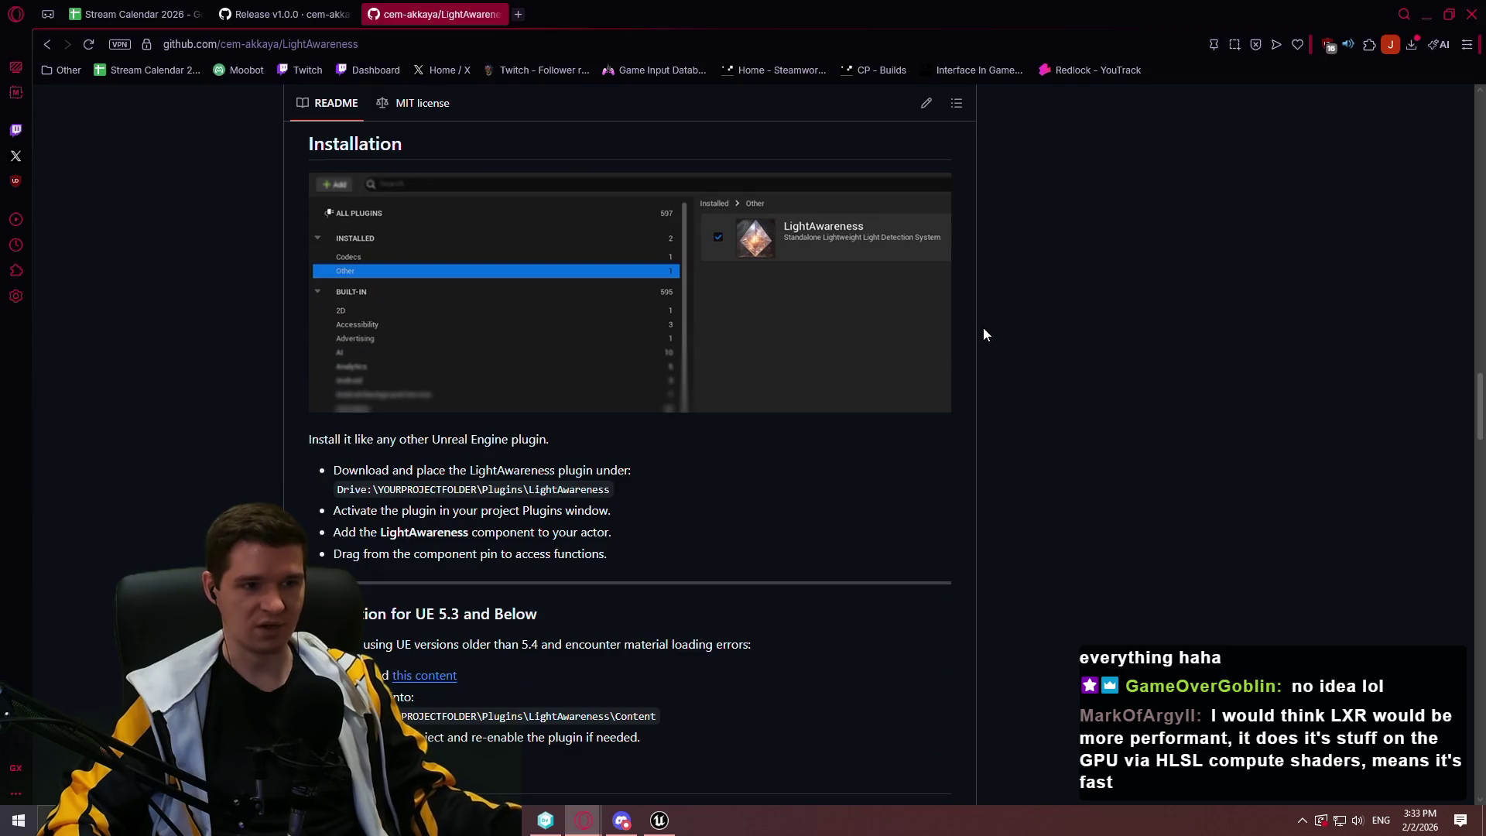
scroll(982, 318, "down", 3)
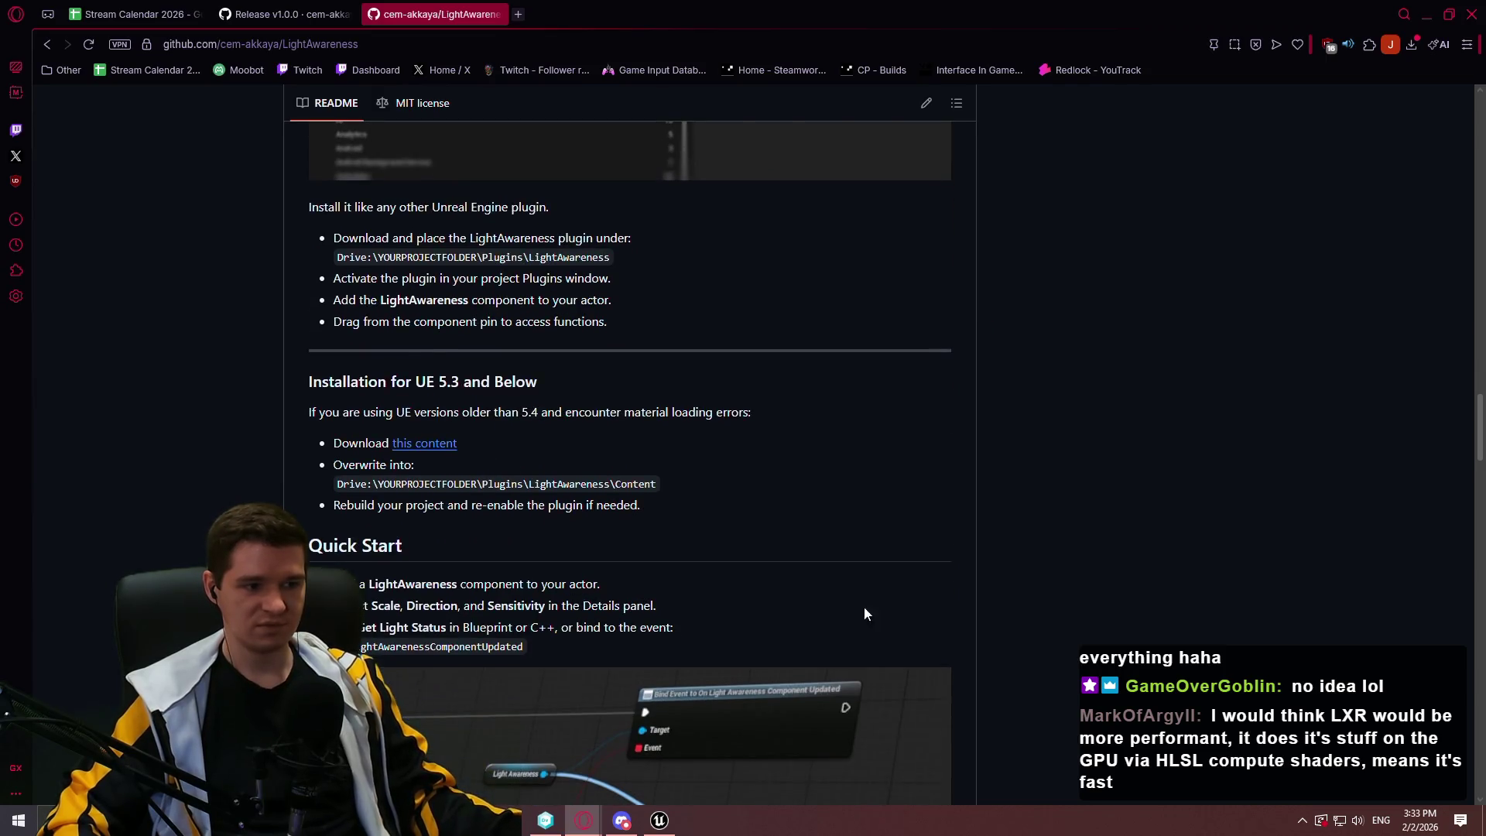
left_click(658, 820)
left_click(1475, 15)
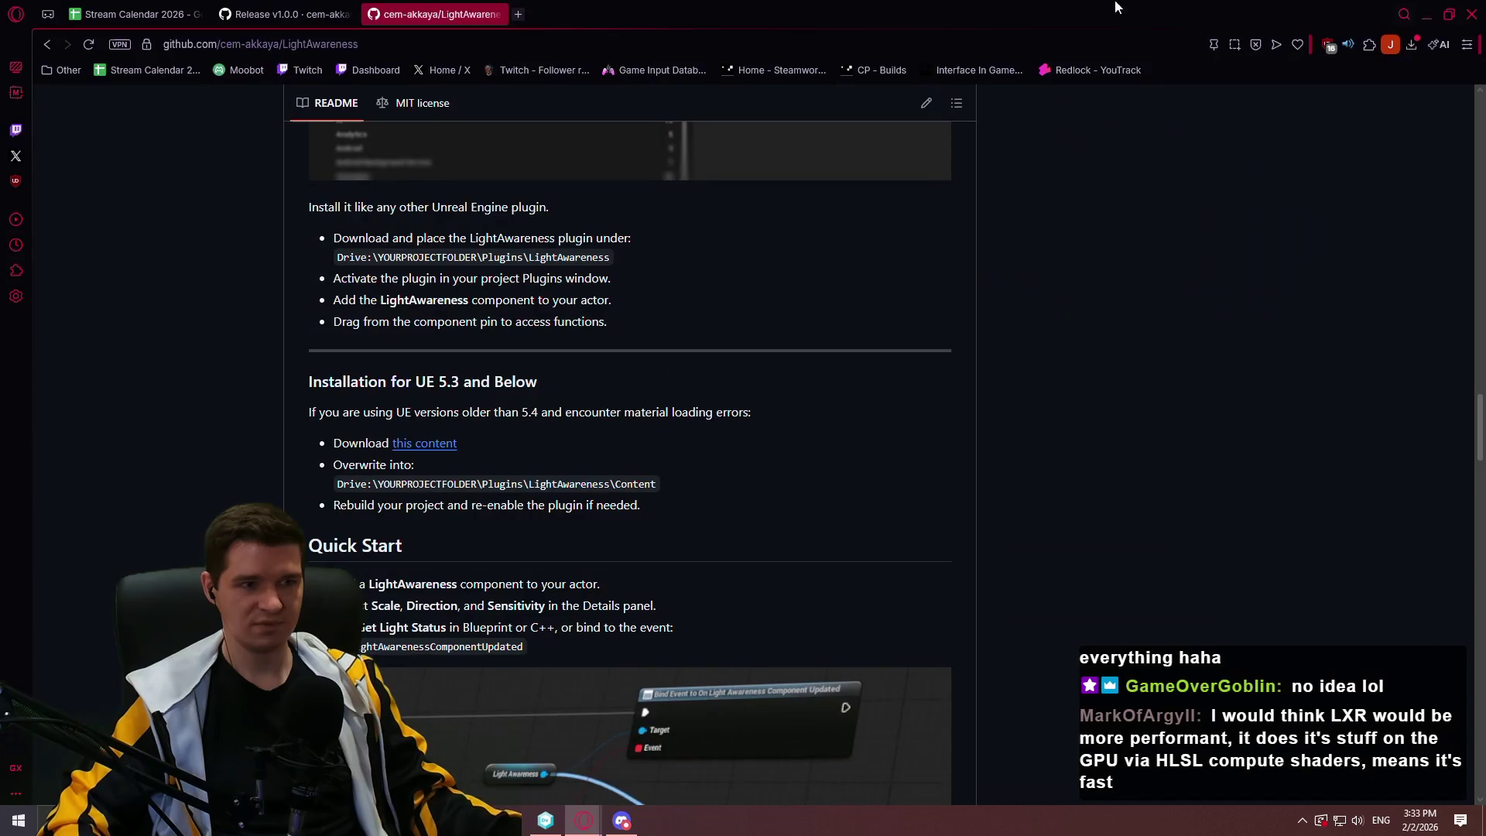
Browse the LightAwarenessDemo source folder, decline both module-rebuild prompts, and close the Source window
left_click(1475, 15)
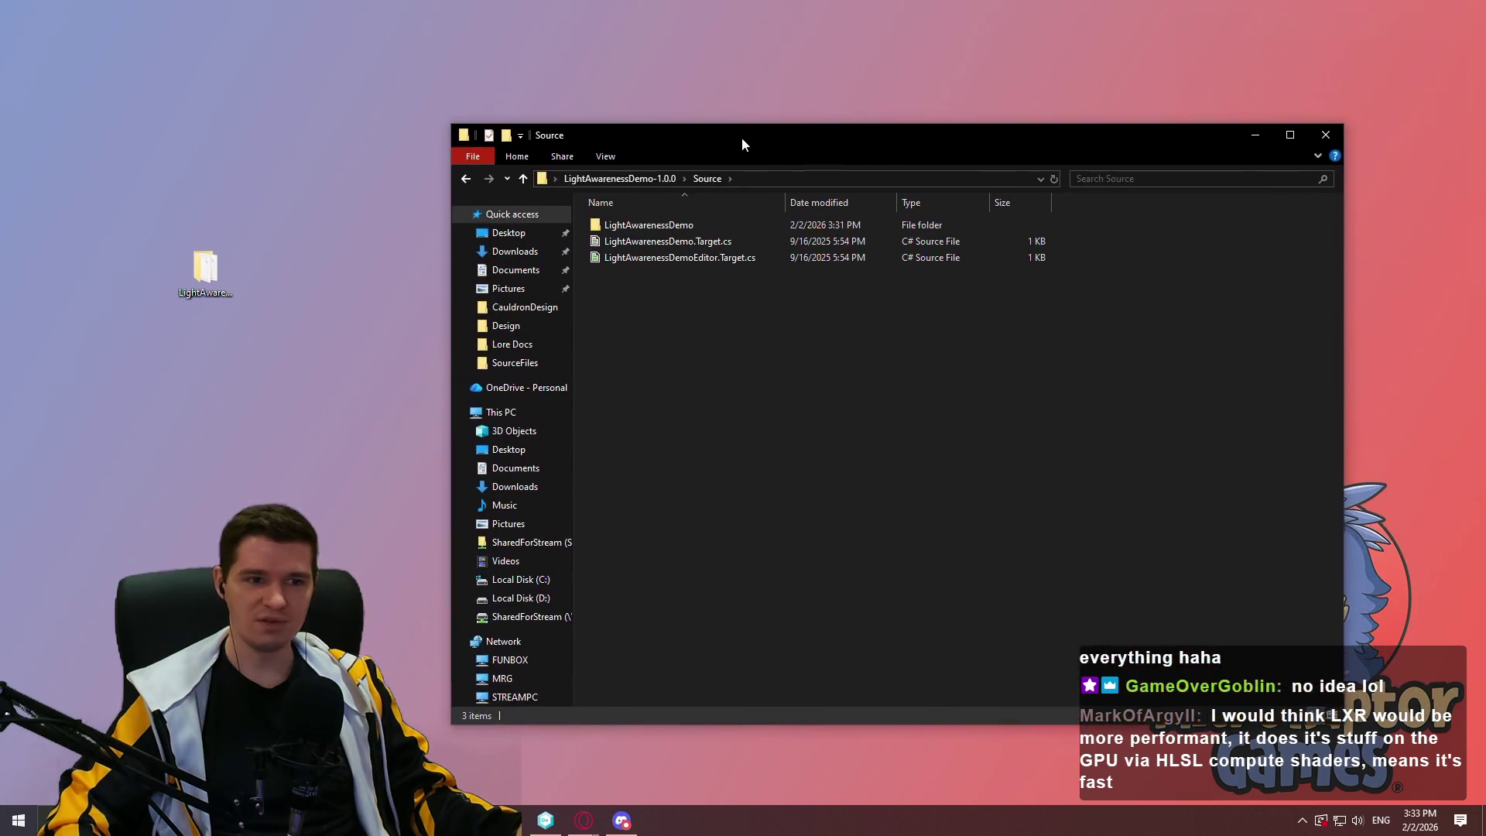
left_click_drag(742, 137, 629, 138)
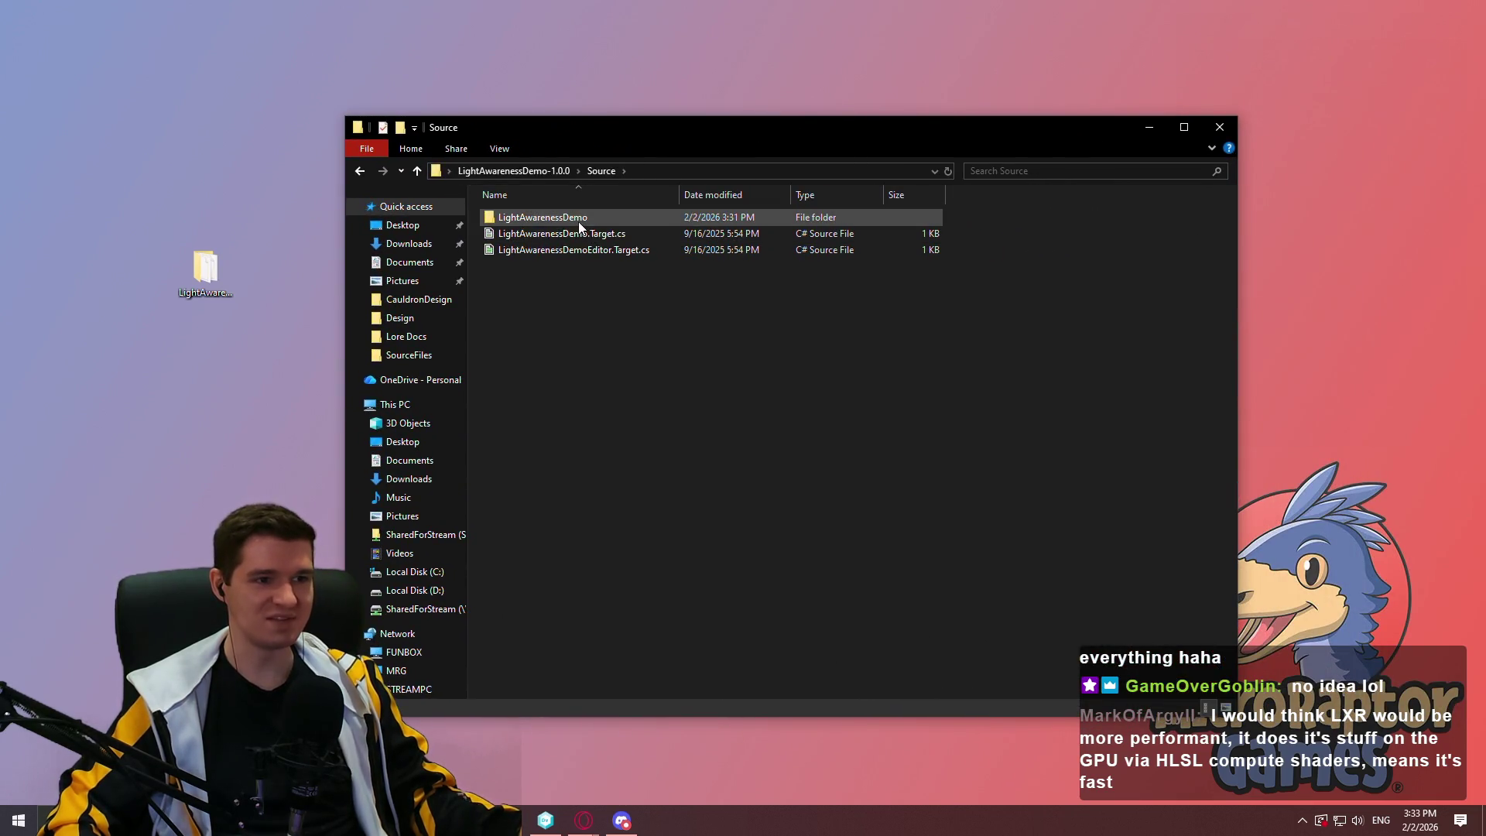
double_click(579, 220)
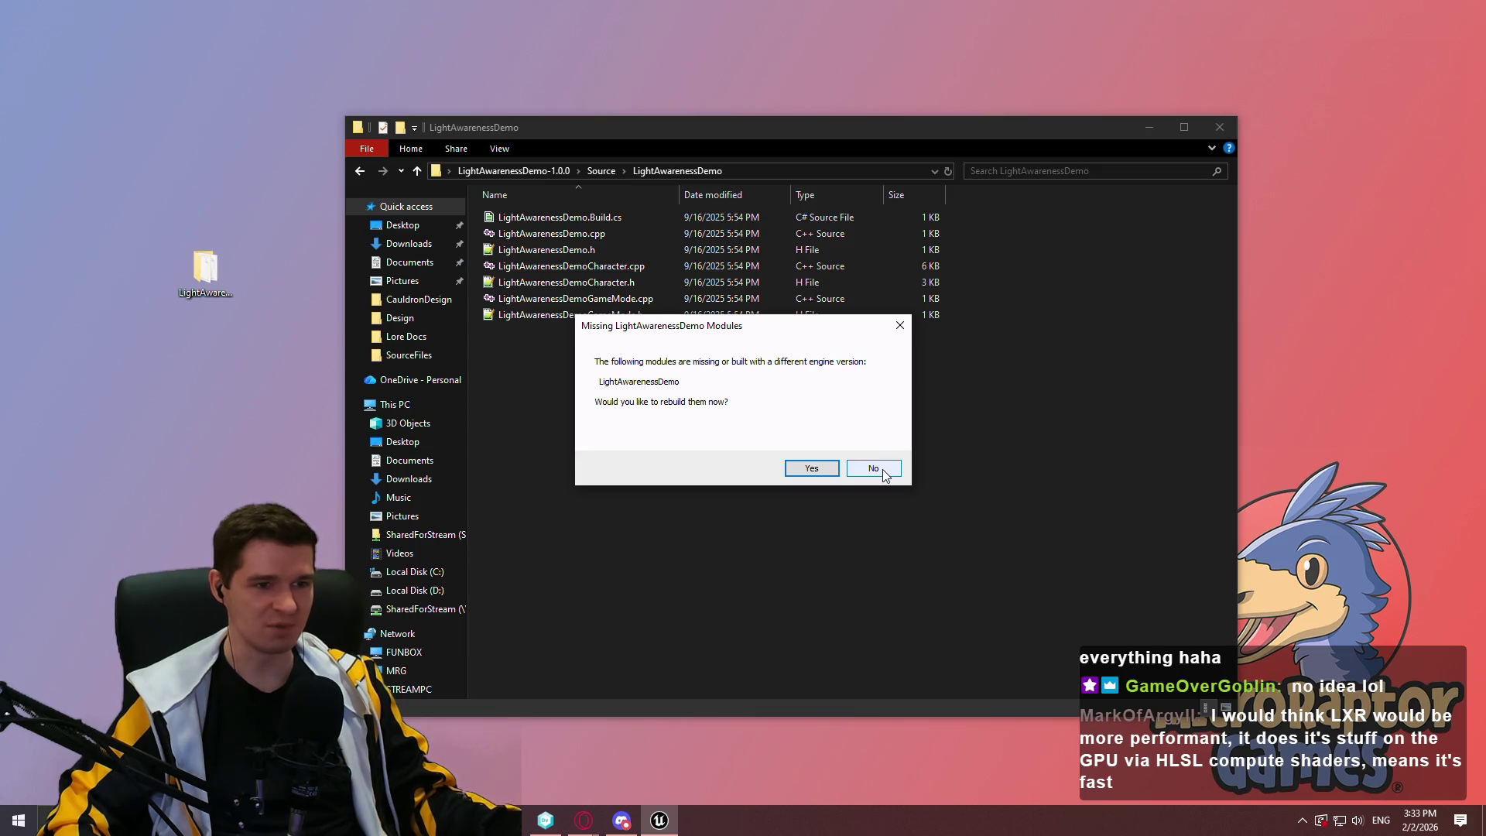
left_click(883, 469)
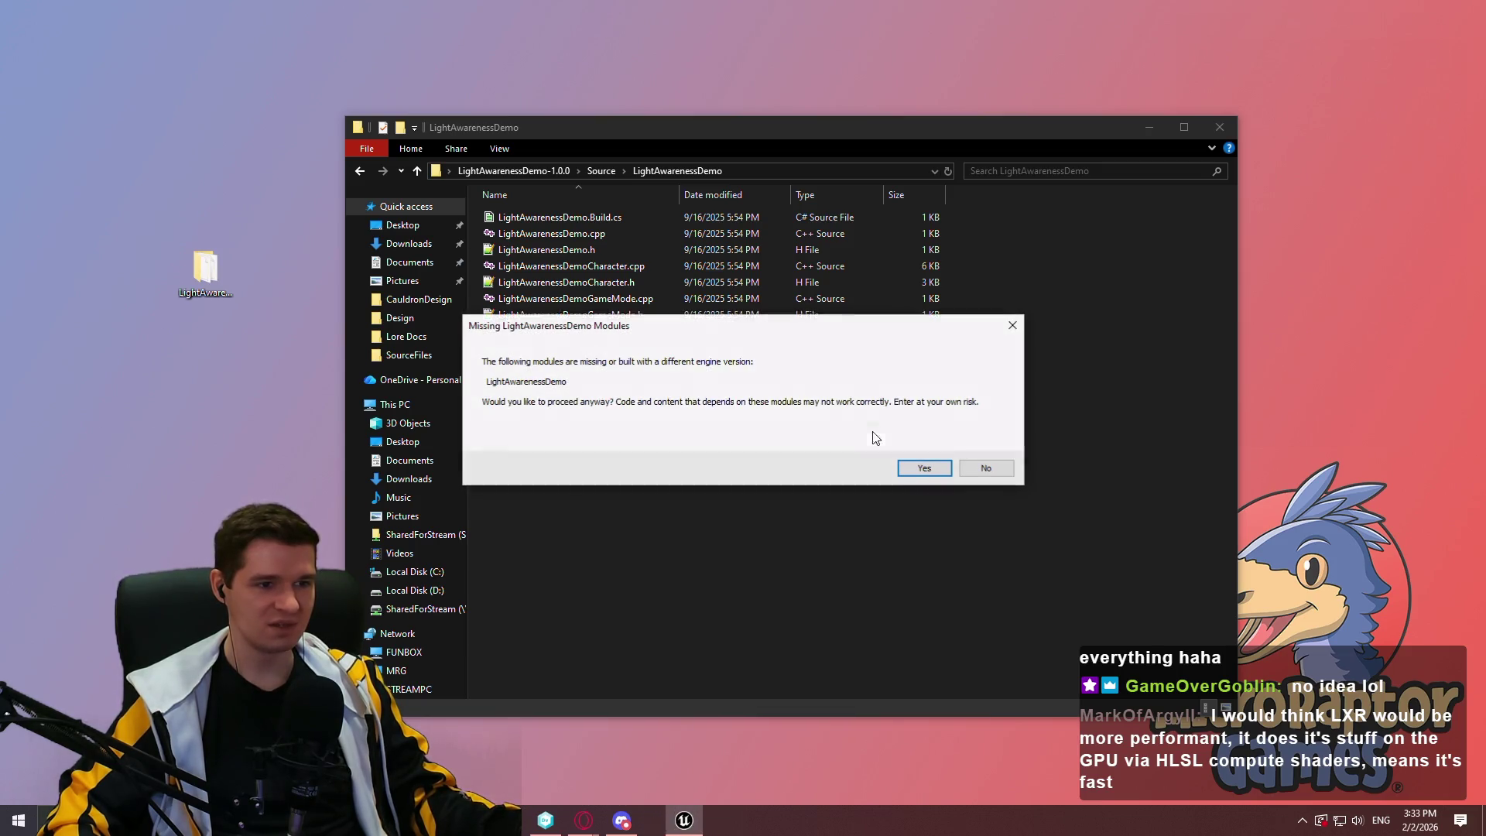
left_click(985, 468)
left_click(601, 170)
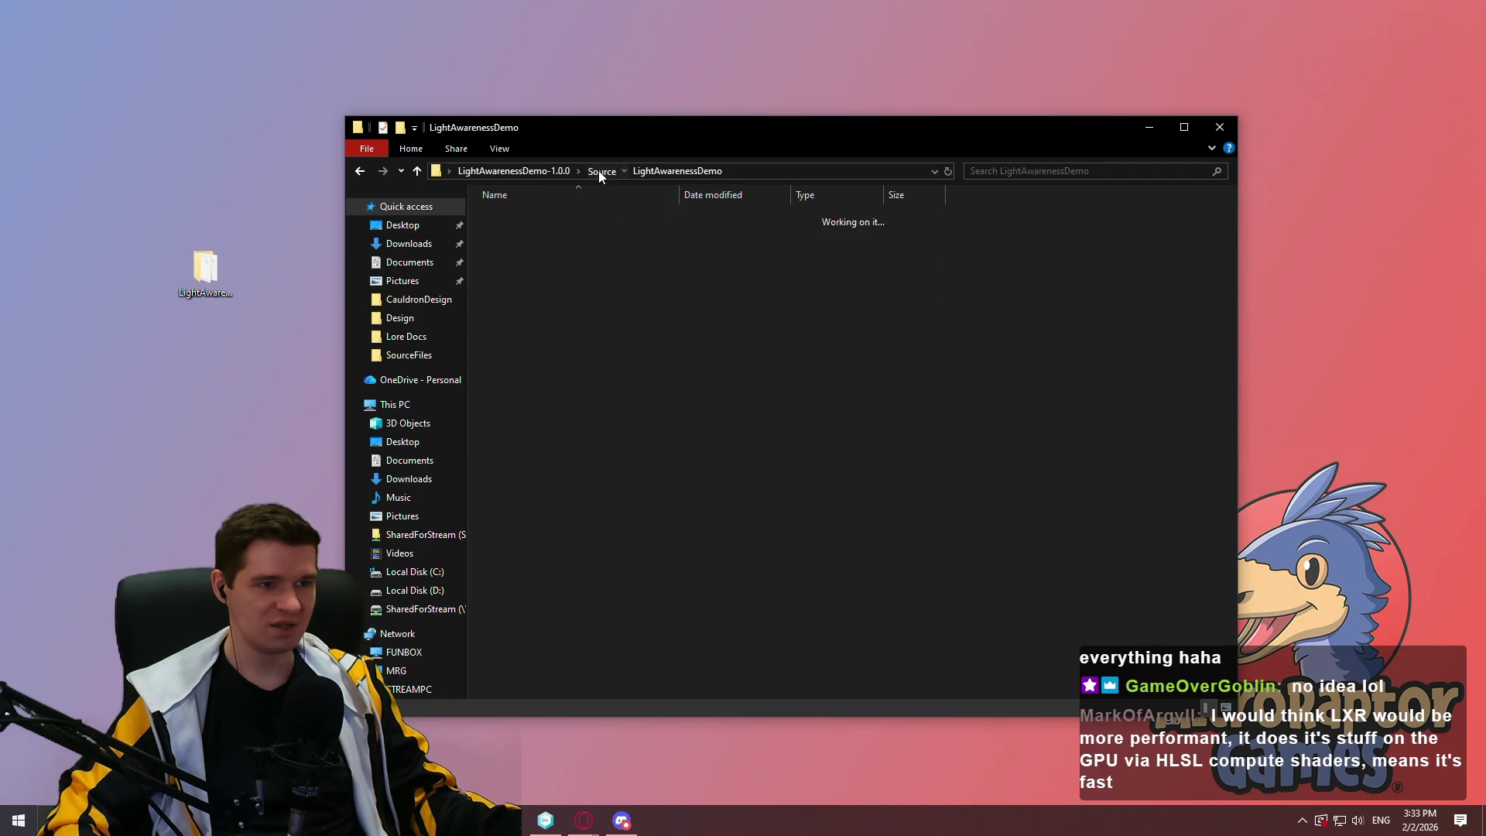
double_click(594, 220)
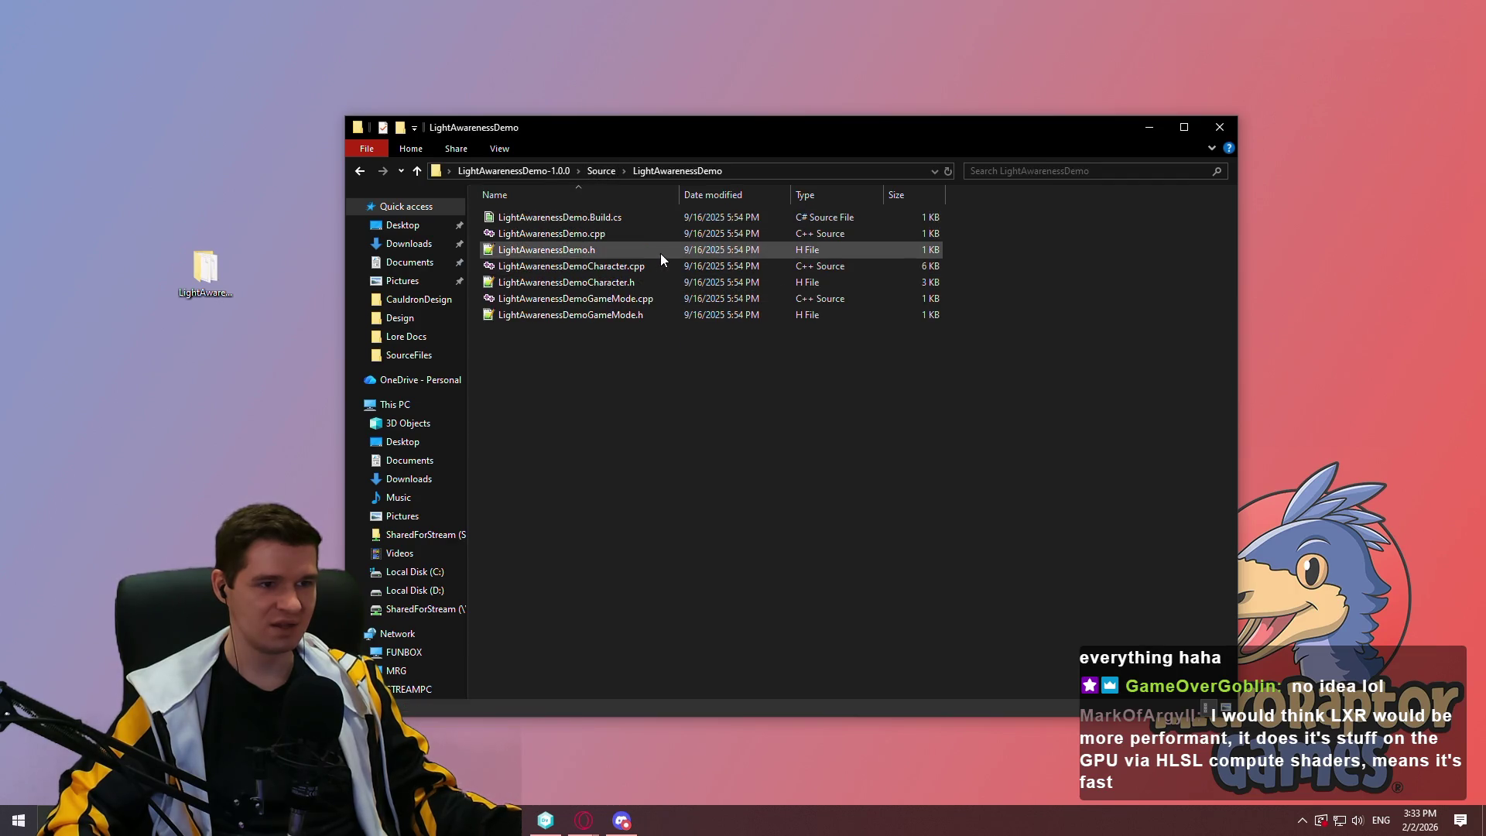
left_click(601, 170)
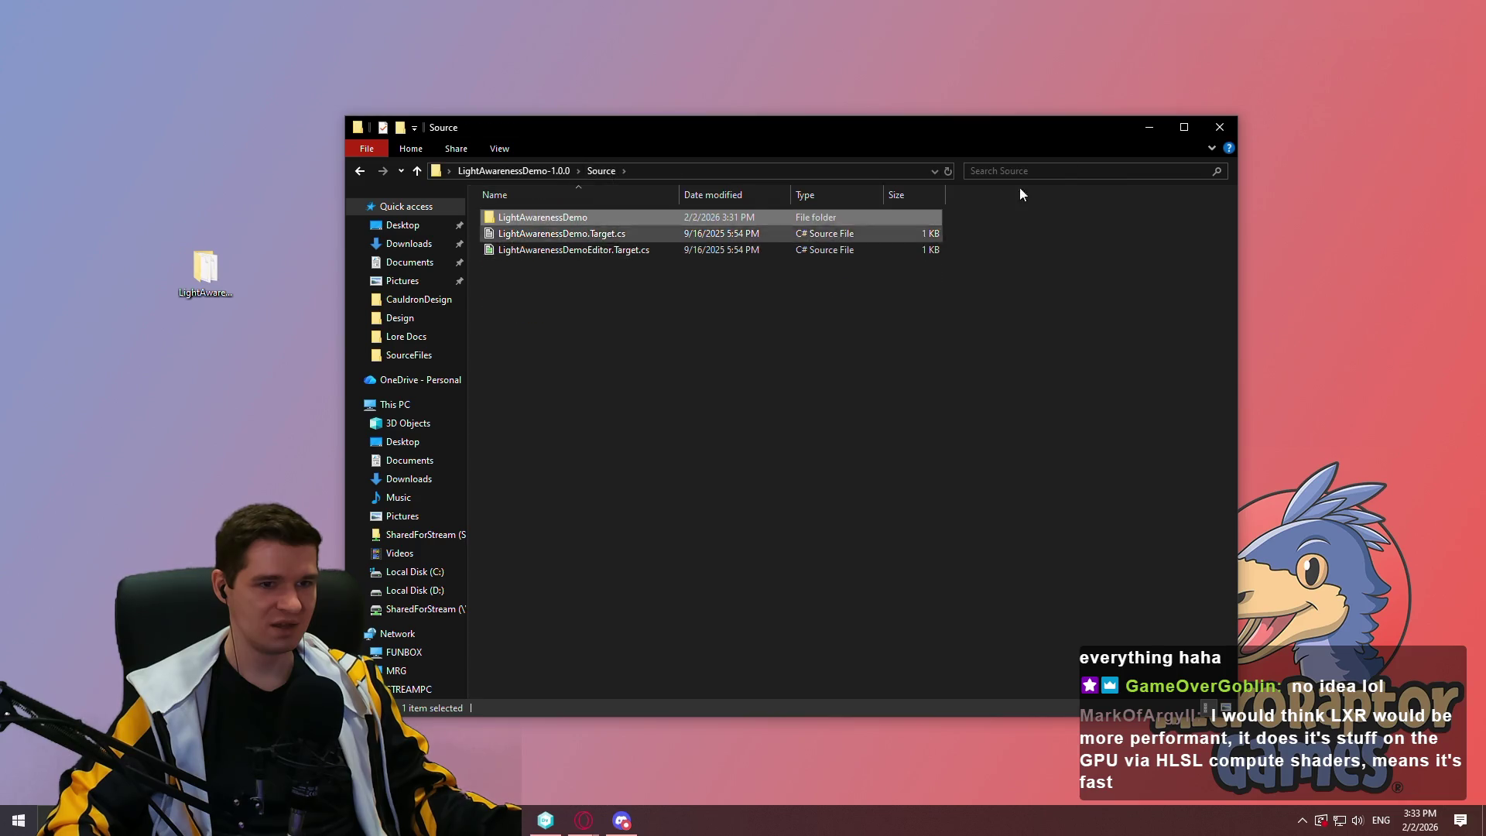
left_click(1220, 127)
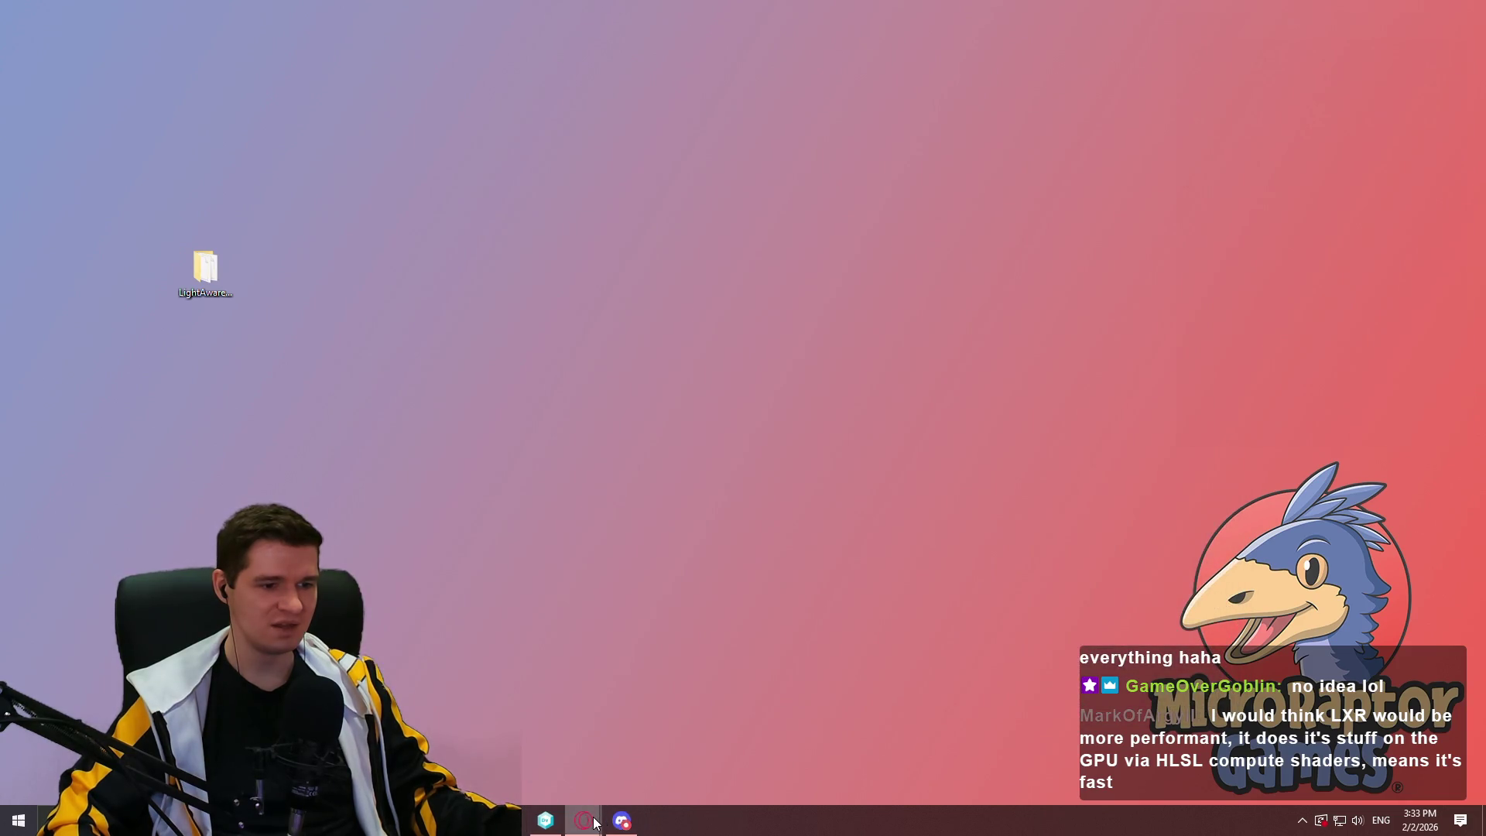
Restore the browser and load the LightAwareness GitHub repository in a new tab via 'light'
mouse_move(584, 820)
left_click(681, 772)
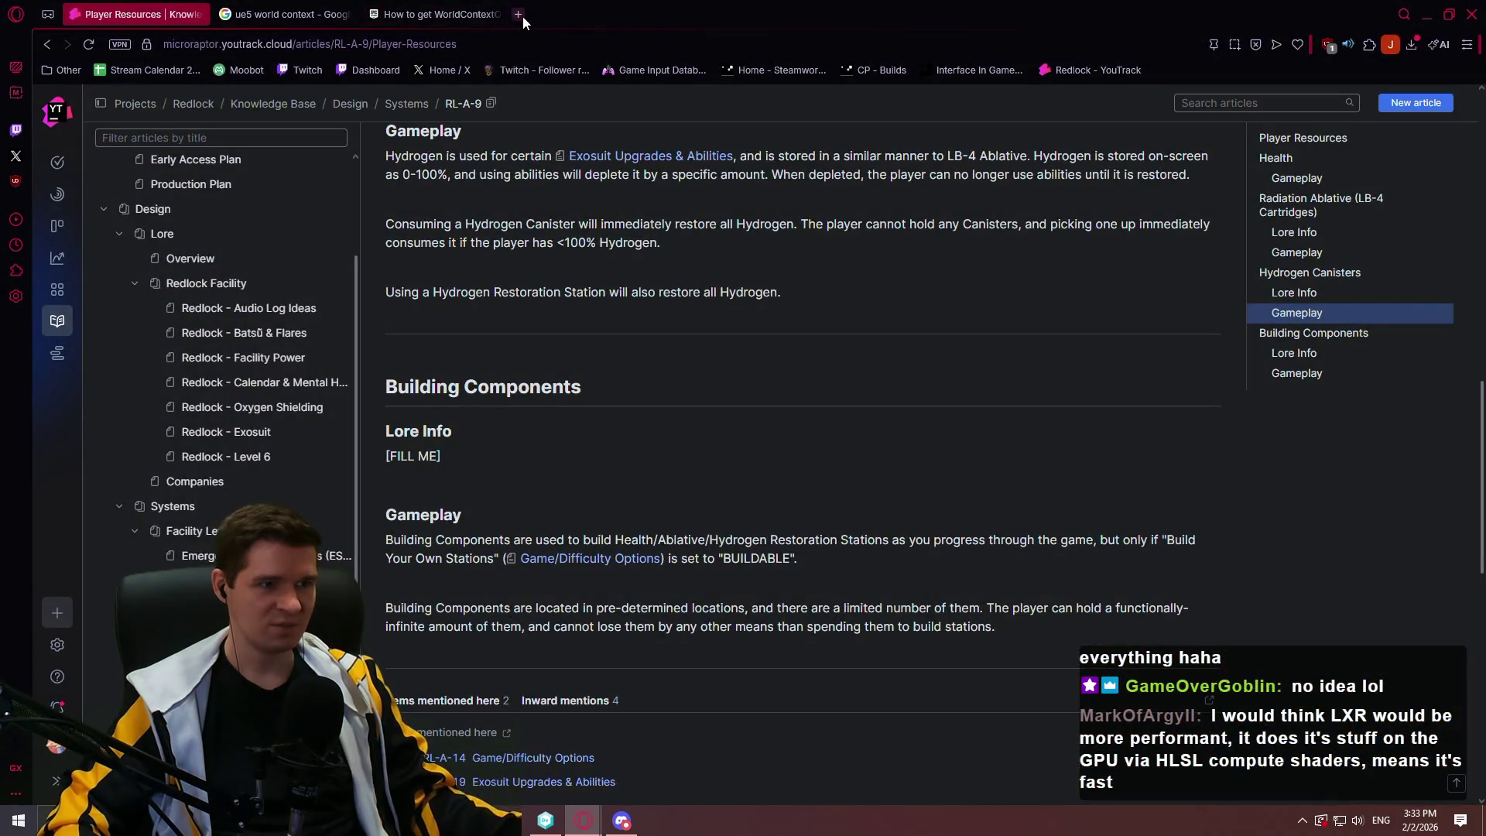
left_click(522, 16)
type("light")
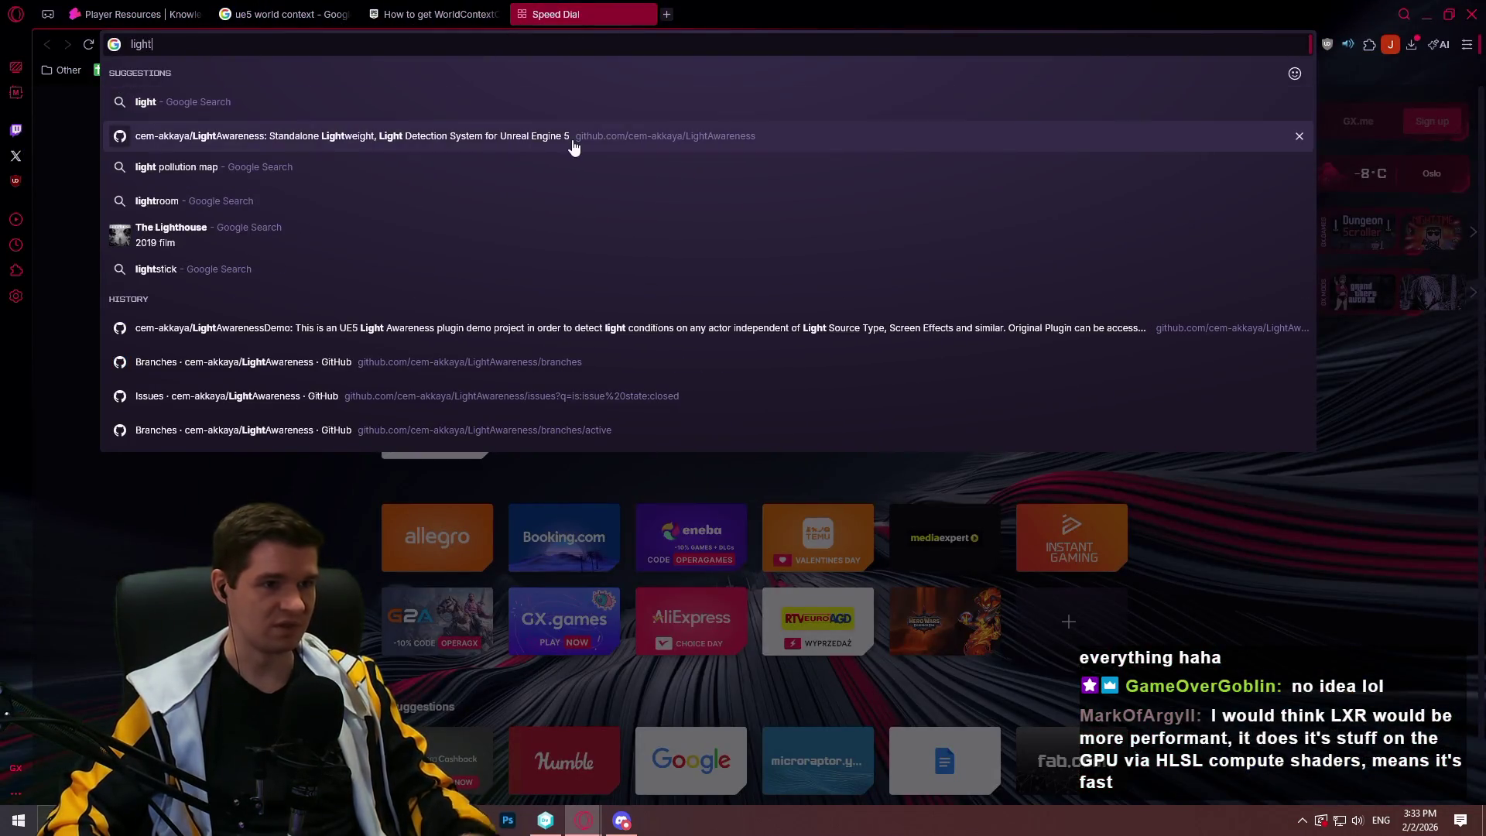
key("Return")
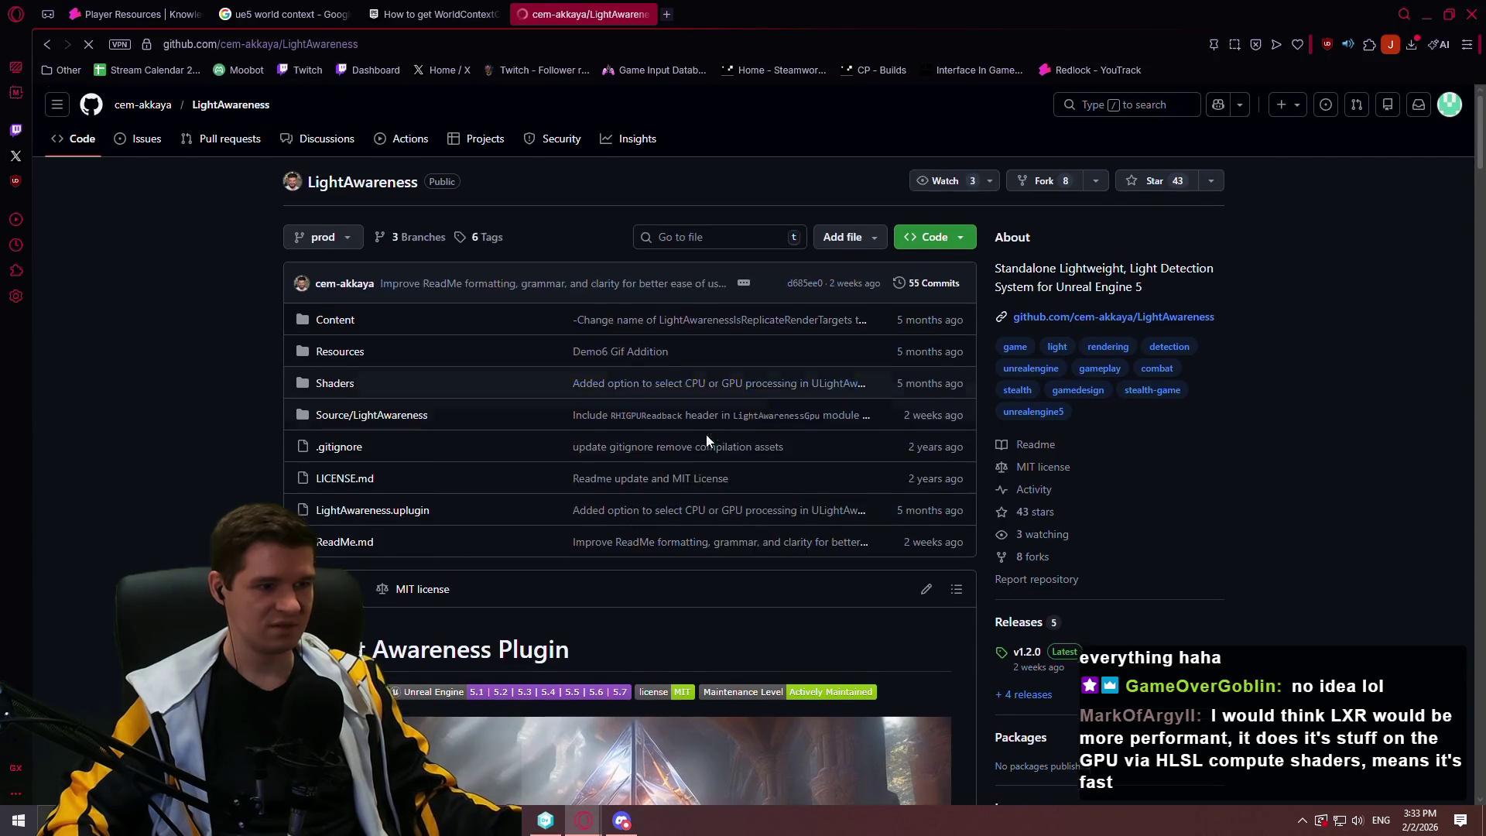
Open the 'Light Awareness Demo UE5 Project' link in its own tab and switch to it
scroll(706, 438, "down", 15)
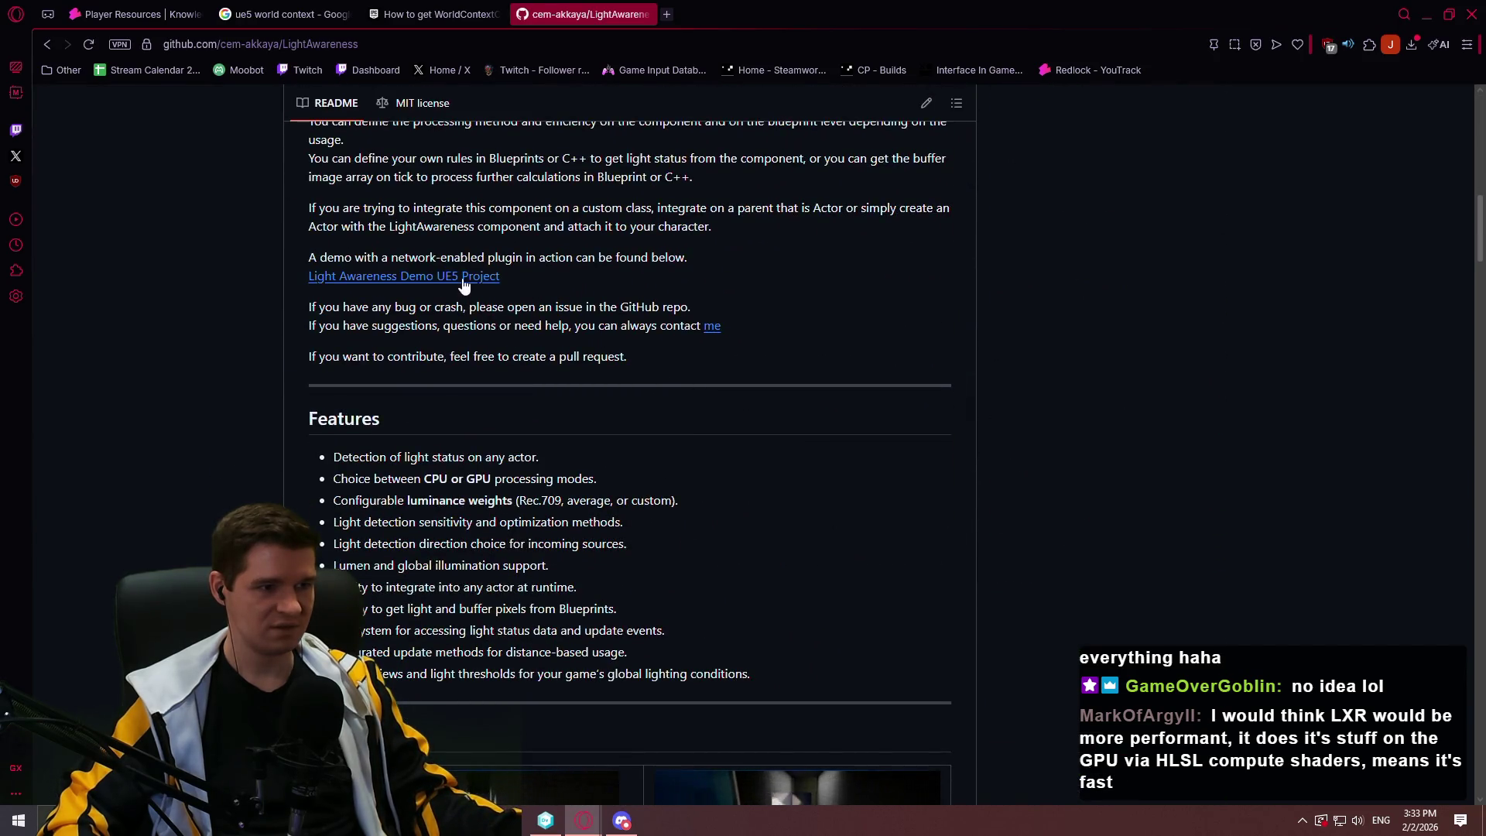
middle_click(465, 277)
left_click(721, 8)
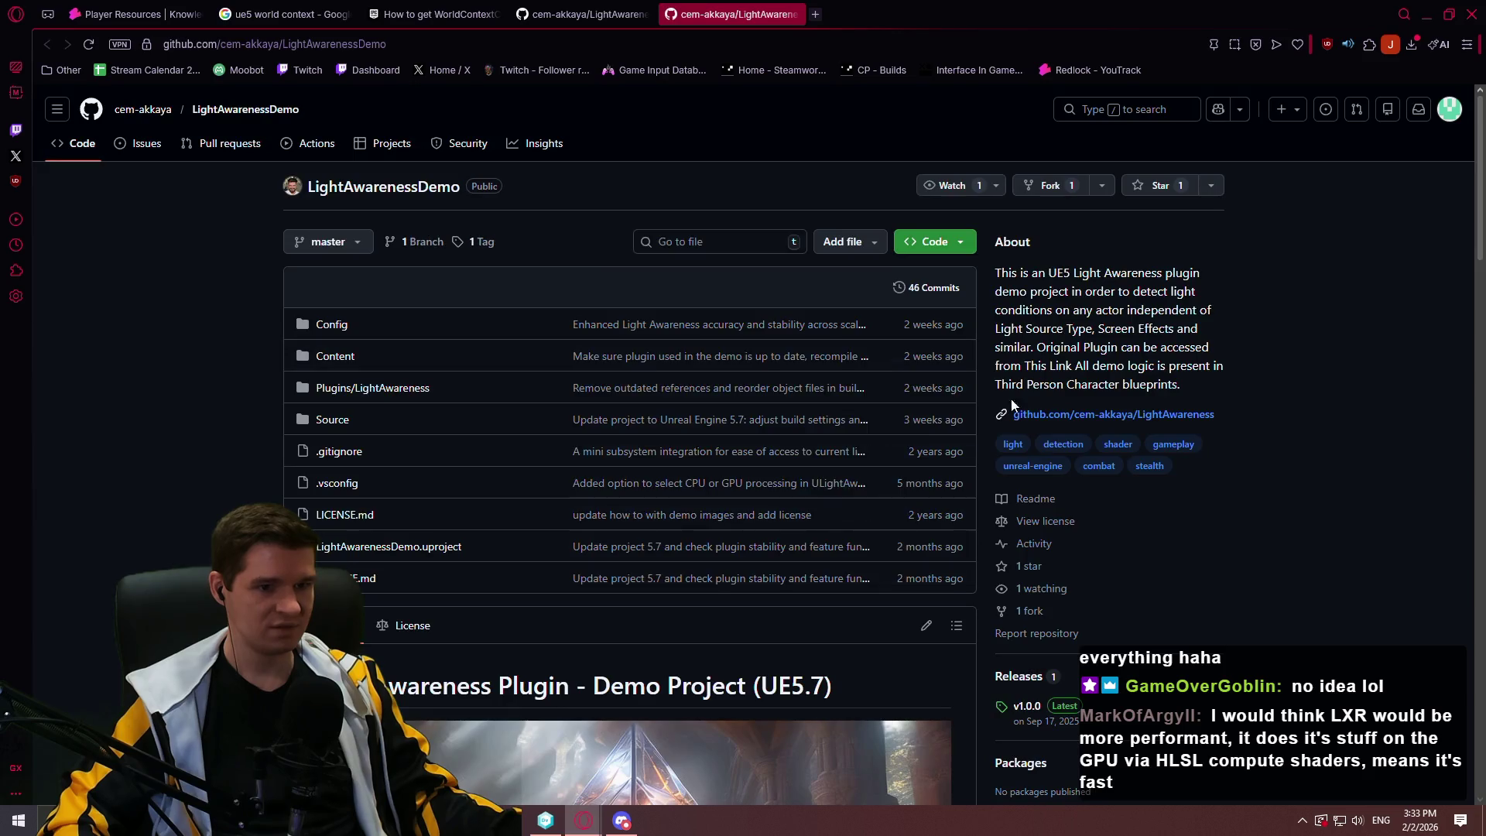
Read the LightAwarenessDemo README down to the MIT License section
scroll(496, 356, "down", 10)
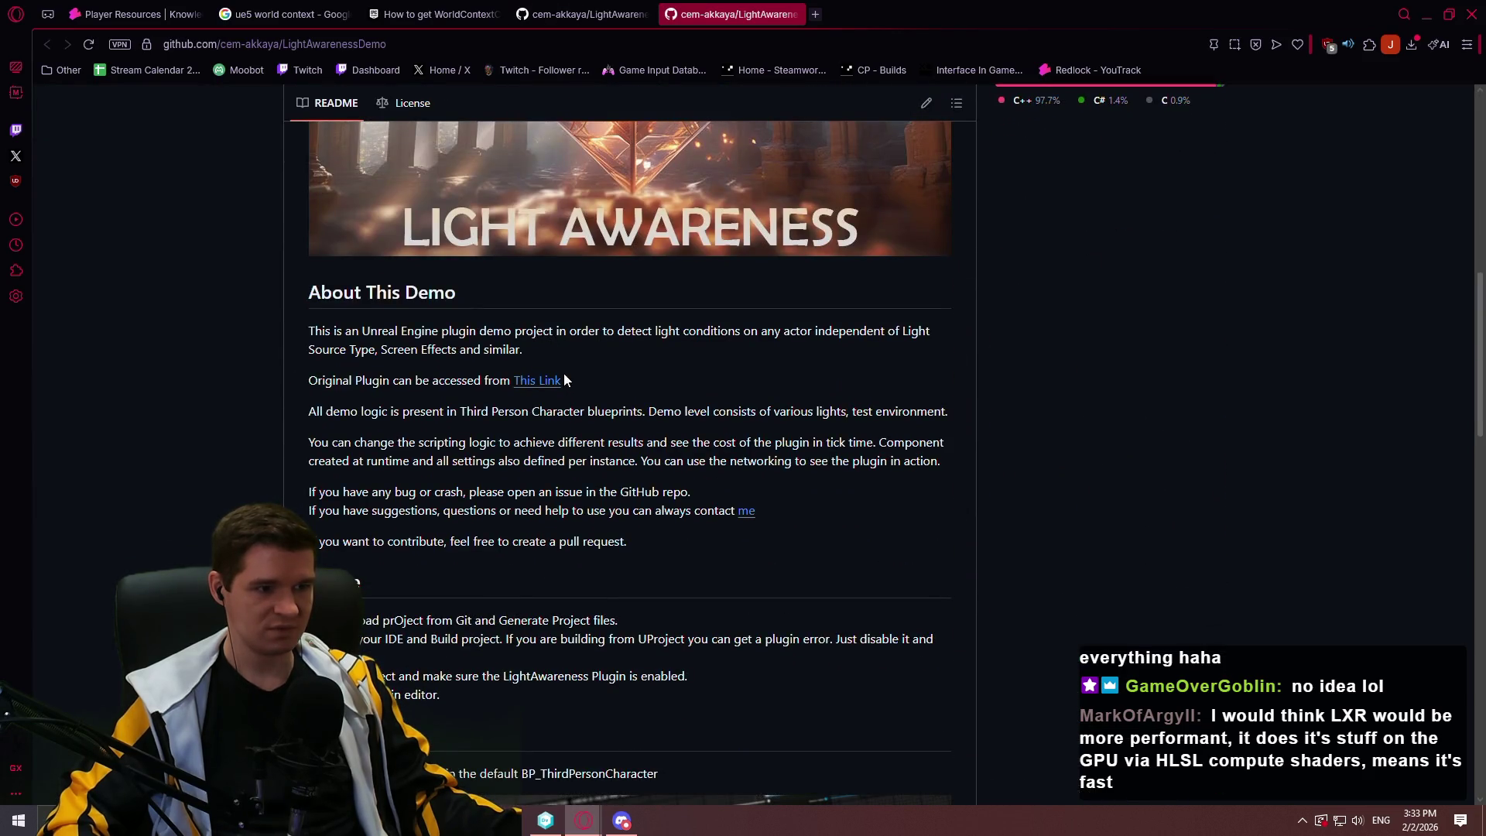
scroll(686, 474, "down", 5)
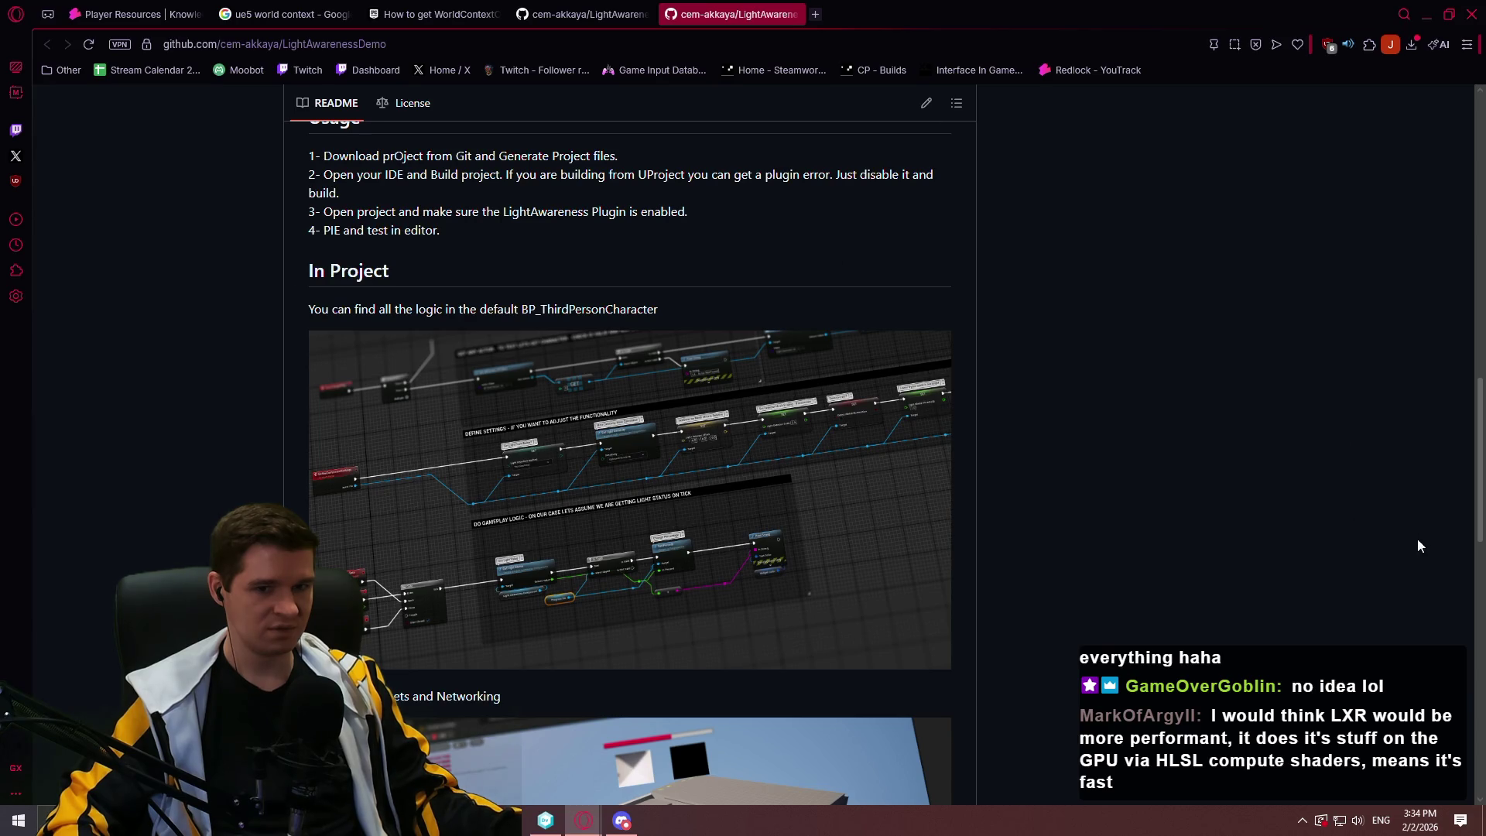
mouse_move(1478, 460)
left_mouse_down()
mouse_move(1458, 593)
mouse_move(1477, 737)
mouse_move(1428, 315)
left_mouse_up()
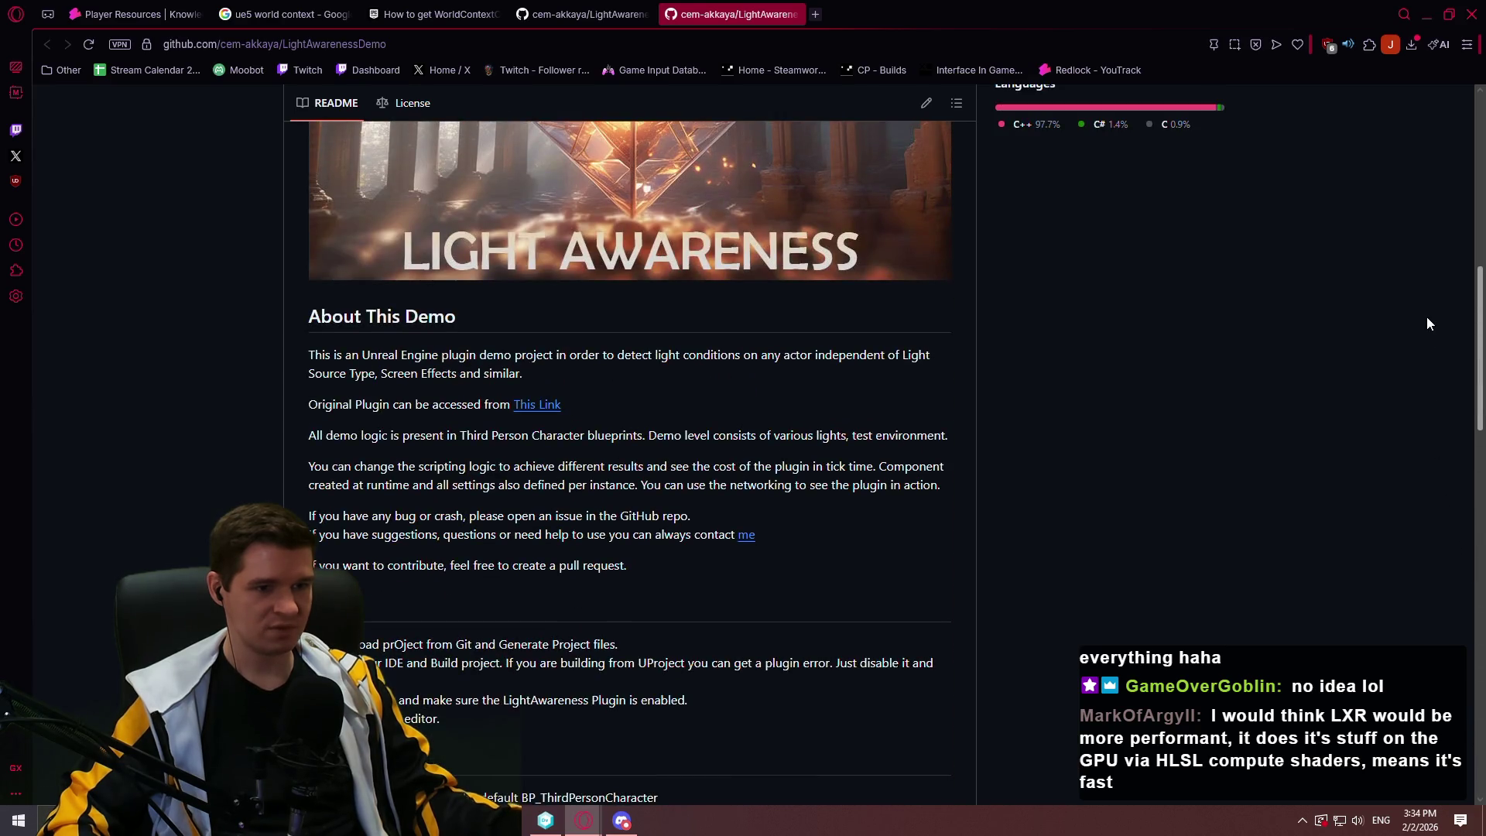
scroll(1431, 340, "down", 4)
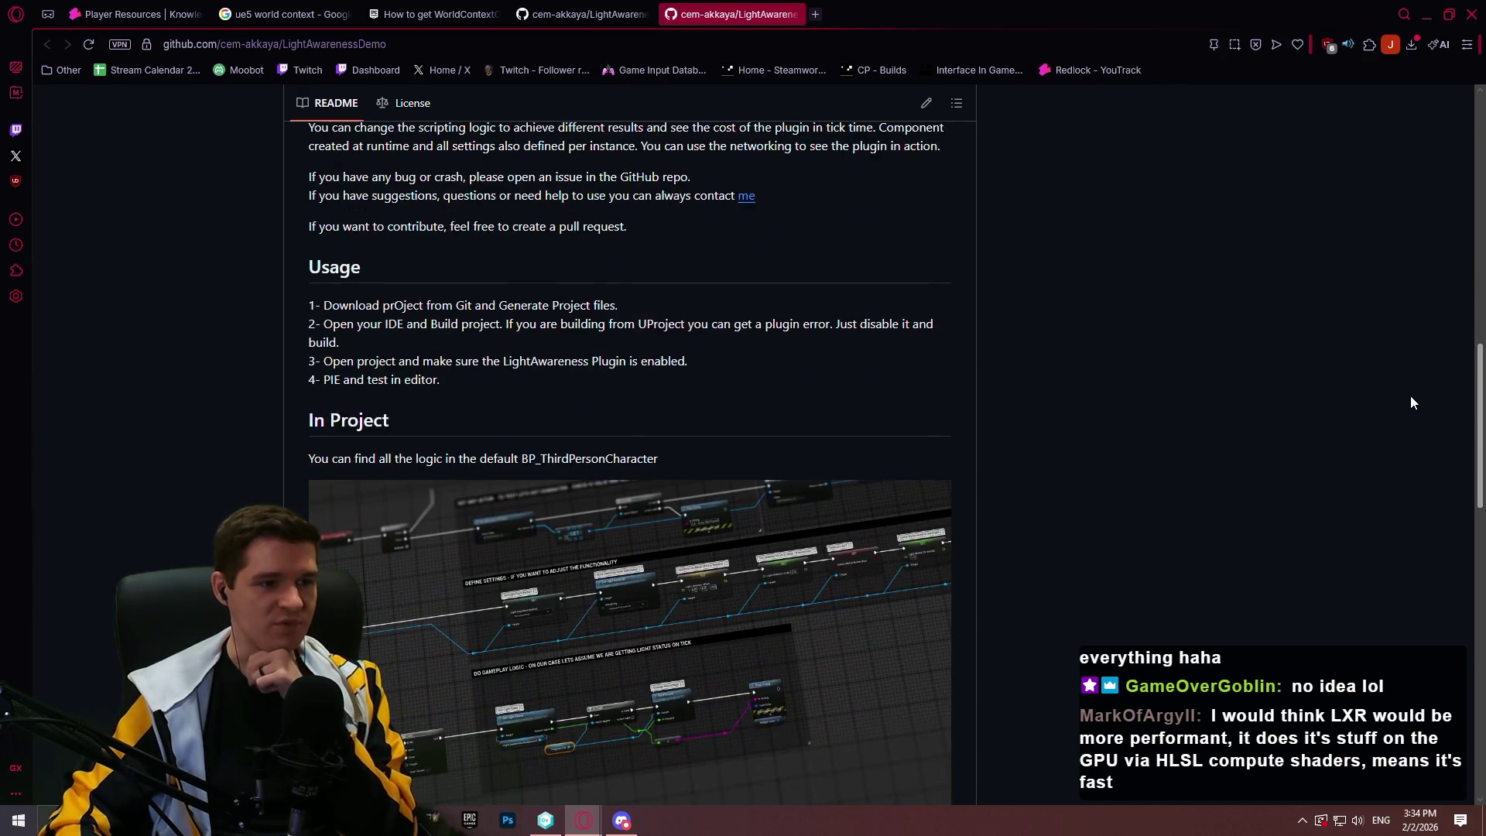
scroll(1411, 398, "down", 1)
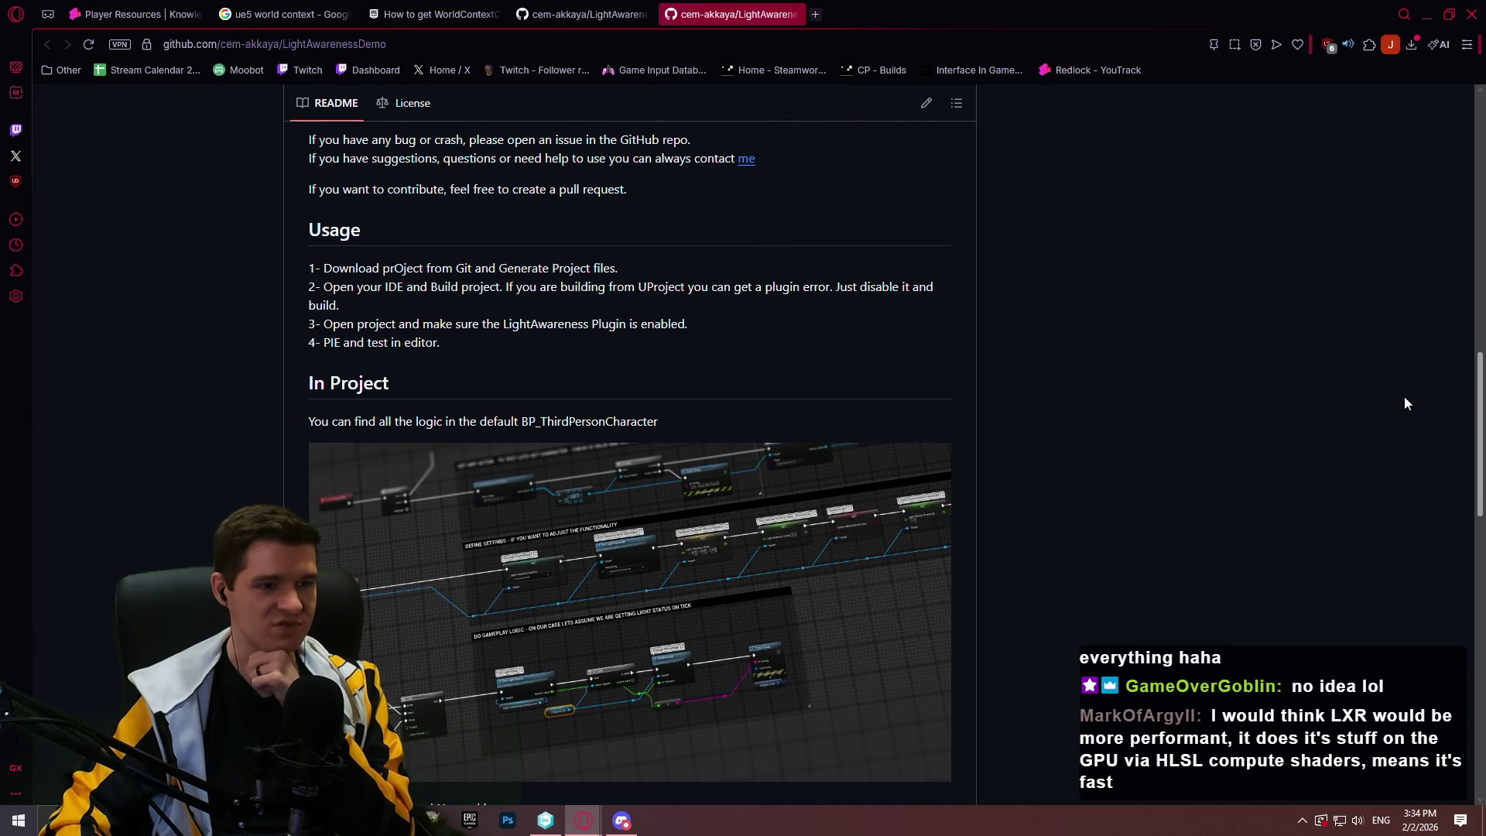
scroll(1404, 397, "down", 2)
scroll(1394, 201, "up", 15)
scroll(1460, 172, "down", 1)
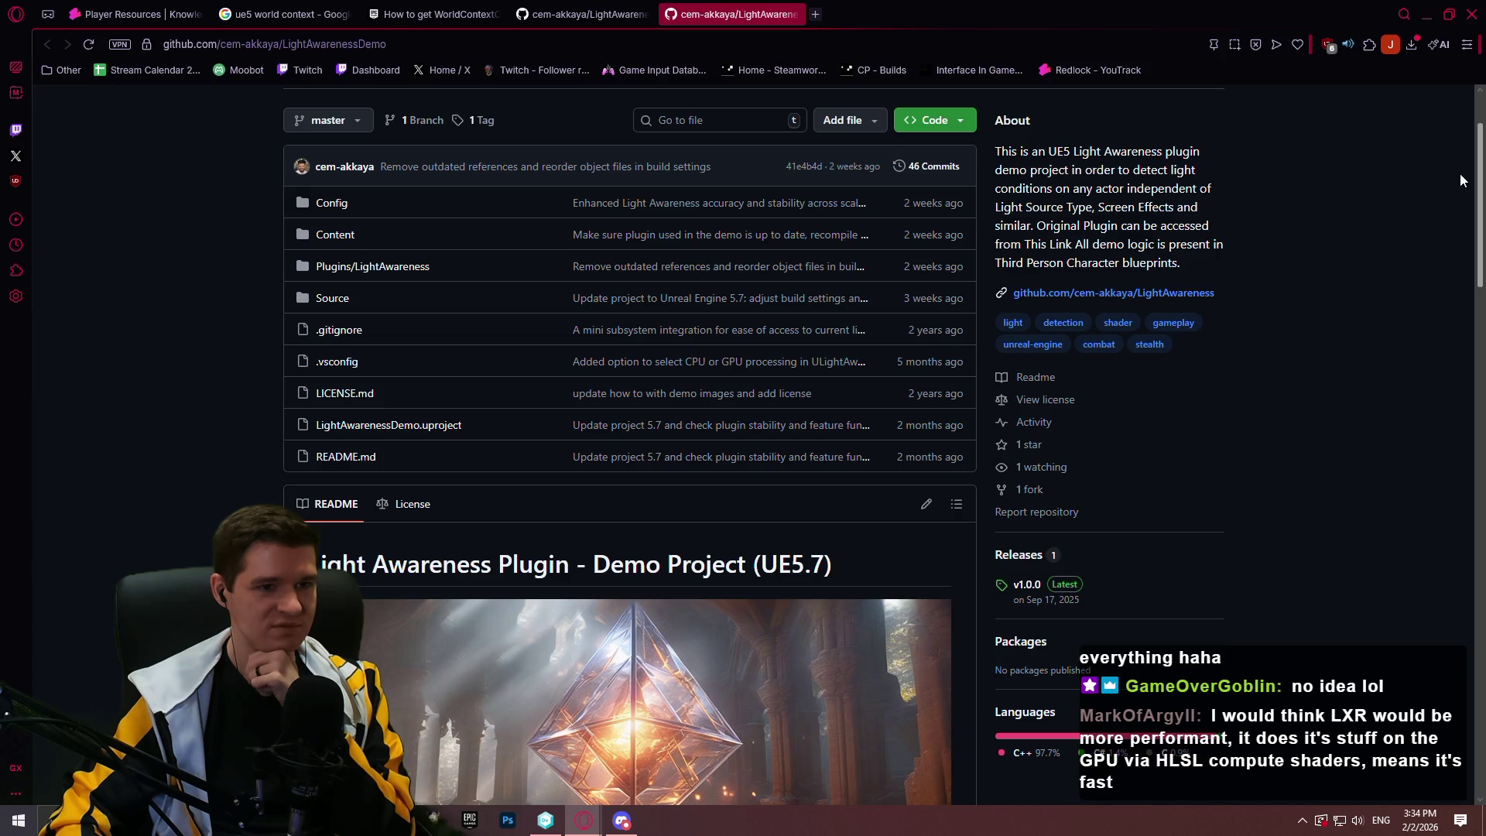
scroll(1460, 180, "down", 5)
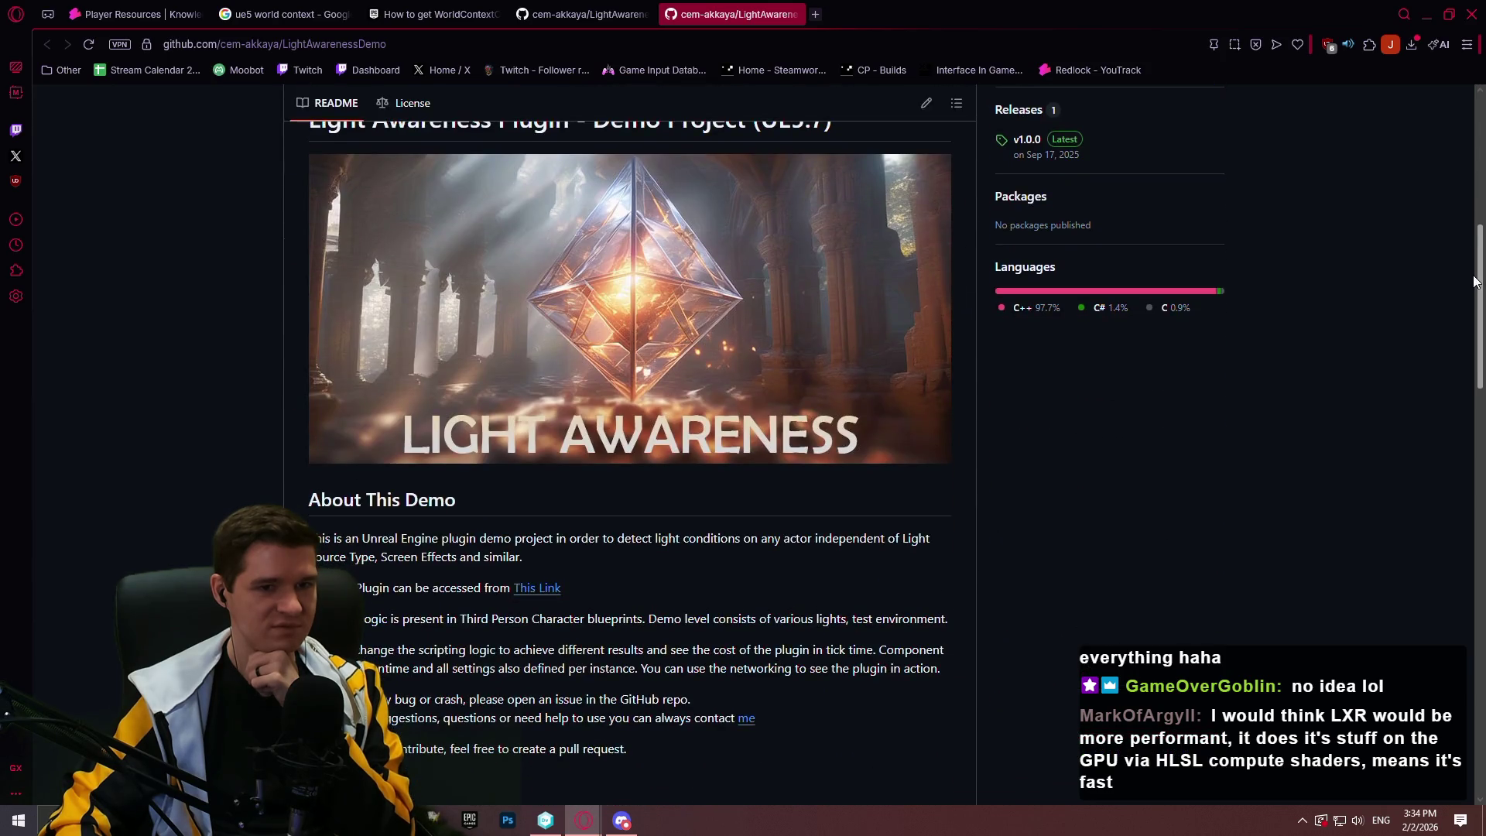
scroll(1458, 360, "down", 5)
scroll(1459, 363, "down", 10)
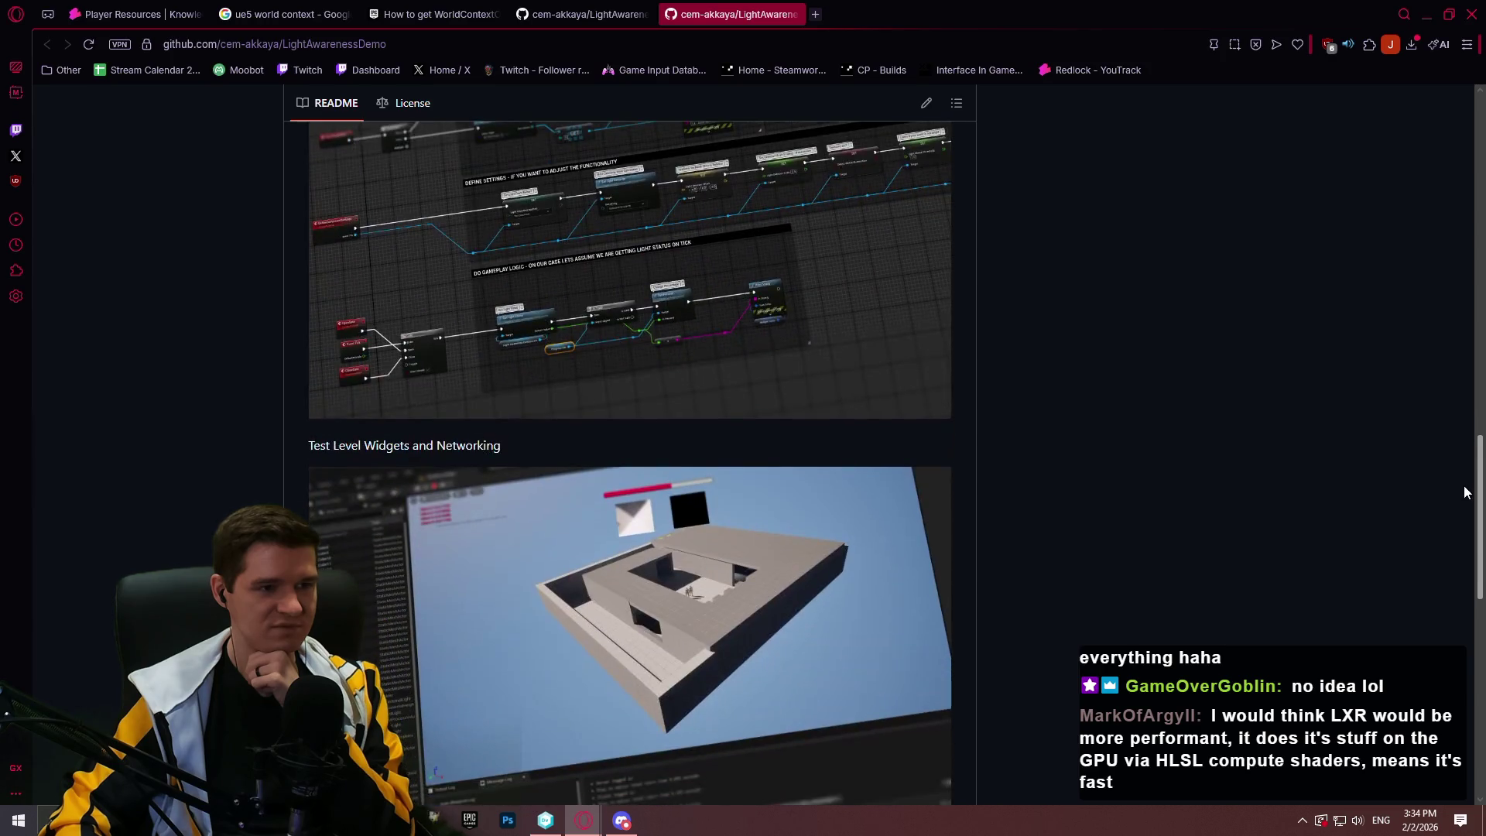
left_click_drag(1475, 611, 1471, 712)
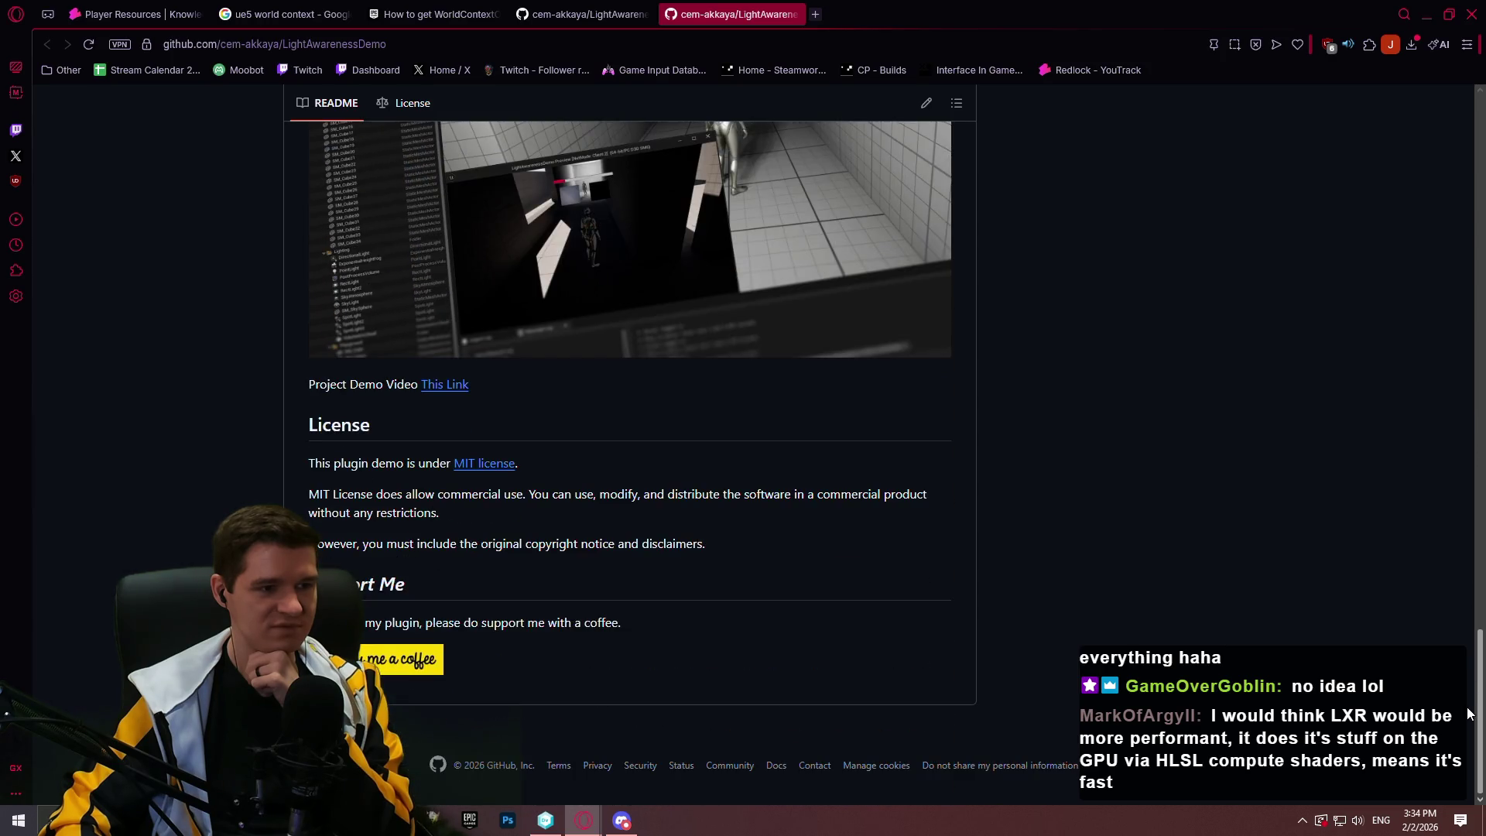
Open the project demo video, play it fullscreen, pause briefly, and resume
left_click(425, 382)
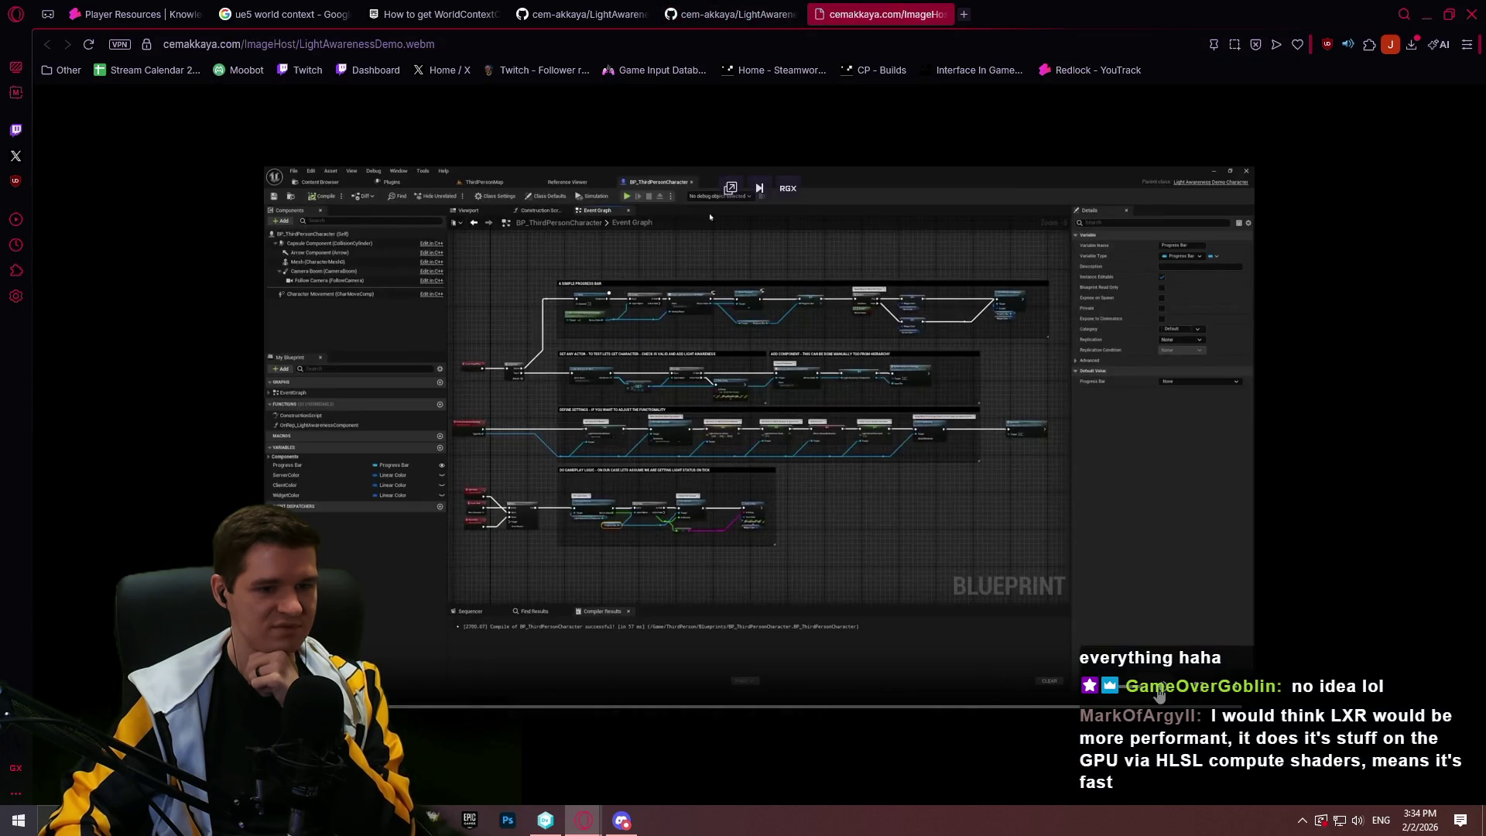
left_click(1204, 696)
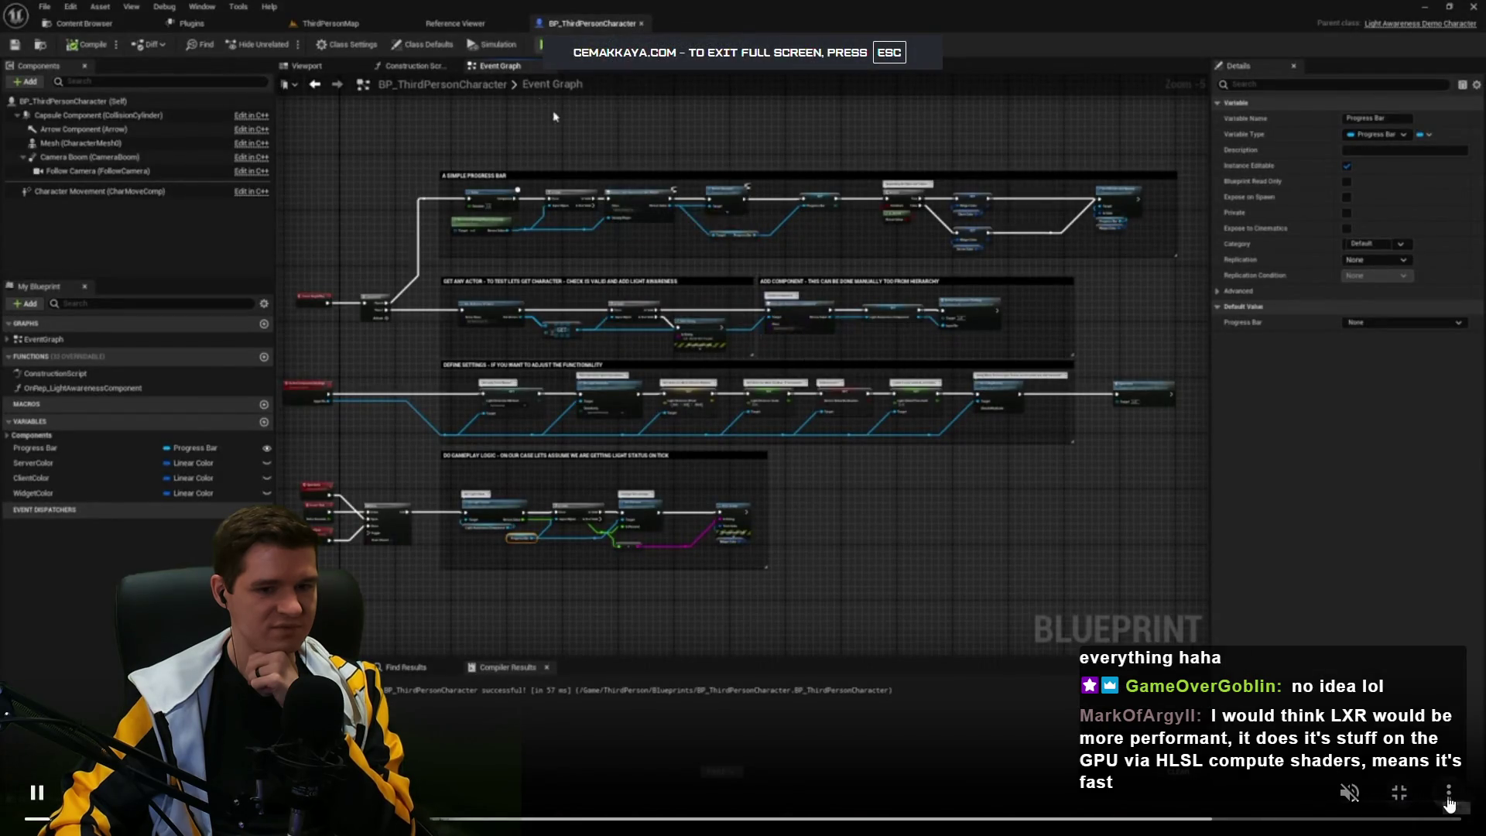
left_click(686, 761)
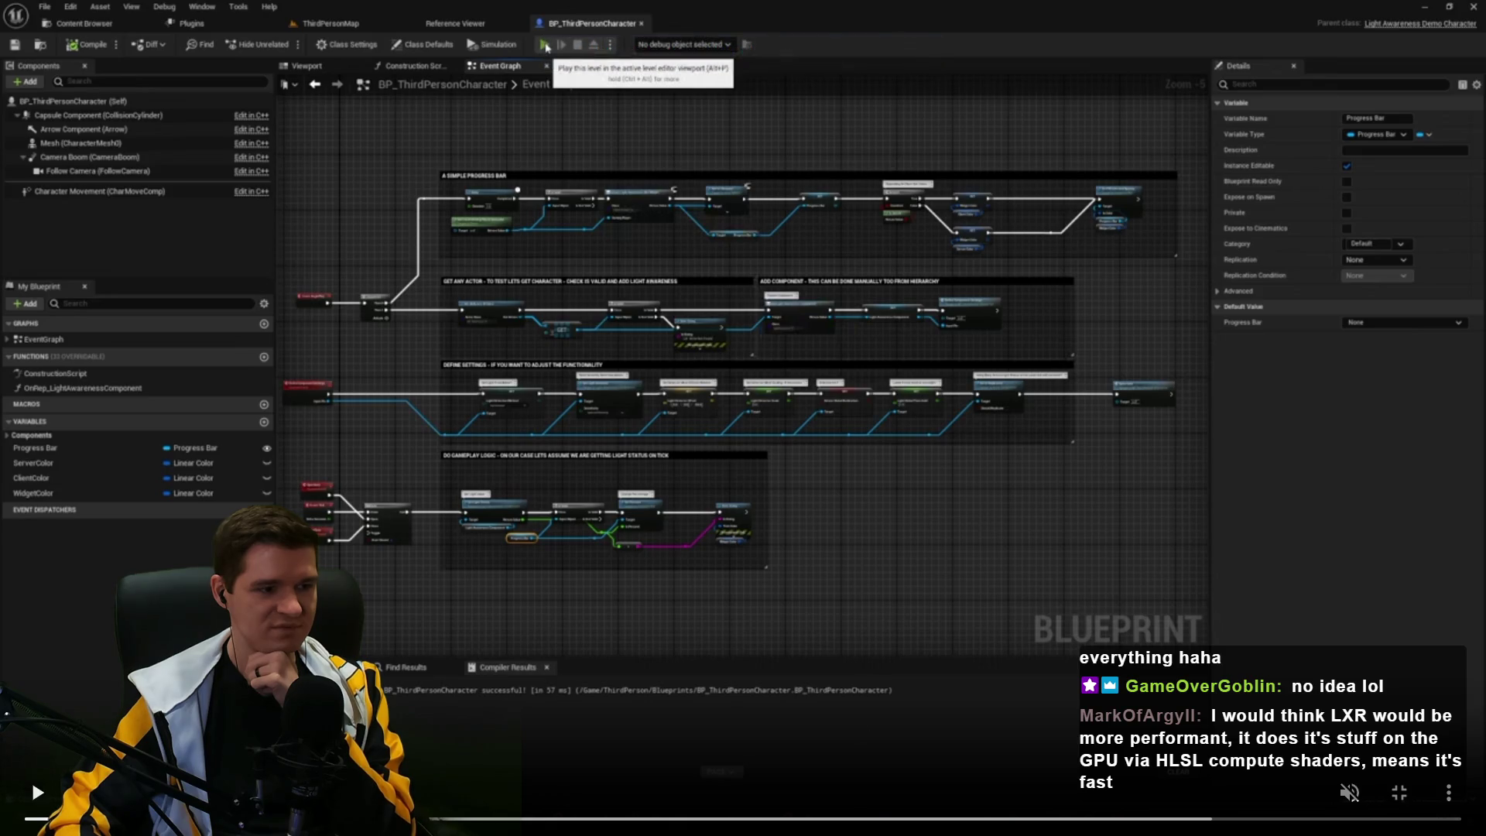
left_click(39, 797)
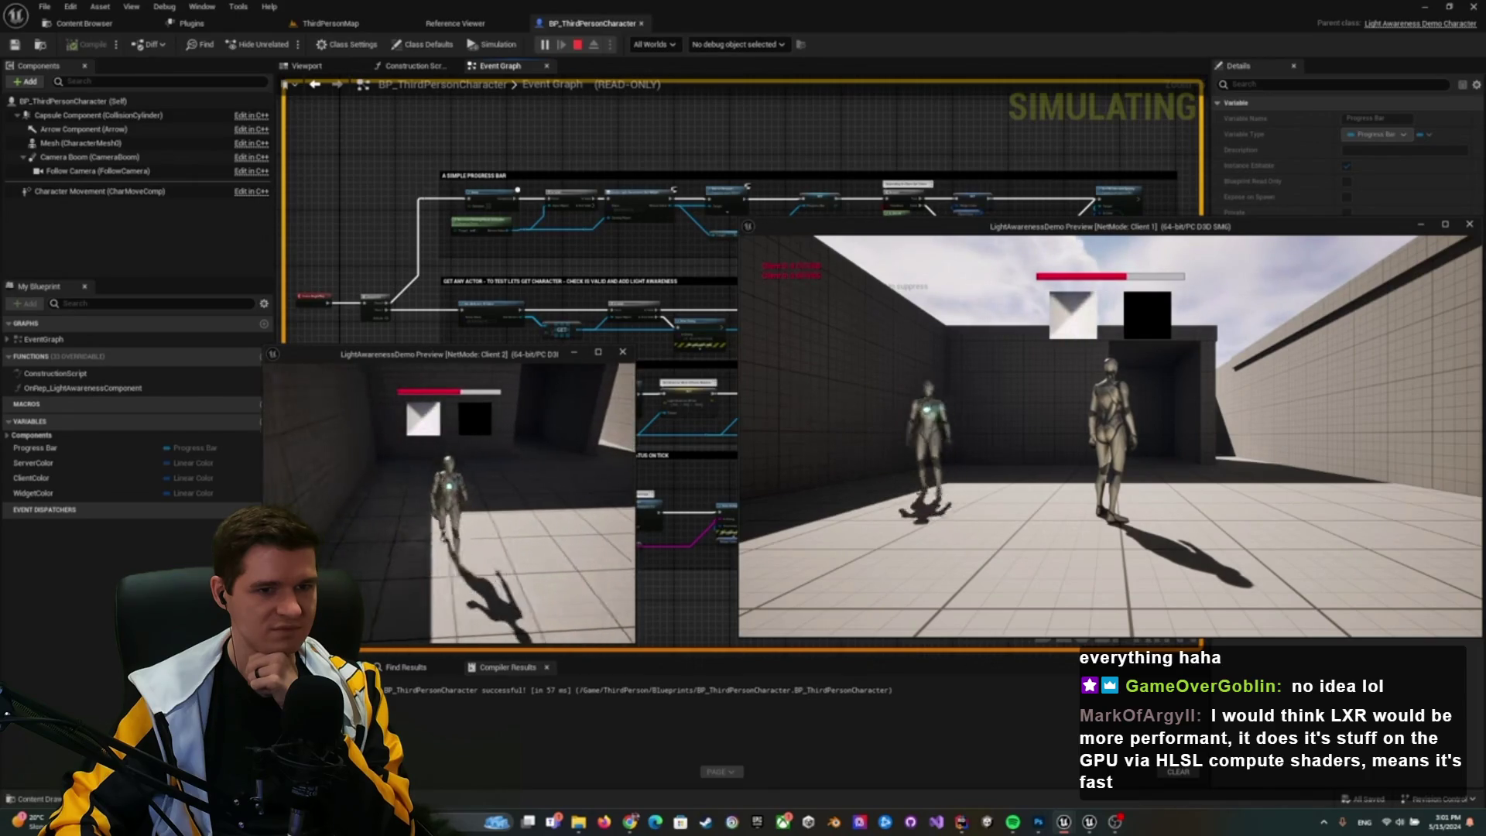
Skip and scrub ahead through the demo video, then jump back to rewatch
mouse_move(983, 632)
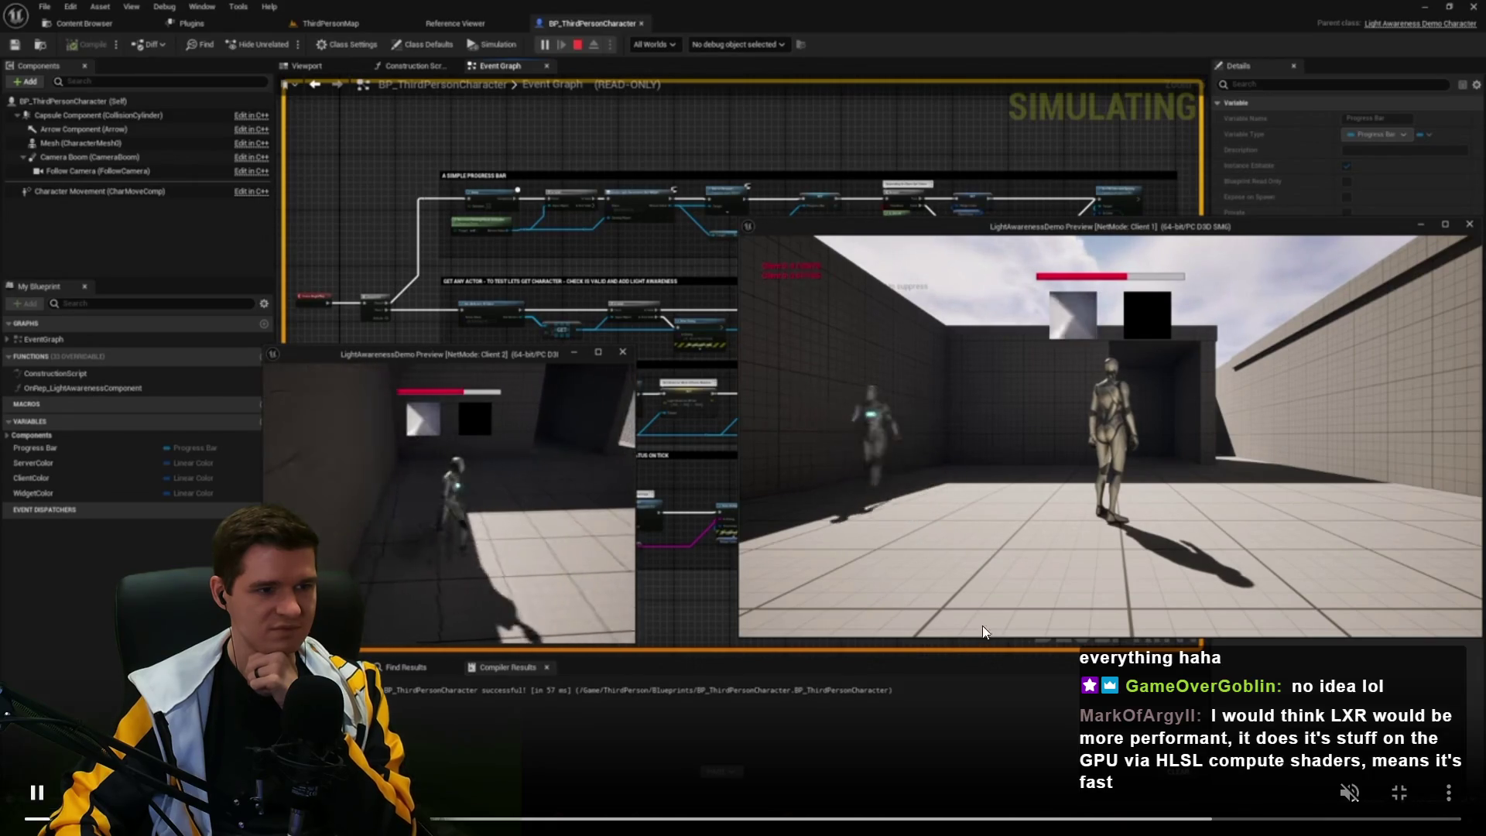
left_click(557, 821)
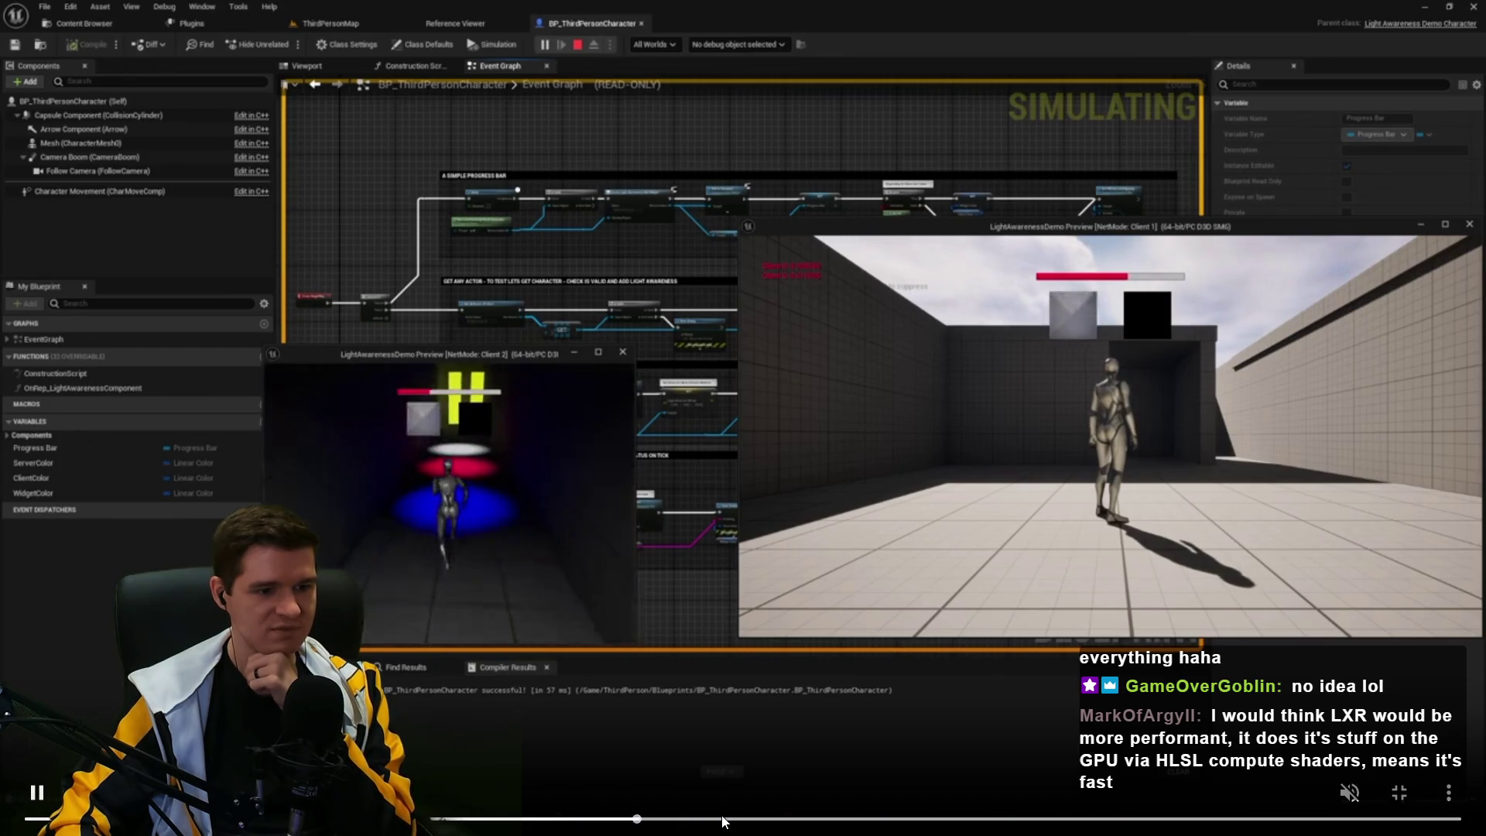
left_click(730, 821)
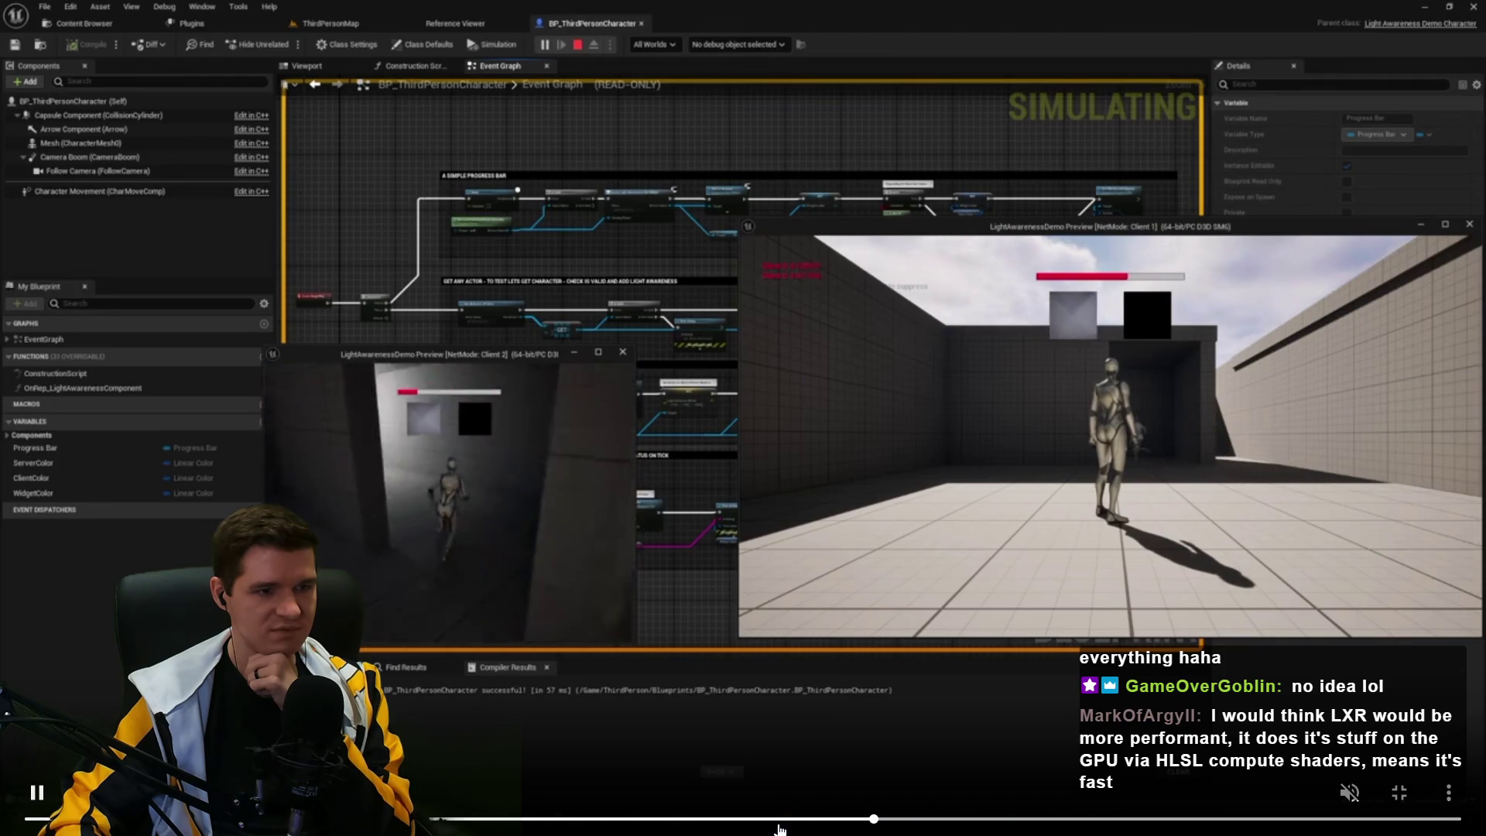
left_click(919, 819)
left_click_drag(963, 822, 1271, 828)
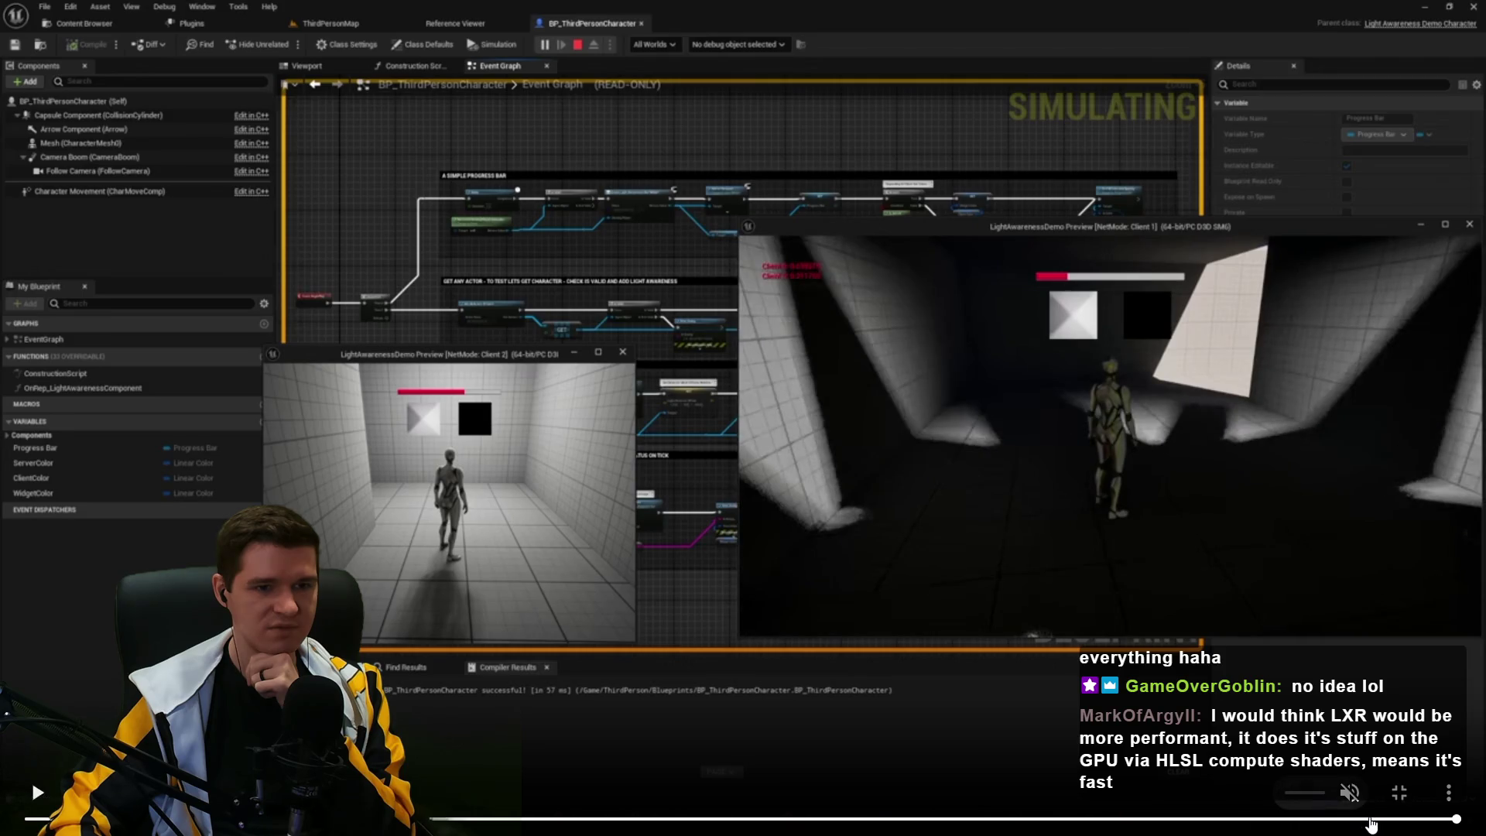
left_click(960, 820)
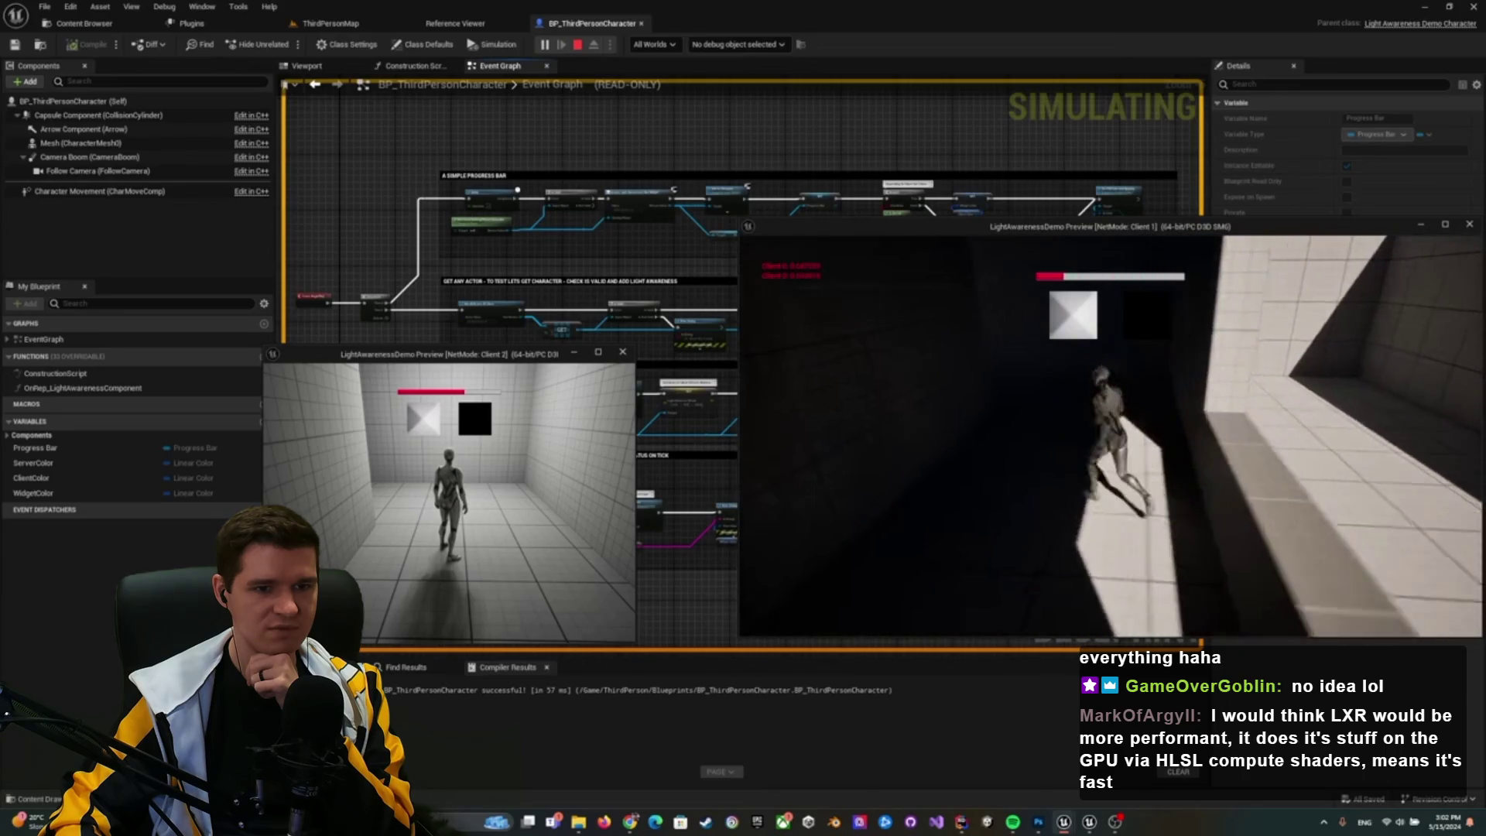
Pause the demo video and exit fullscreen, returning to the browser tabs
mouse_move(1001, 647)
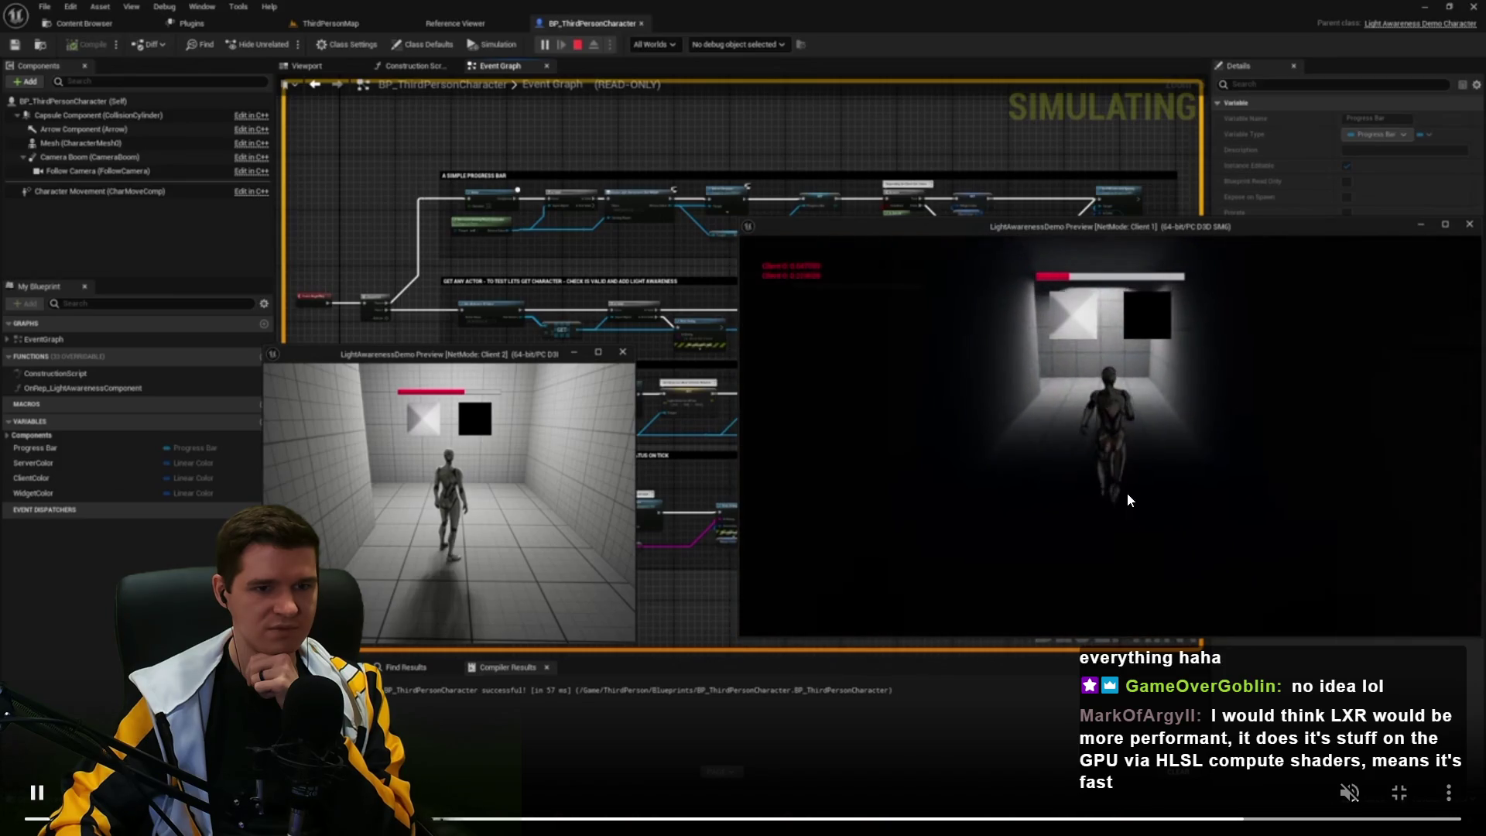
left_click(1422, 711)
left_click(1399, 794)
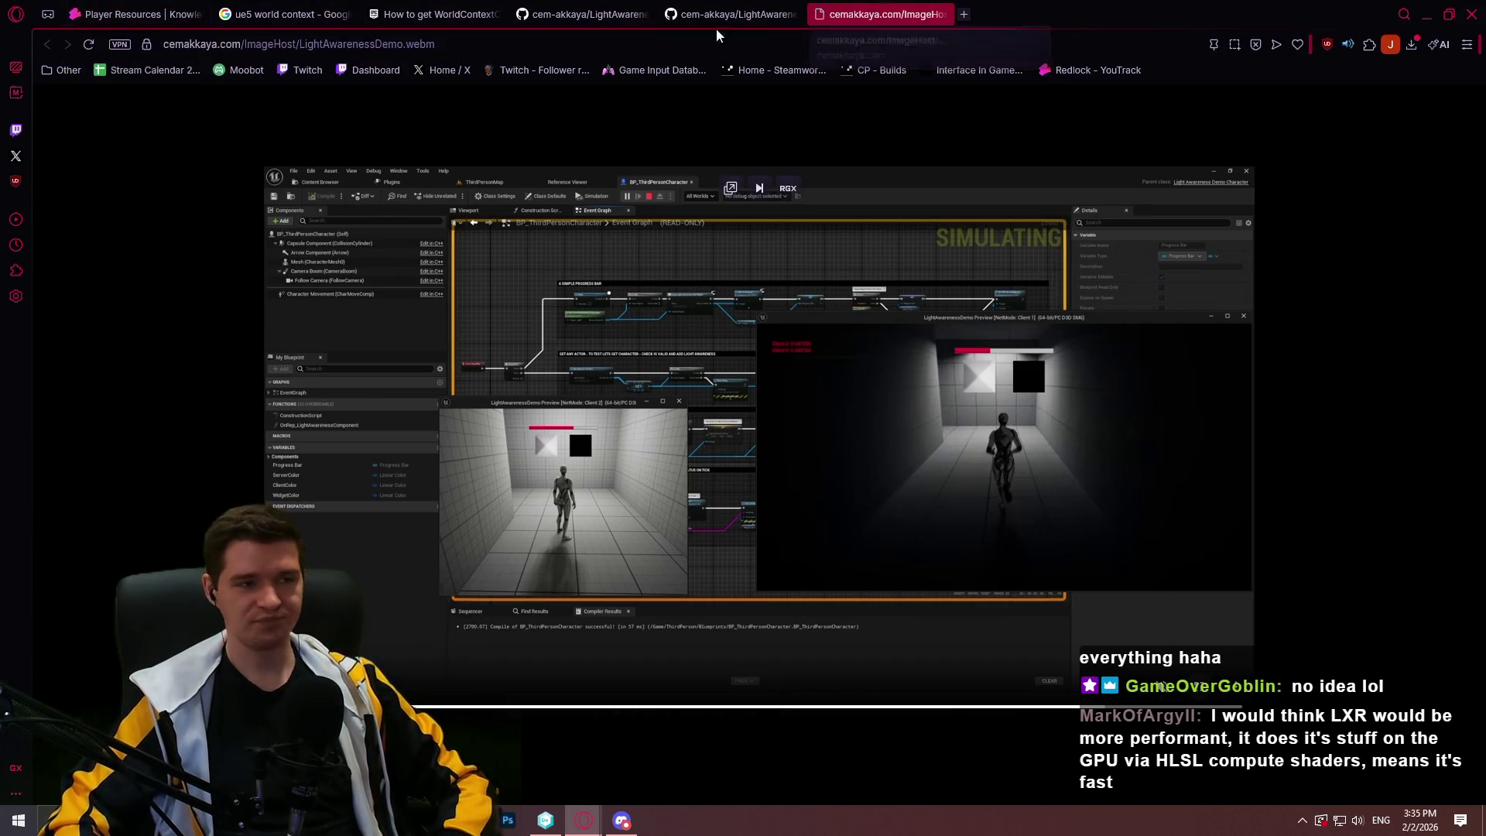
left_click(128, 11)
left_click(911, 8)
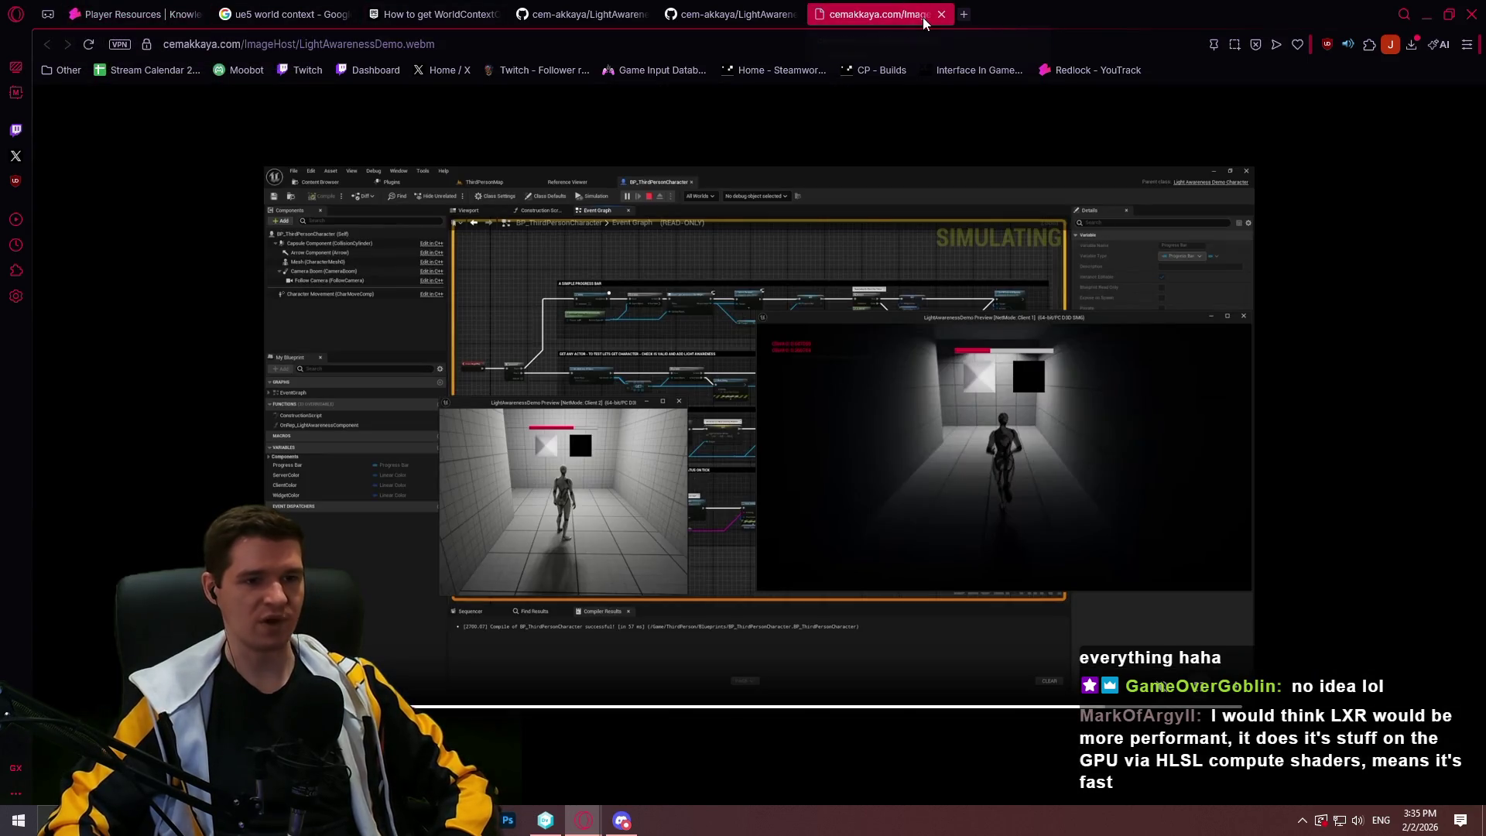
Close the demo video page, then open fab.com's TechAudioTools Content listing and Limited-Time Free offers
left_click(941, 14)
scroll(857, 378, "up", 15)
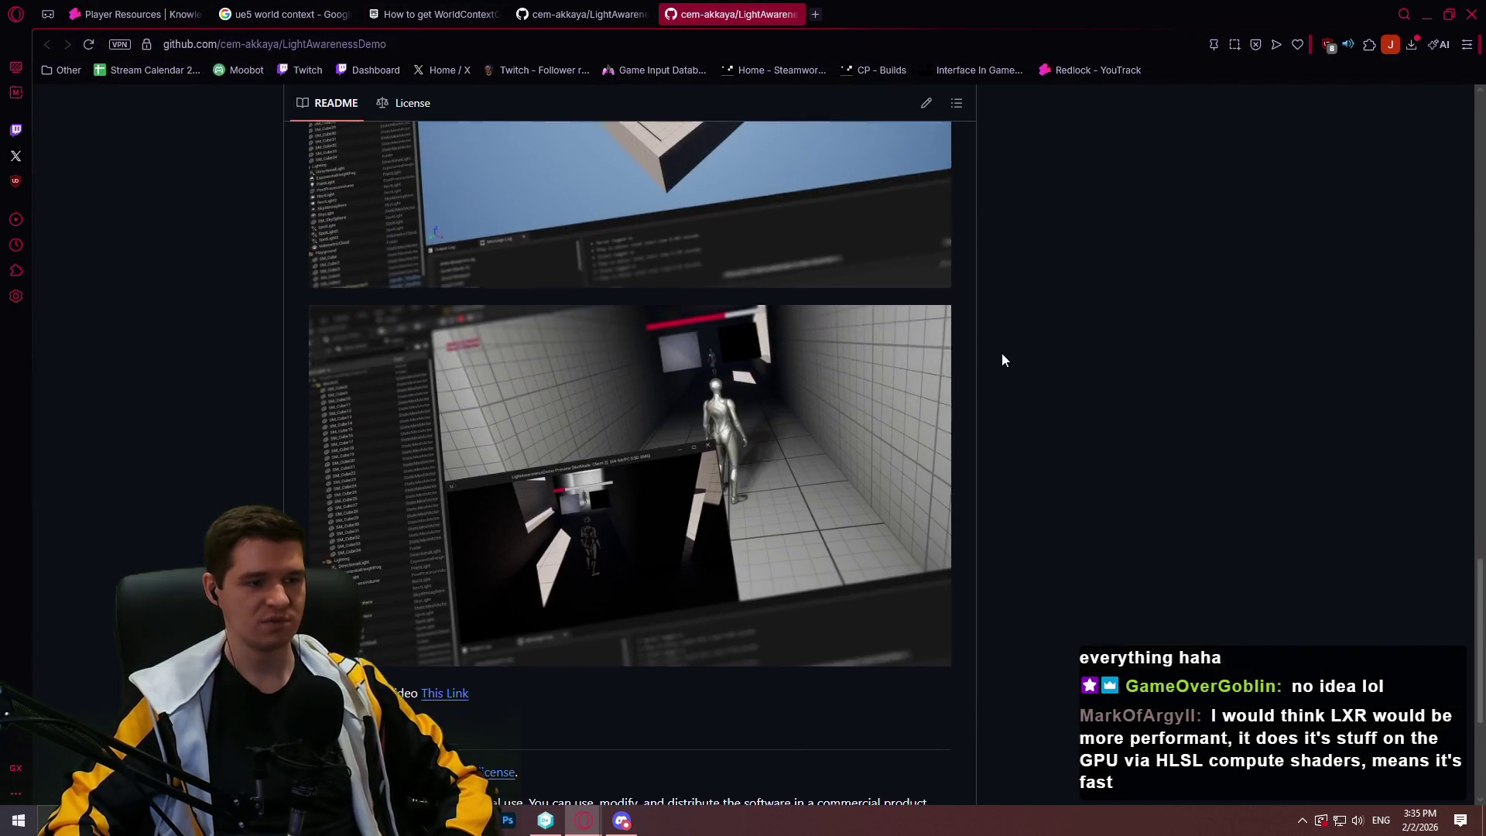
scroll(1138, 512, "up", 7)
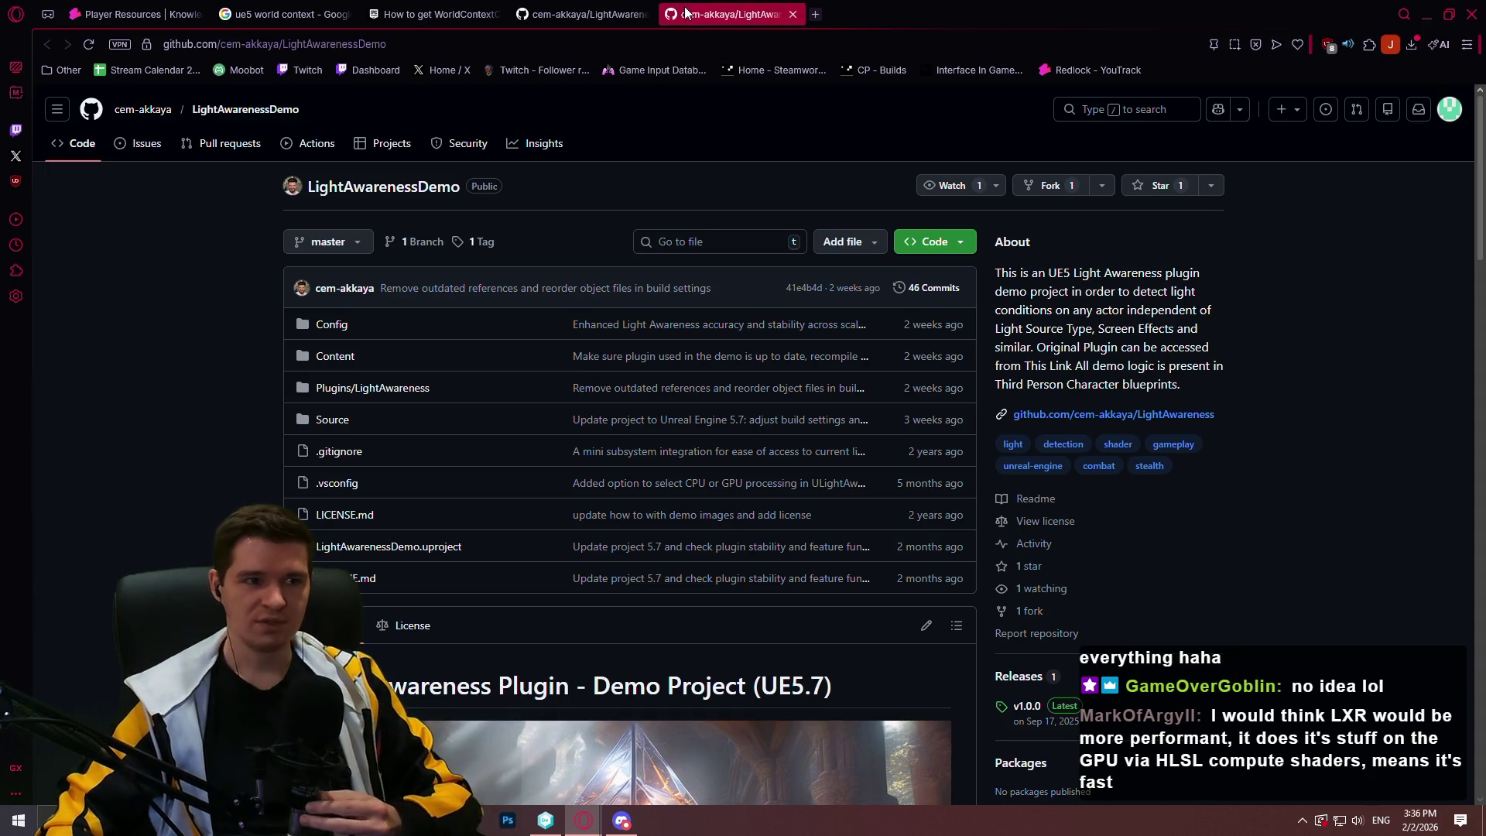
left_click(774, 39)
type("fab.com")
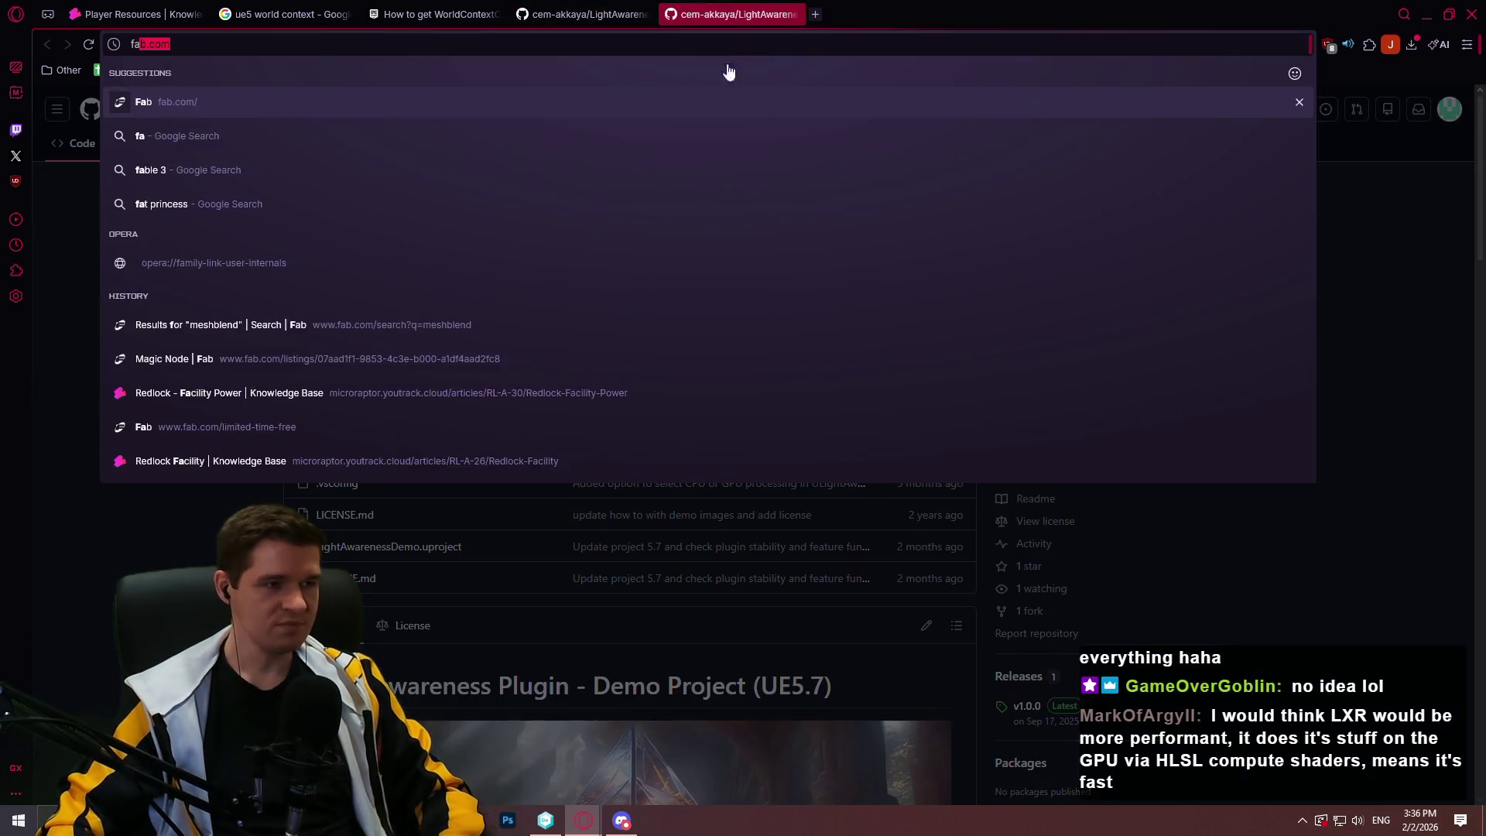
left_click(399, 106)
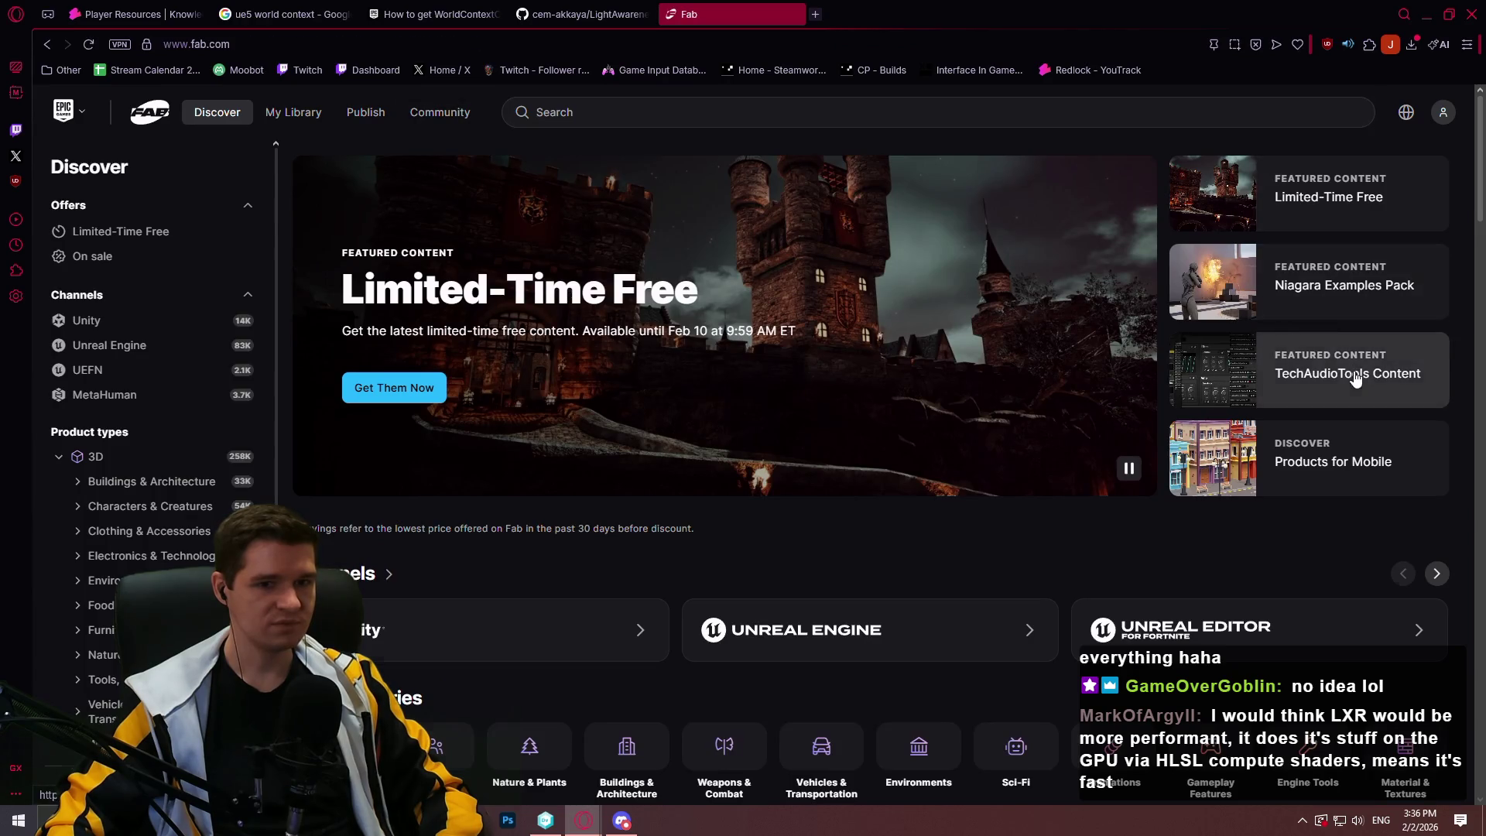
left_click(1354, 375)
left_click(44, 45)
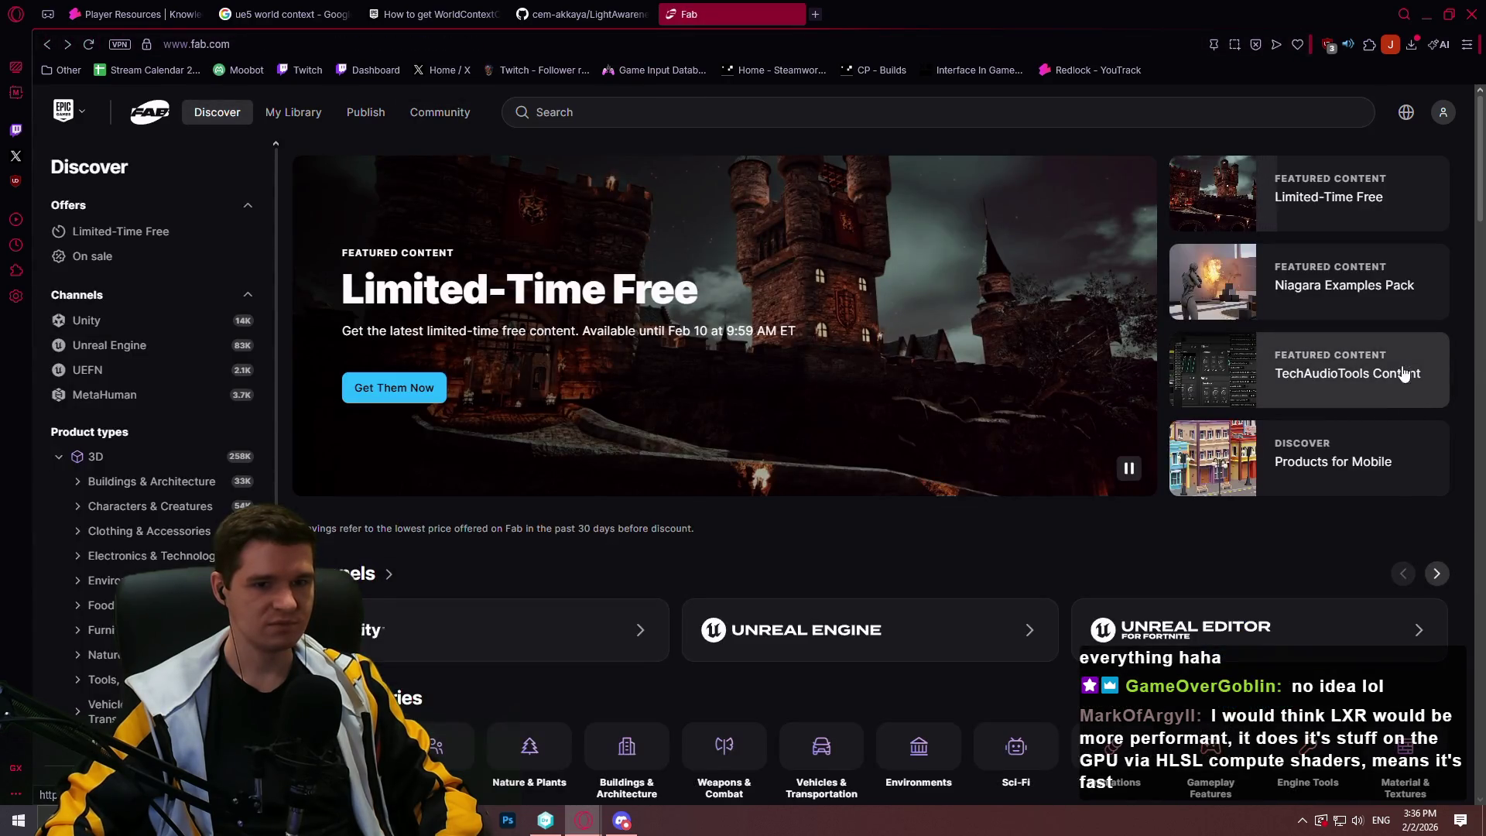
left_click(1351, 215)
left_click(891, 14)
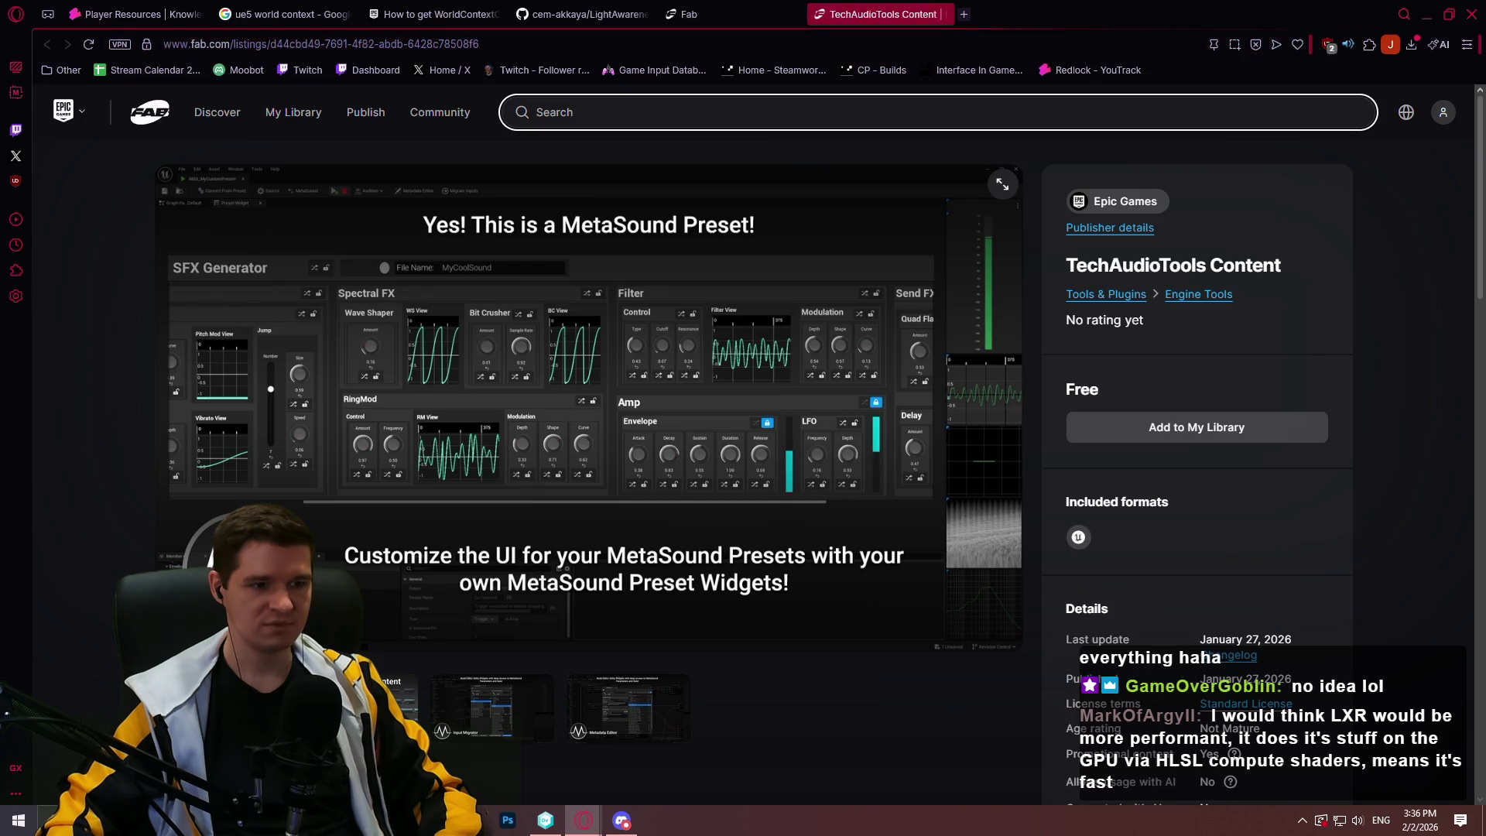
Browse the Input Migrator, Metadata Editor and MetaSound Preset gallery slides, then close the listing
left_click(395, 708)
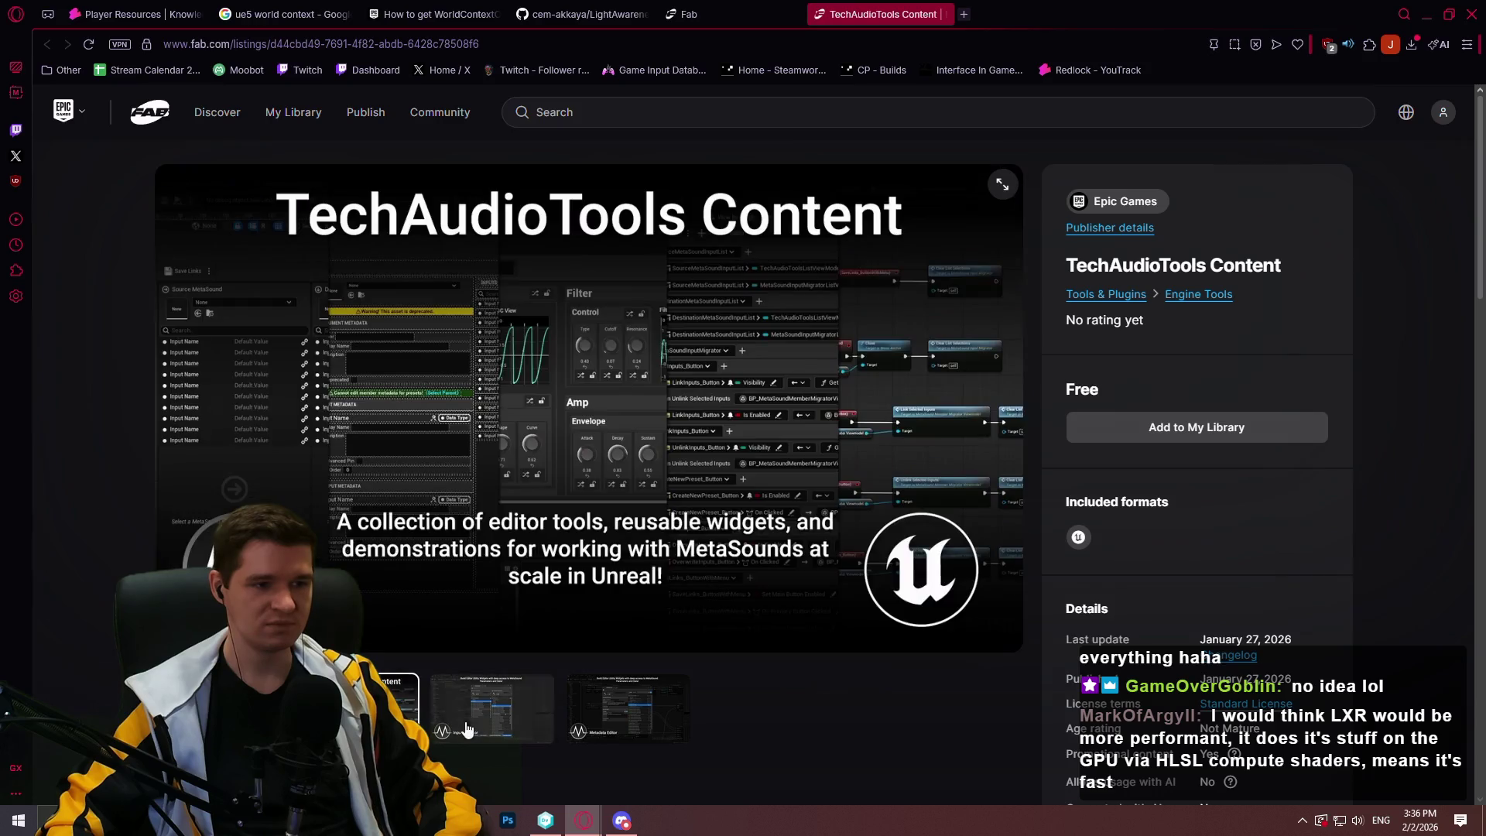
left_click(504, 725)
left_click(584, 723)
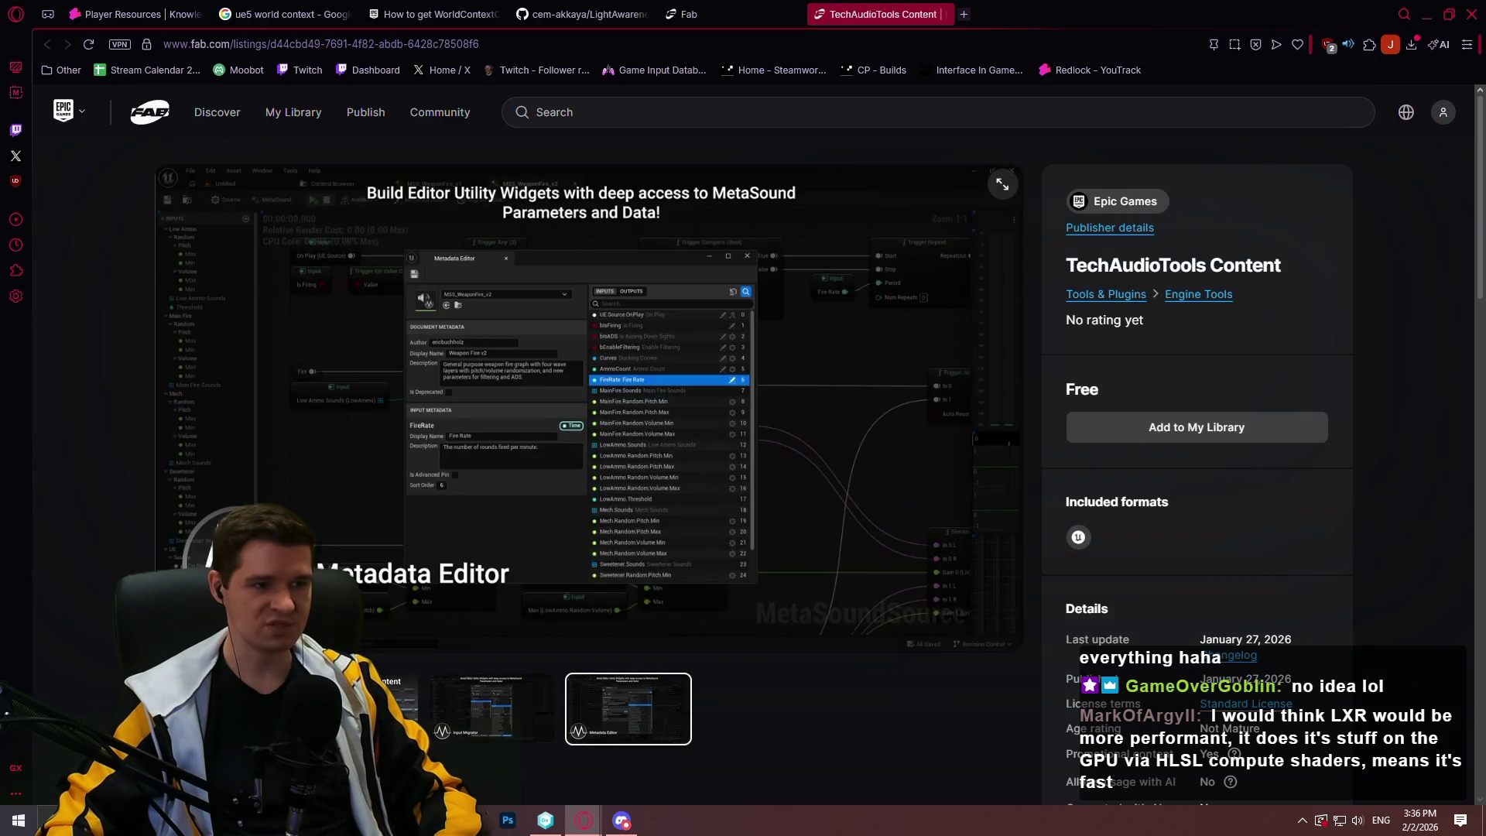
left_click(399, 708)
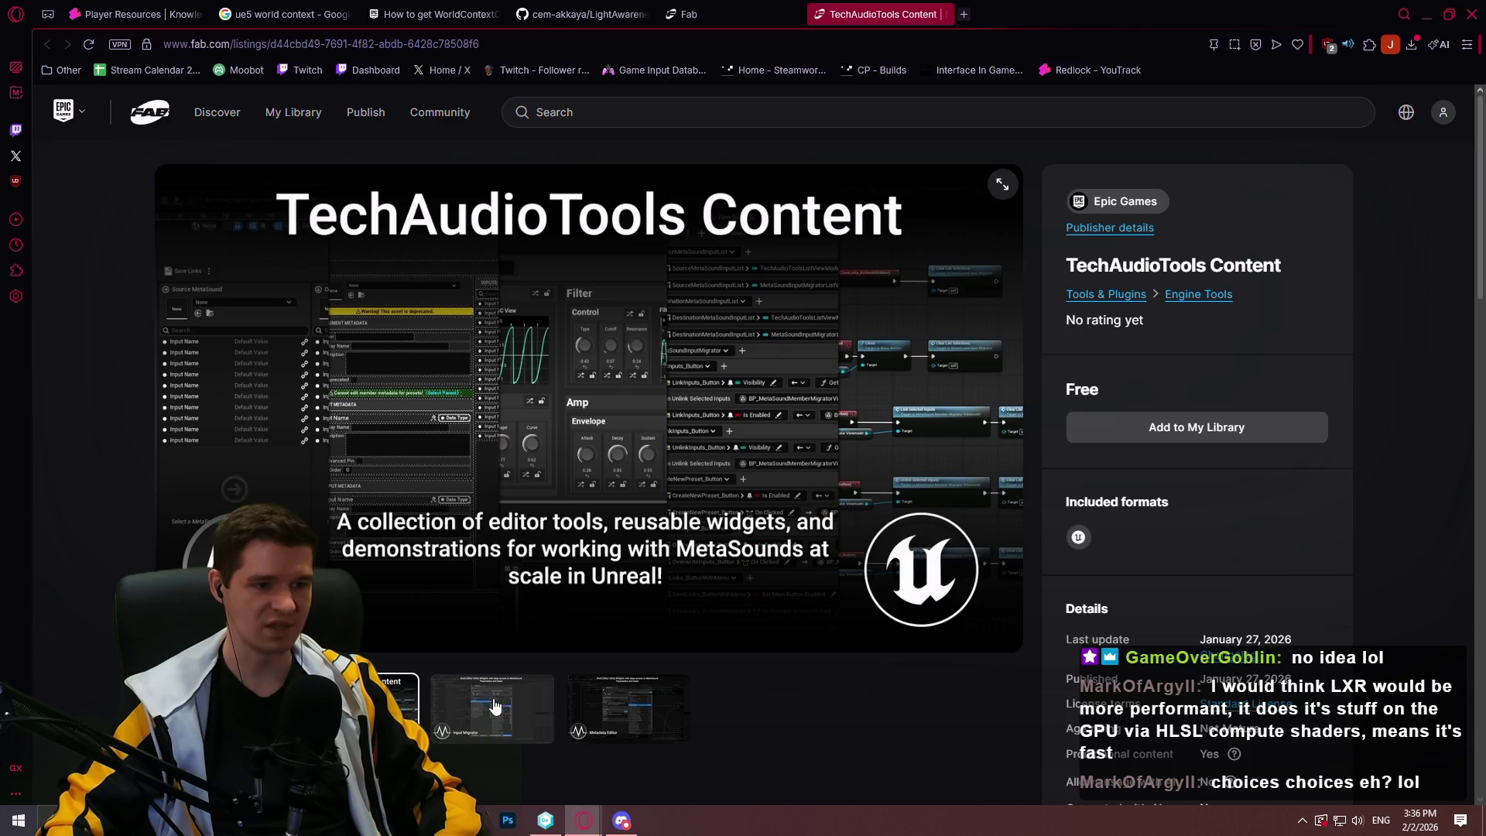
left_click(492, 707)
left_click(399, 707)
left_click(217, 707)
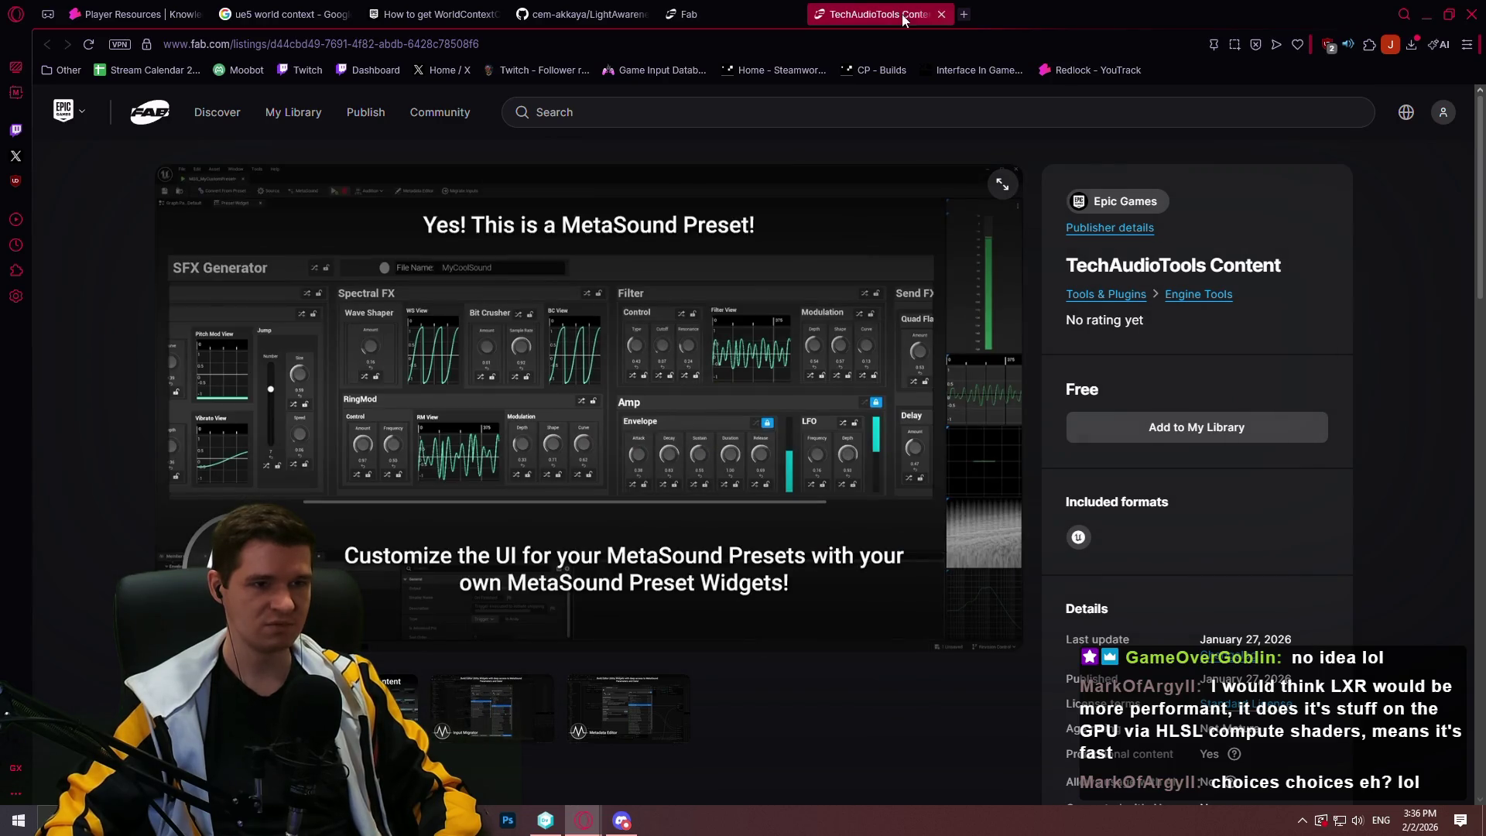
left_click(941, 14)
Open the LXR - Light Detection listing and expand its full description
left_click(1025, 379)
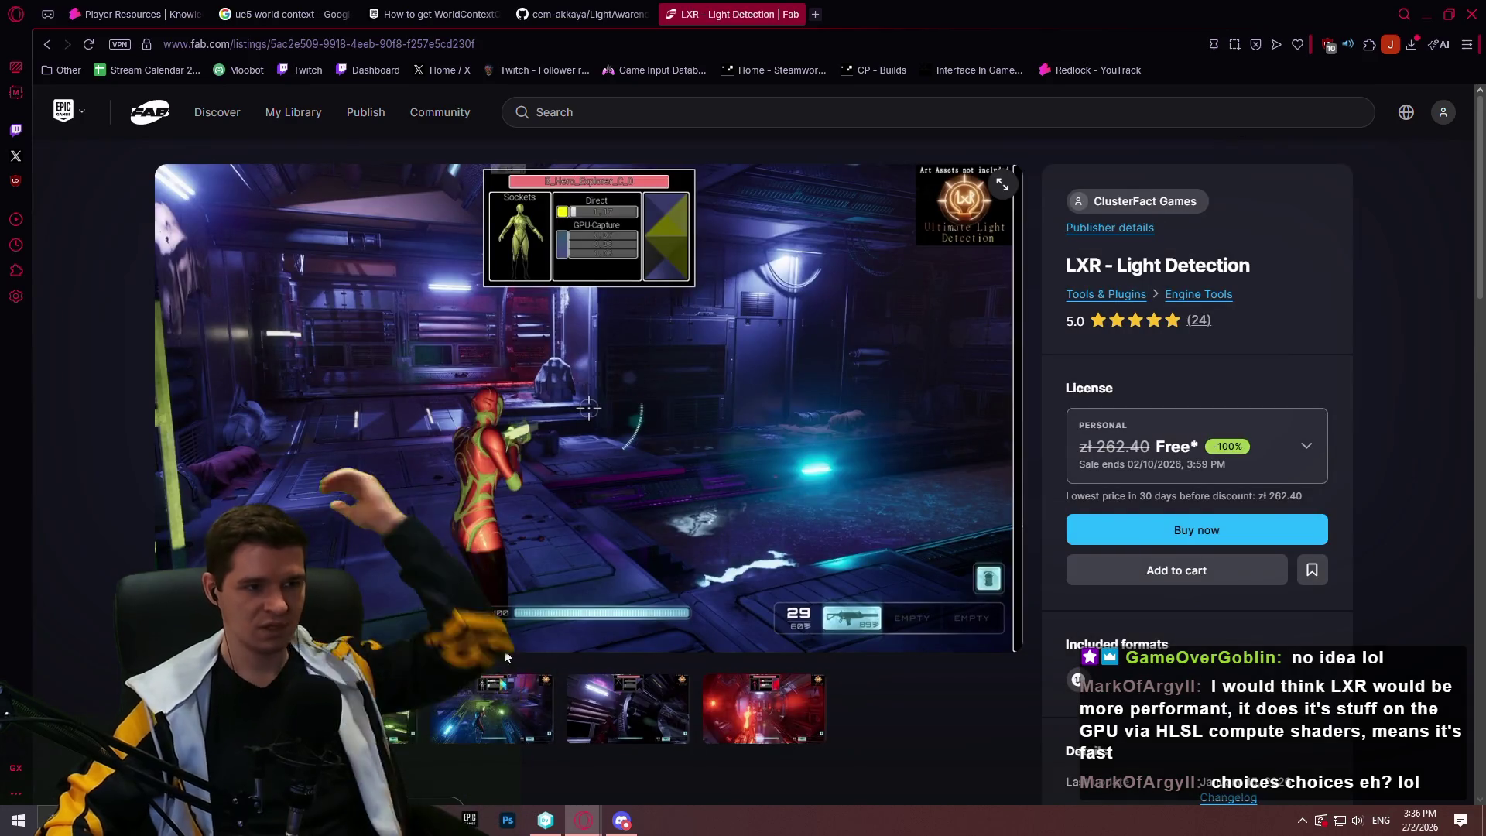
scroll(574, 536, "down", 10)
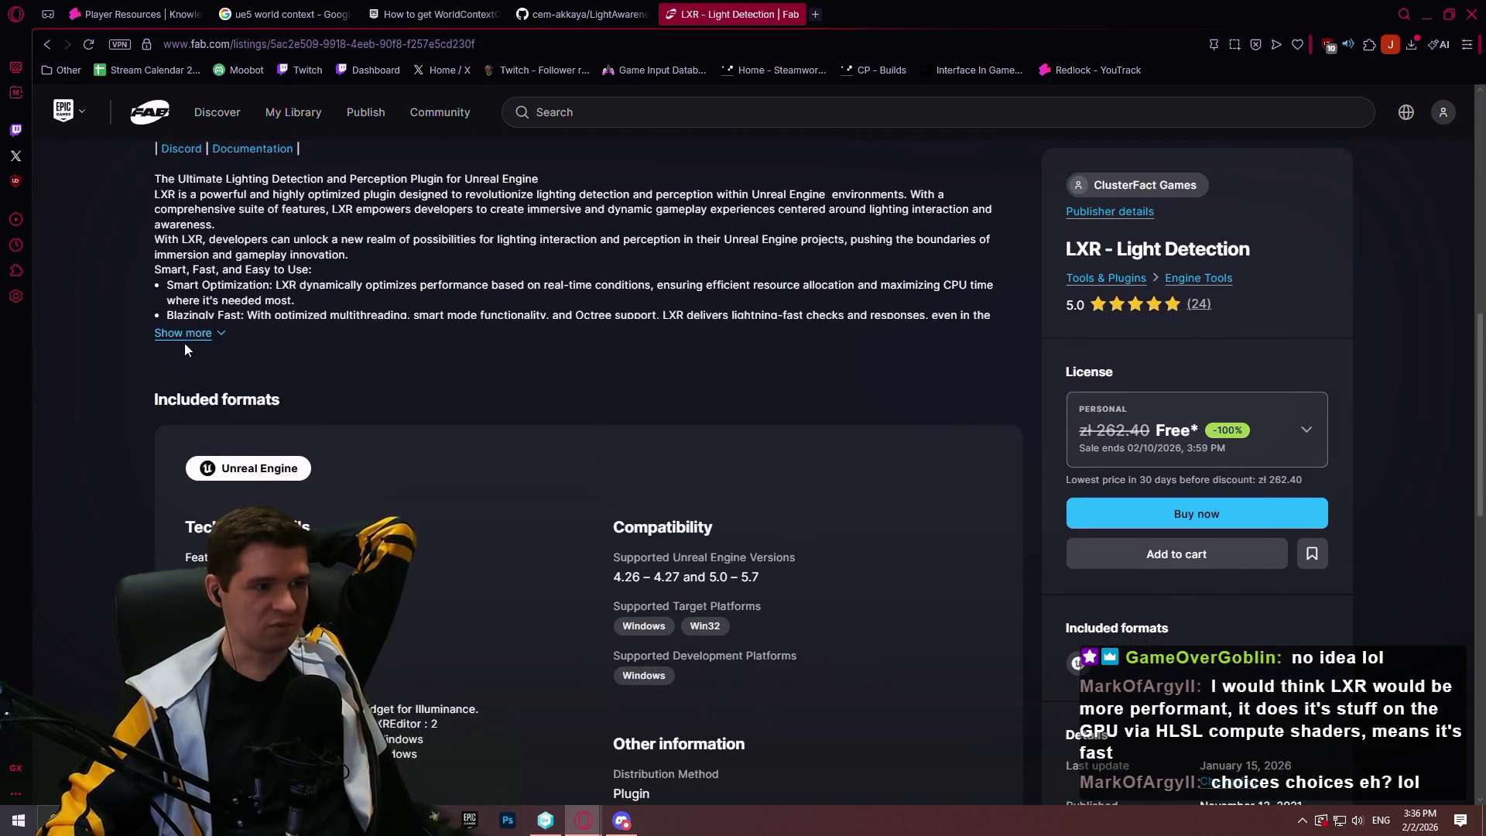
left_click(184, 333)
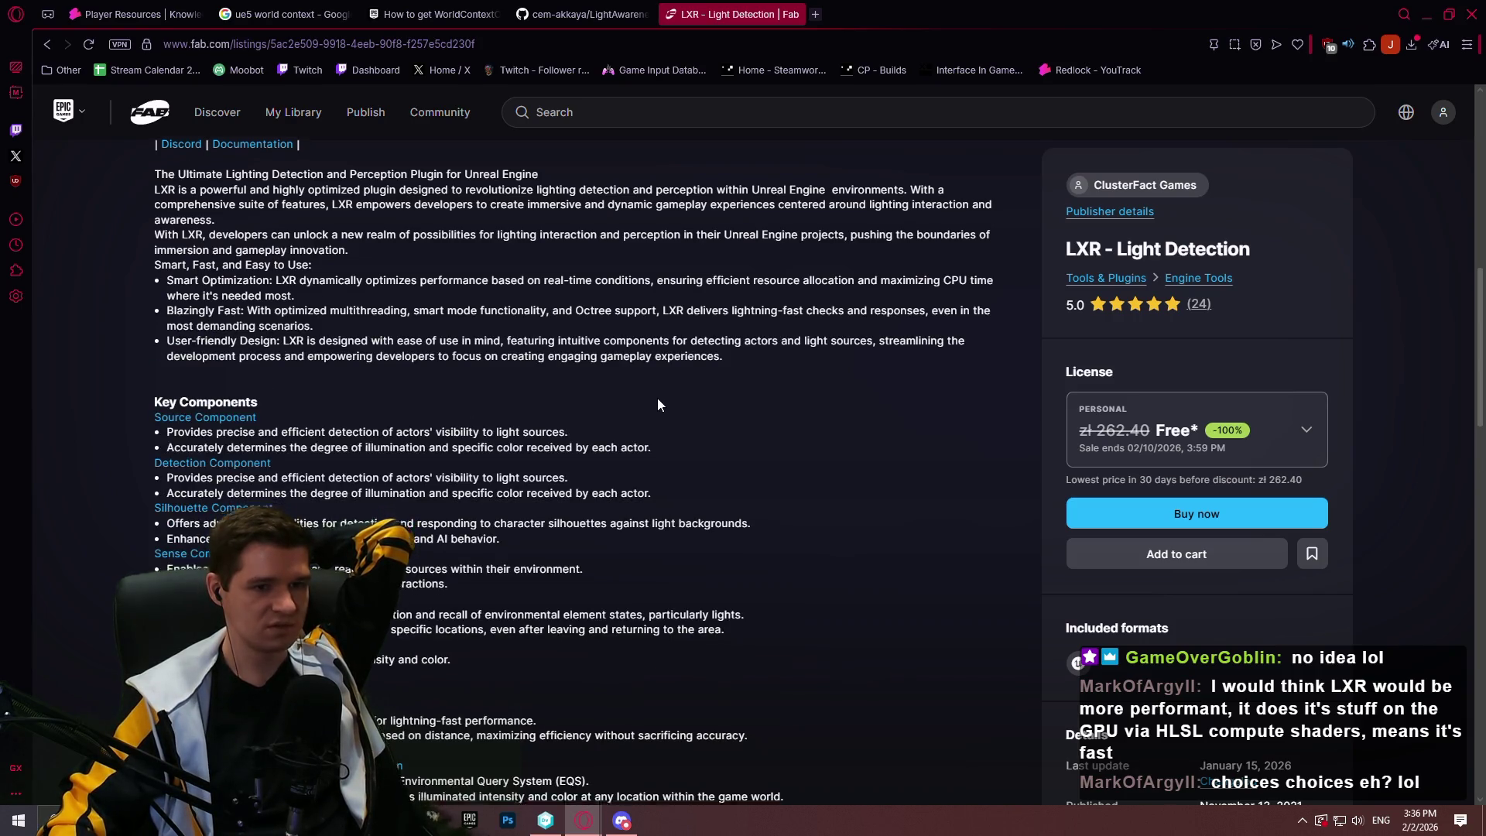
scroll(658, 391, "down", 2)
scroll(659, 380, "down", 3)
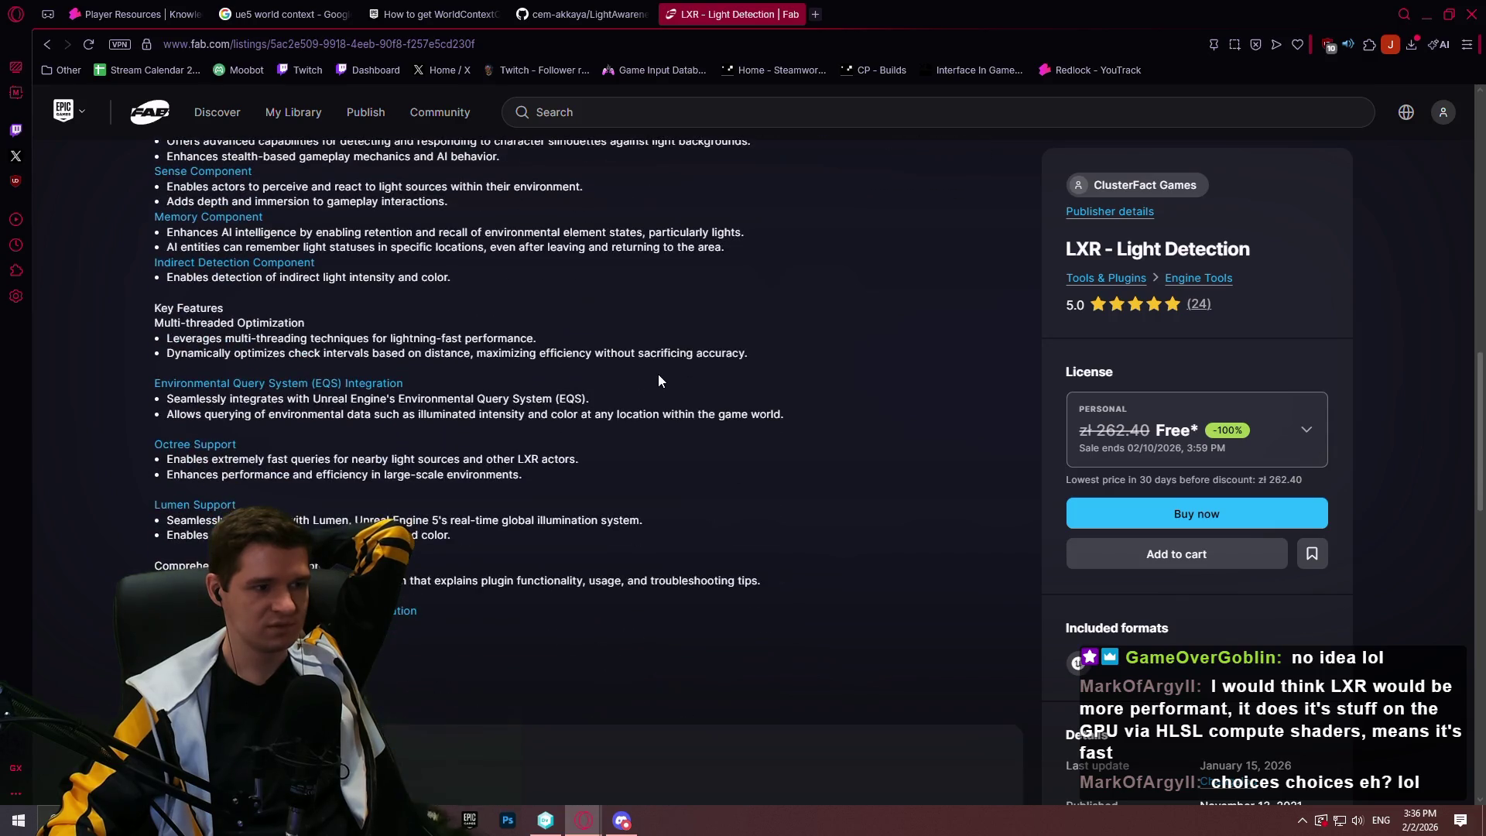
scroll(657, 371, "up", 10)
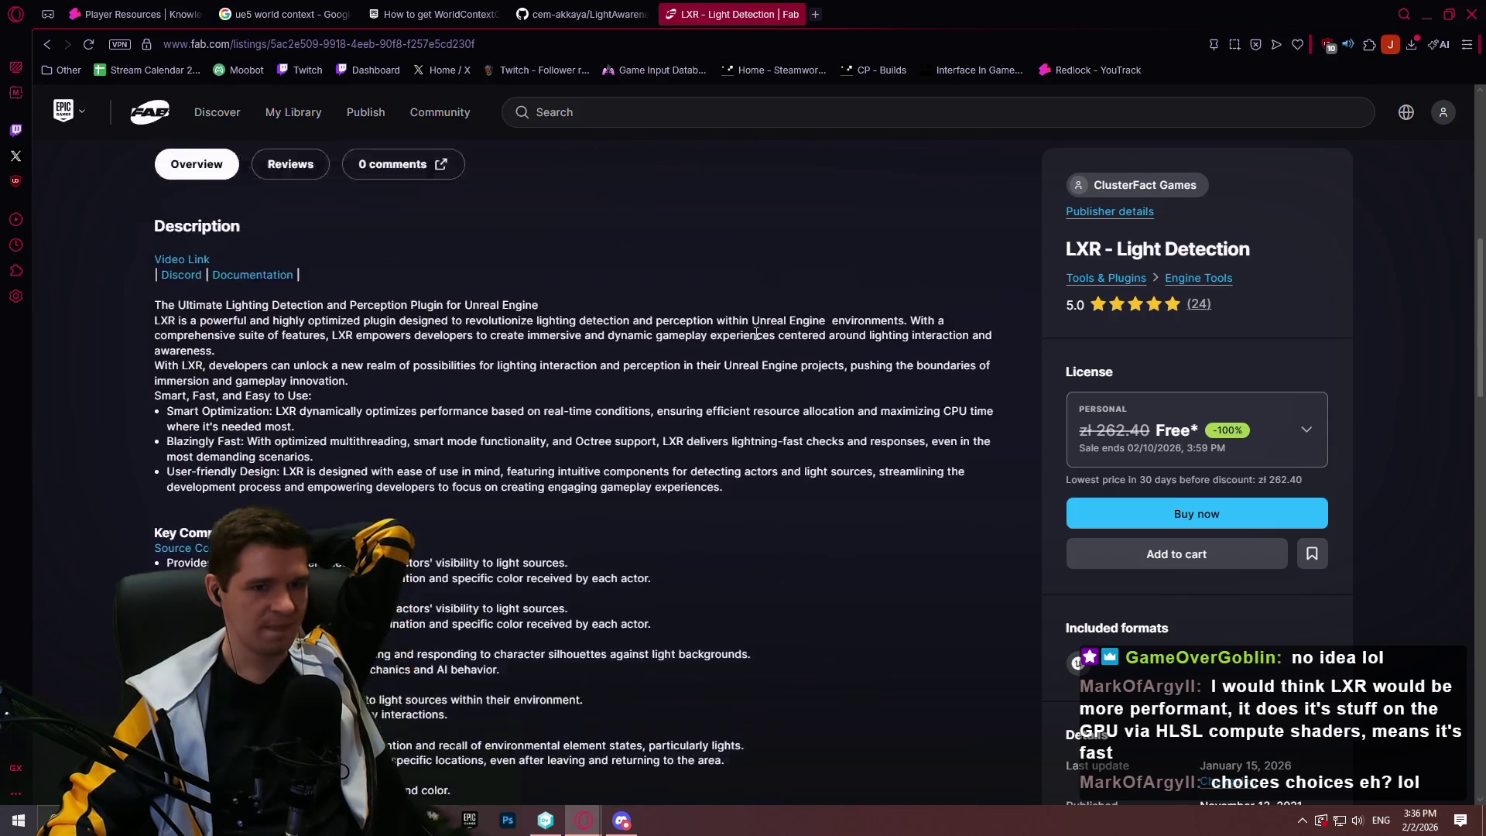
Read through the LXR reviews, loading the next page of reviews
left_click(1198, 304)
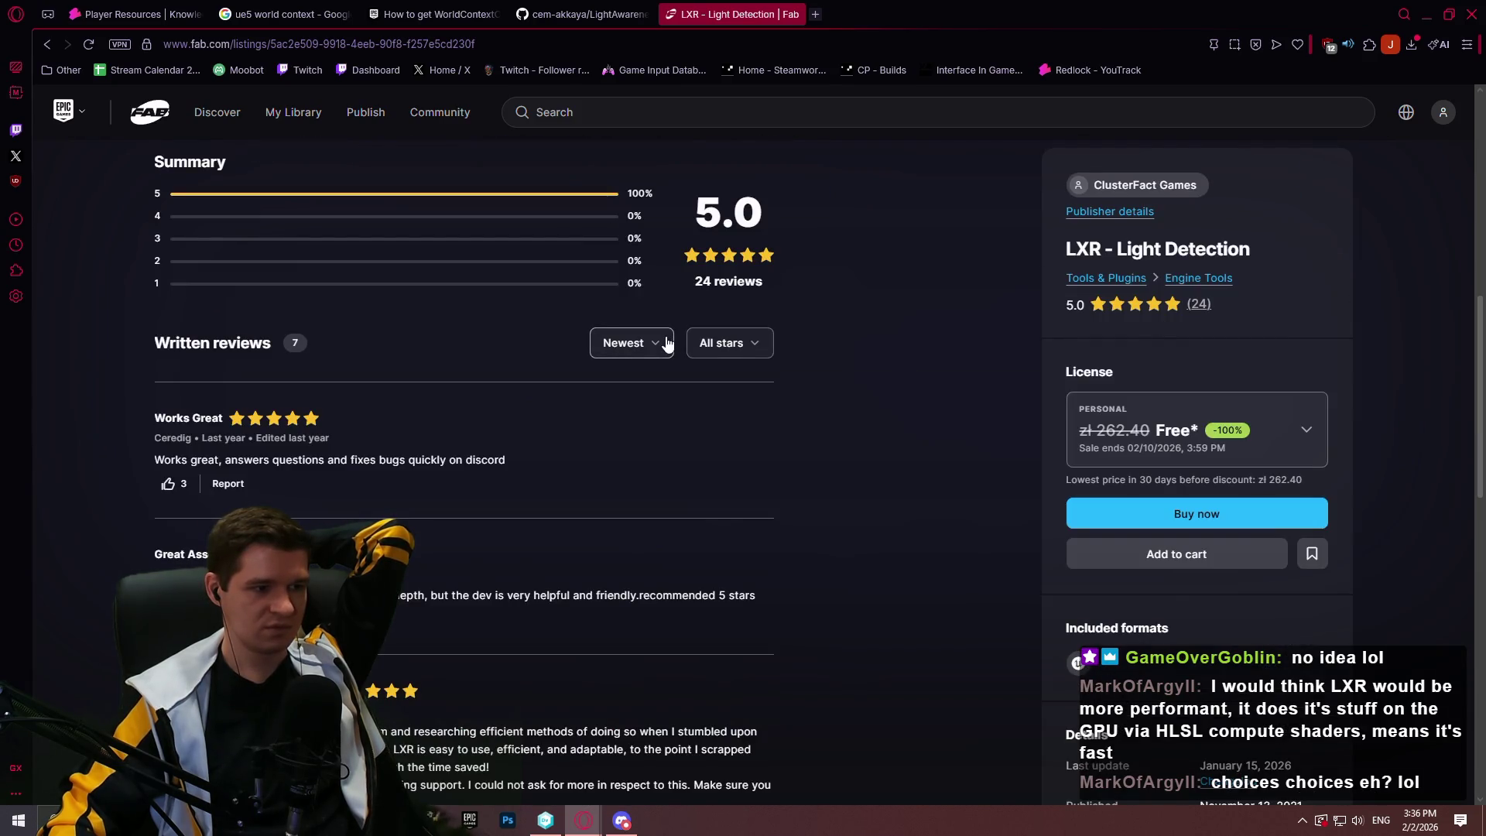
scroll(666, 346, "down", 3)
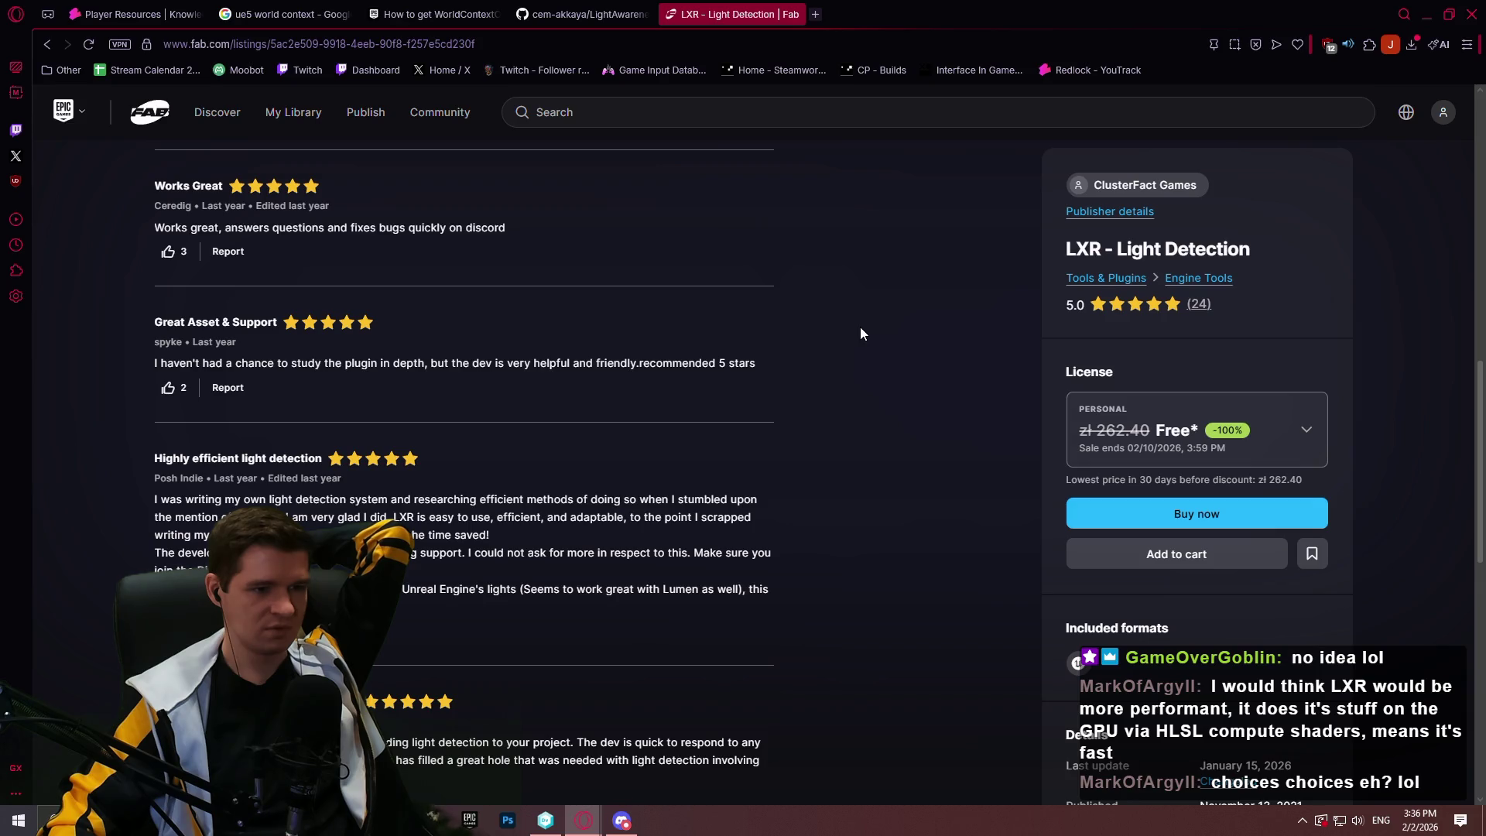
scroll(860, 329, "down", 2)
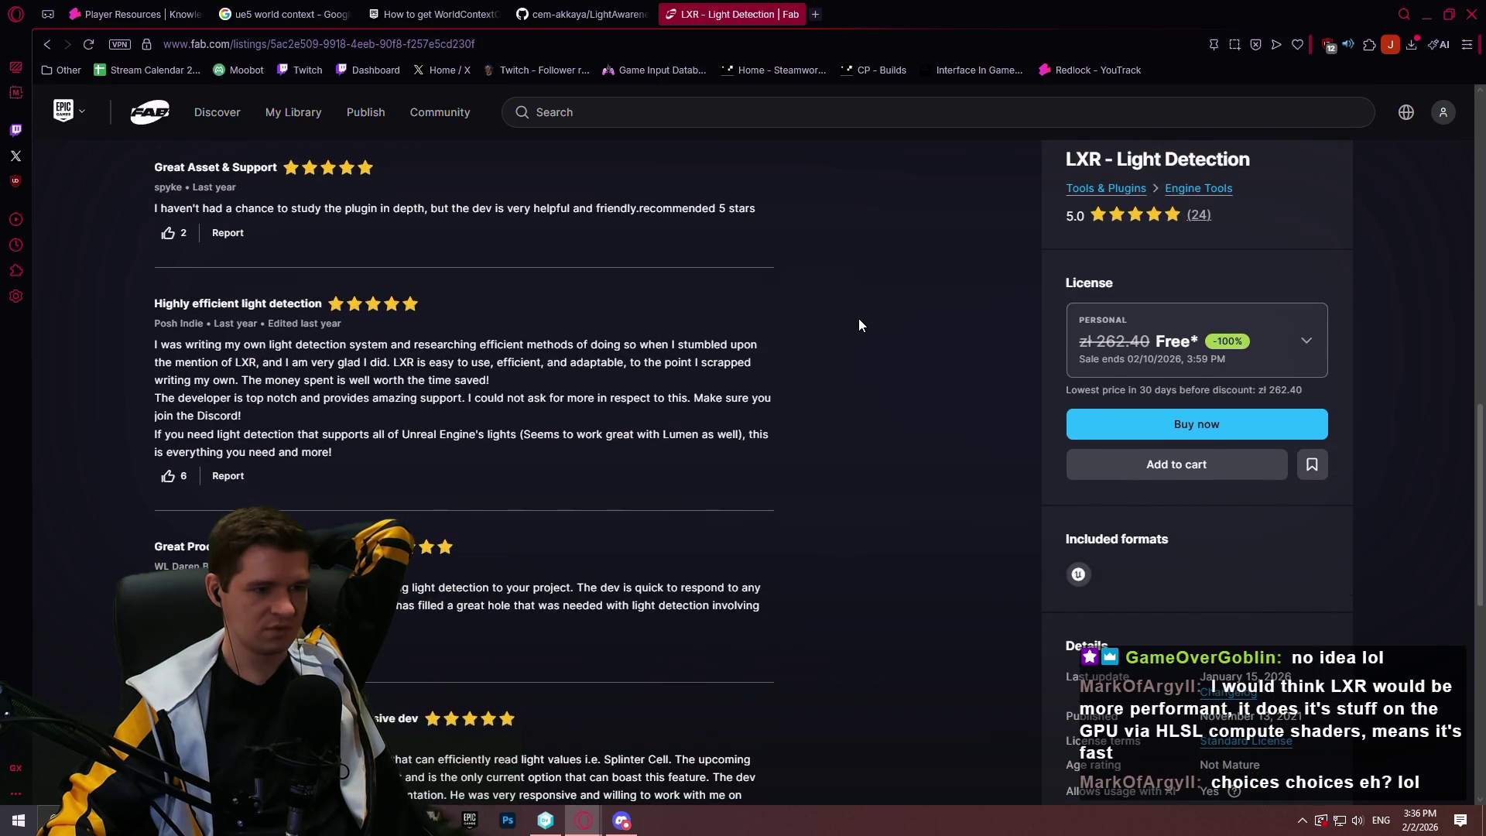
scroll(858, 322, "down", 1)
scroll(856, 318, "down", 2)
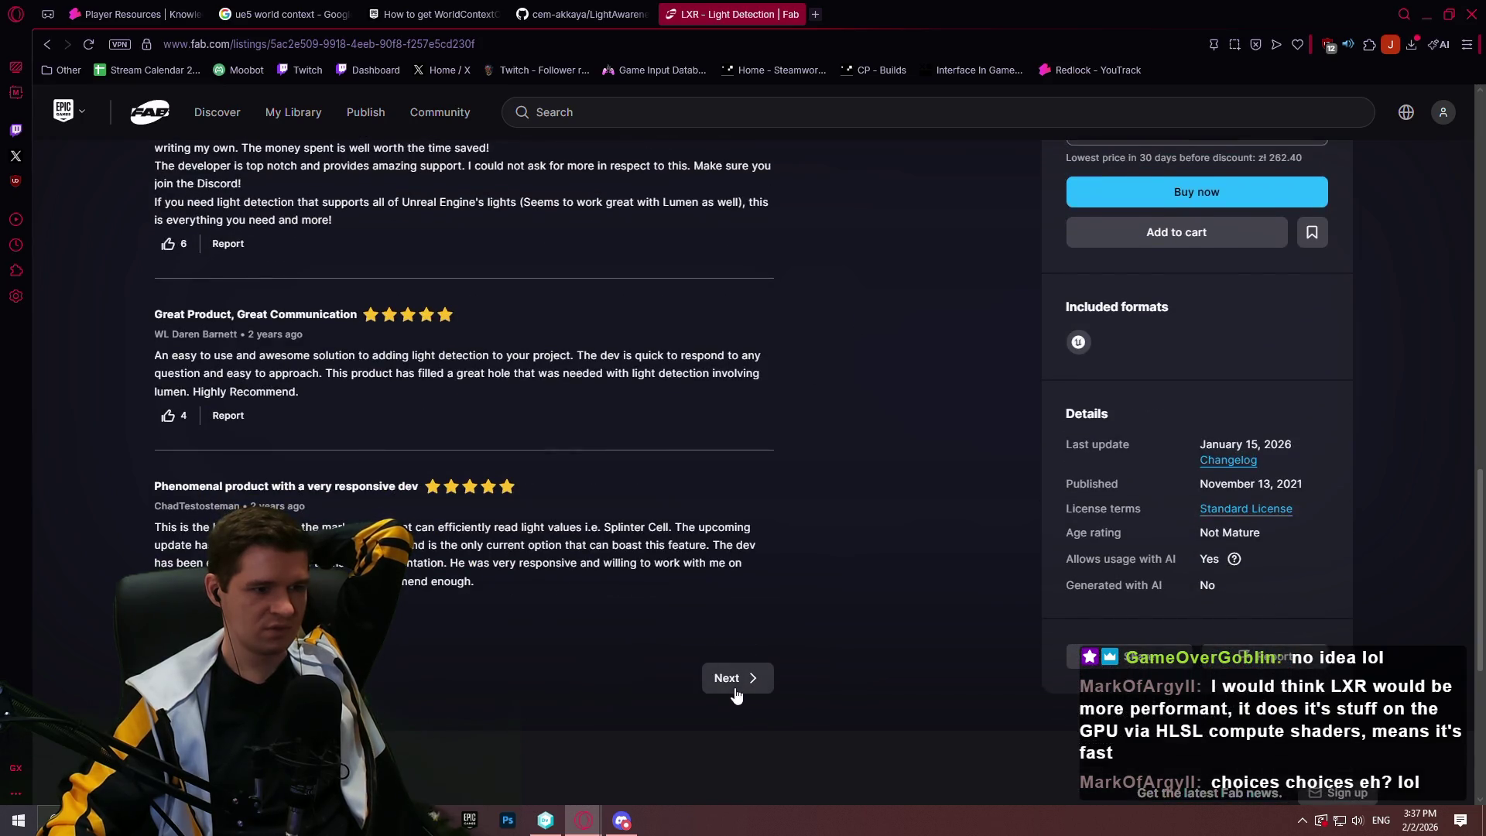
left_click(735, 690)
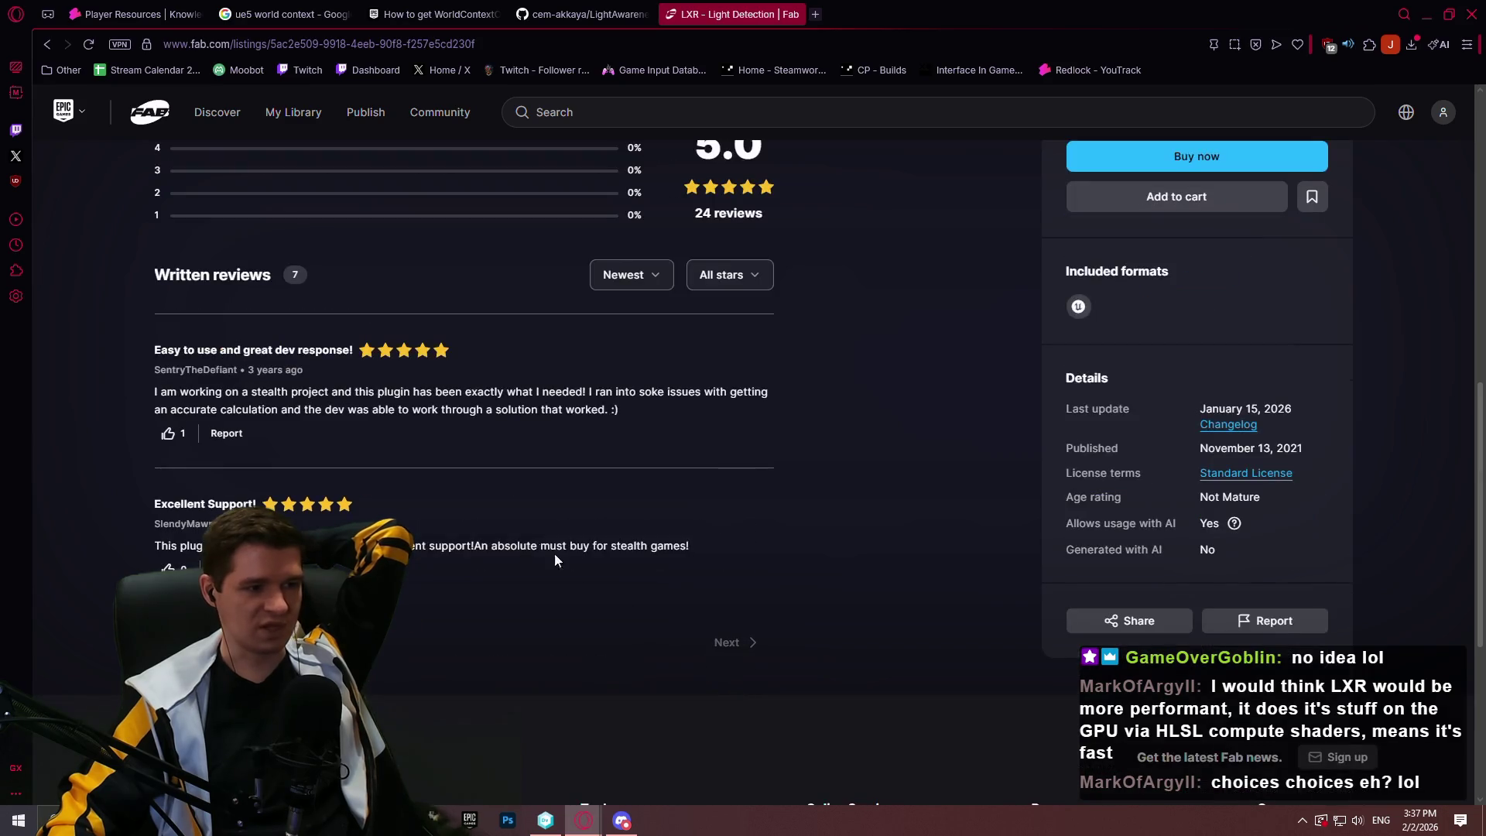
scroll(960, 360, "up", 2)
scroll(967, 359, "down", 6)
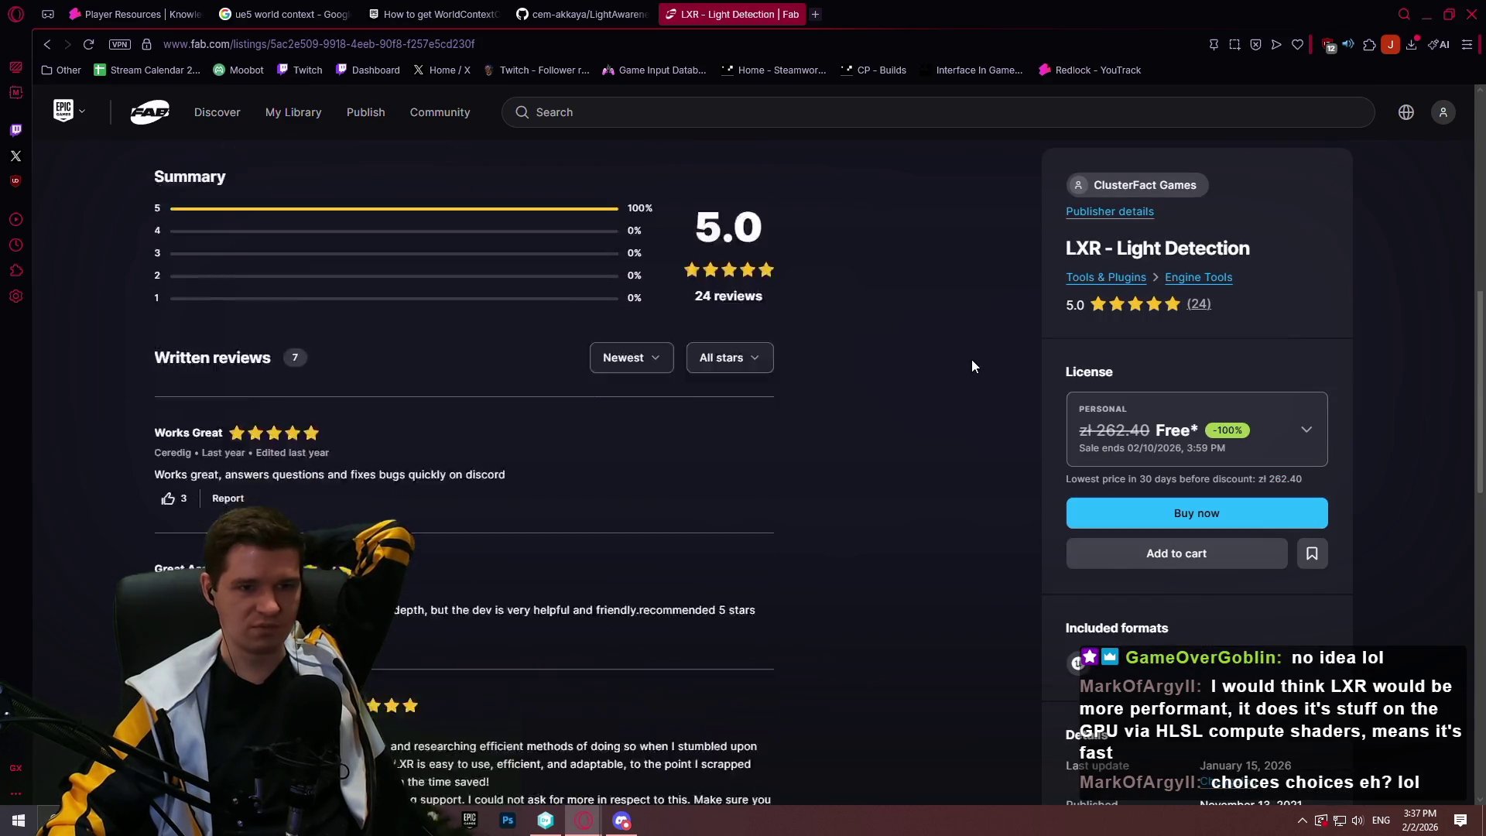
scroll(968, 356, "down", 4)
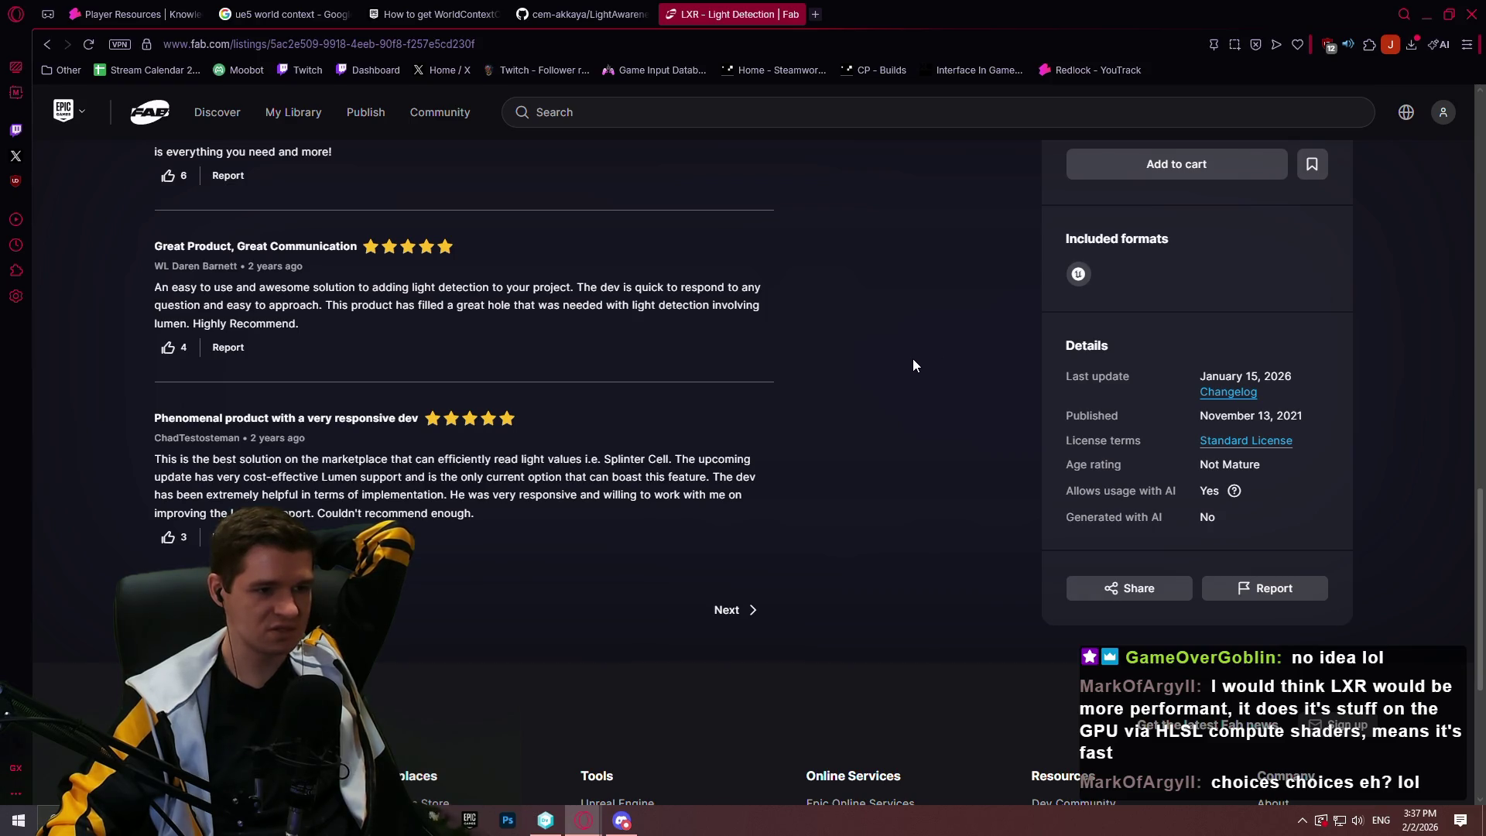
scroll(913, 360, "up", 10)
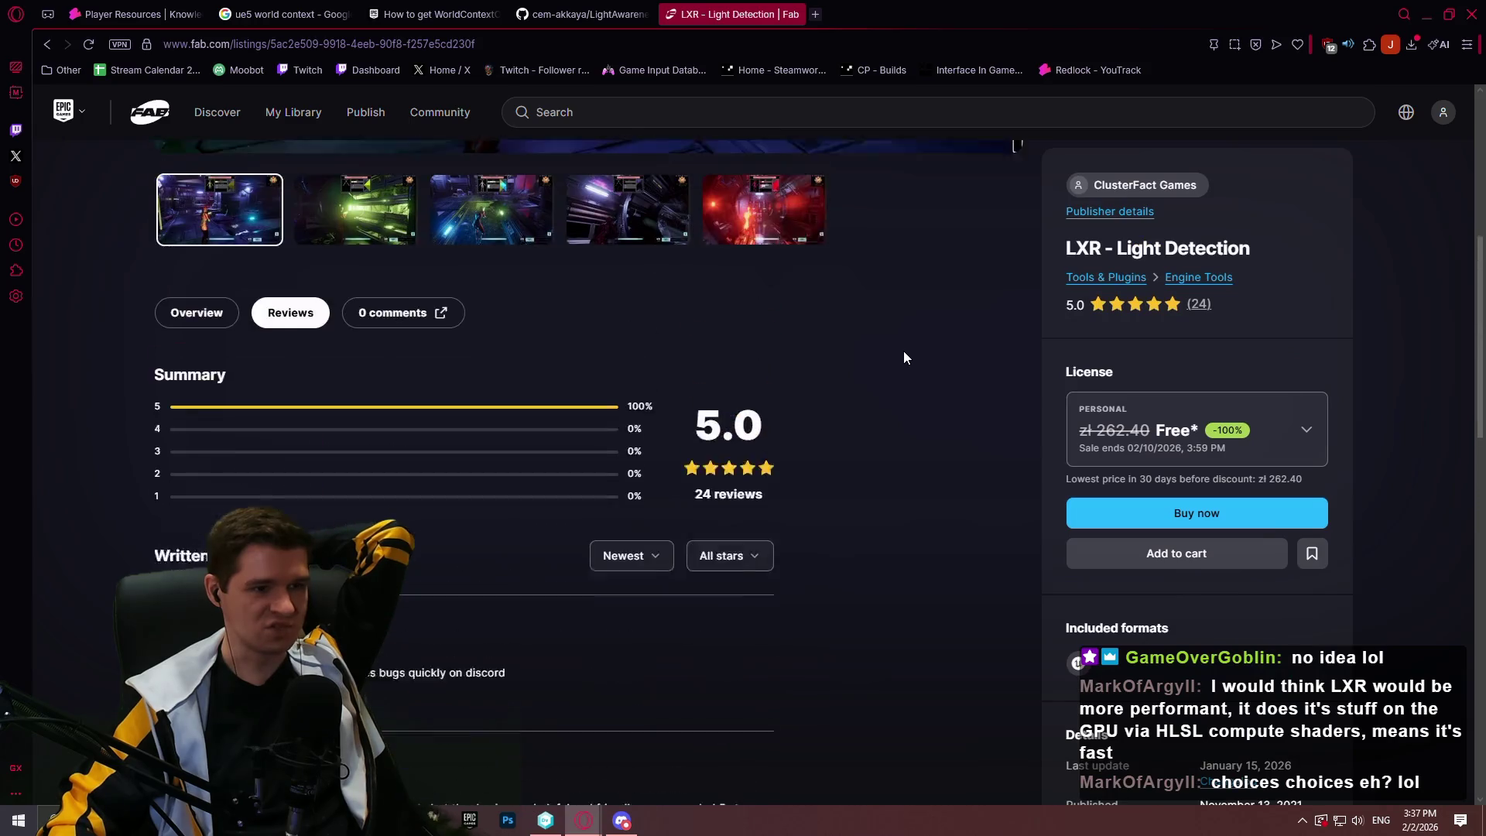
scroll(904, 350, "up", 6)
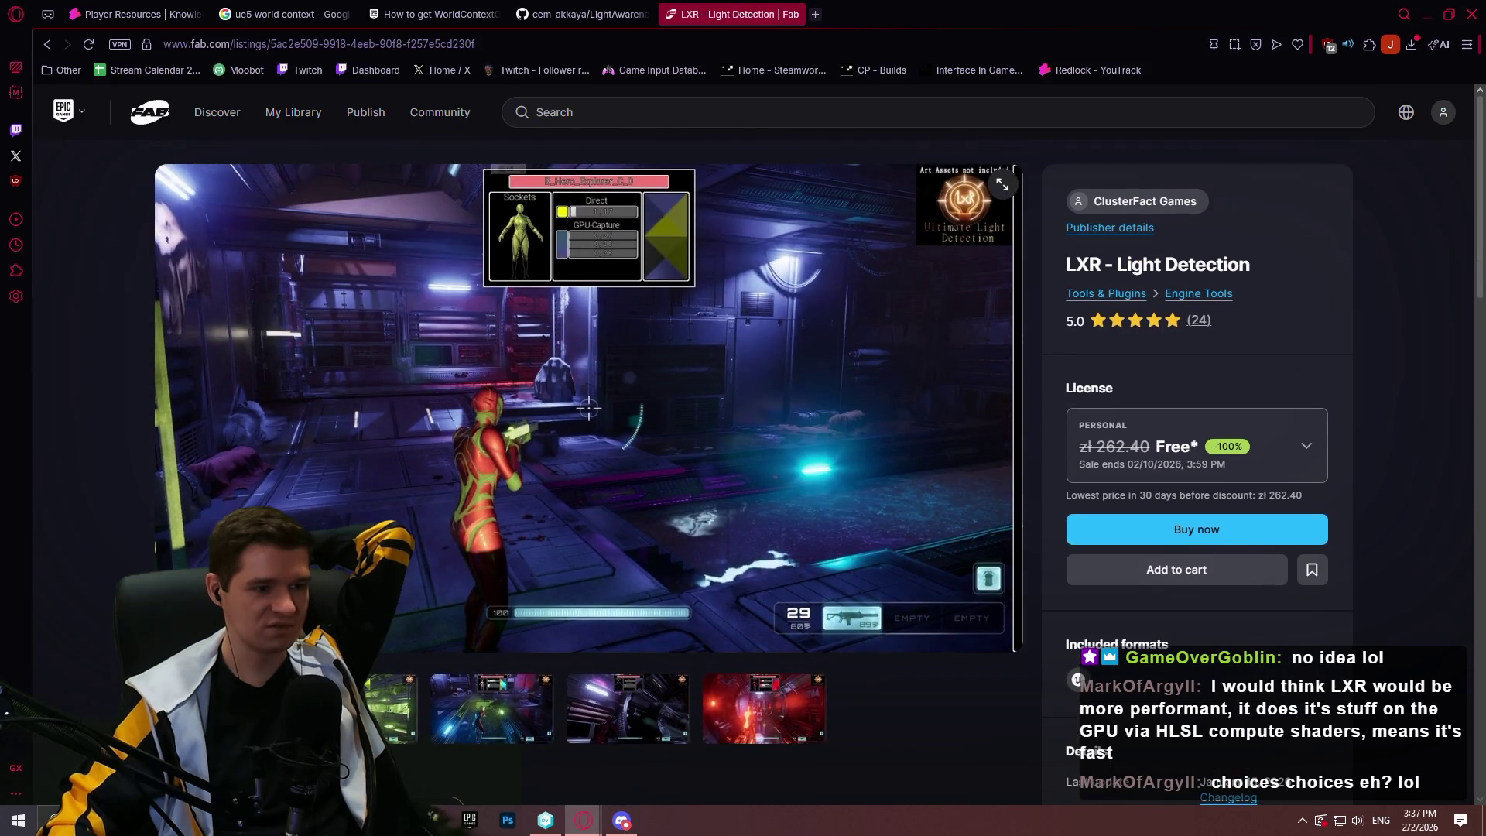
Step through the LXR gallery screenshots, including the red, purple and green-lit corridor images
left_click(492, 709)
left_click(627, 708)
left_click(764, 708)
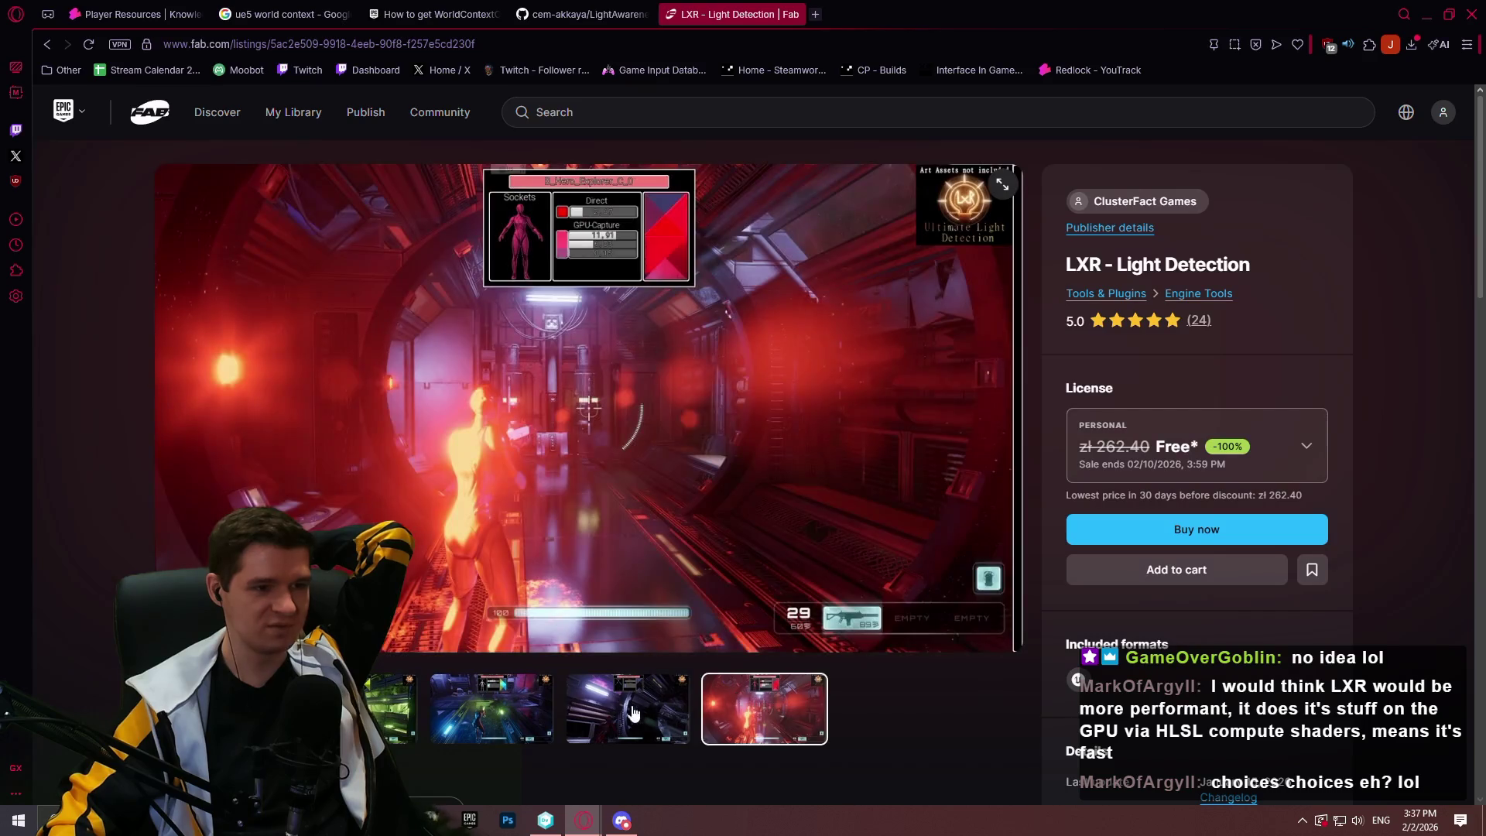
left_click(633, 713)
left_click(526, 708)
left_click(619, 709)
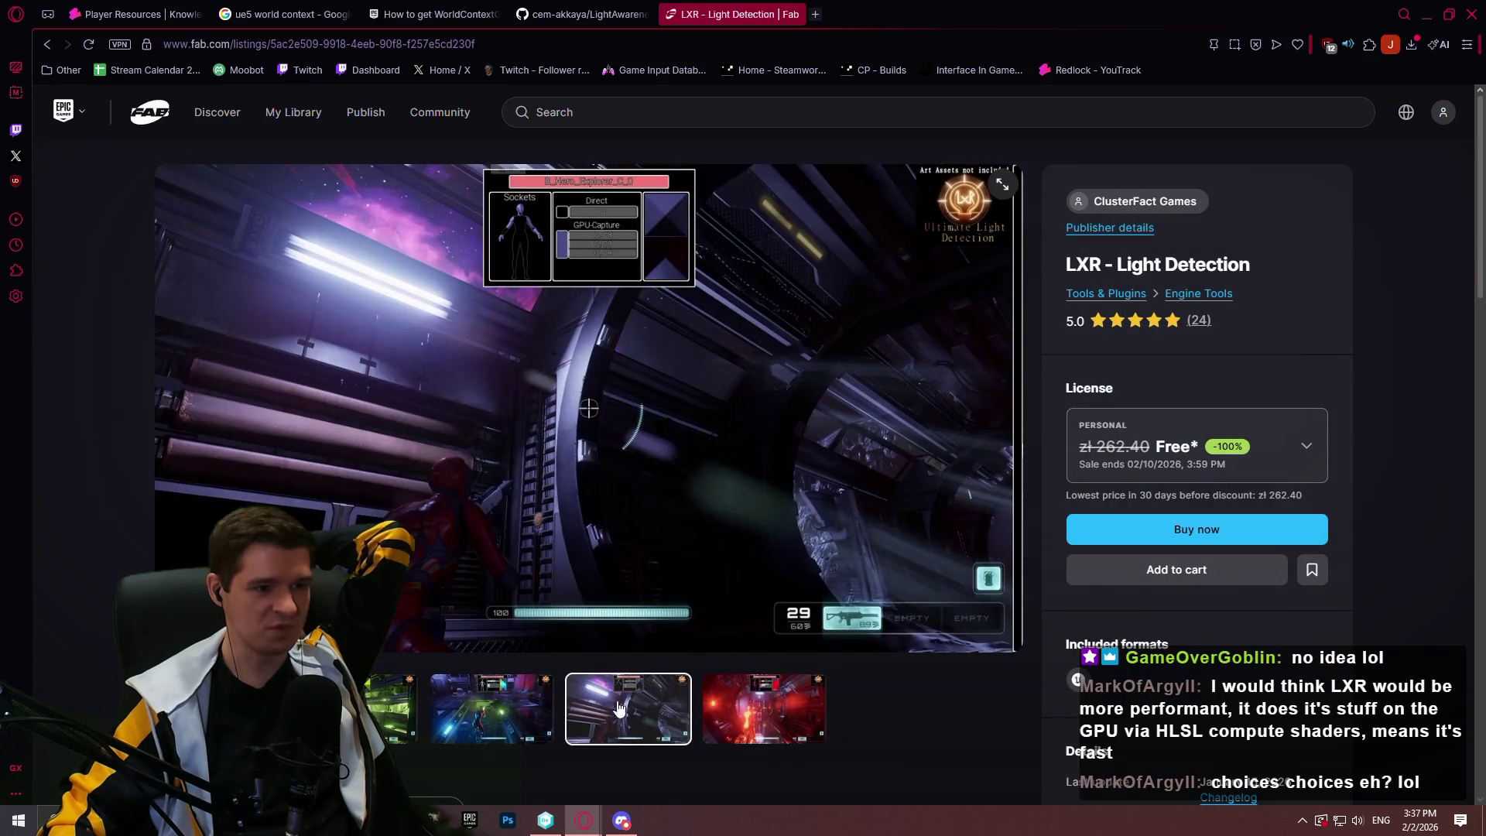
left_click(764, 708)
scroll(805, 663, "down", 3)
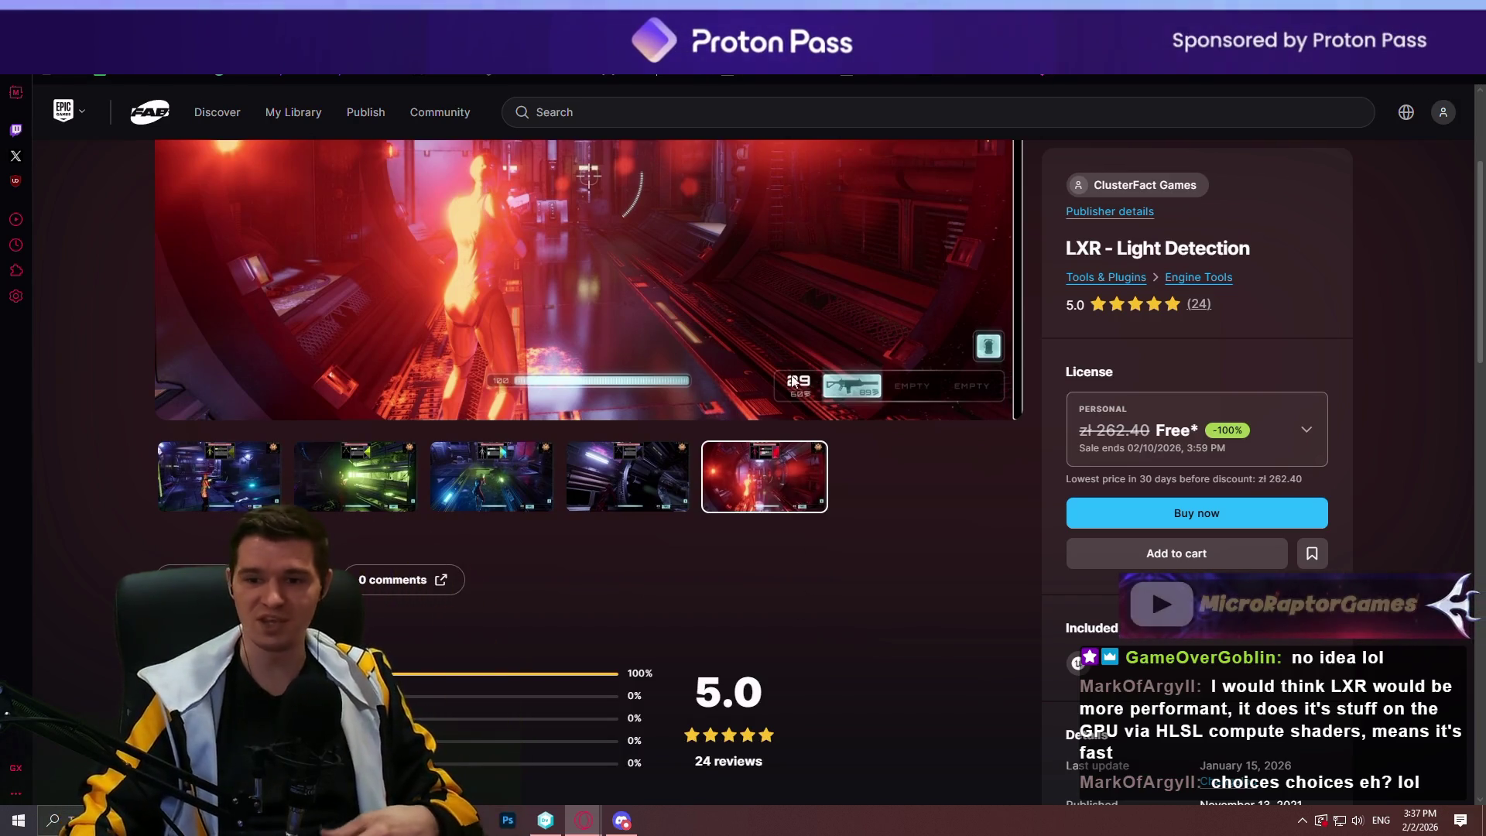
scroll(793, 380, "down", 10)
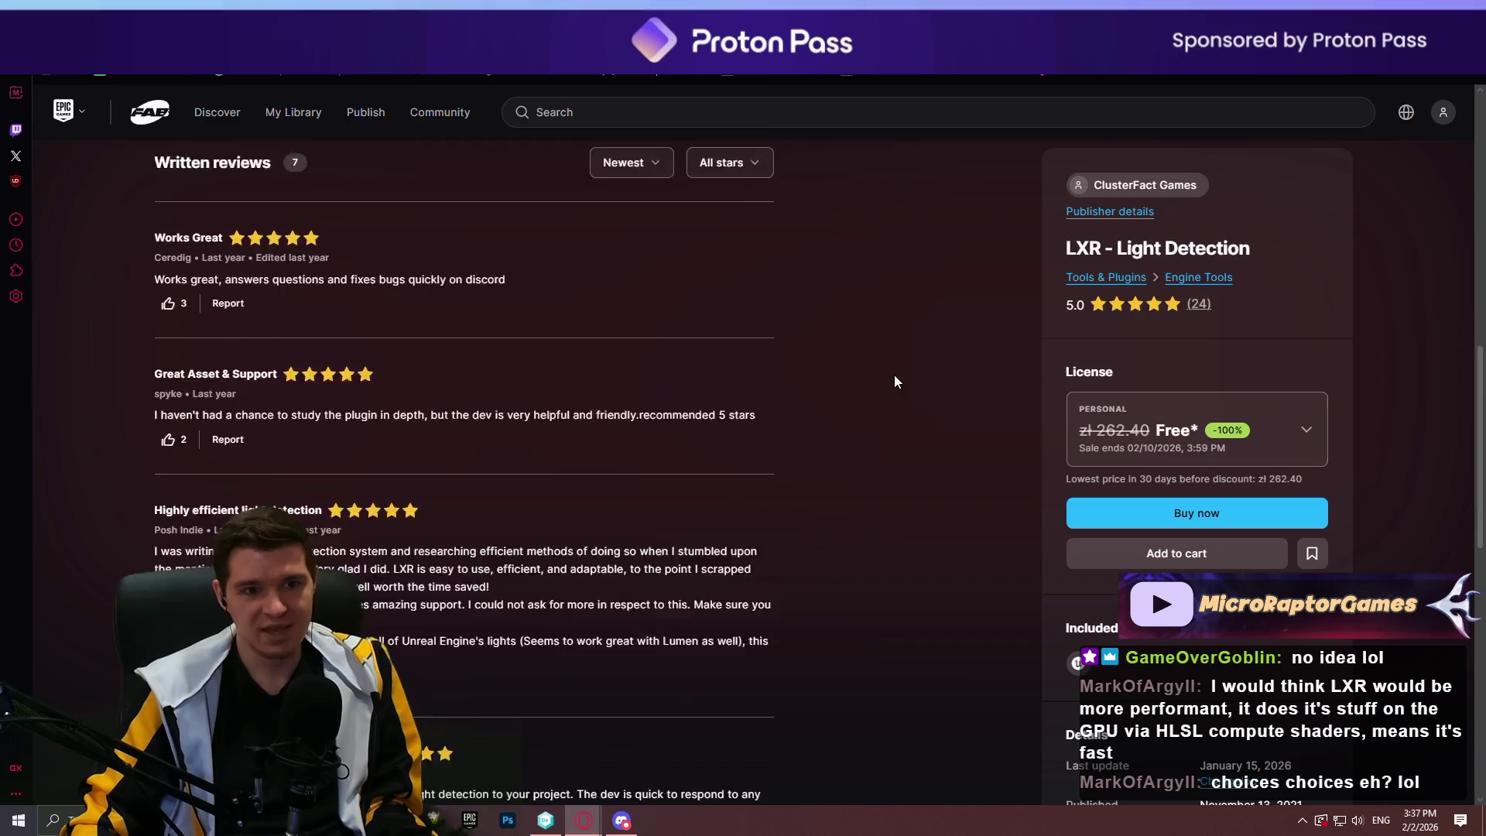
scroll(867, 357, "up", 10)
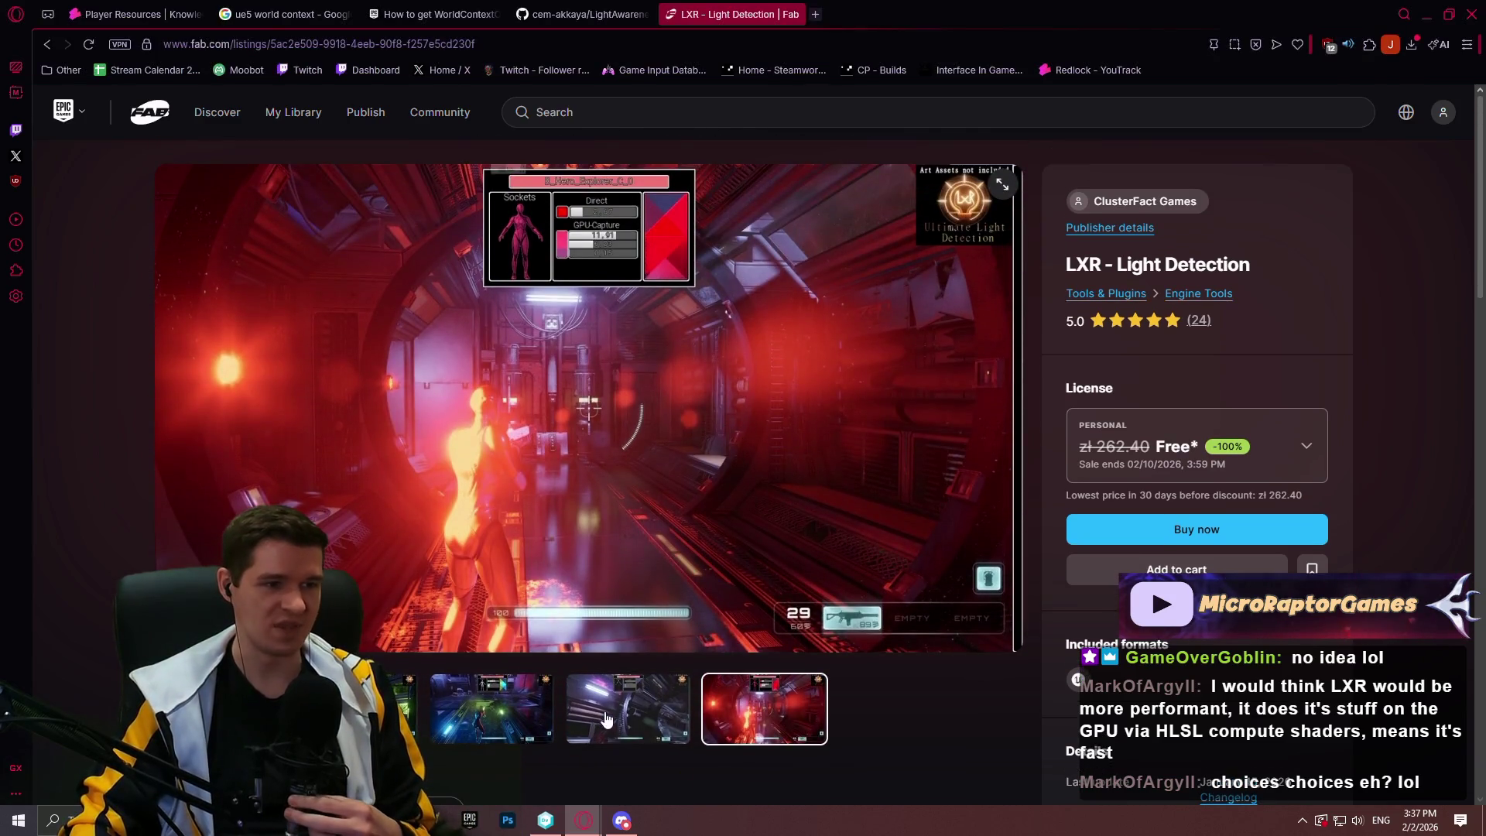
left_click(607, 719)
left_click(500, 722)
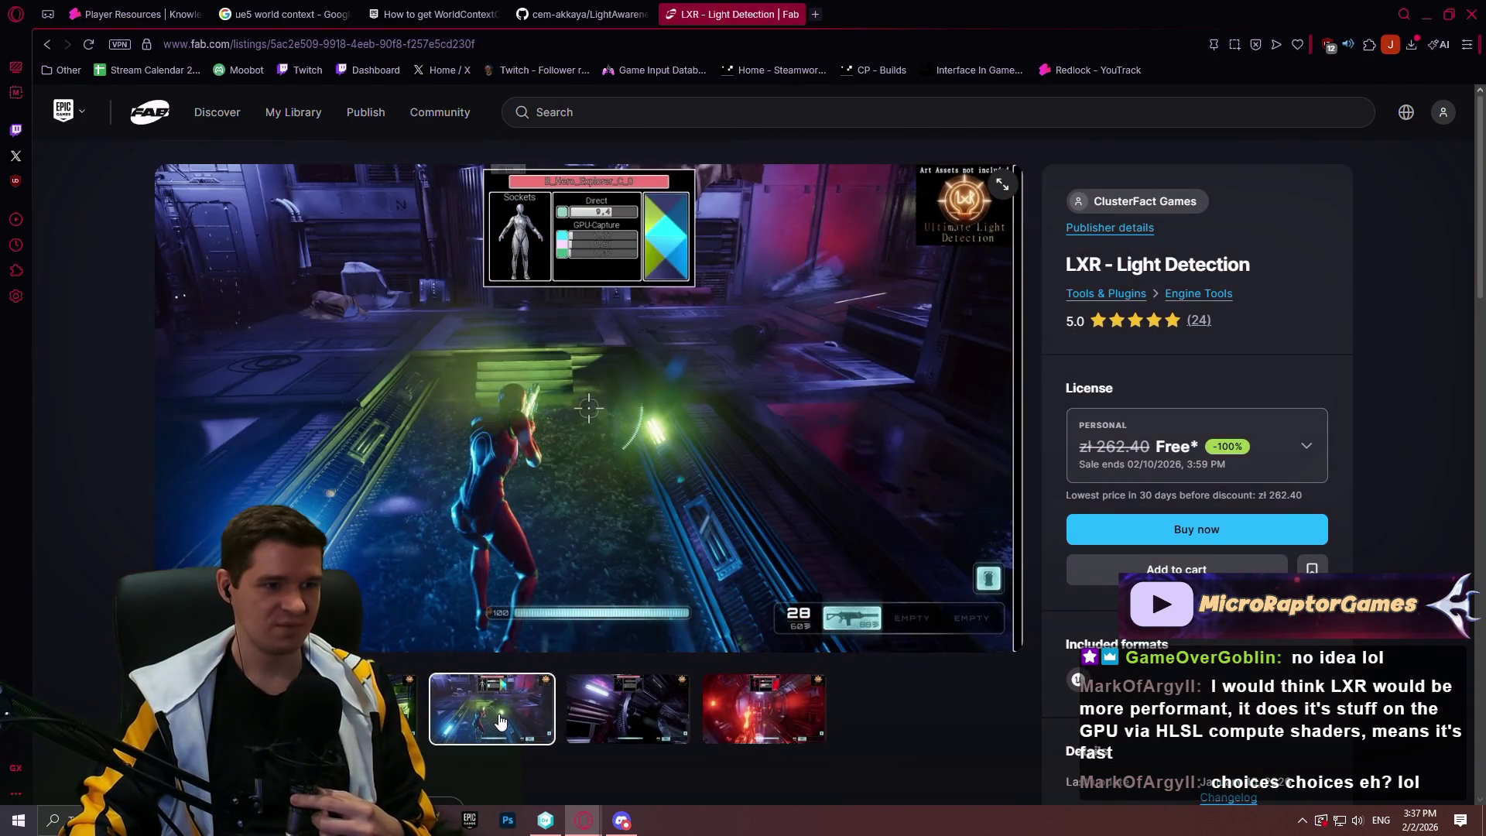
Show the Overview description and open its demo Video Link in a background tab
scroll(418, 722, "down", 5)
left_click(199, 345)
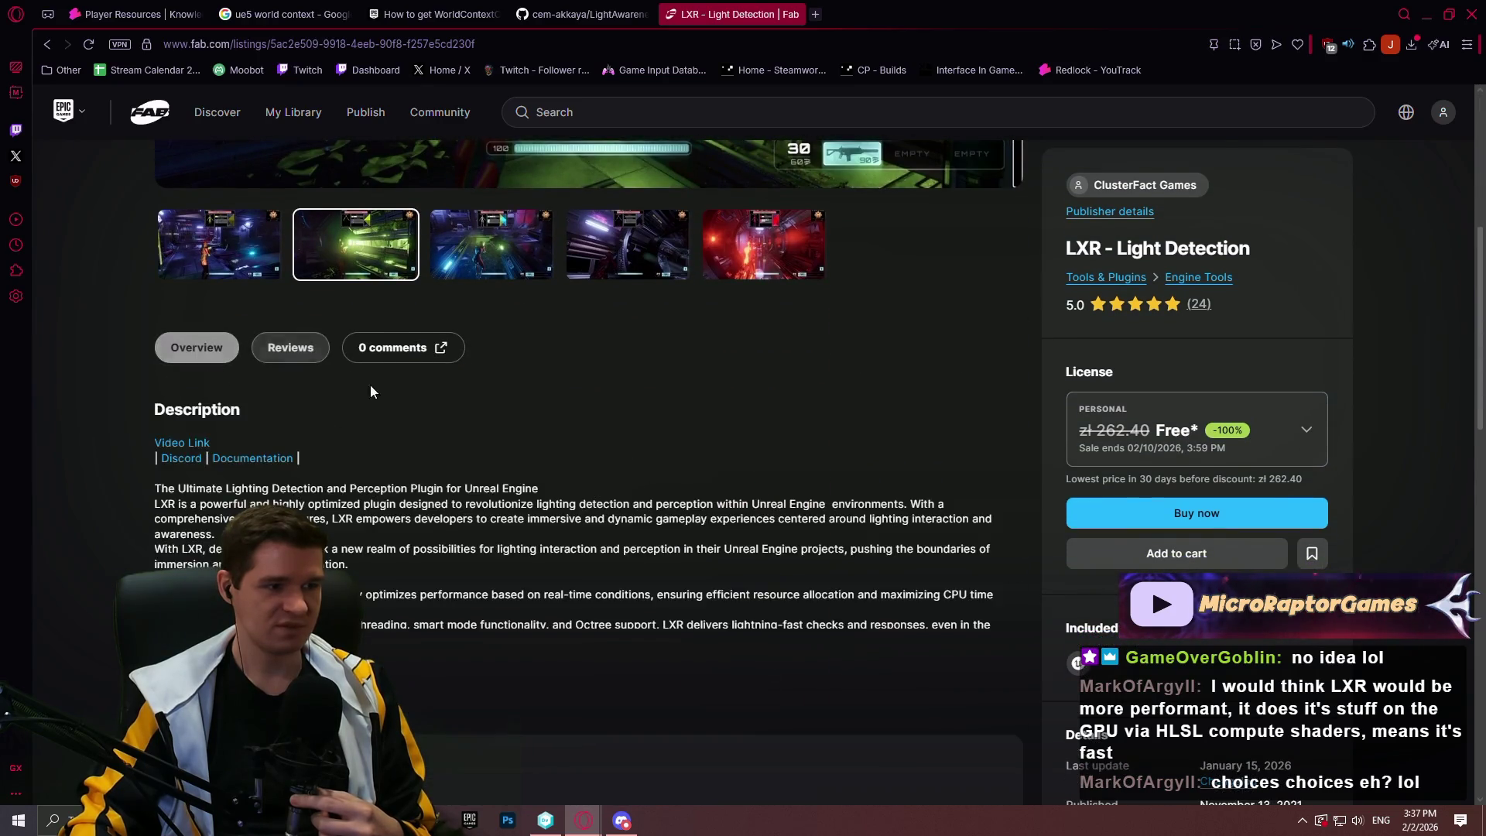
scroll(370, 384, "down", 1)
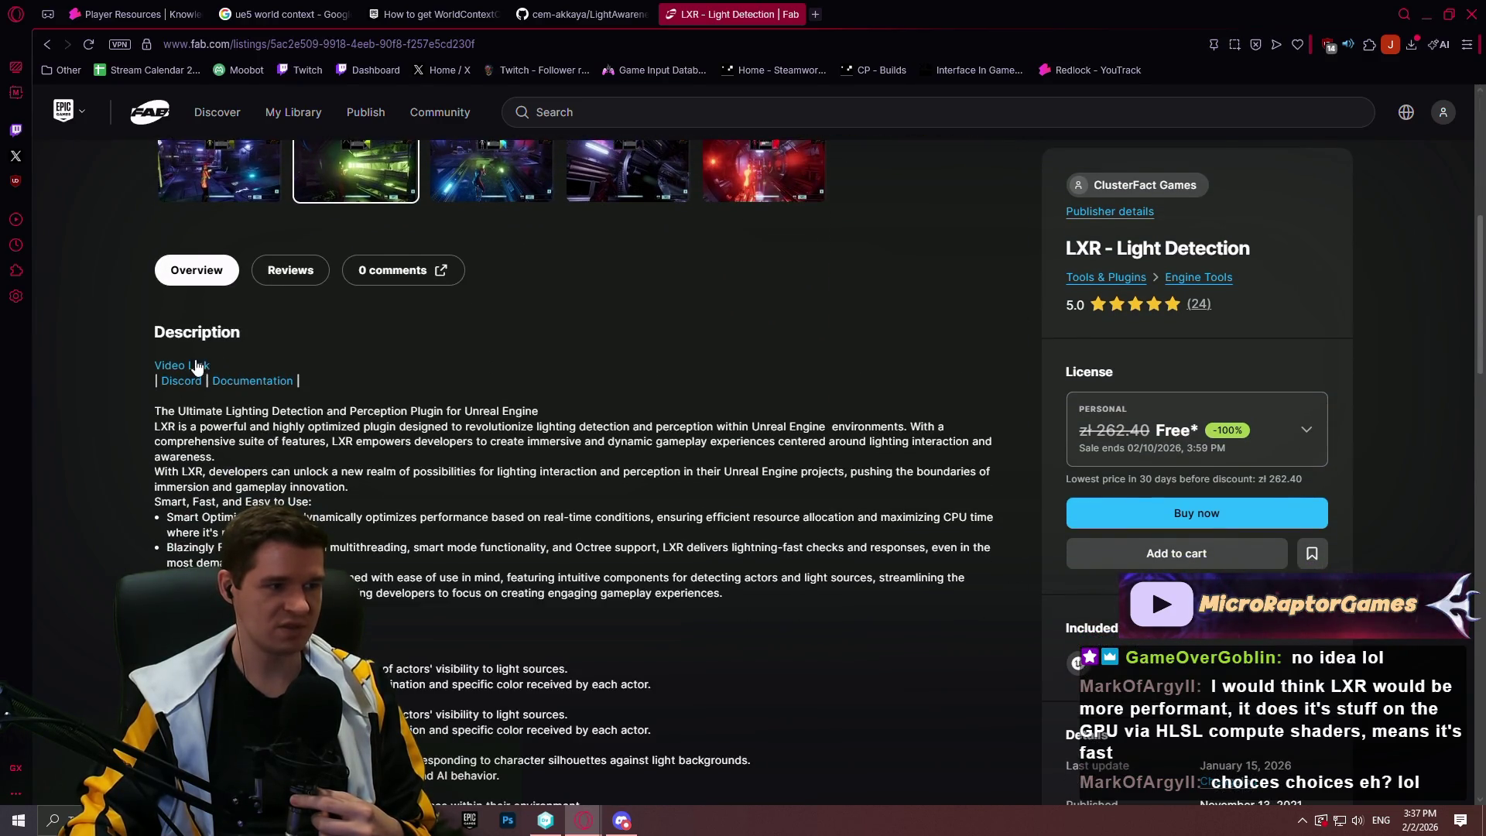
middle_click(194, 370)
scroll(349, 379, "down", 7)
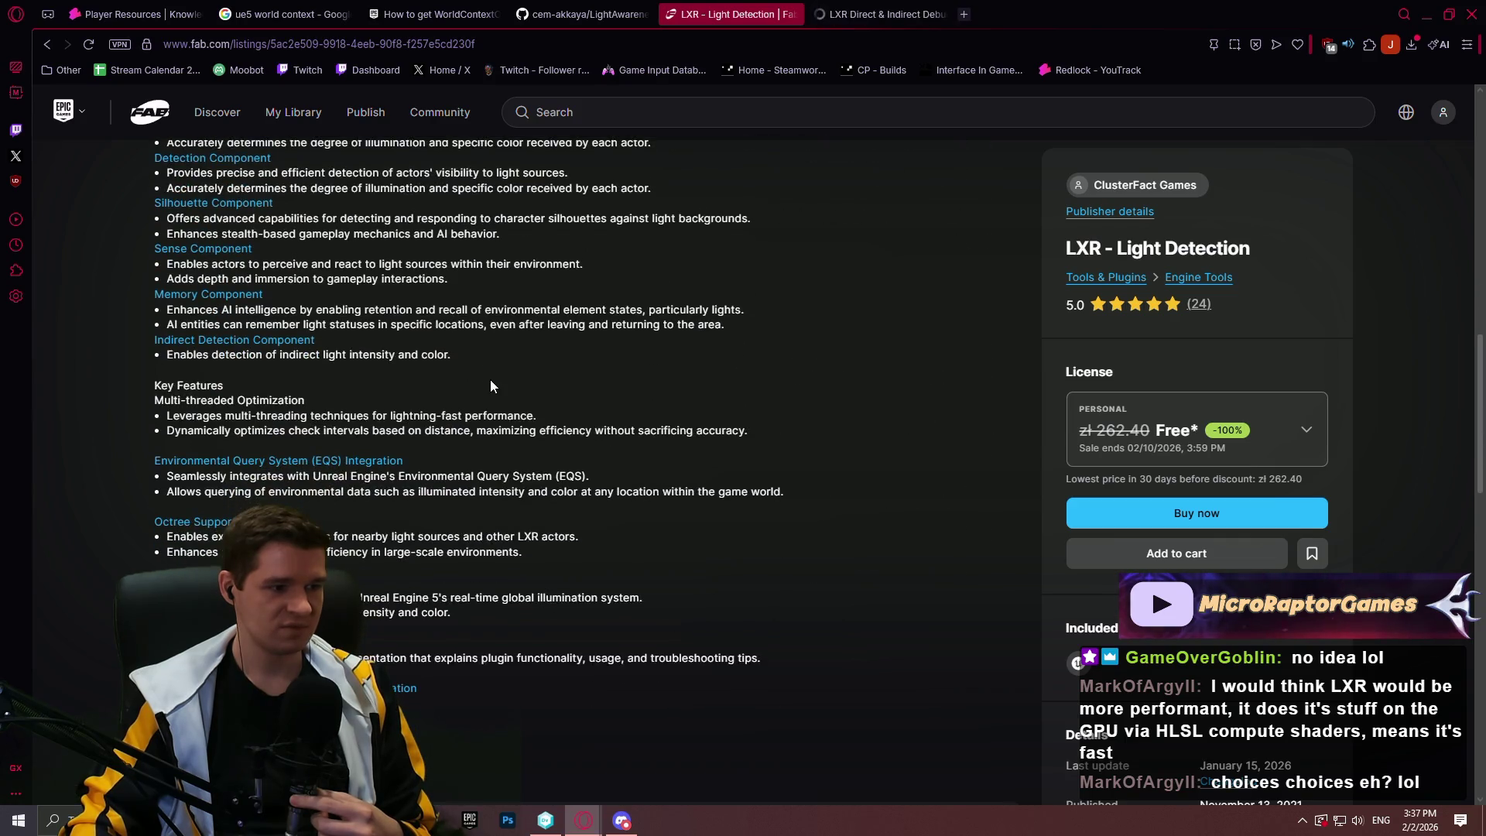
Watch the LXR Direct & Indirect Debug View video full screen through to its end screen
left_click(889, 14)
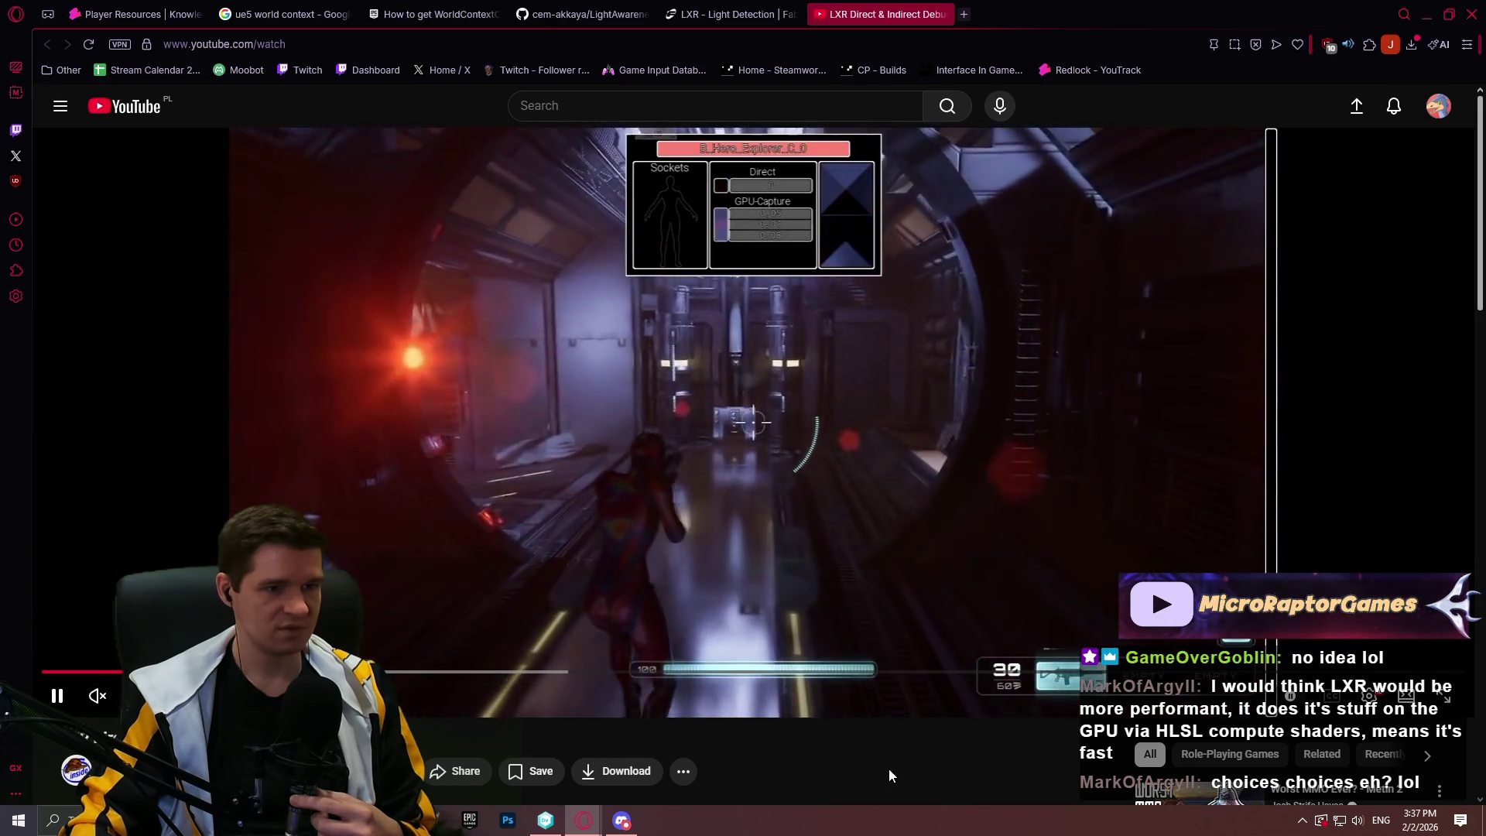
key("f")
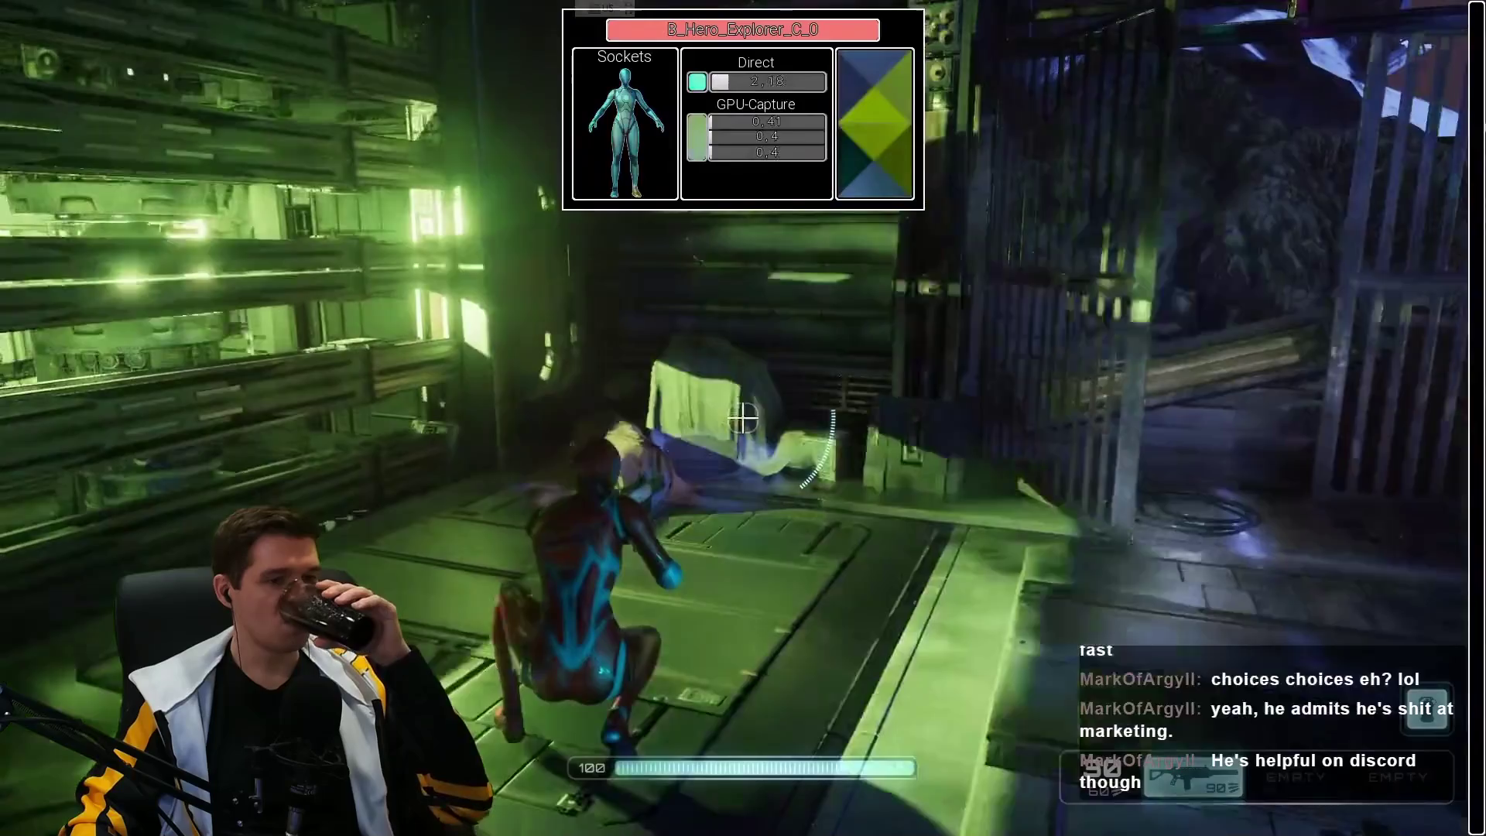
mouse_move(558, 661)
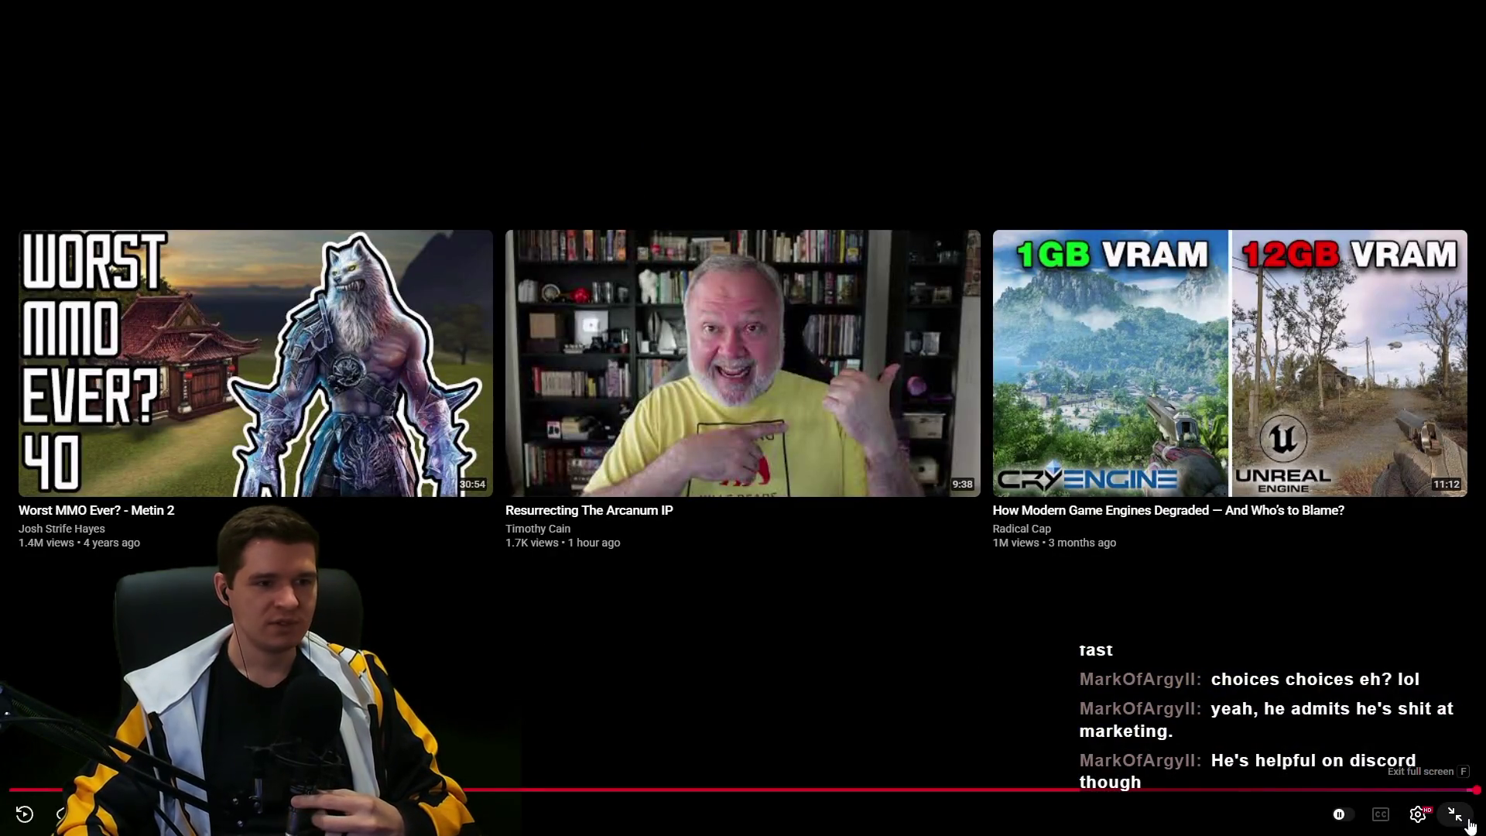
Exit full screen, read the comments and the reply to the tutorial request, then close YouTube
left_click(1471, 819)
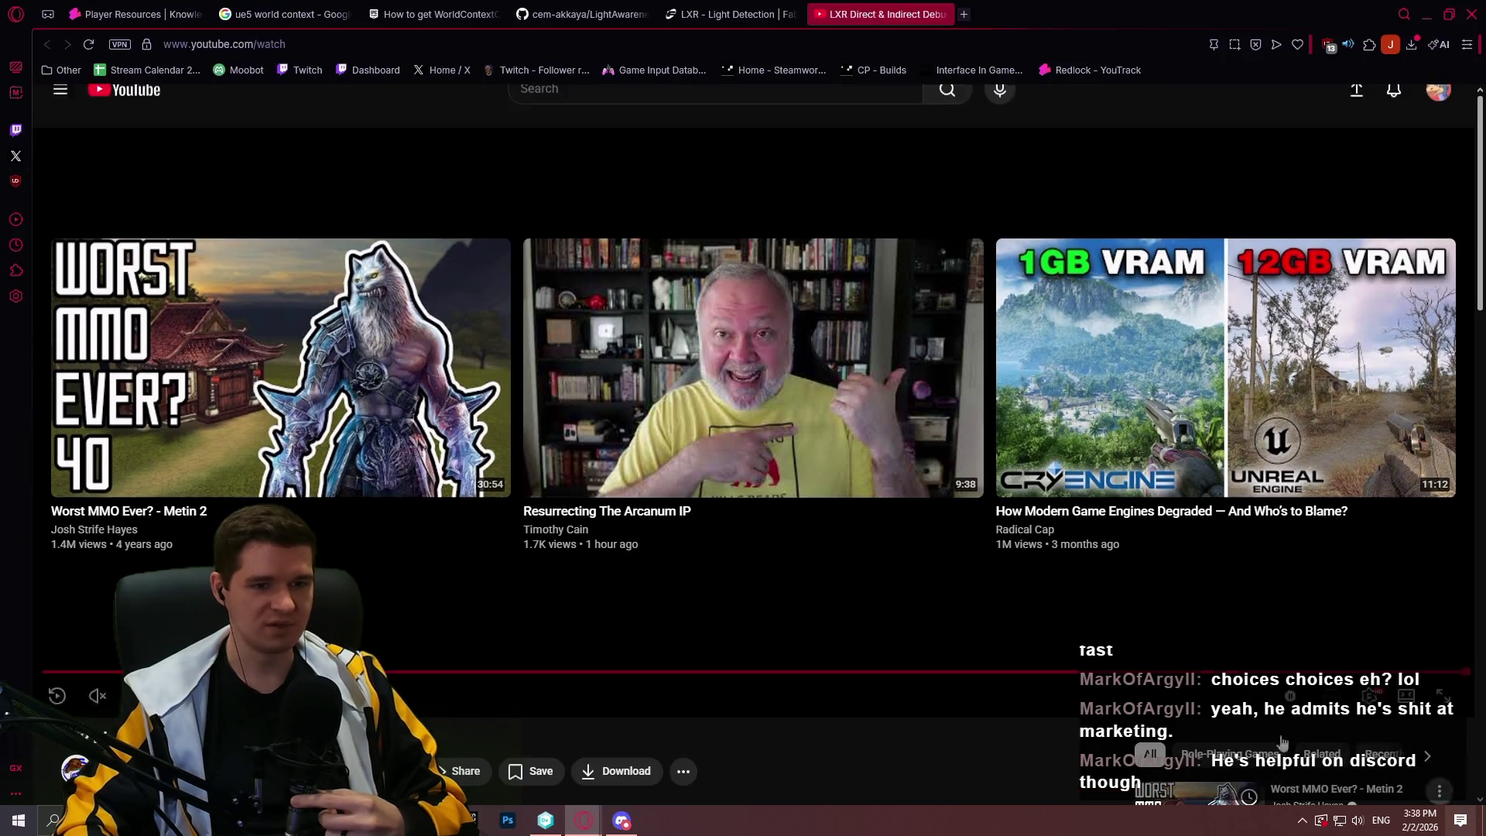
scroll(803, 488, "down", 8)
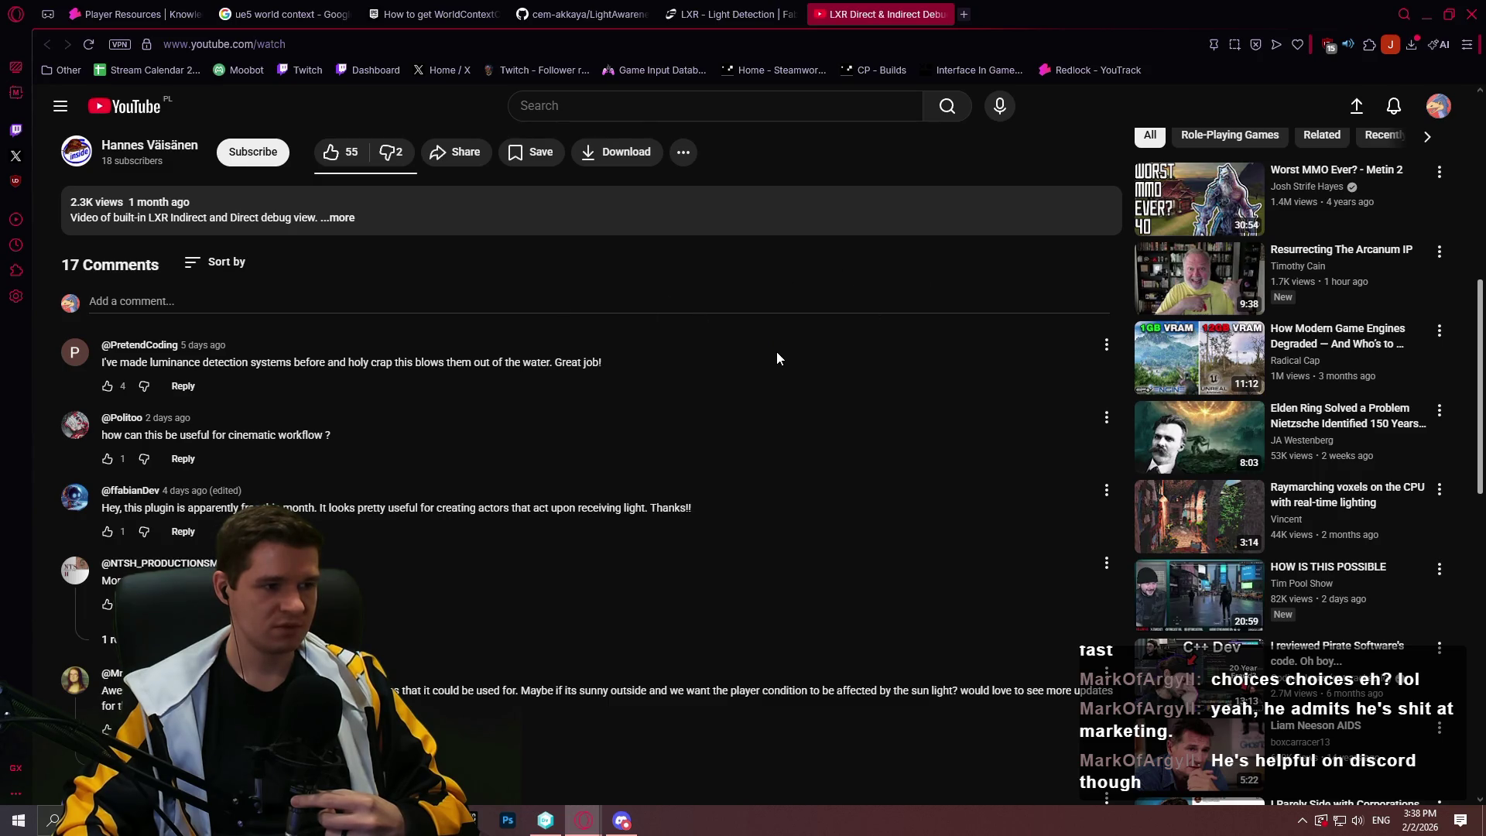
scroll(913, 353, "down", 2)
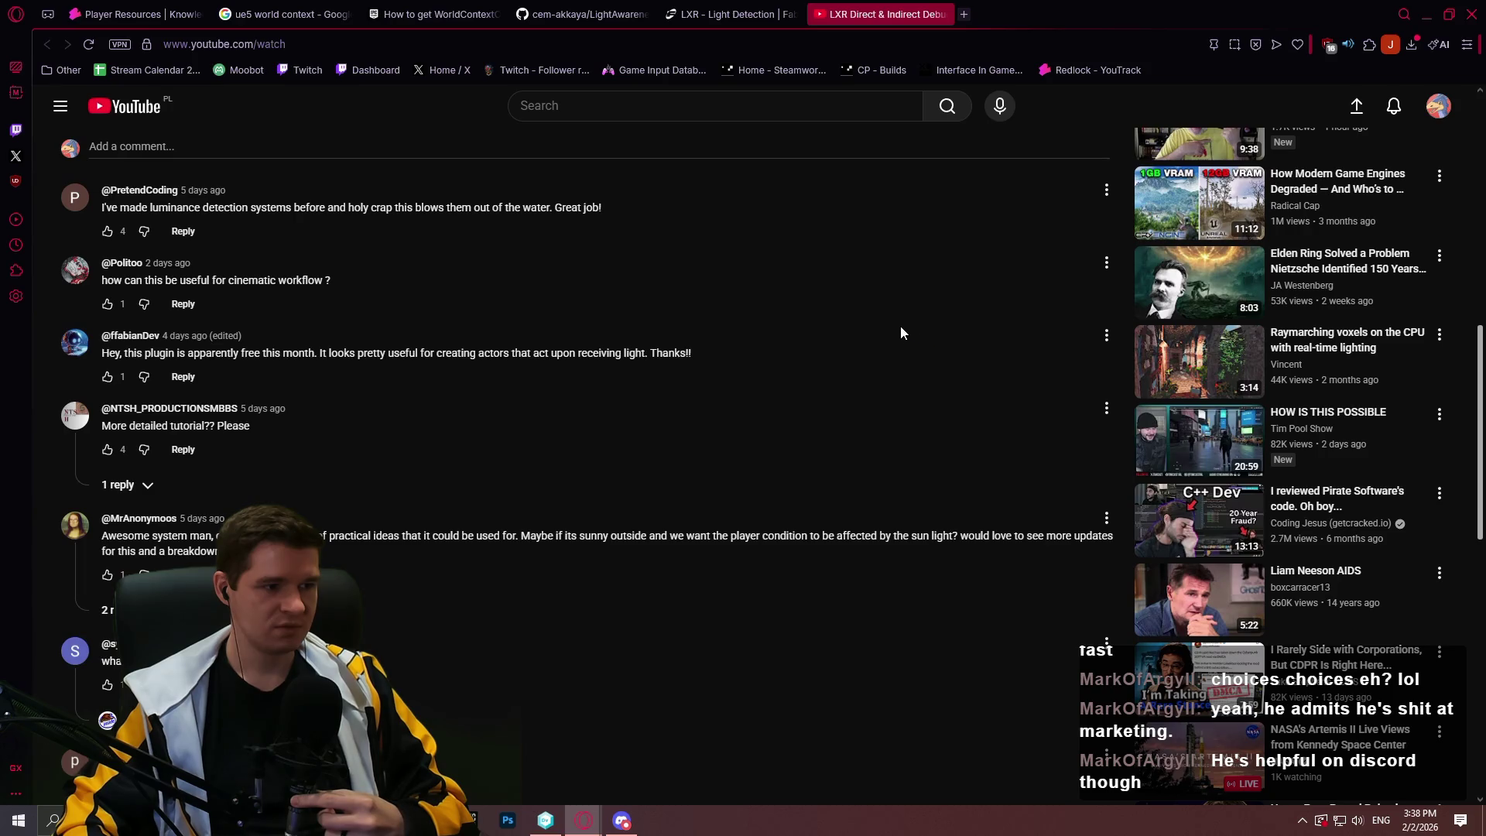
left_click(120, 485)
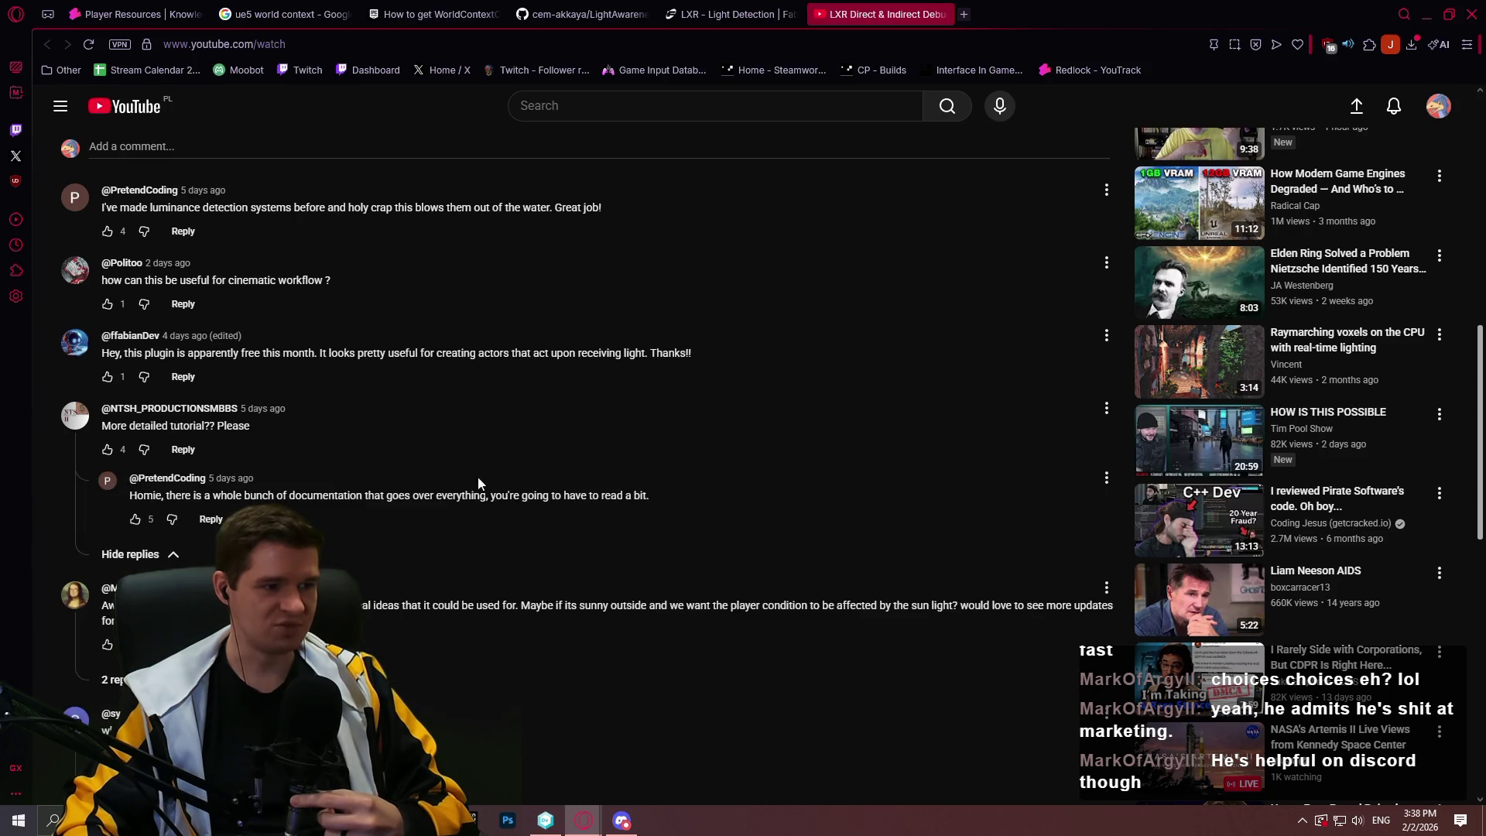
scroll(767, 426, "up", 2)
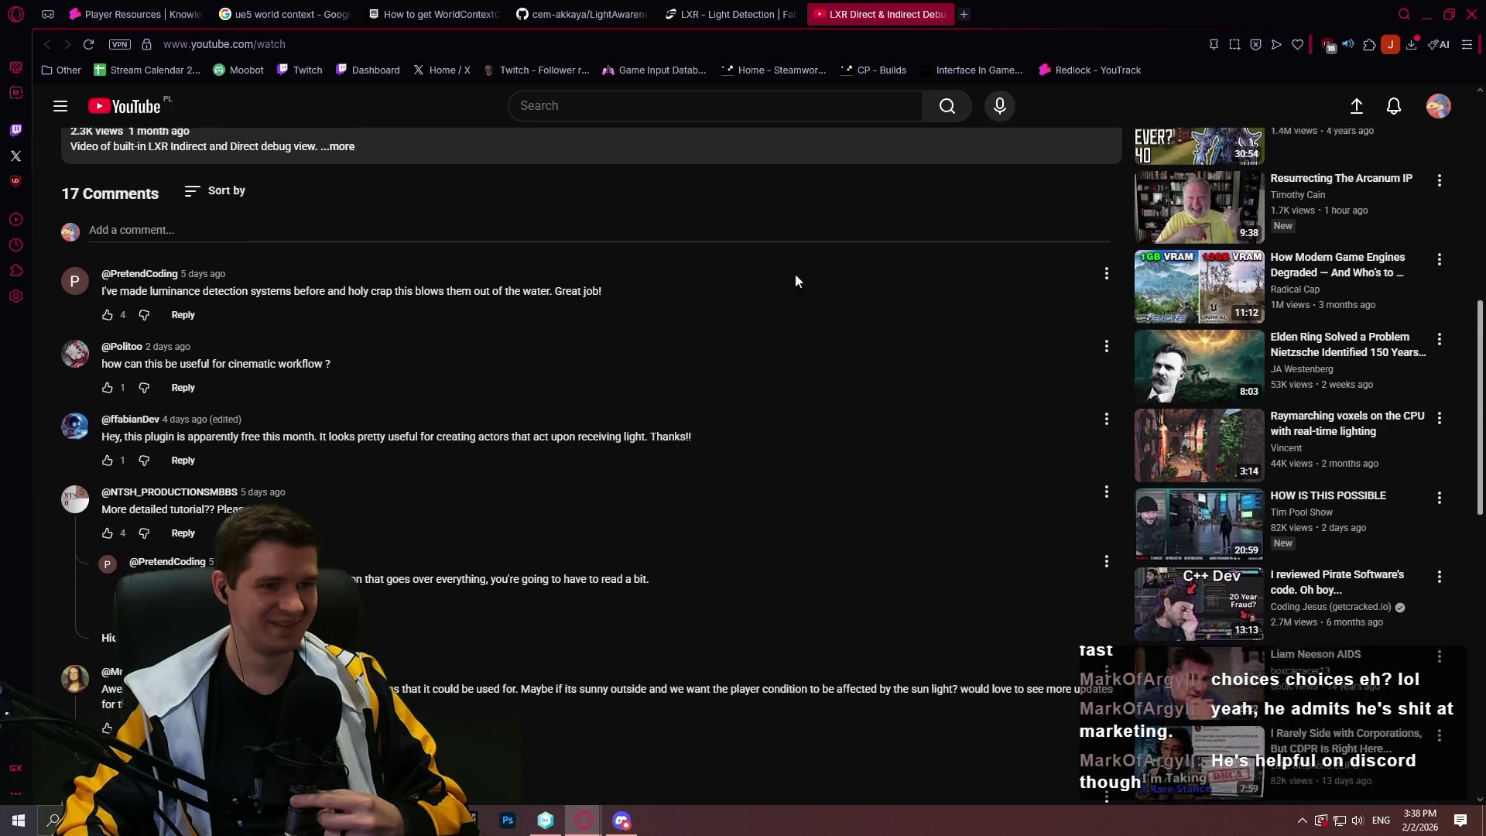
left_click(943, 14)
Follow the Fab Documentation link, browse the plugins and Decouple page, then return to Plugins
scroll(274, 447, "up", 6)
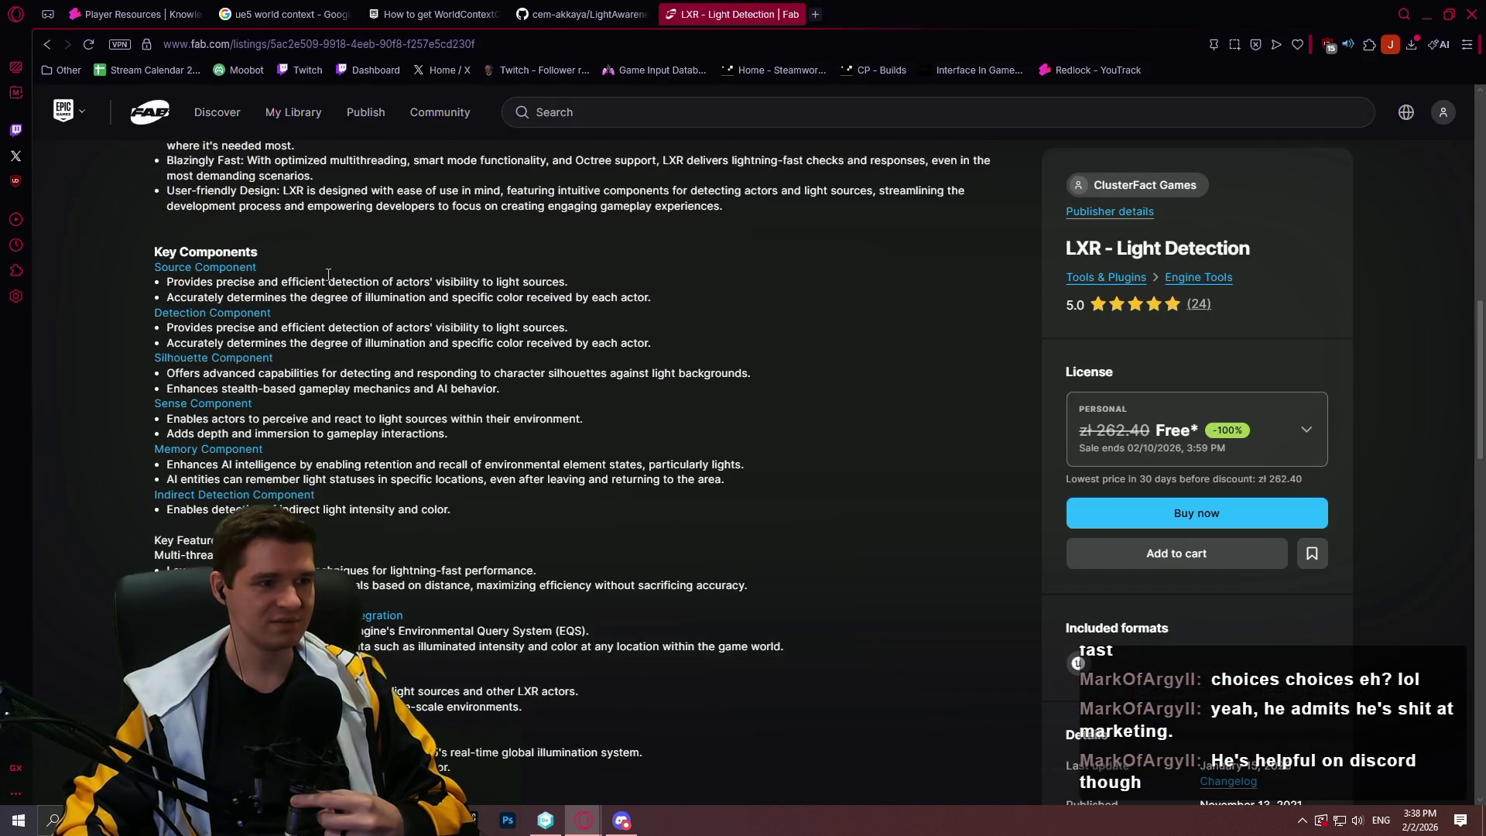
left_click(256, 460)
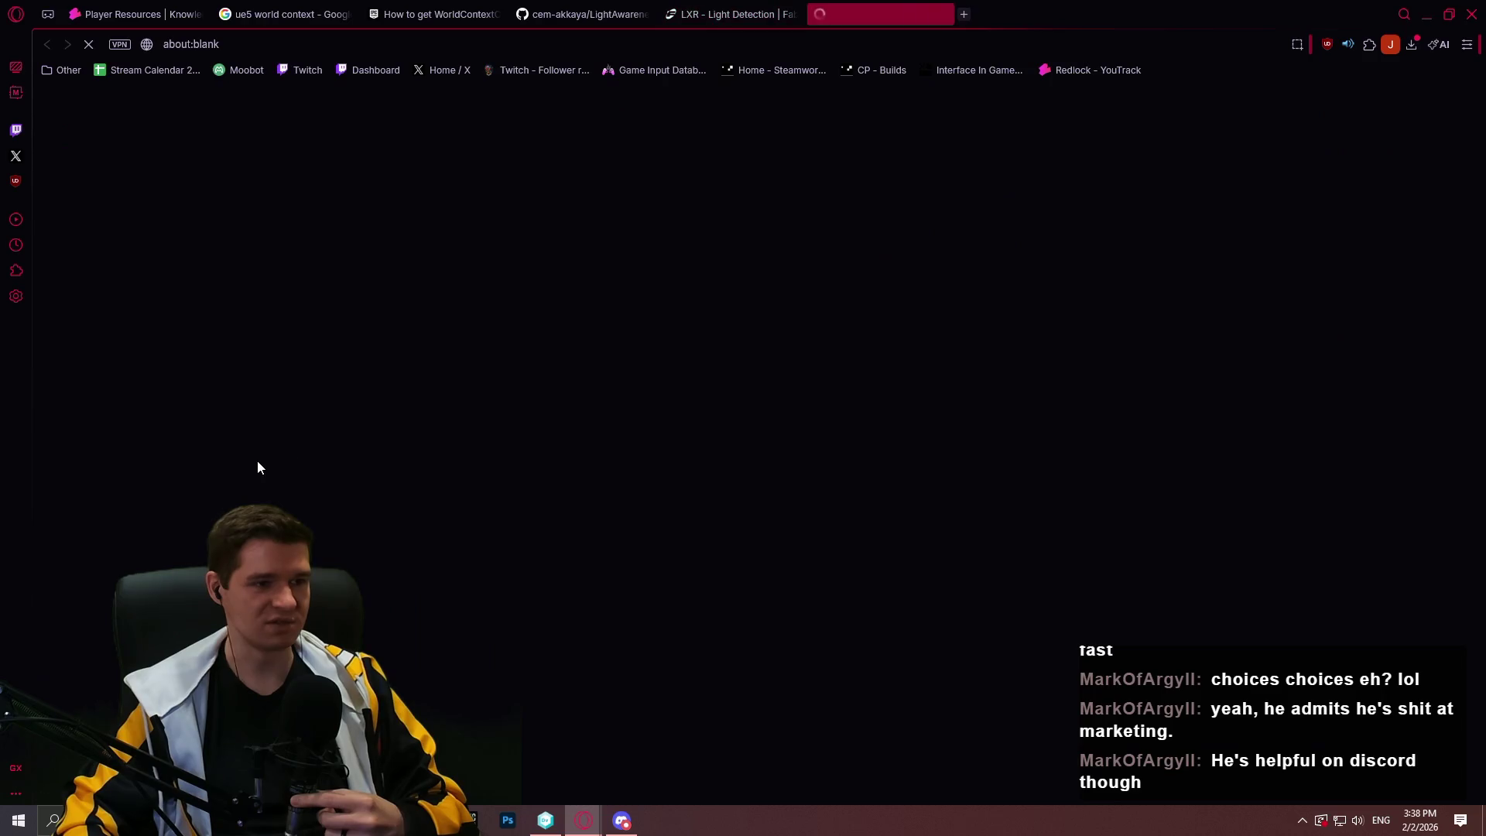
scroll(906, 308, "down", 3)
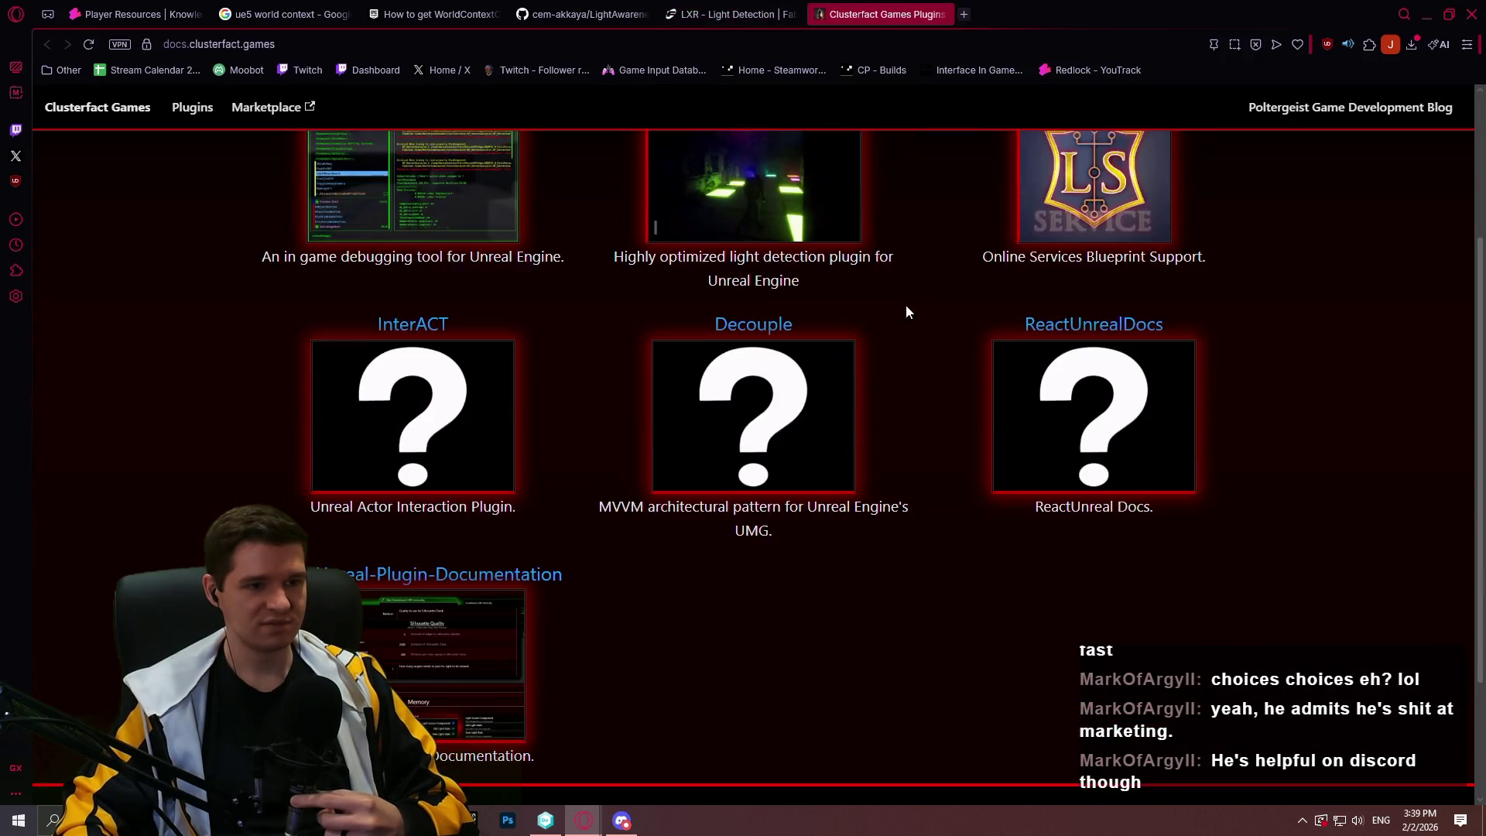
scroll(723, 189, "up", 2)
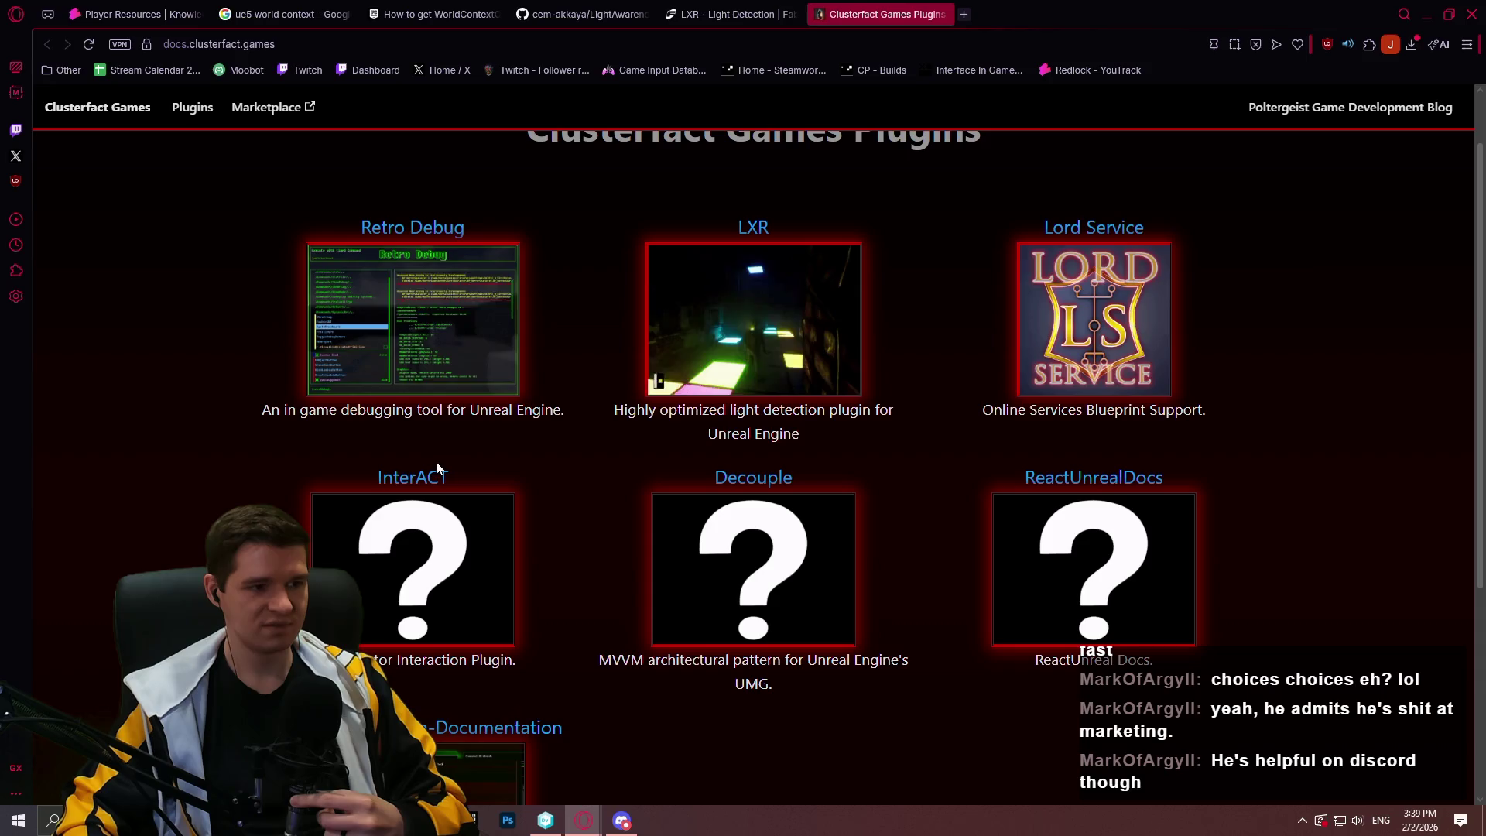
scroll(876, 418, "down", 2)
scroll(871, 387, "up", 3)
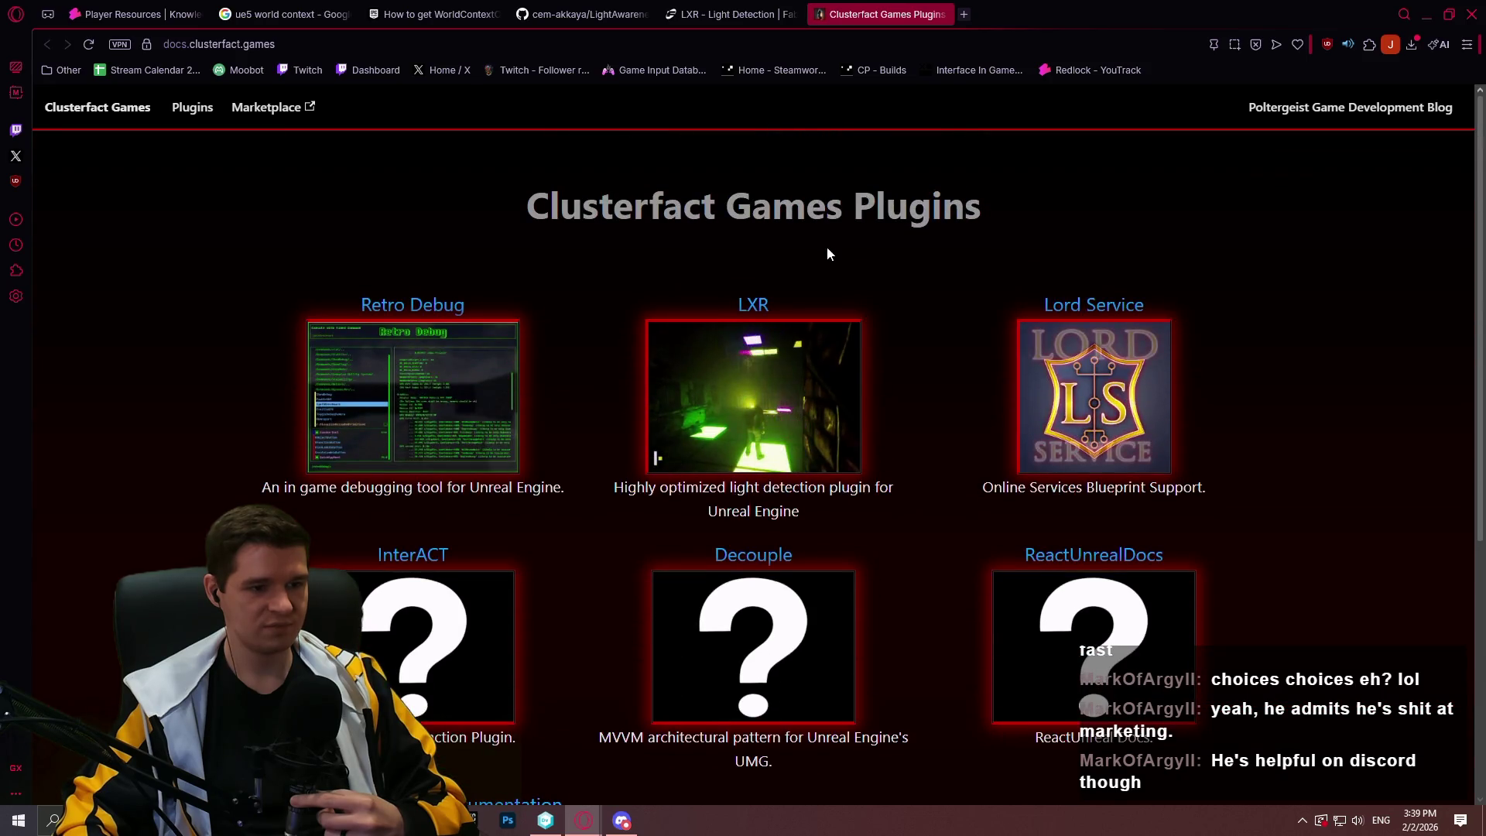
scroll(884, 325, "down", 4)
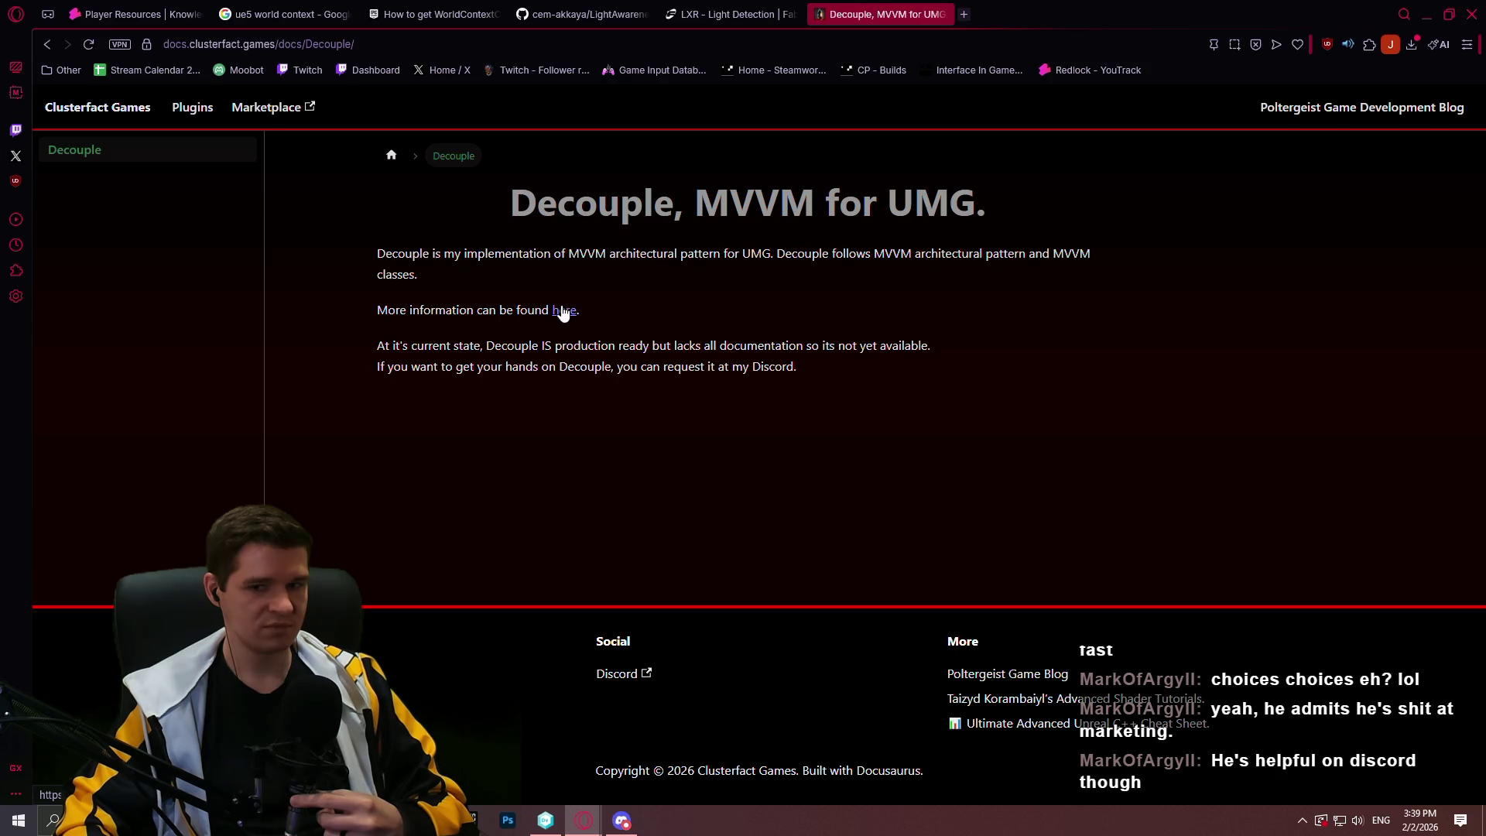
left_click(50, 44)
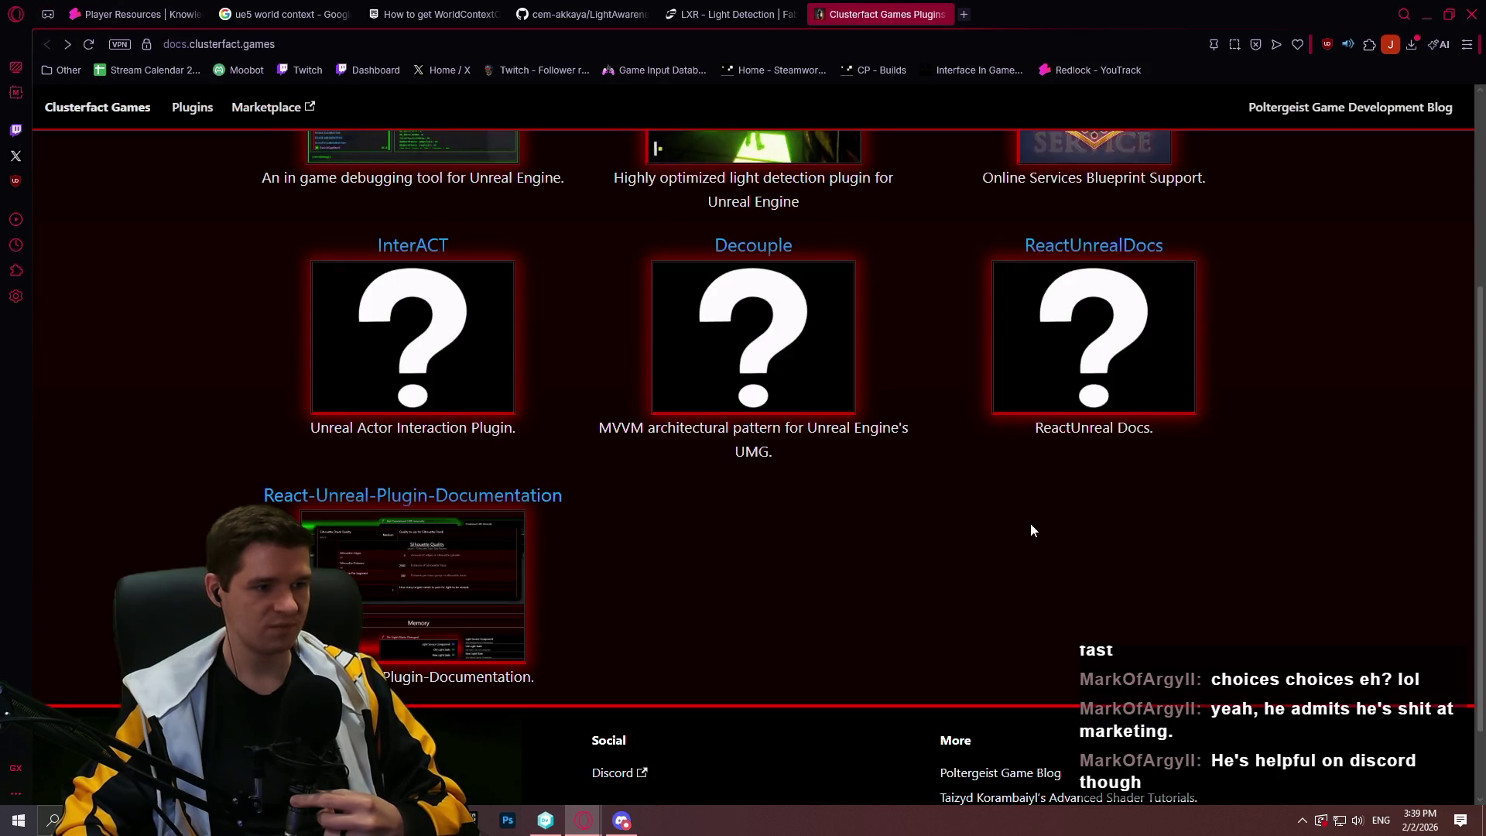
scroll(1030, 526, "up", 4)
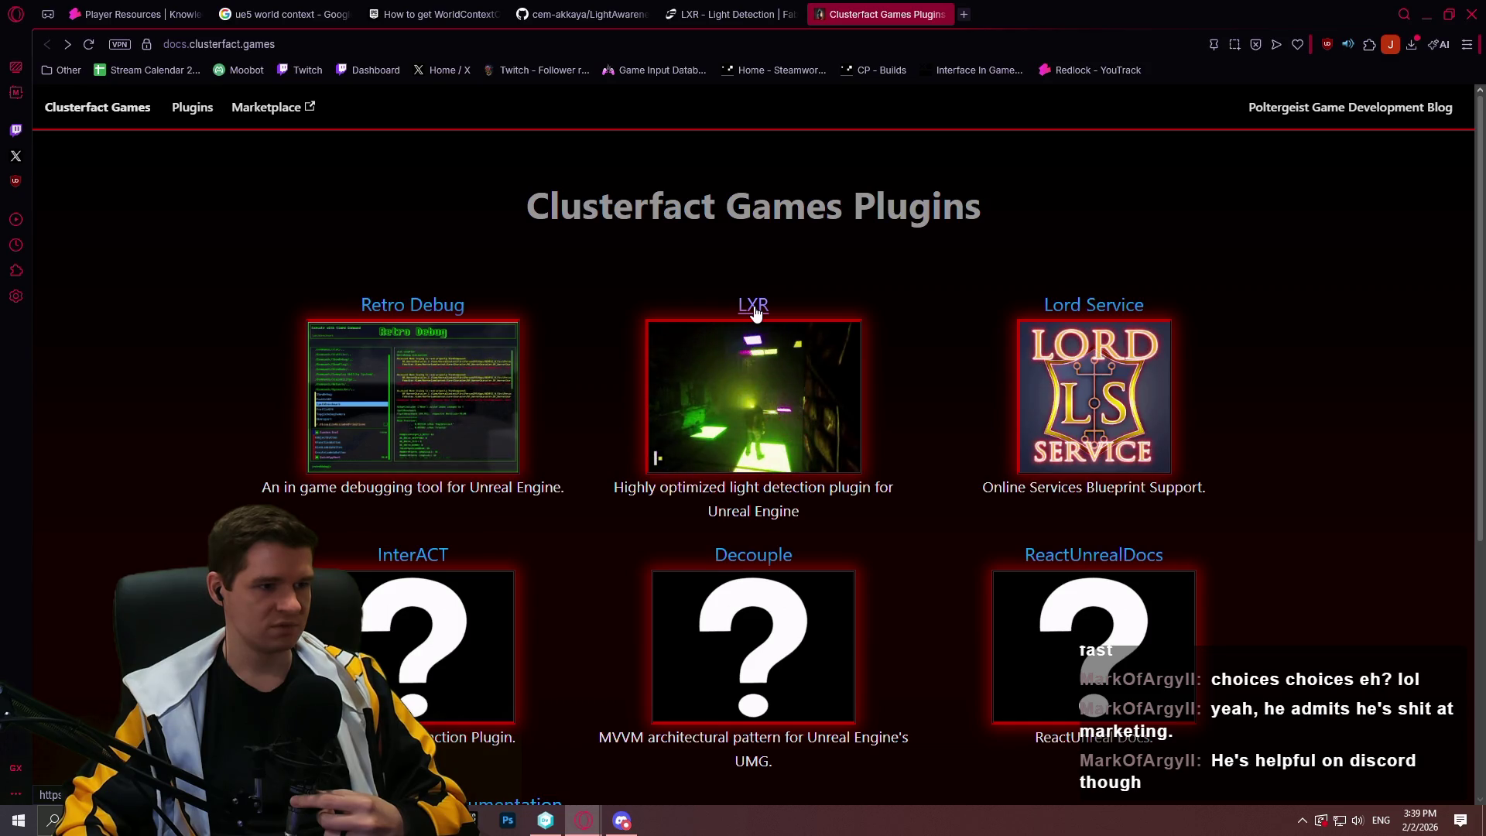
Open the LXR documentation page and read its Key Components, starting from Source Component
left_click(753, 308)
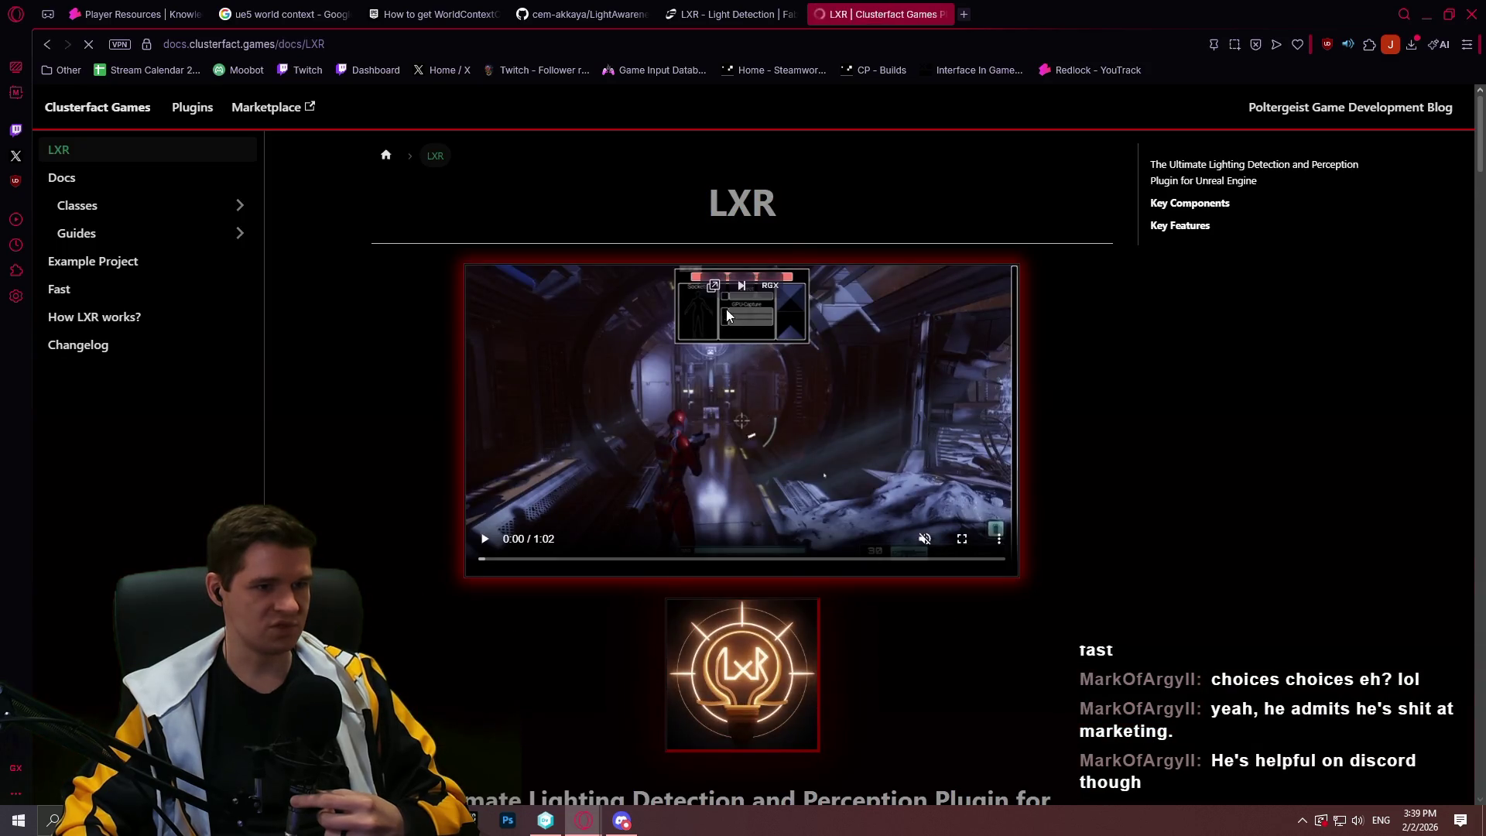
scroll(1022, 559, "down", 10)
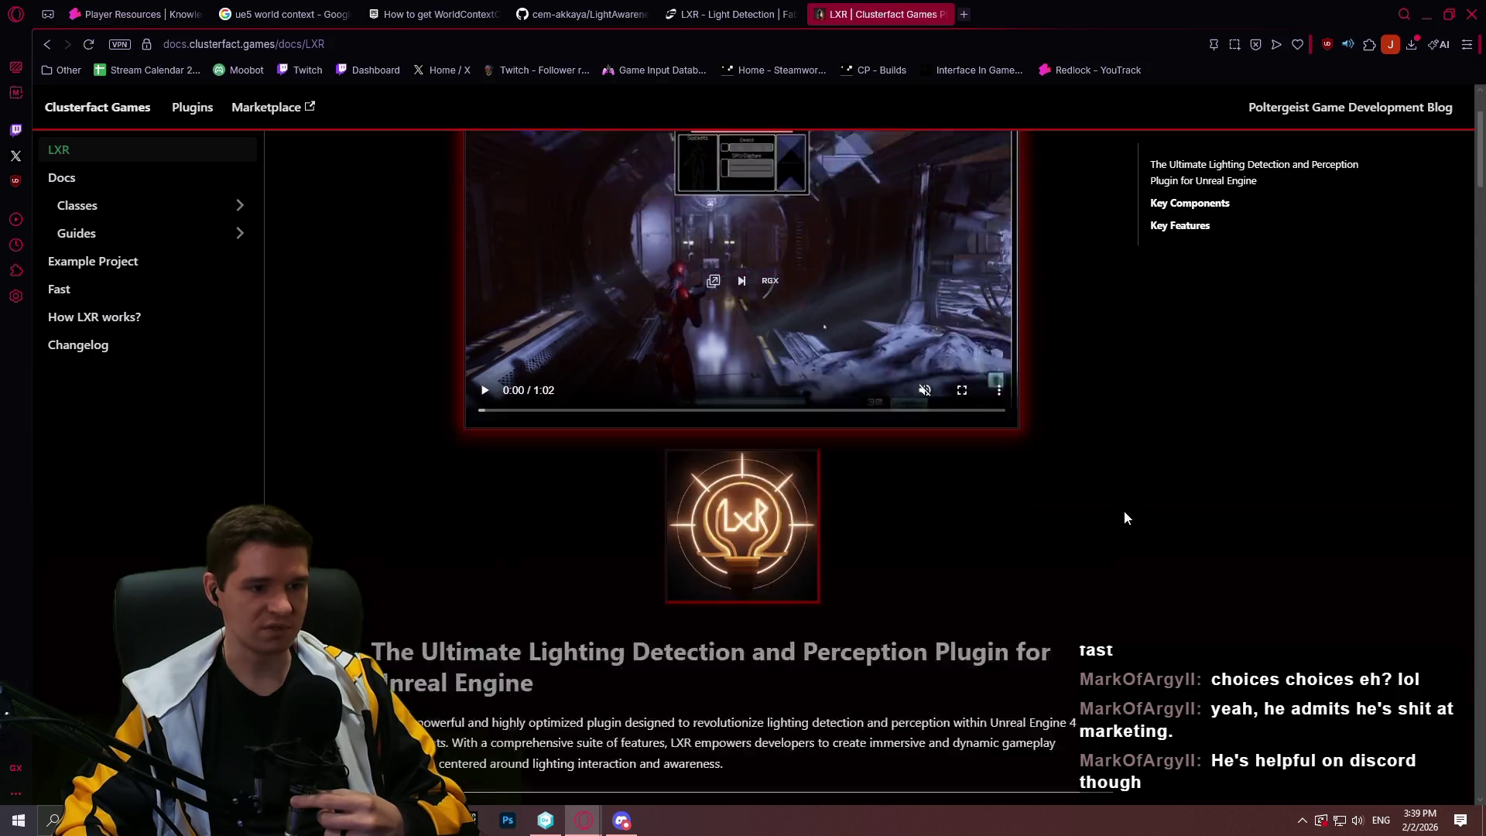
scroll(1093, 372, "down", 2)
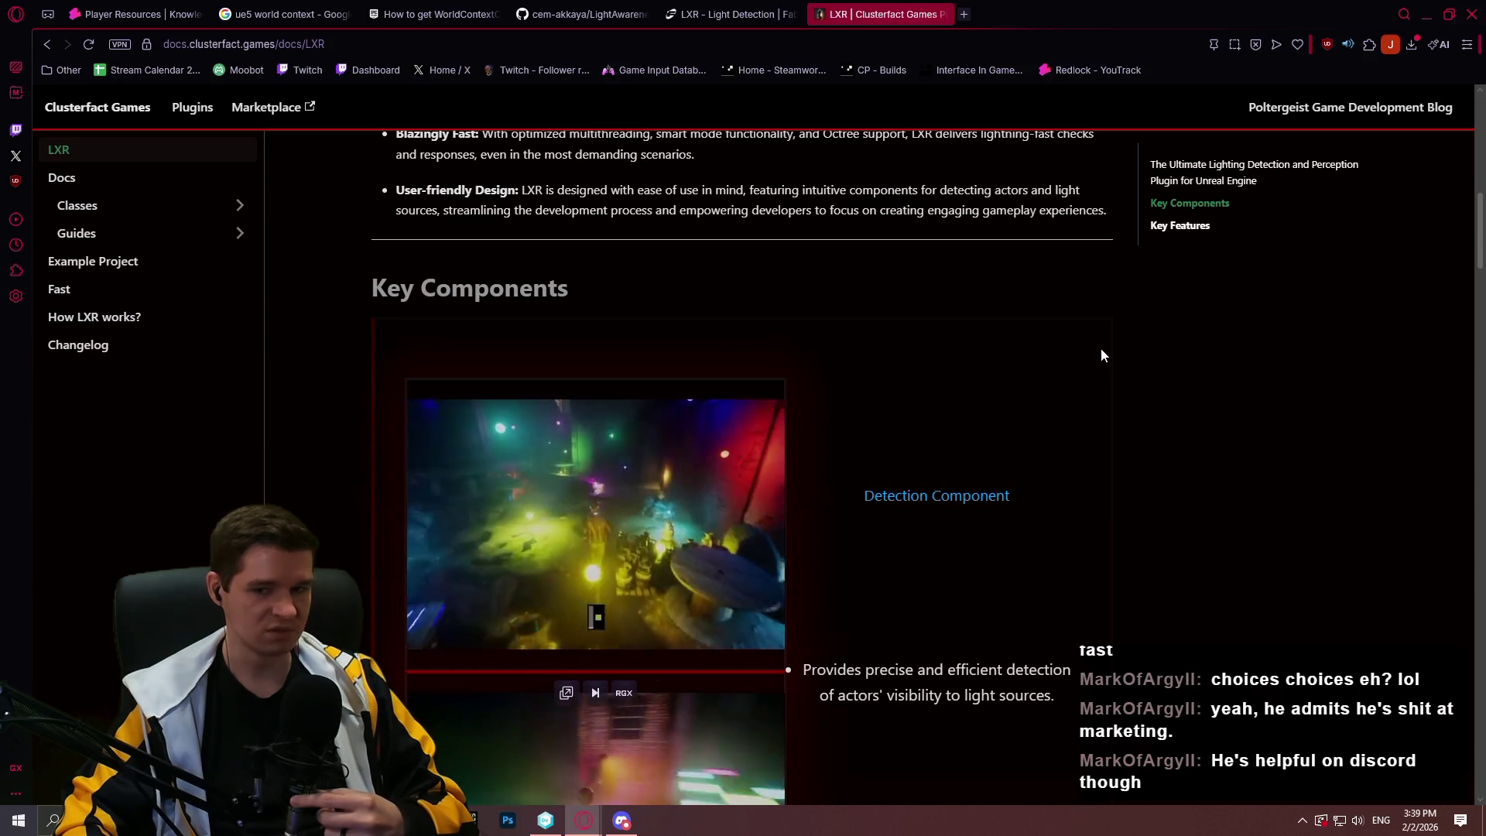
scroll(1098, 347, "down", 3)
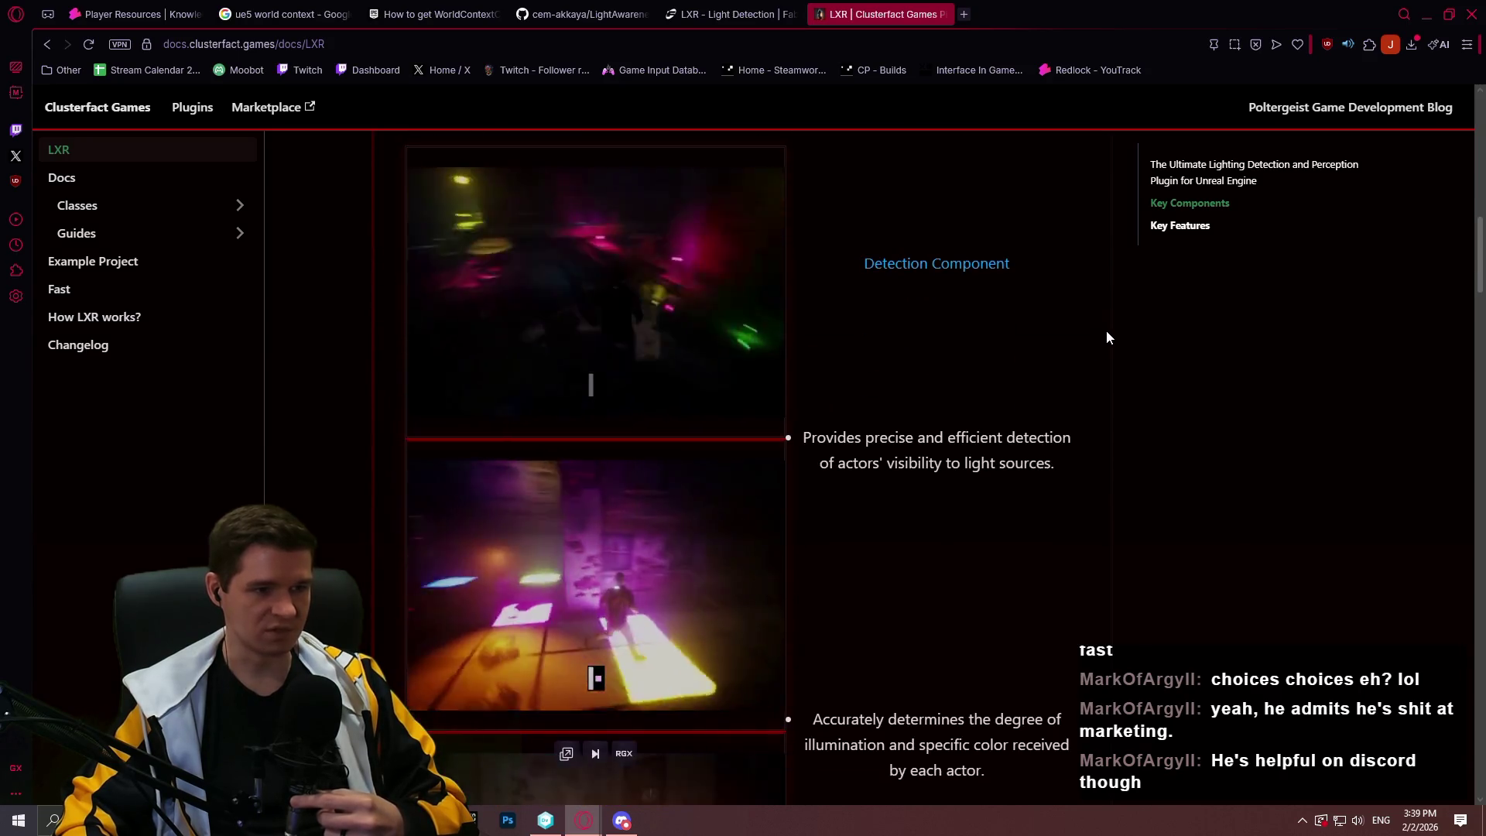
scroll(1112, 324, "down", 4)
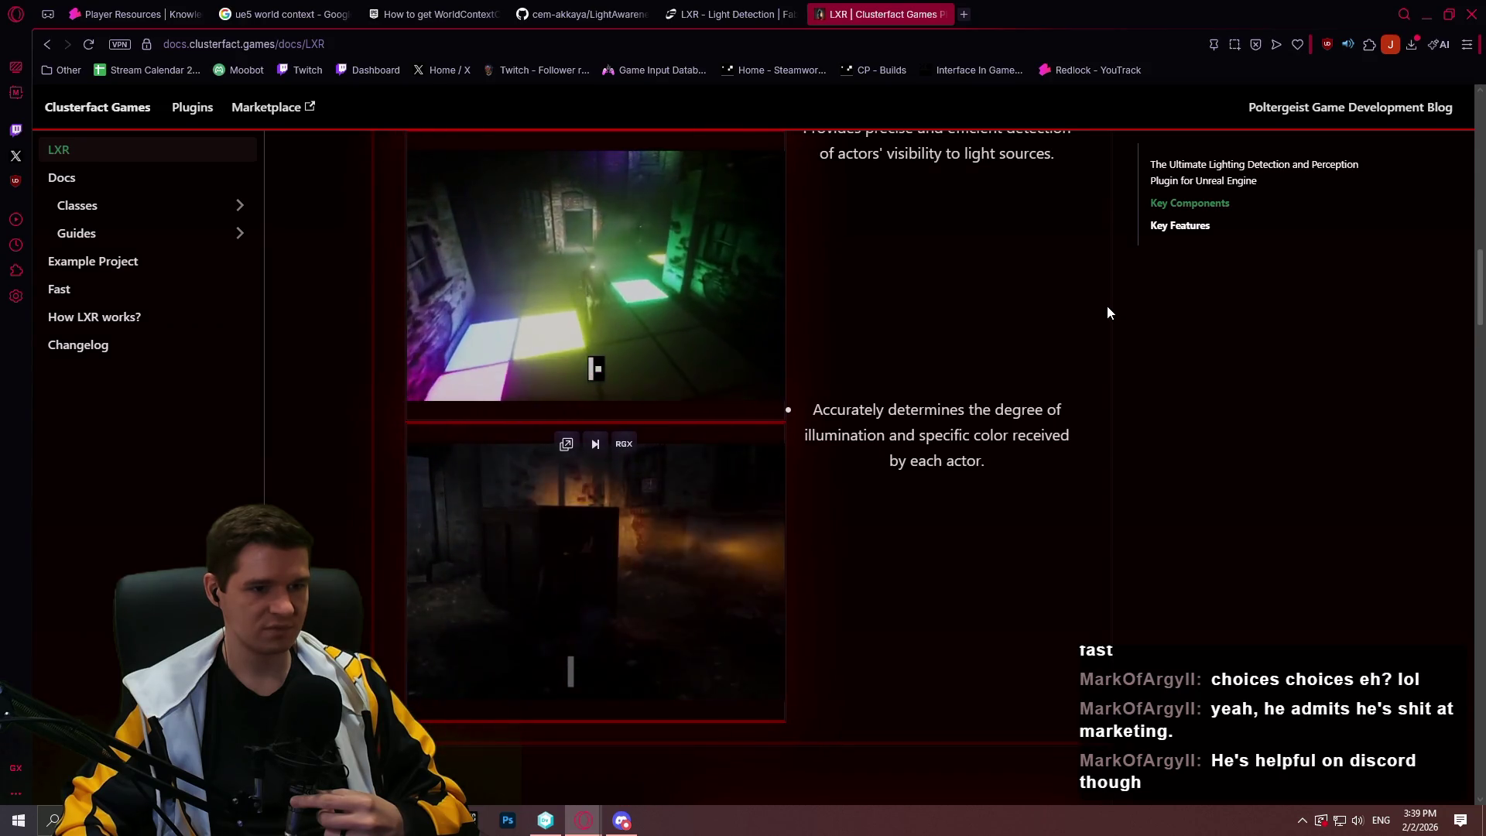
scroll(1107, 305, "down", 8)
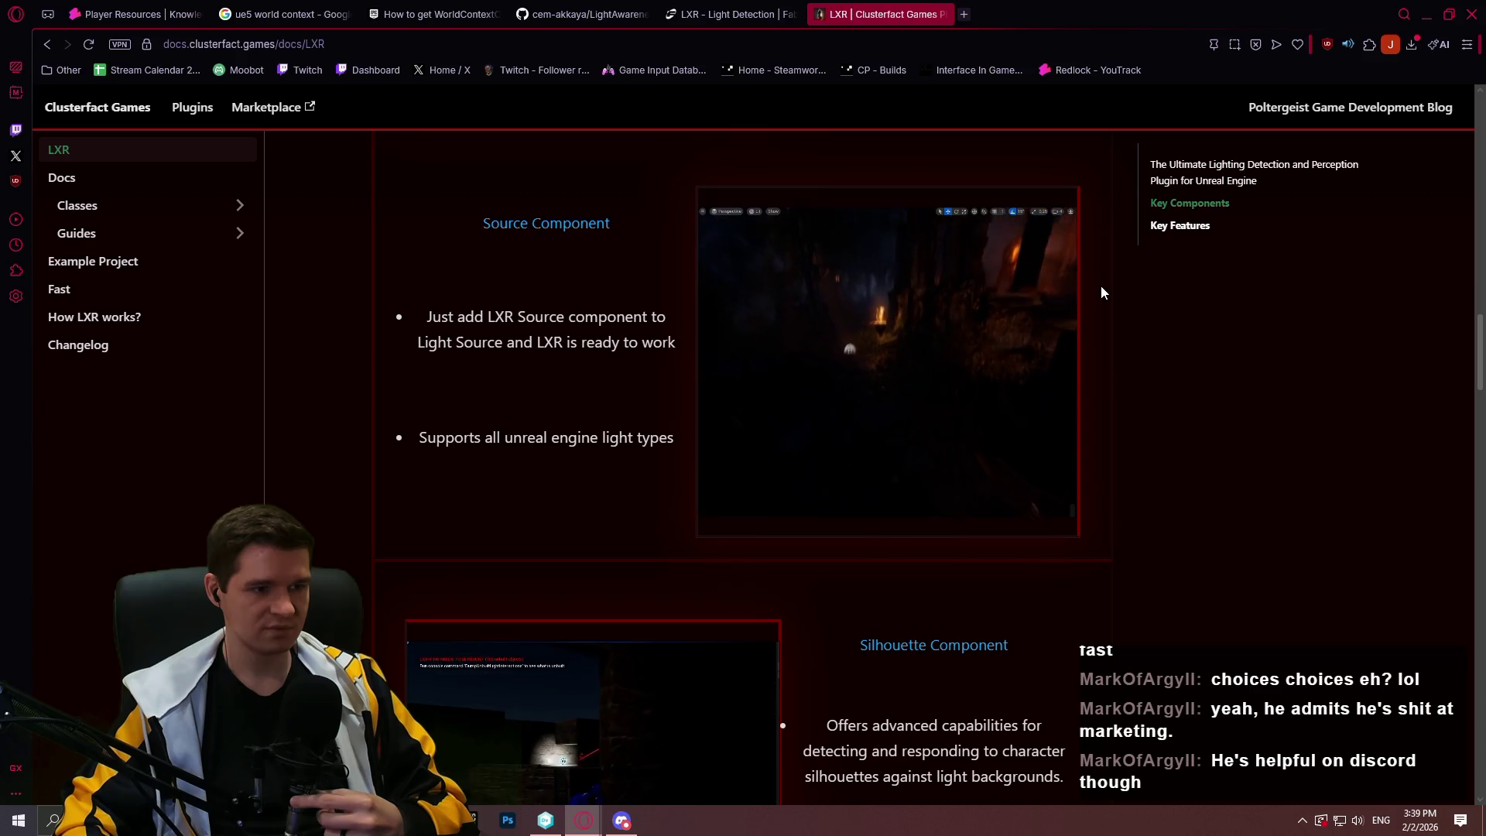
scroll(1103, 292, "up", 1)
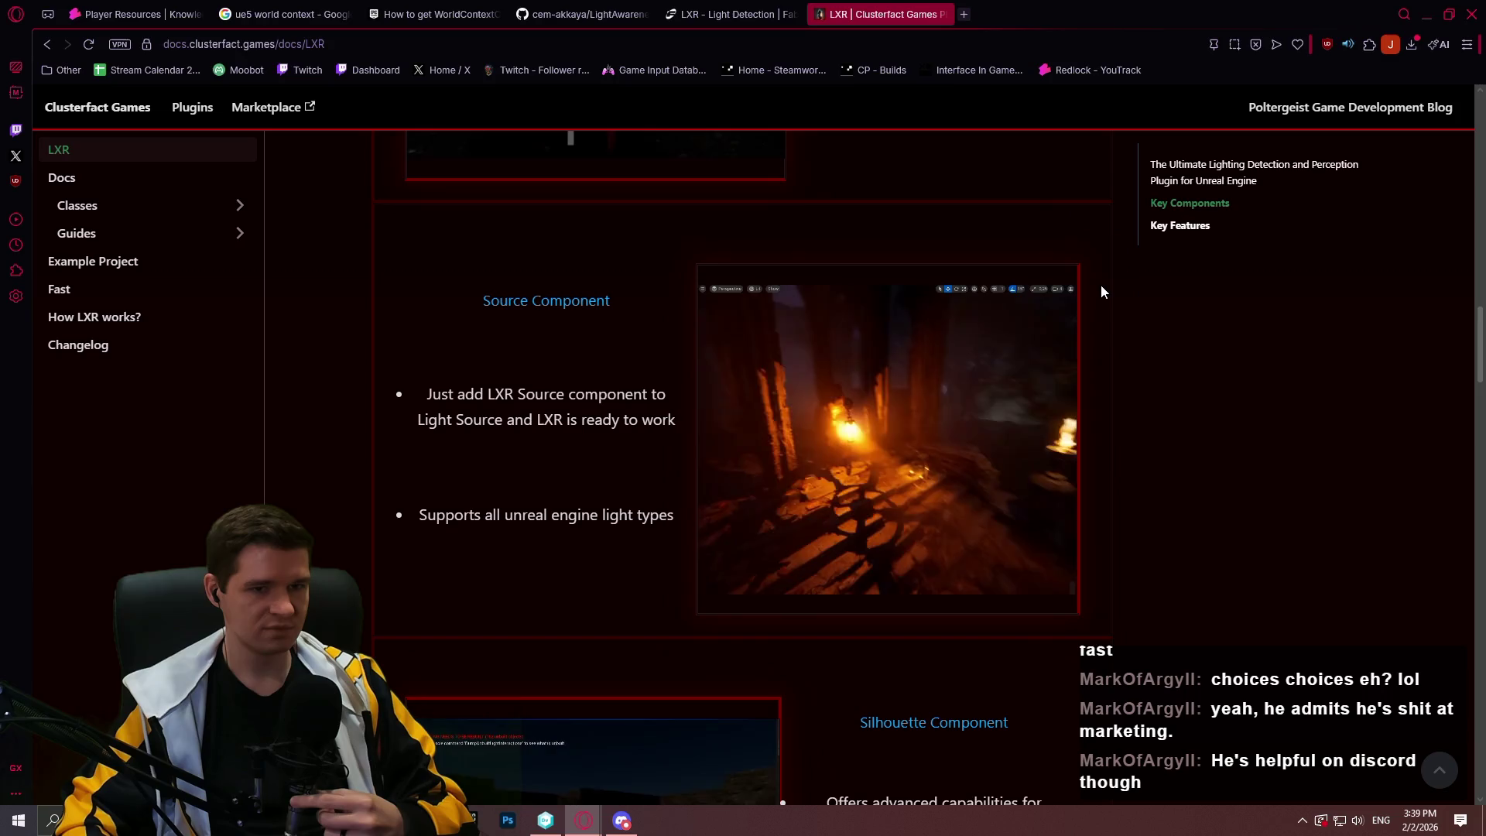
scroll(1101, 287, "down", 4)
scroll(1098, 287, "down", 2)
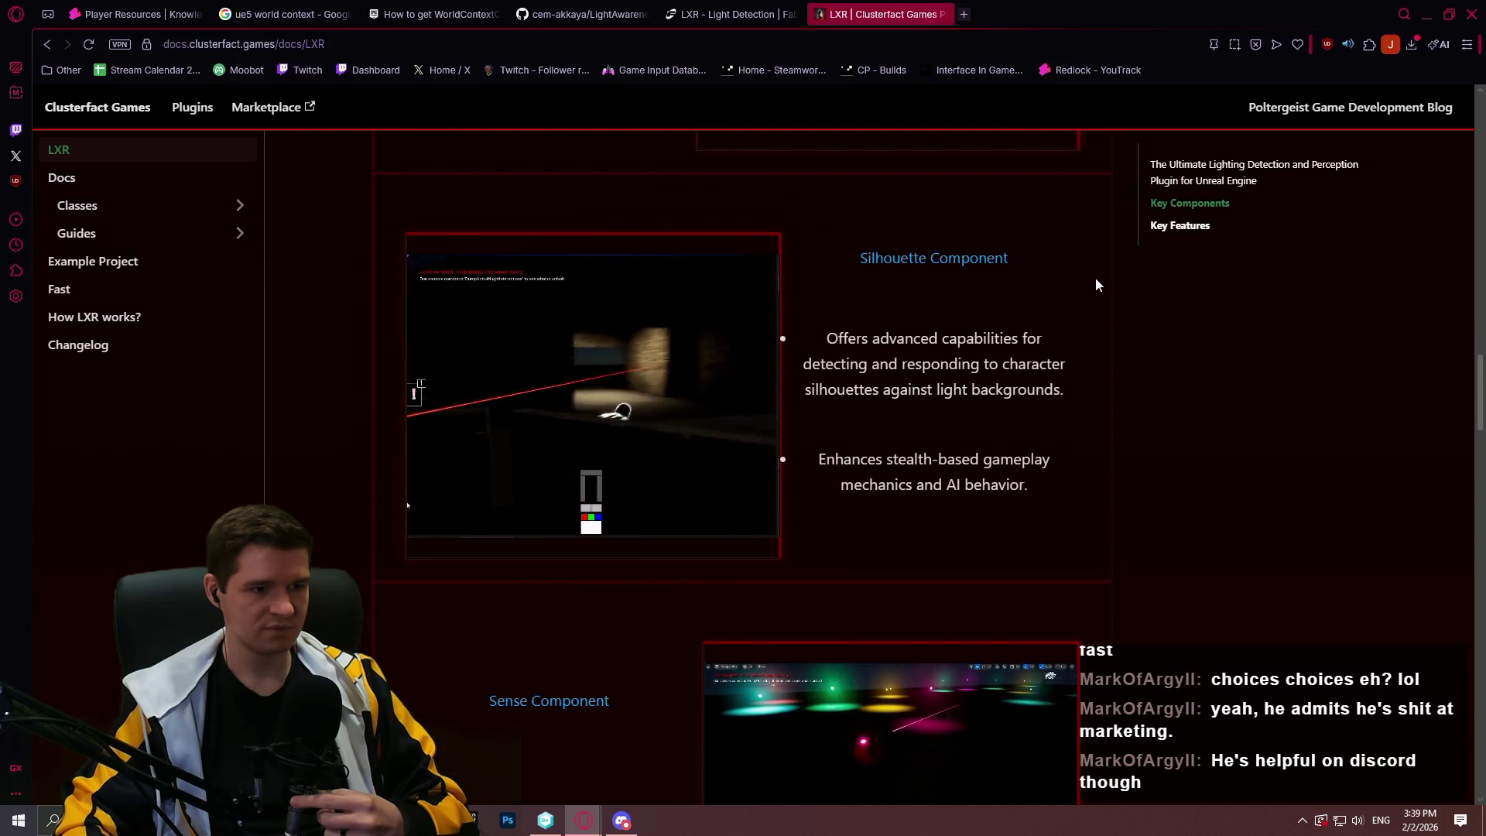
scroll(1095, 279, "down", 3)
scroll(1088, 271, "up", 5)
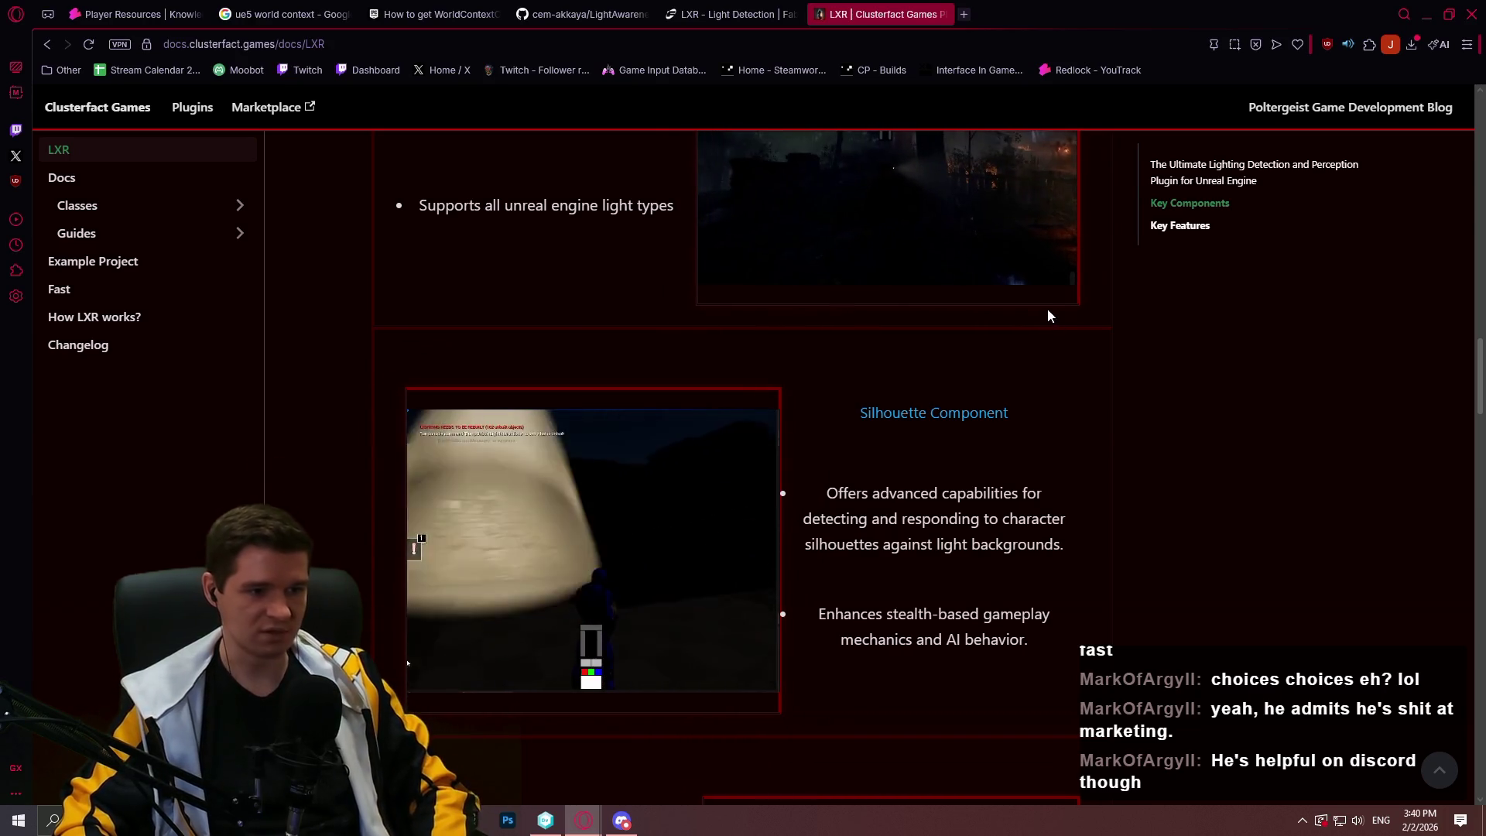
scroll(1067, 449, "down", 2)
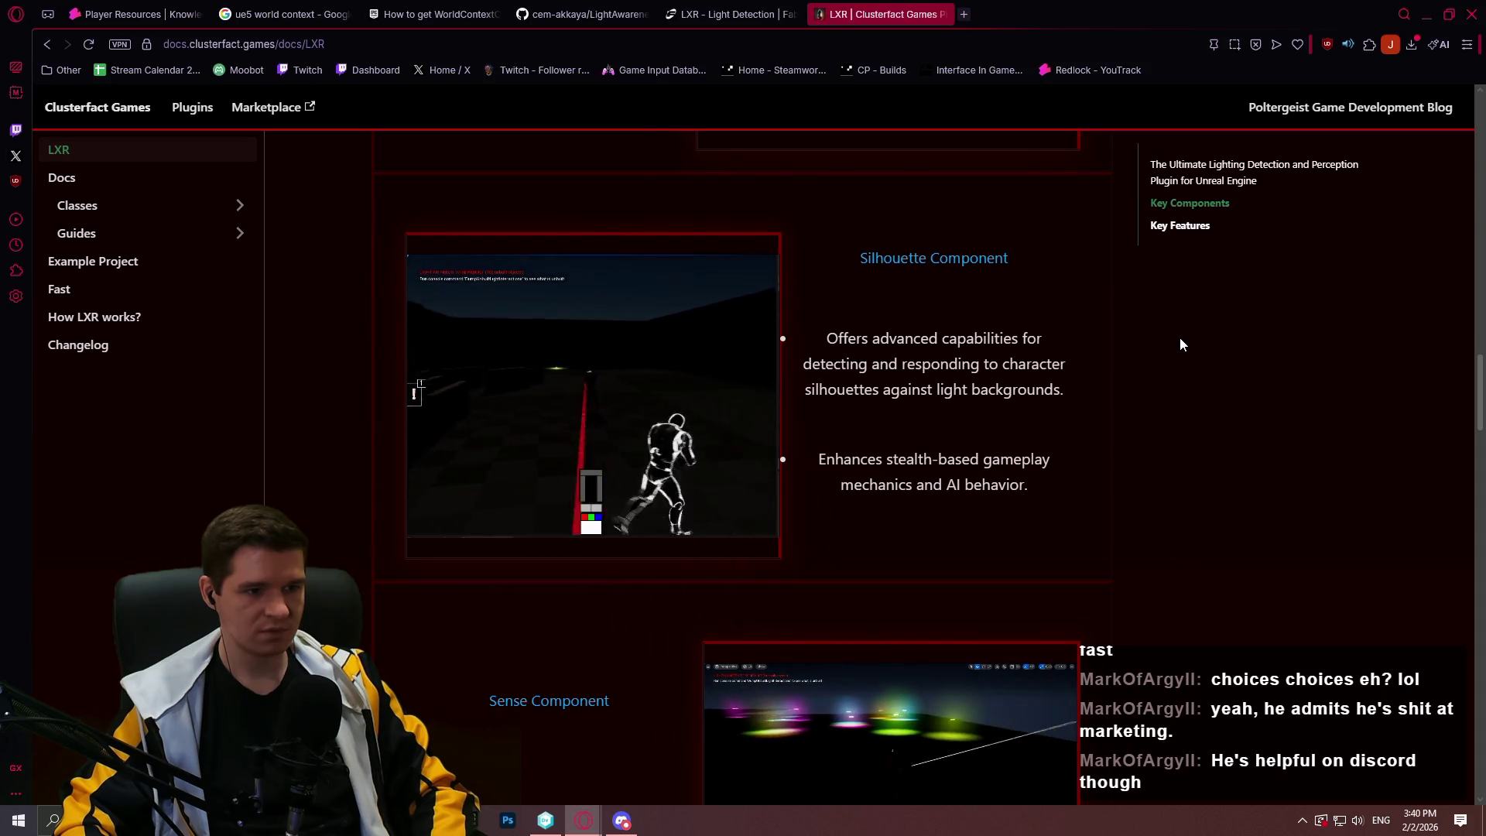
scroll(1174, 354, "down", 5)
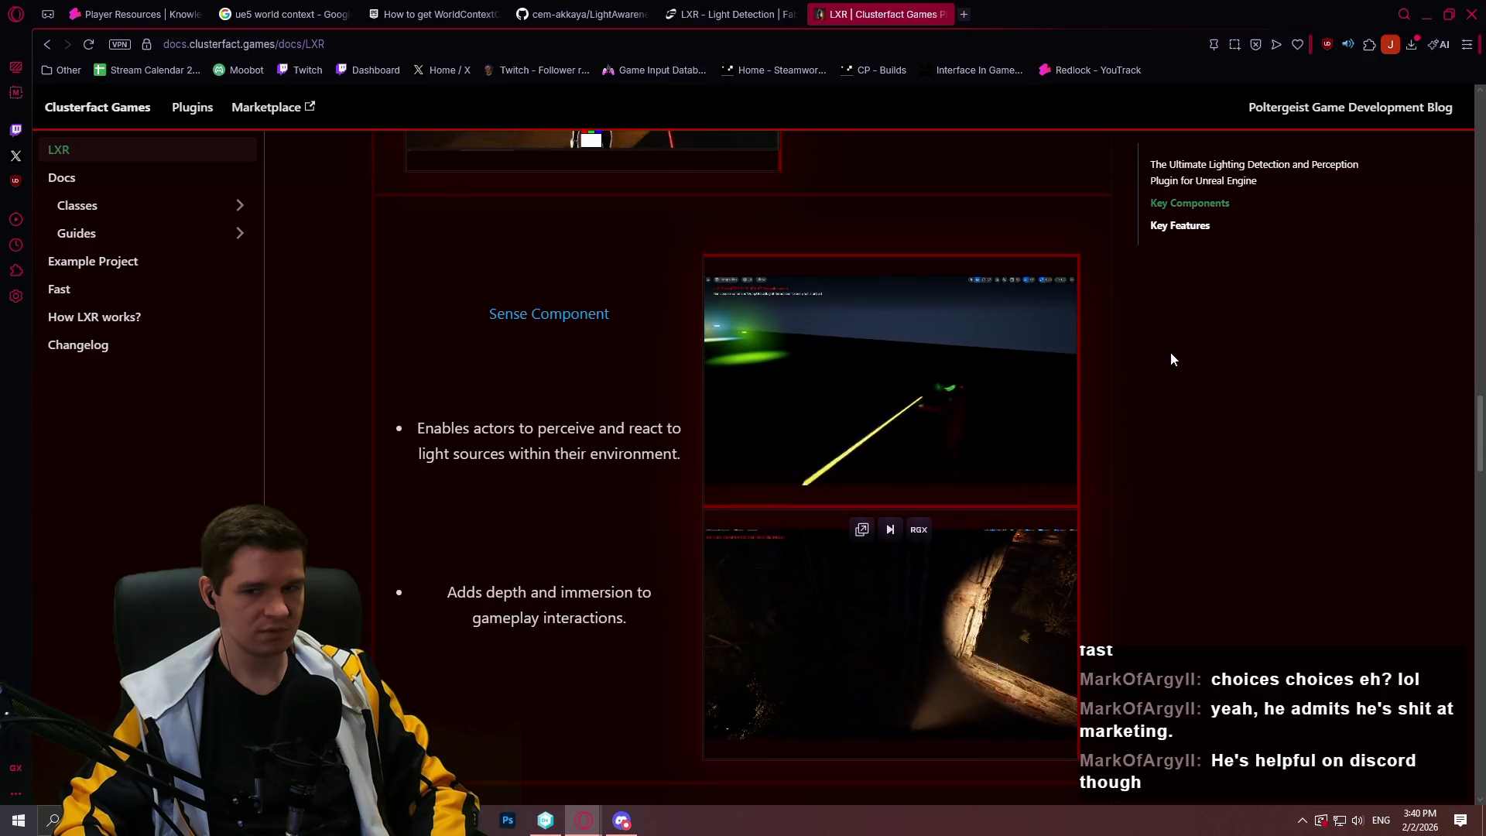
scroll(1170, 357, "down", 9)
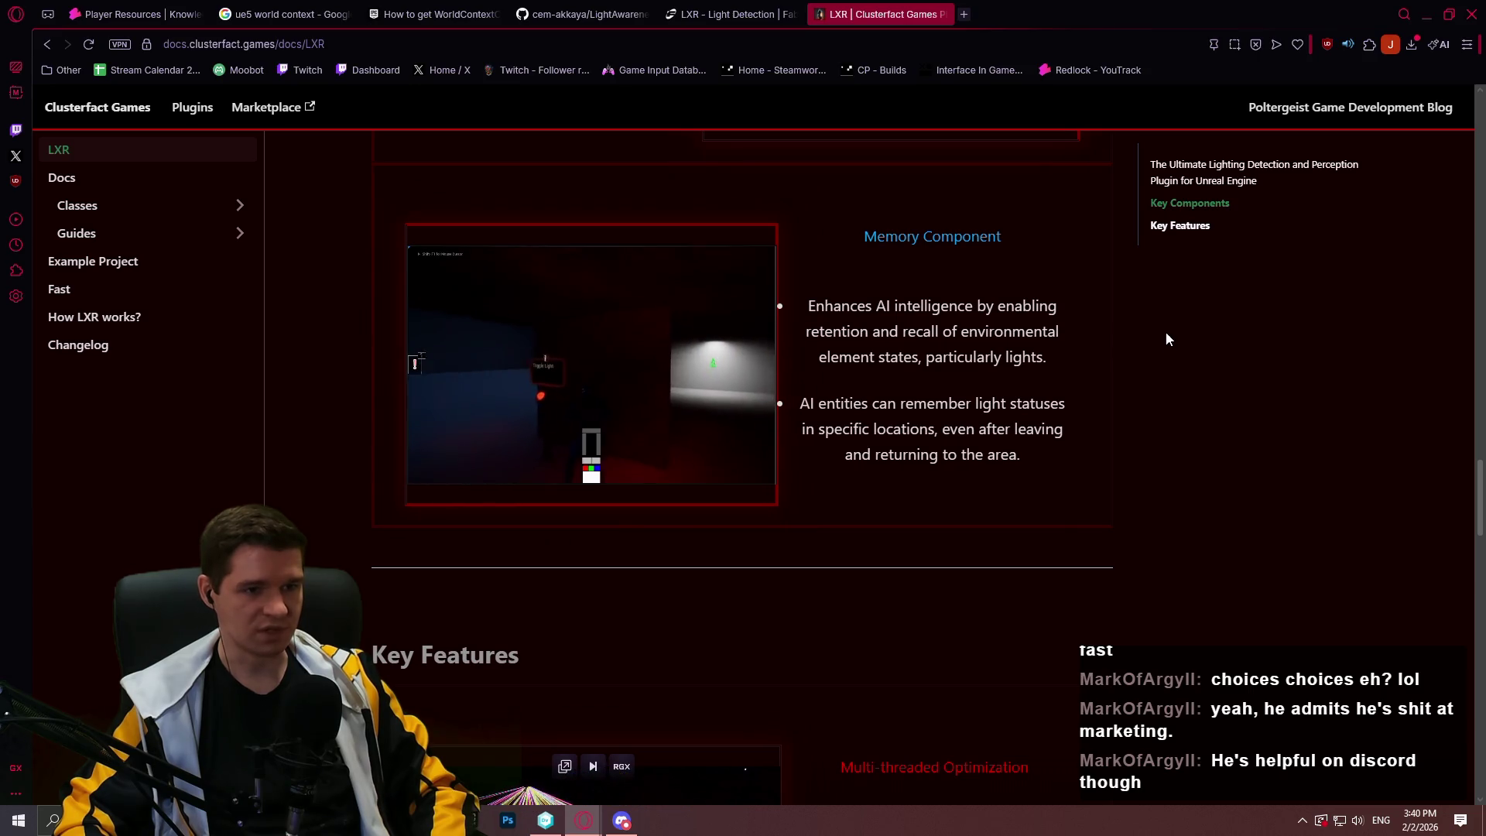
scroll(1164, 333, "down", 5)
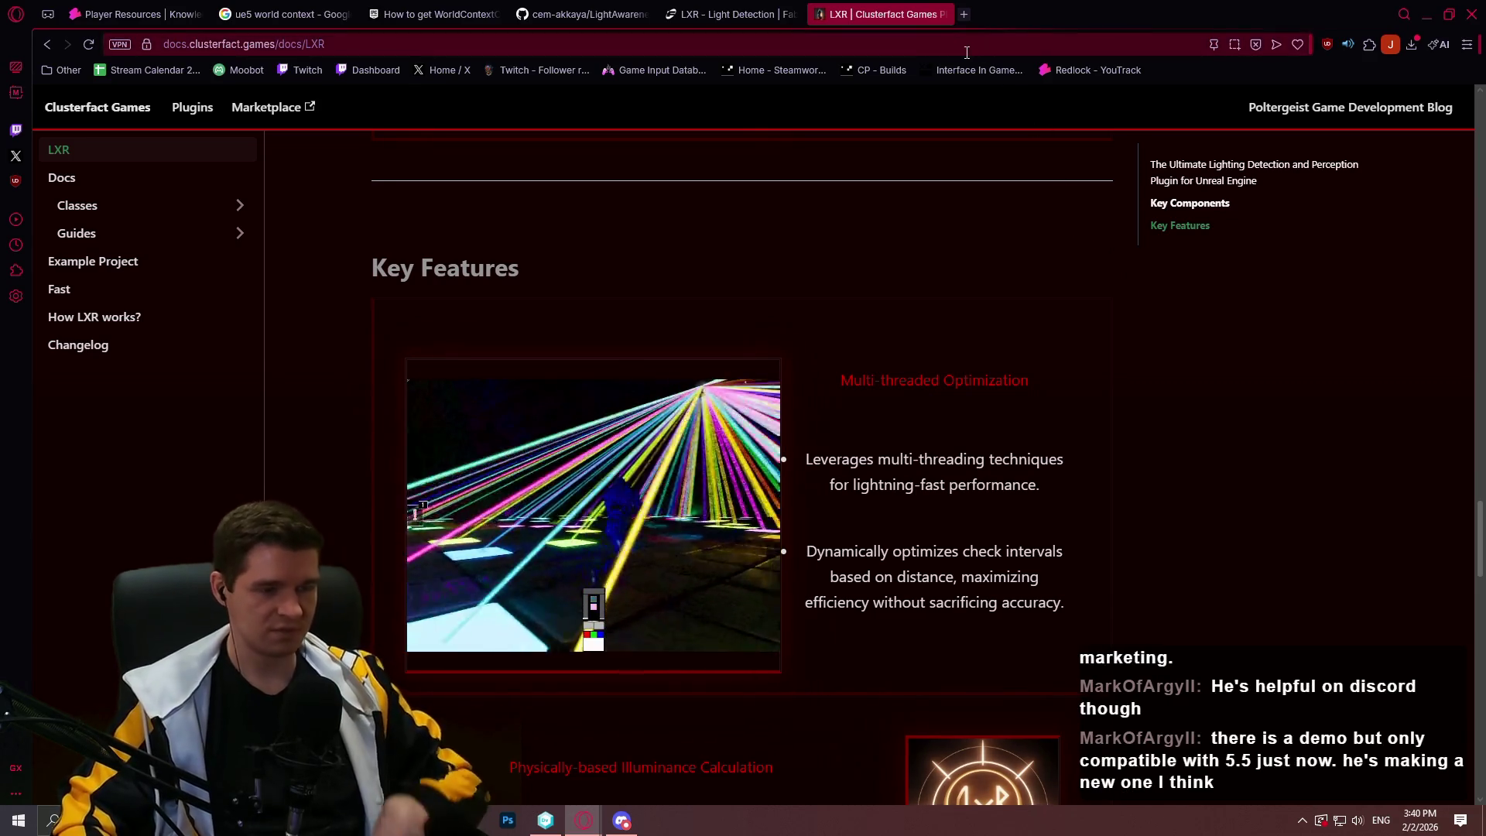
scroll(1179, 433, "down", 2)
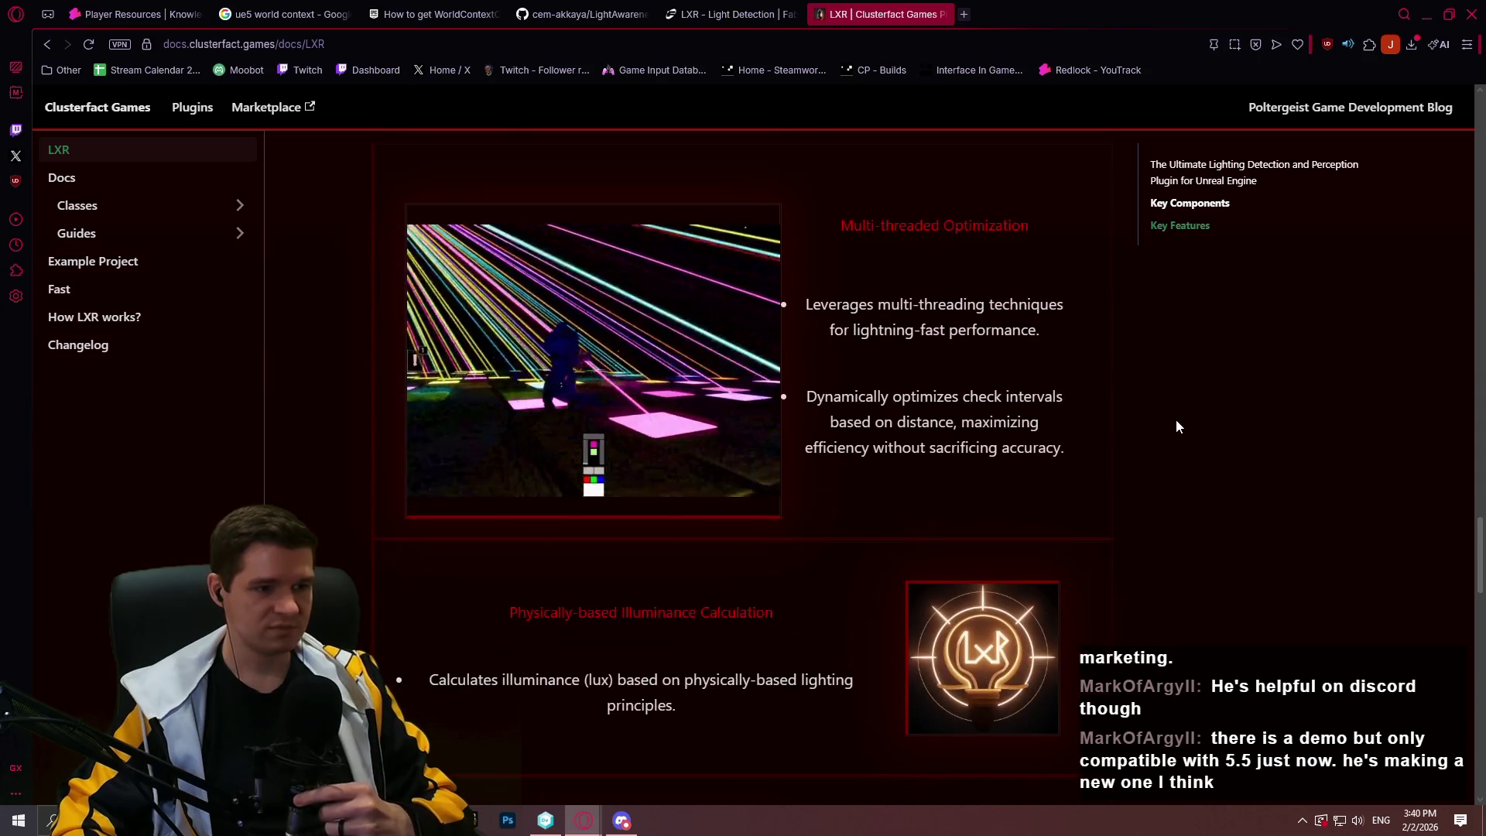
scroll(1180, 410, "down", 2)
scroll(1181, 396, "up", 2)
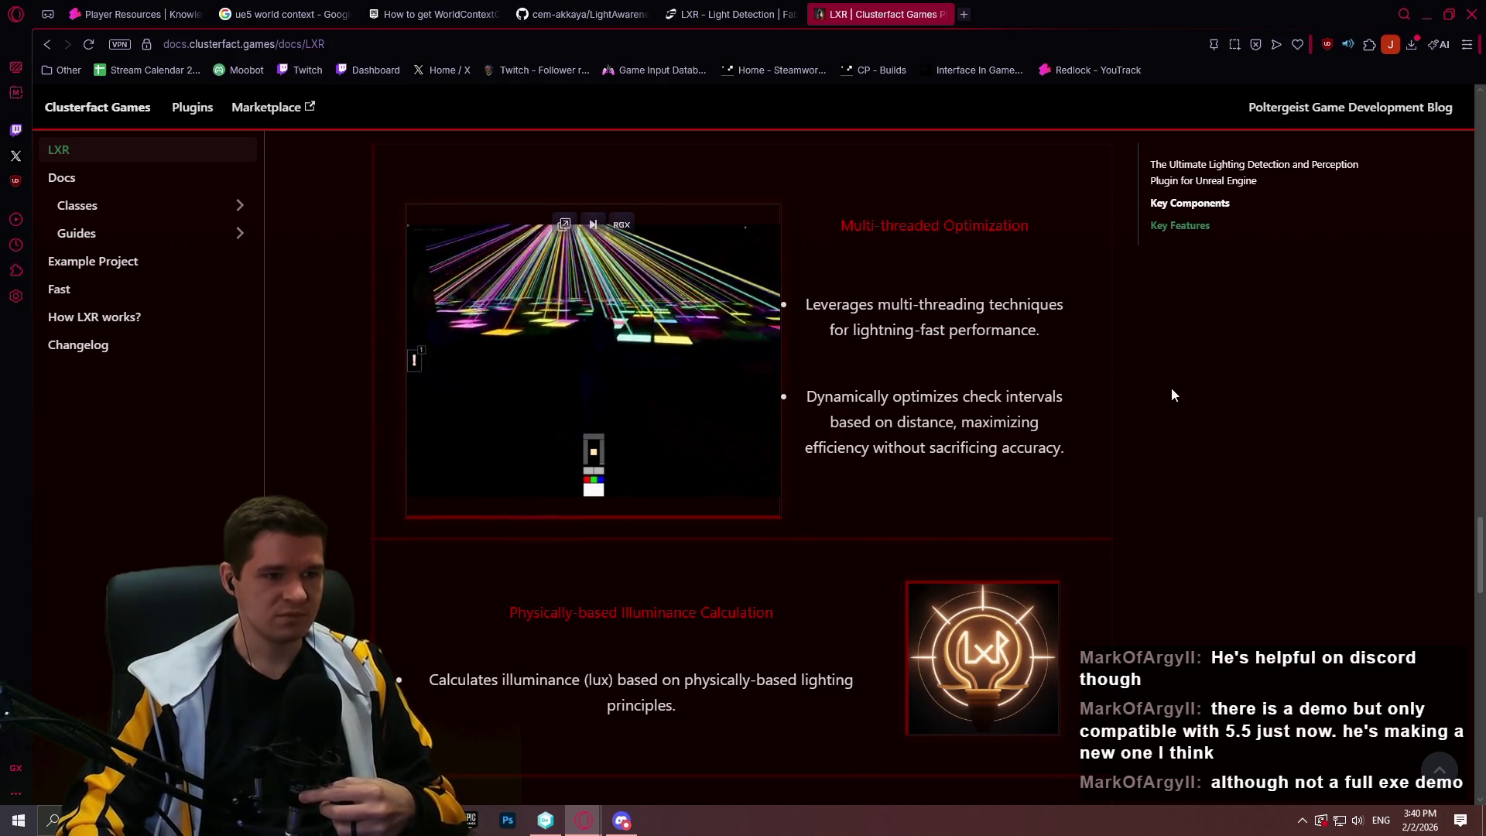
Continue through the Key Features down to Octree and Lumen Support, pausing on their demo clips
scroll(1164, 385, "up", 1)
scroll(1153, 394, "down", 1)
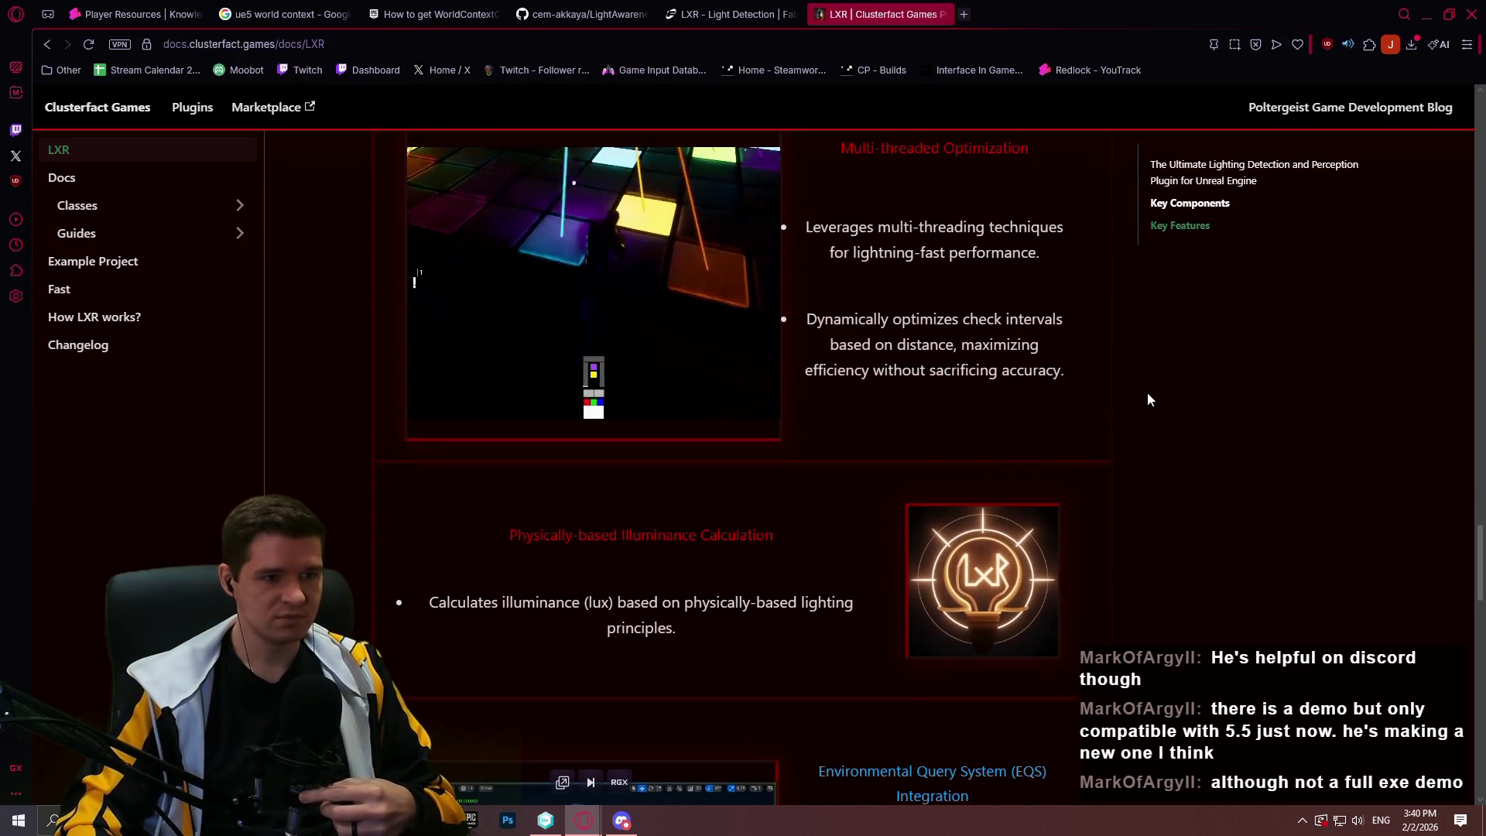
scroll(1128, 371, "down", 4)
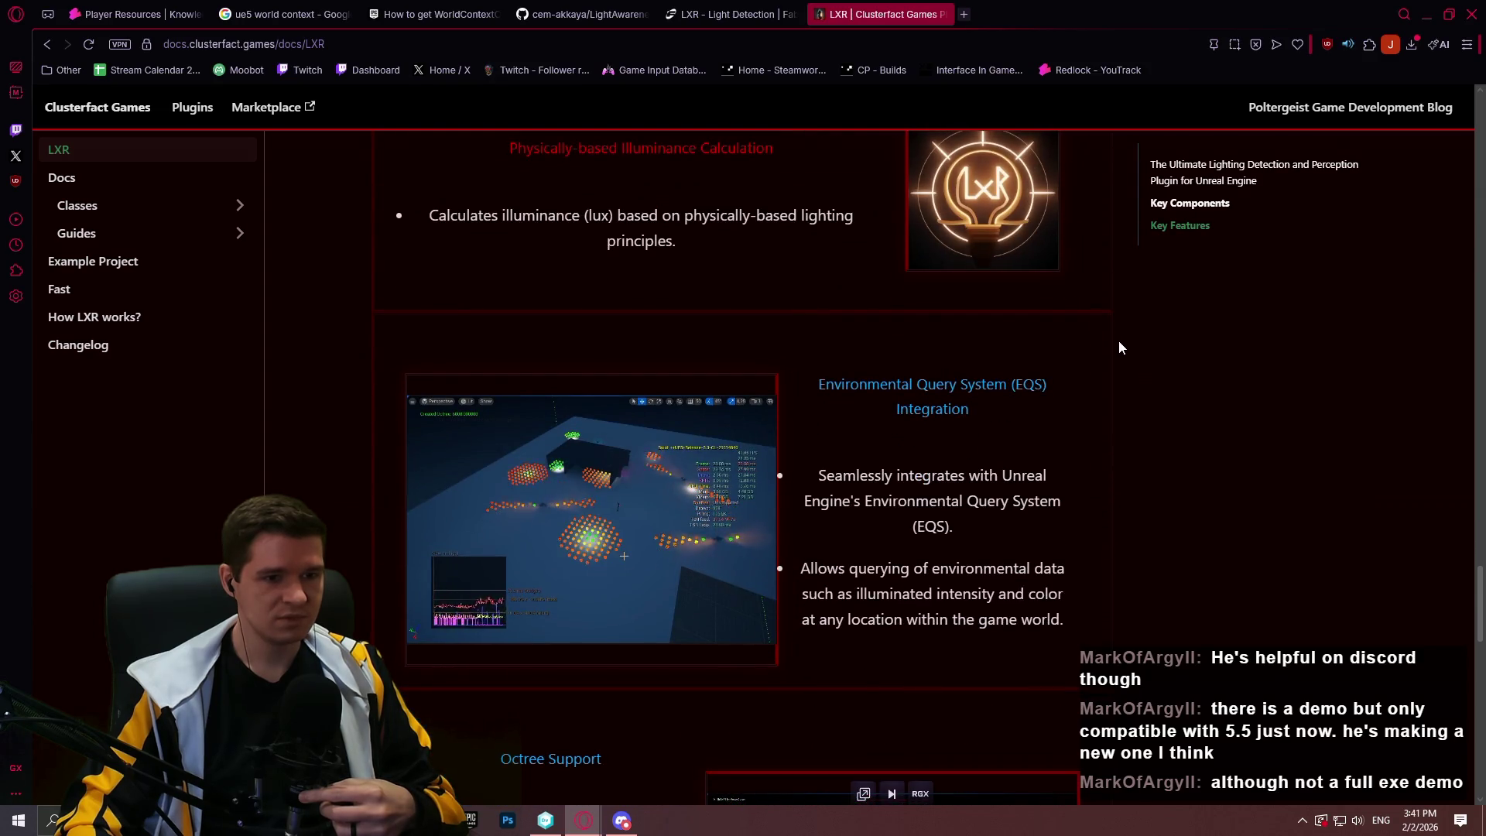
scroll(1118, 347, "down", 1)
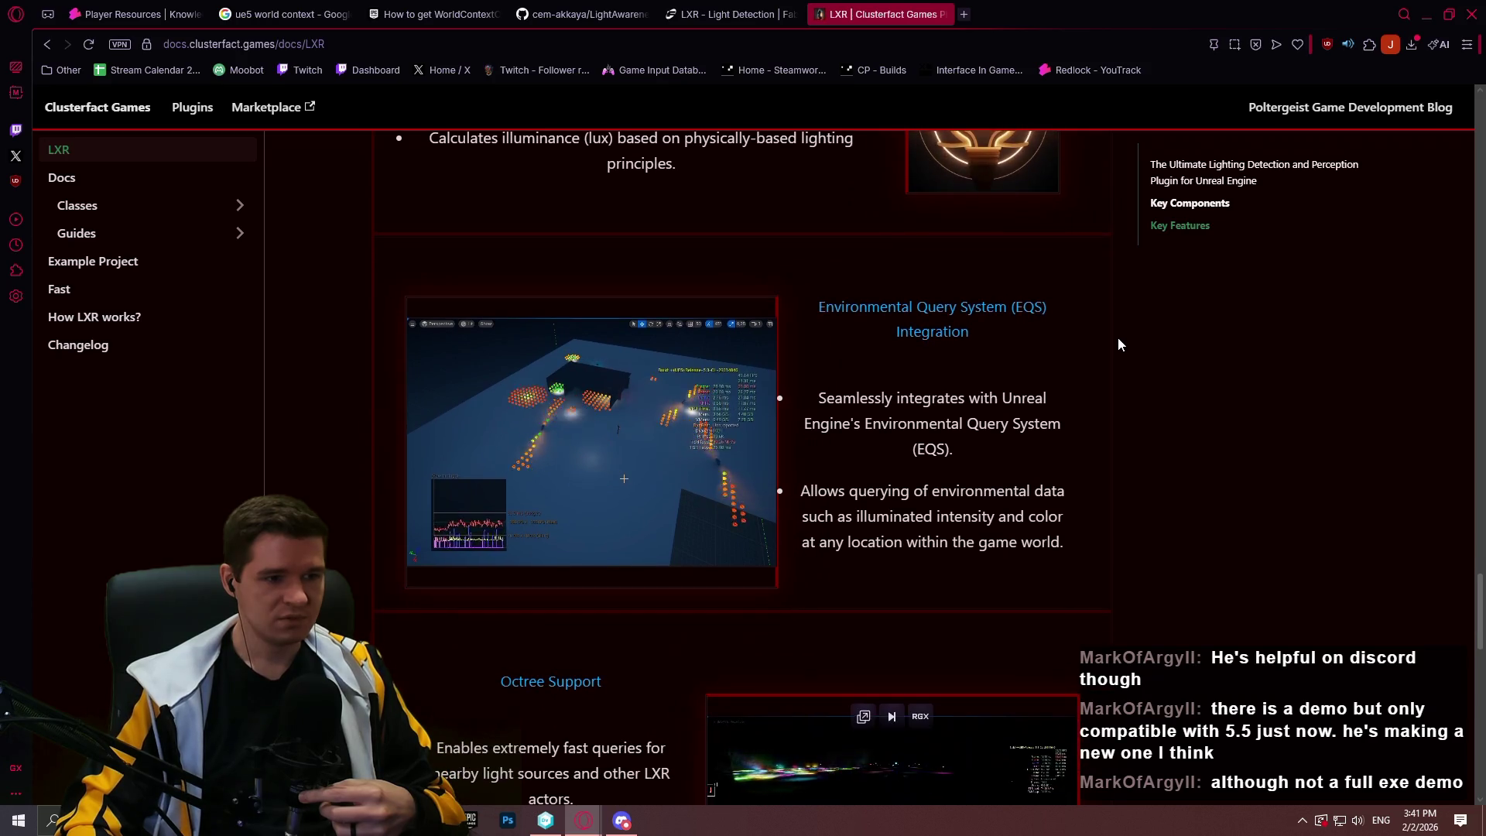
scroll(1117, 326, "down", 2)
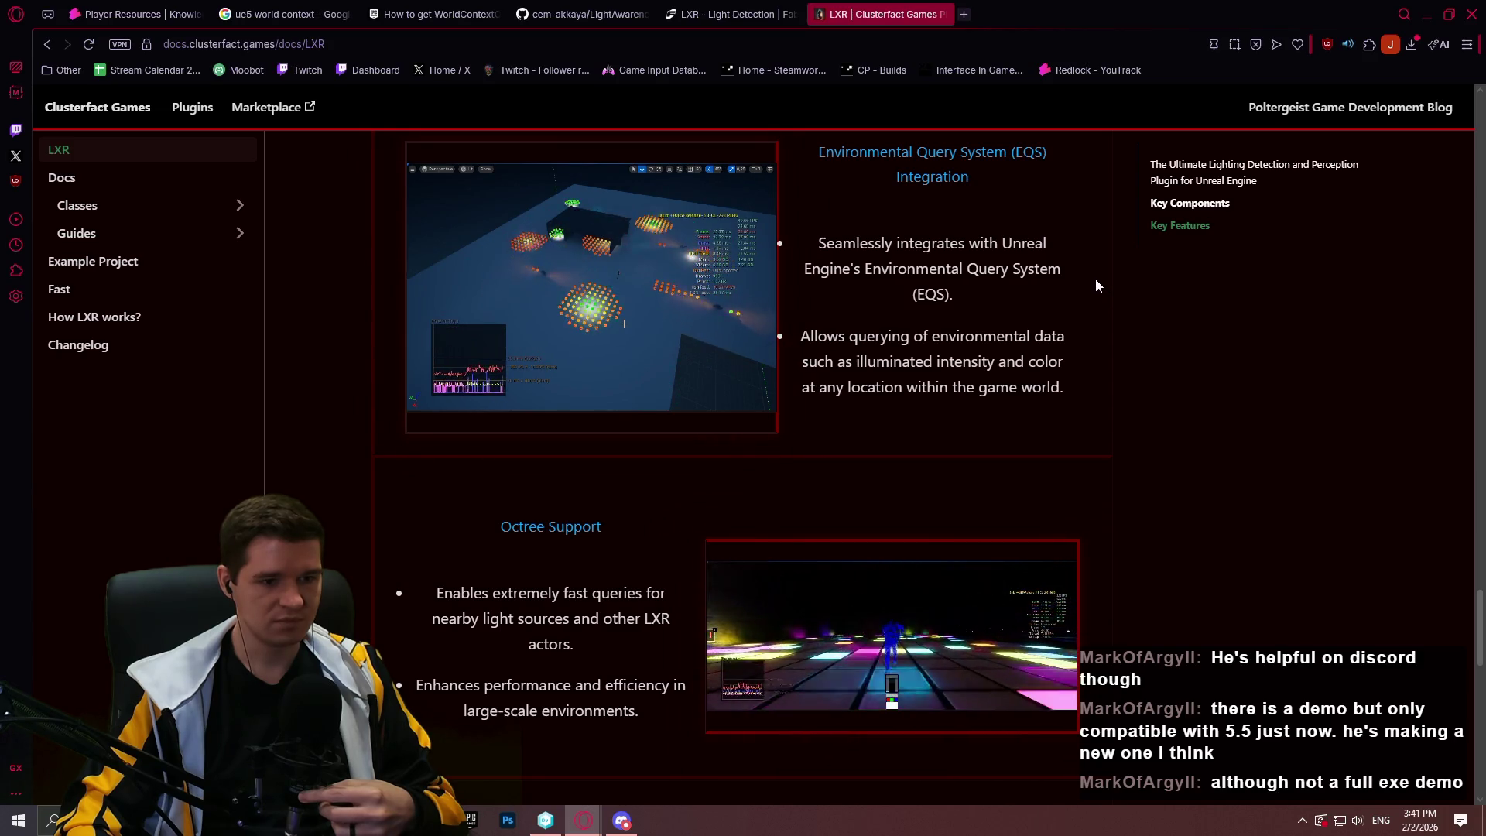
scroll(1095, 286, "down", 4)
scroll(1135, 308, "down", 3)
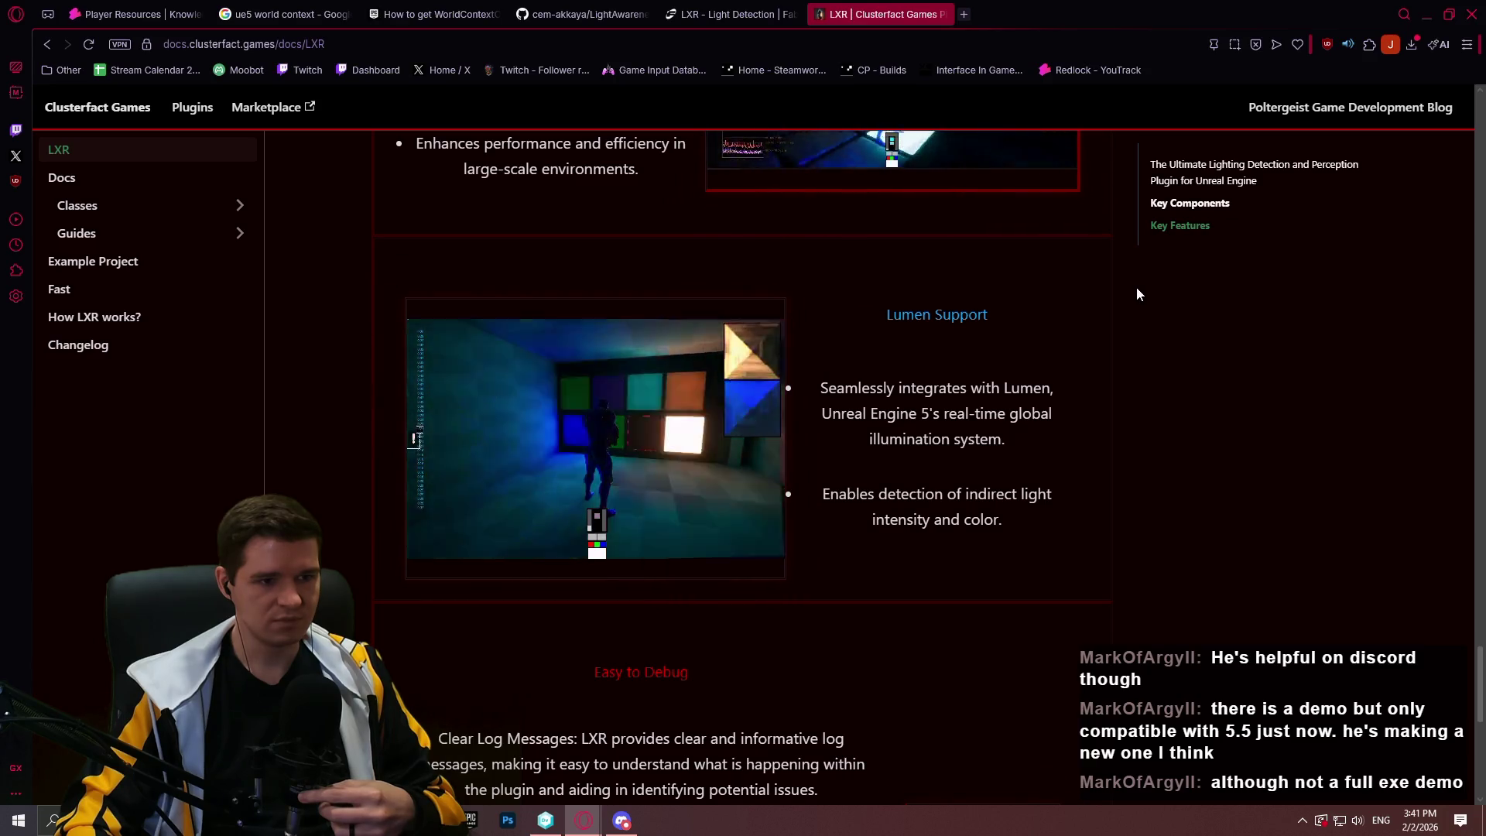
scroll(1132, 291, "down", 5)
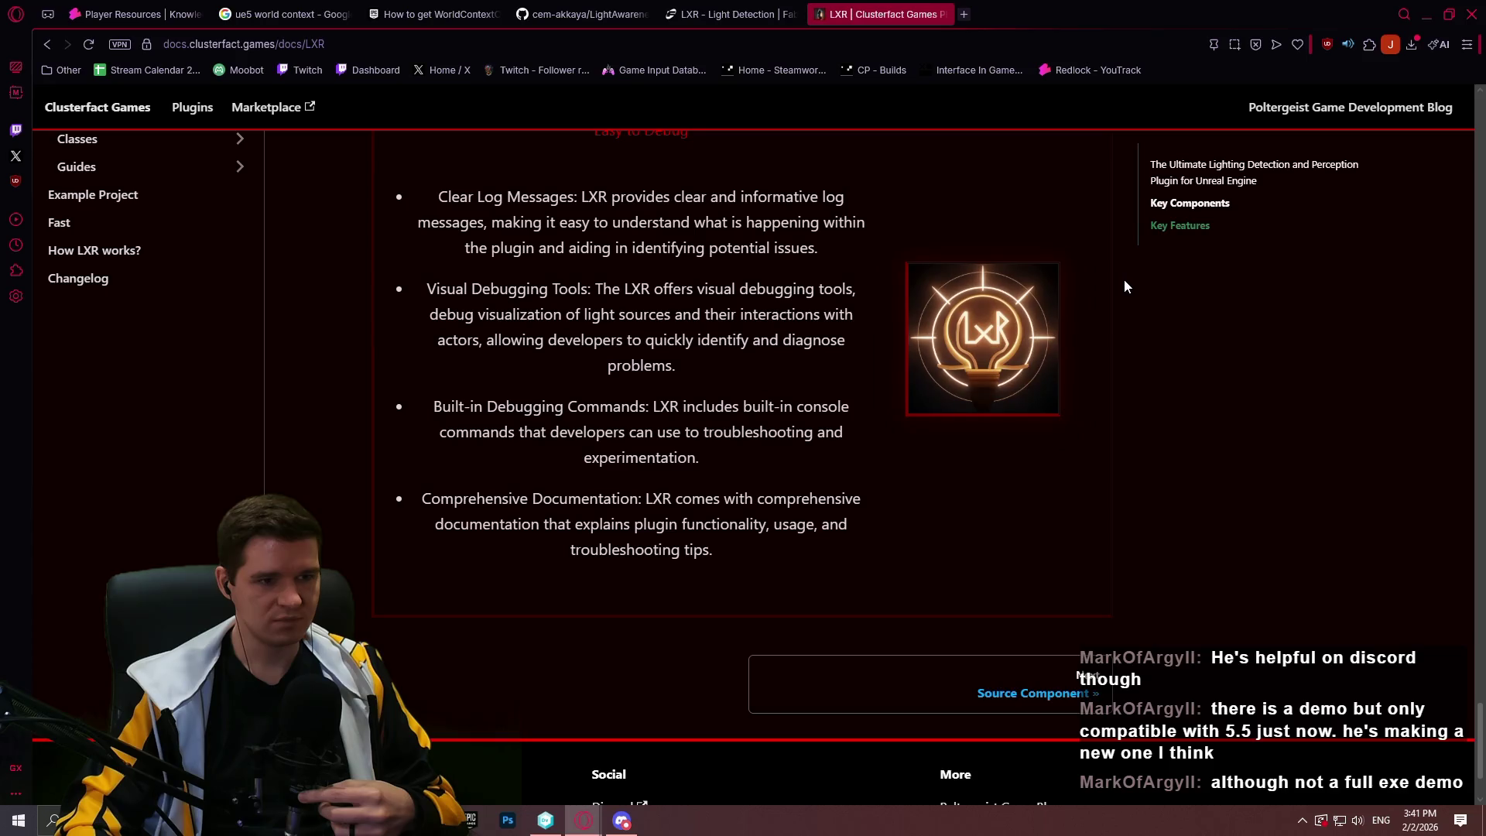
scroll(1124, 279, "up", 6)
scroll(1212, 418, "up", 3)
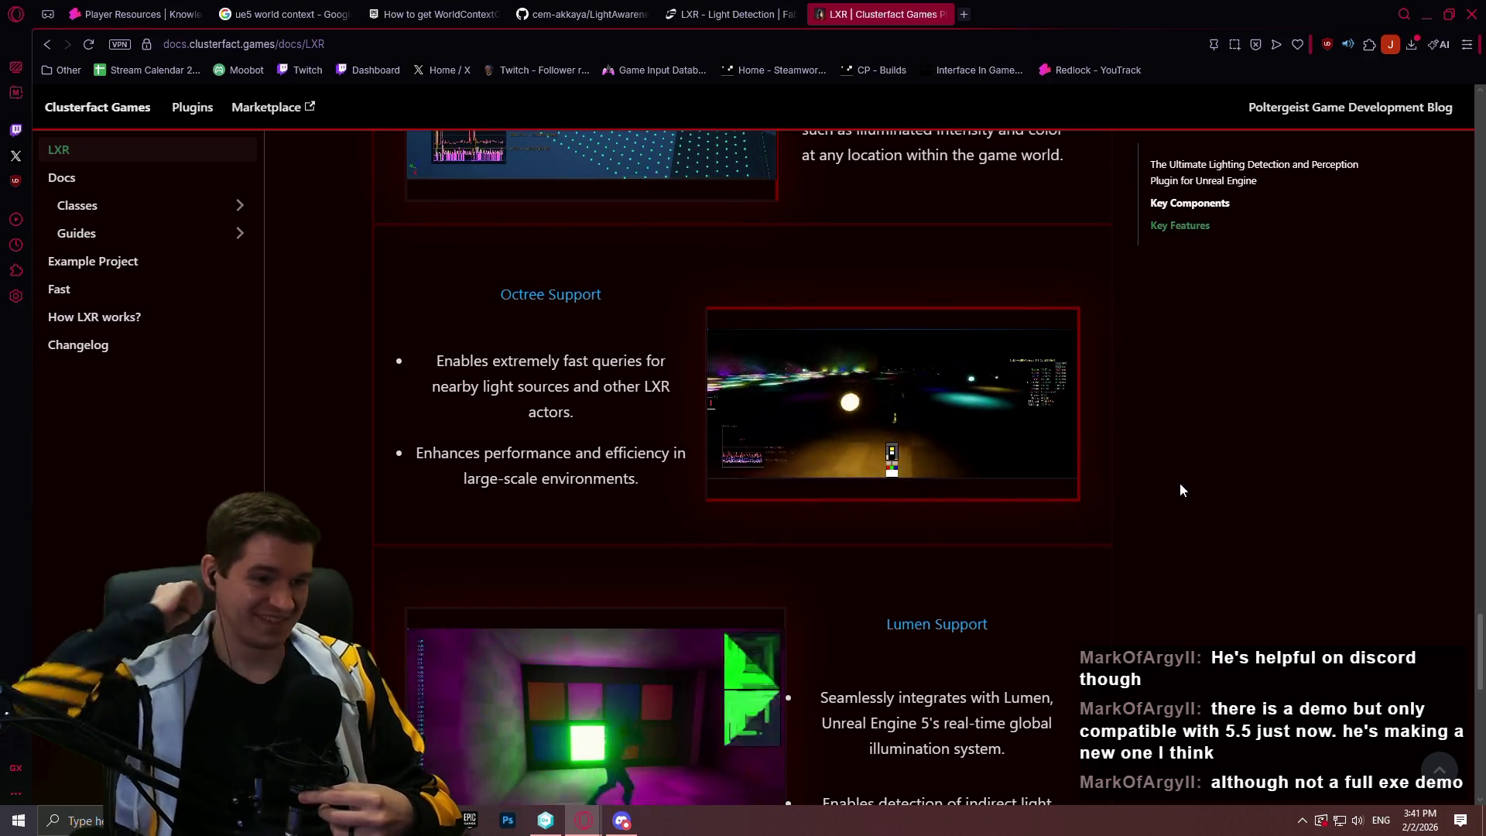
mouse_move(953, 496)
scroll(1007, 465, "down", 2)
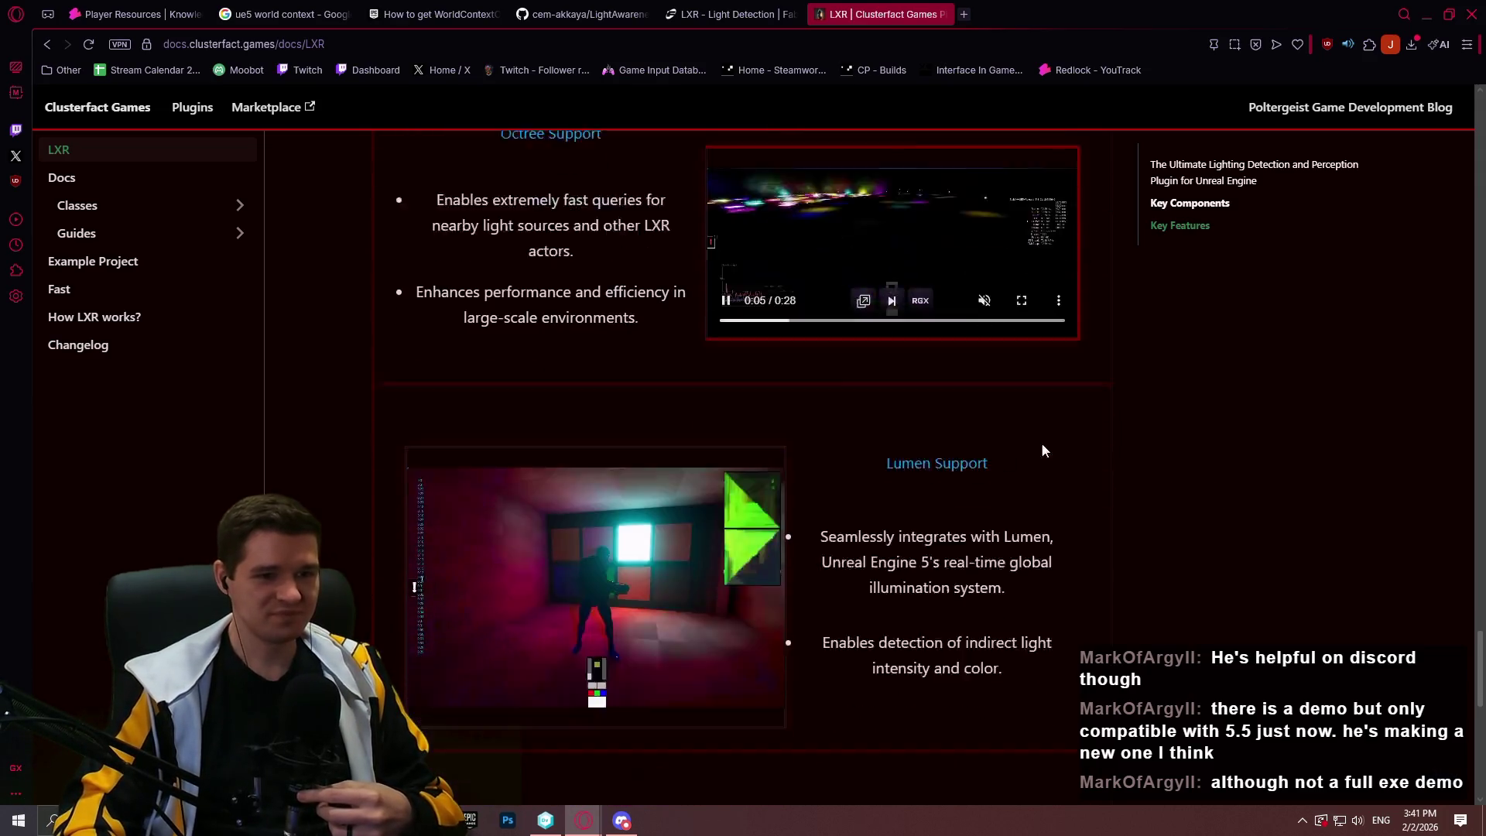
scroll(1042, 443, "up", 2)
Watch the Octree Support demo clip full screen, then return to the docs page
left_click(1024, 462)
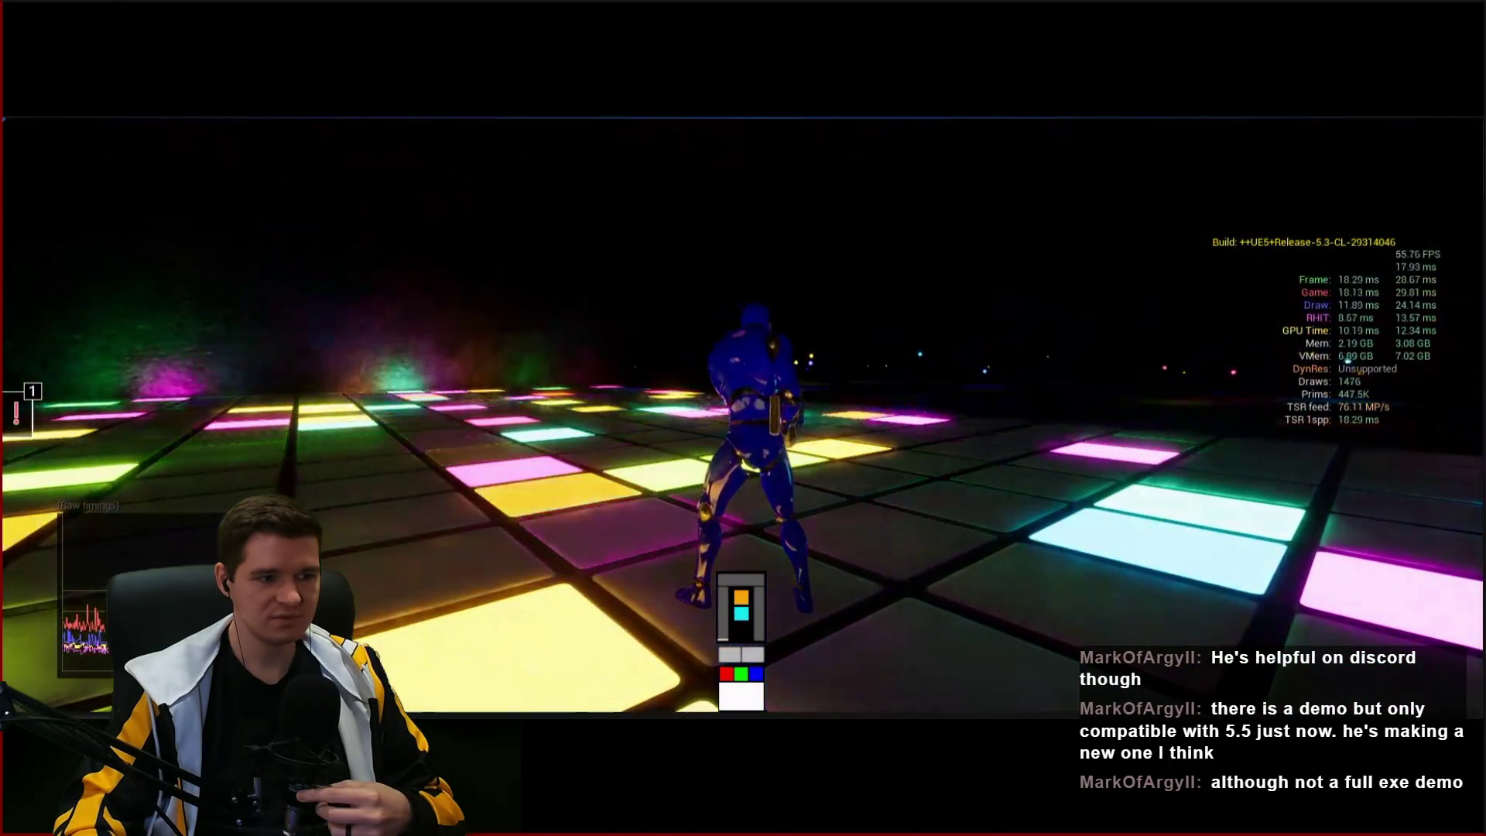
mouse_move(1138, 425)
left_click(1386, 798)
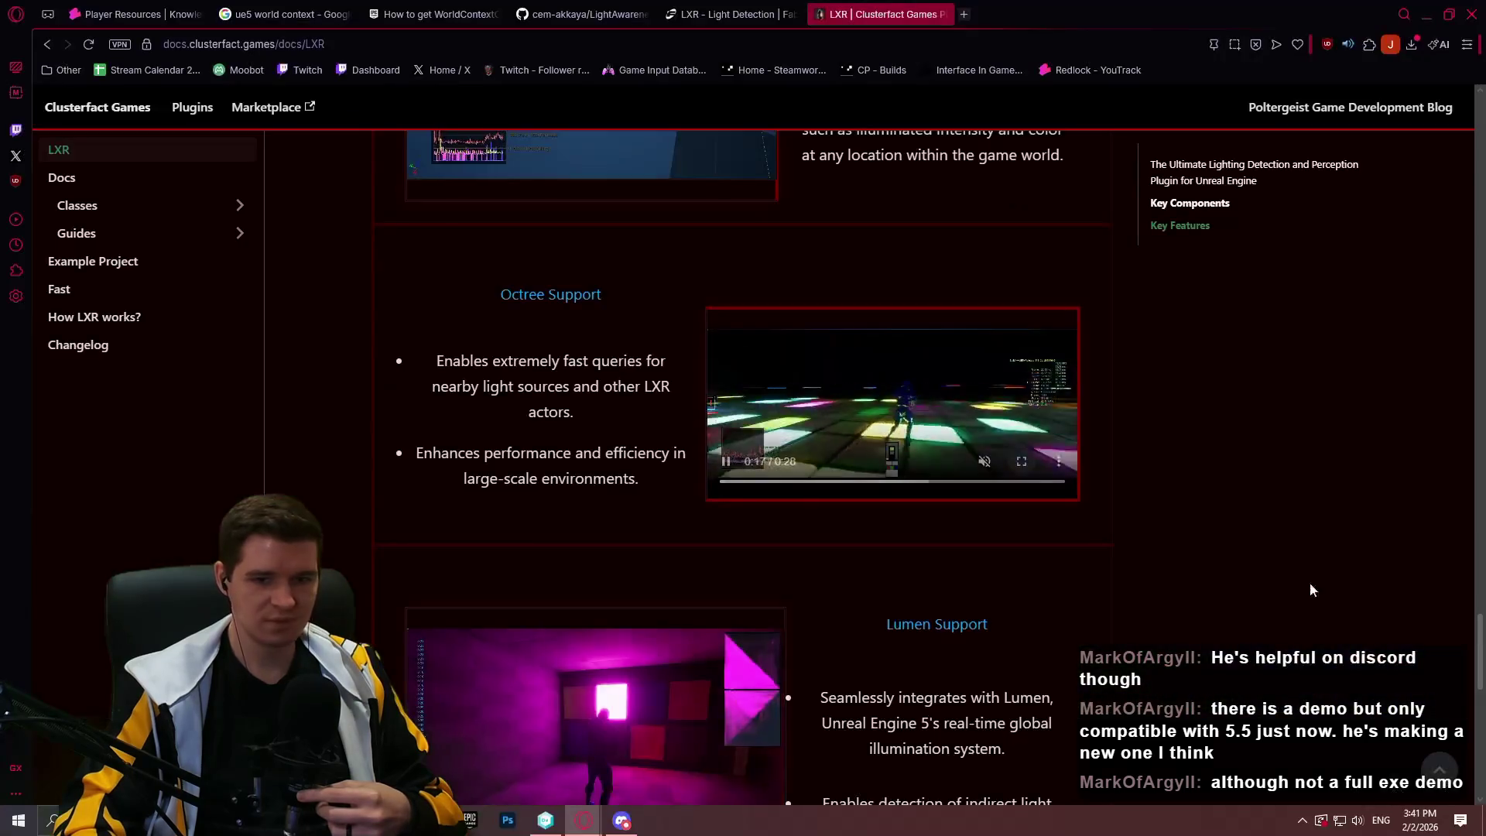
Scroll the rest of the LXR page, jump back to the top, and close the docs tab
scroll(1216, 438, "down", 3)
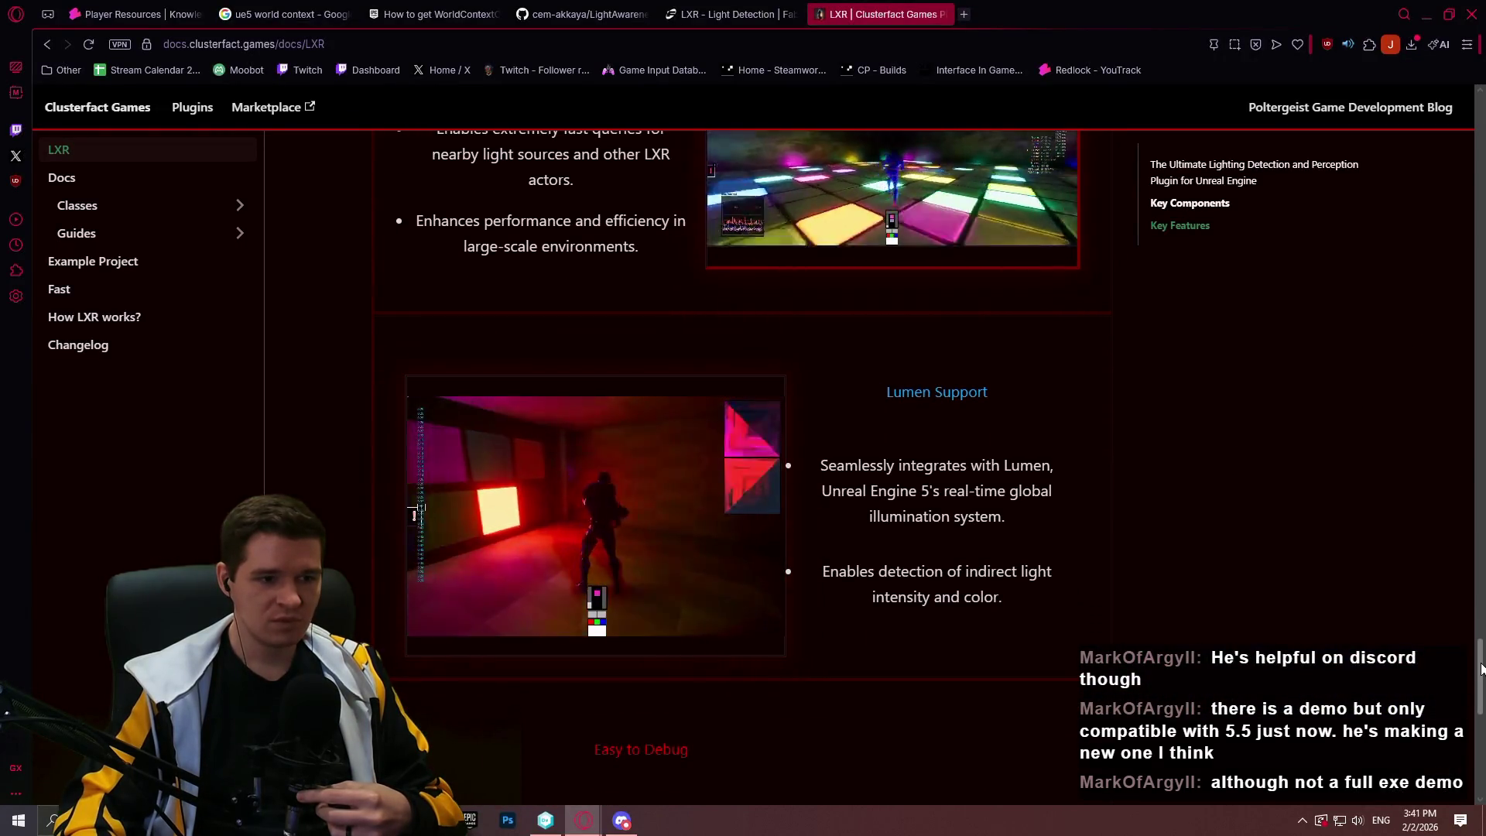
scroll(1470, 685, "down", 15)
scroll(1470, 684, "up", 3)
scroll(1480, 317, "up", 10)
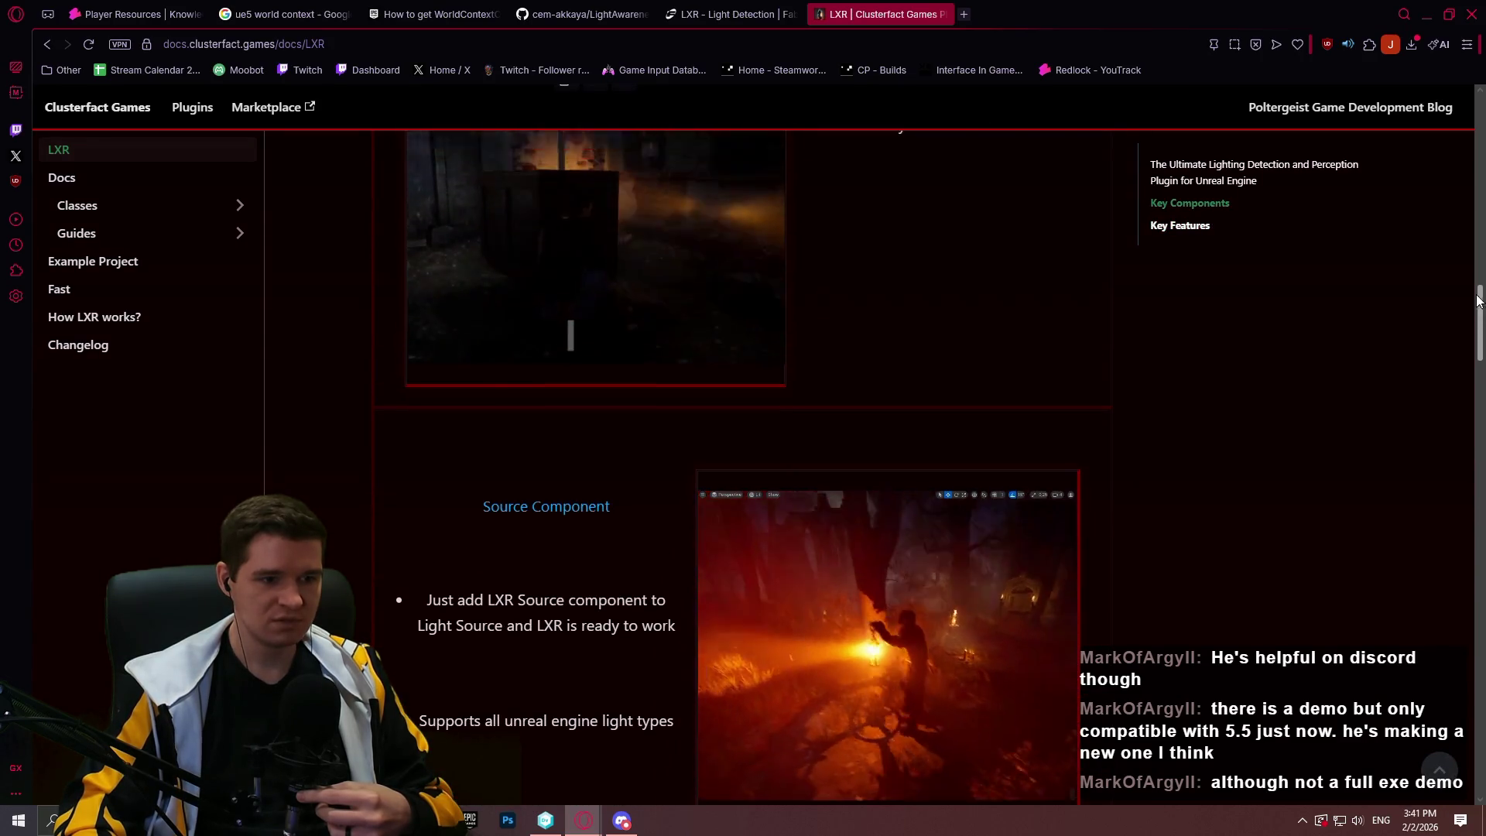
mouse_move(1480, 317)
left_mouse_down()
mouse_move(1470, 239)
mouse_move(1468, 531)
mouse_move(1453, 574)
mouse_move(1461, 522)
mouse_move(1454, 545)
left_mouse_up()
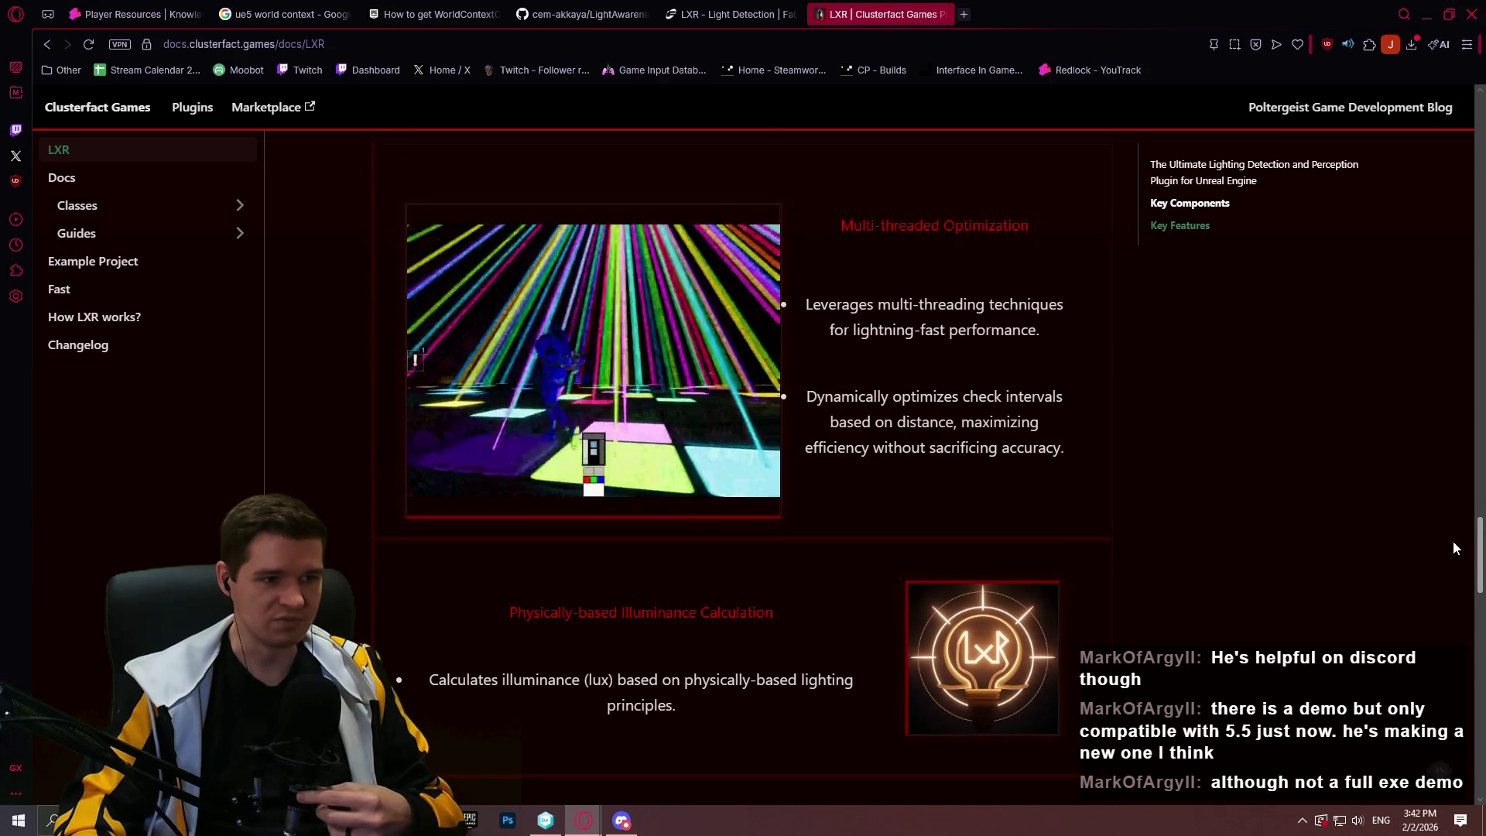
scroll(1452, 540, "down", 1)
scroll(1451, 557, "down", 5)
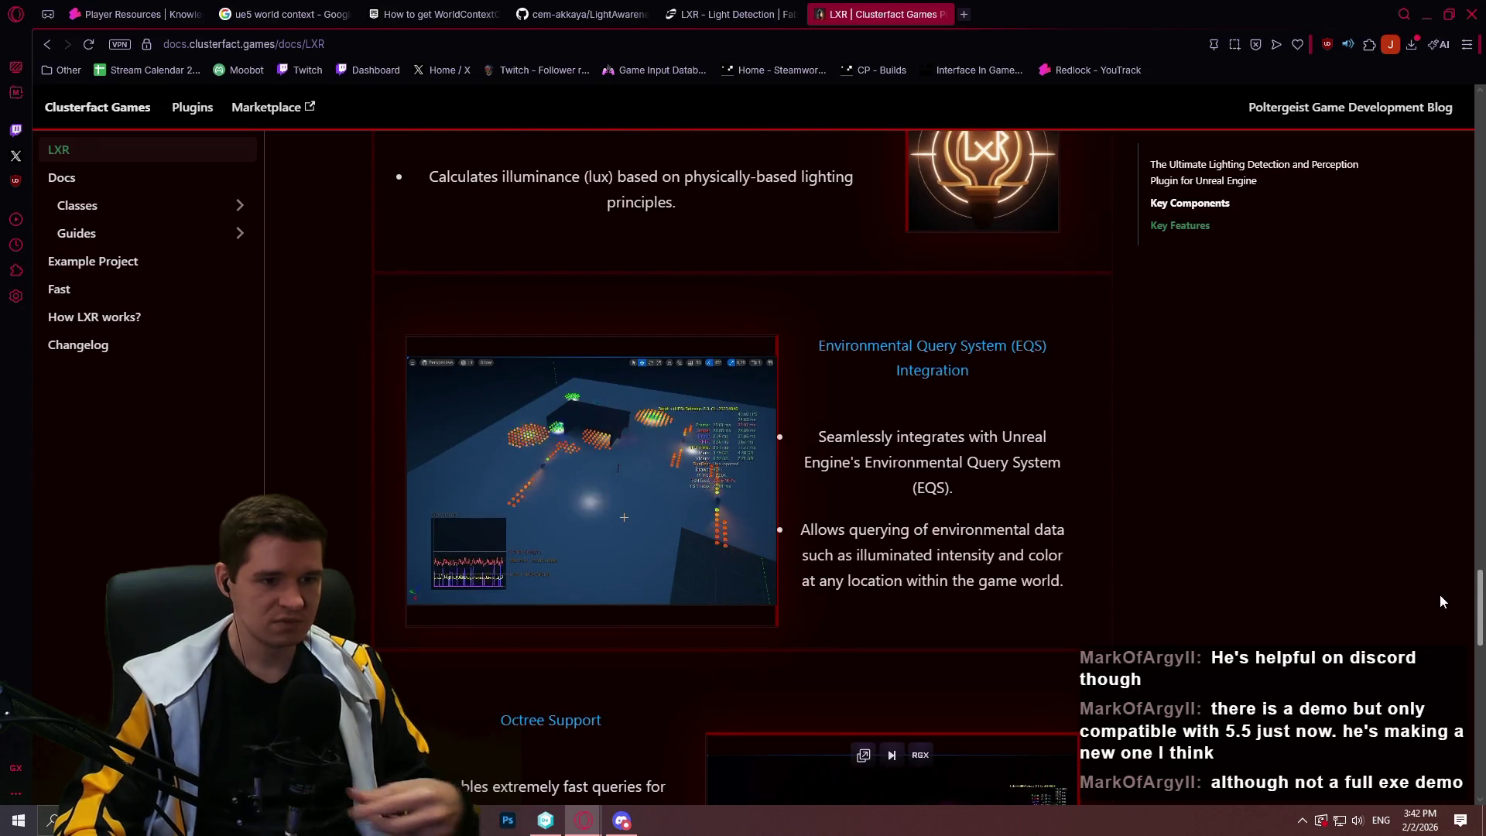
scroll(1445, 628, "down", 7)
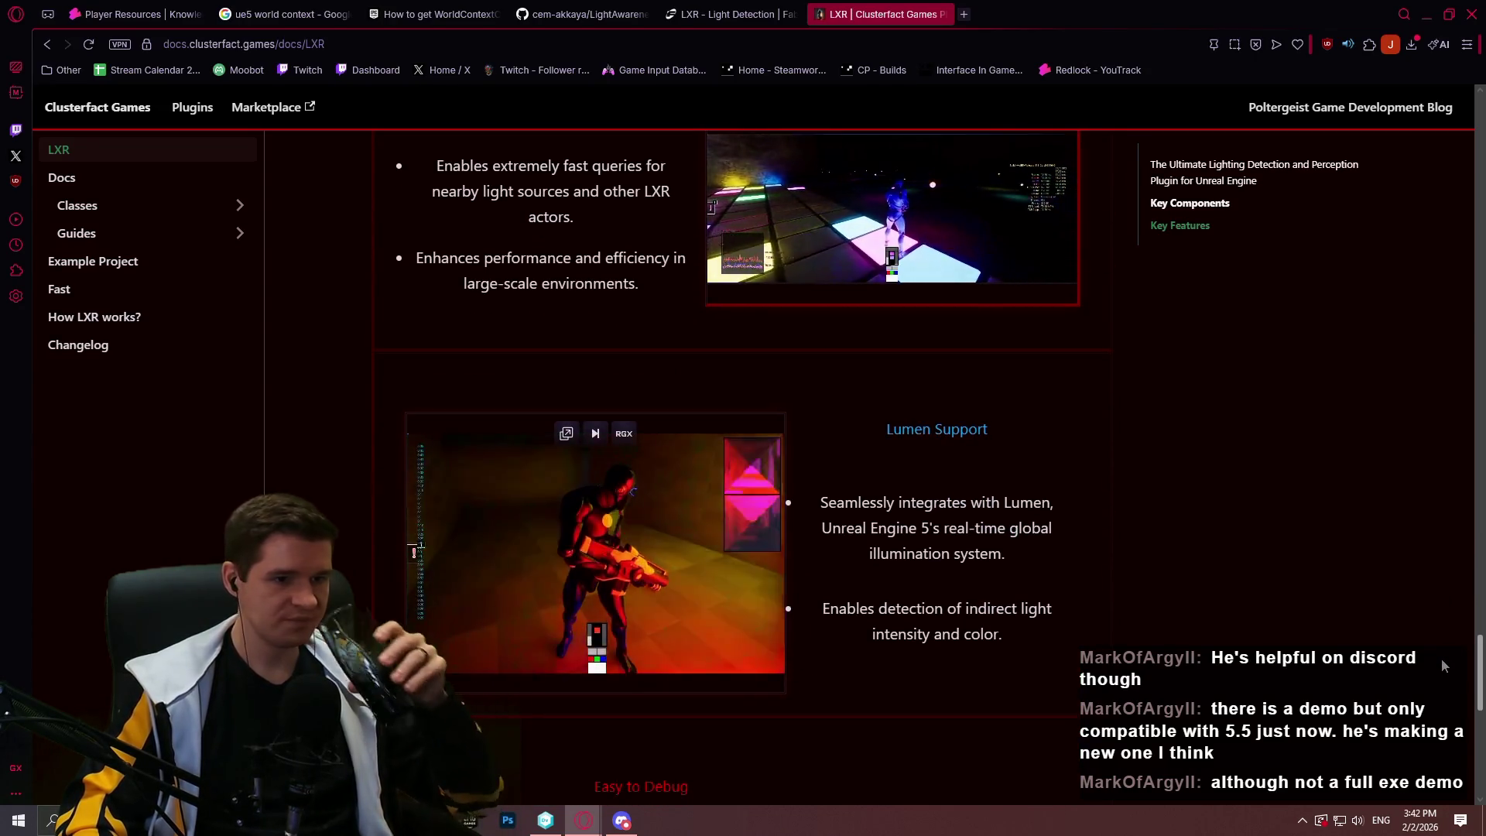
scroll(1442, 681, "down", 6)
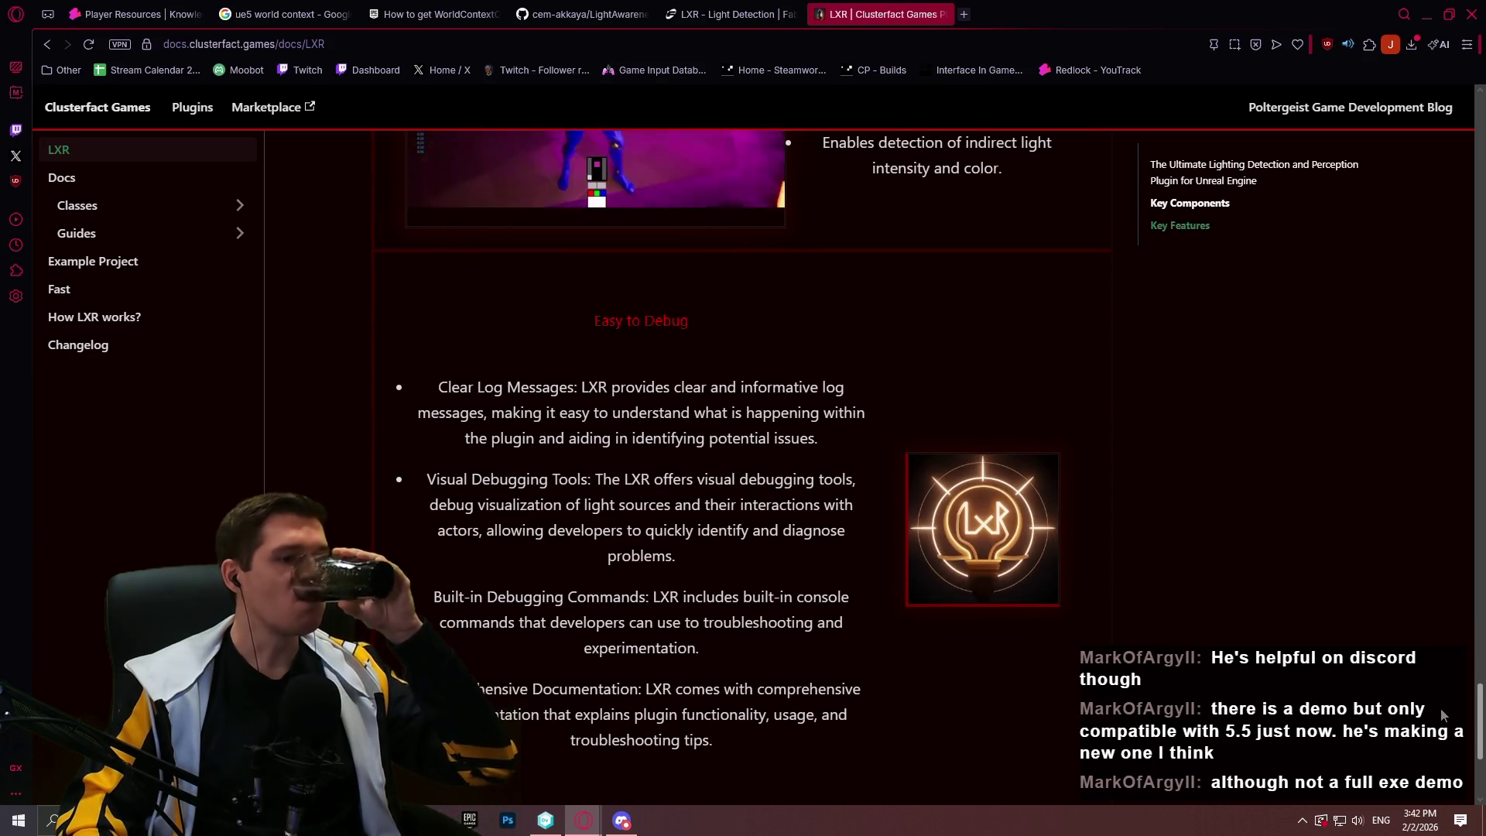
scroll(1436, 725, "down", 1)
scroll(1434, 728, "down", 4)
left_click(1440, 769)
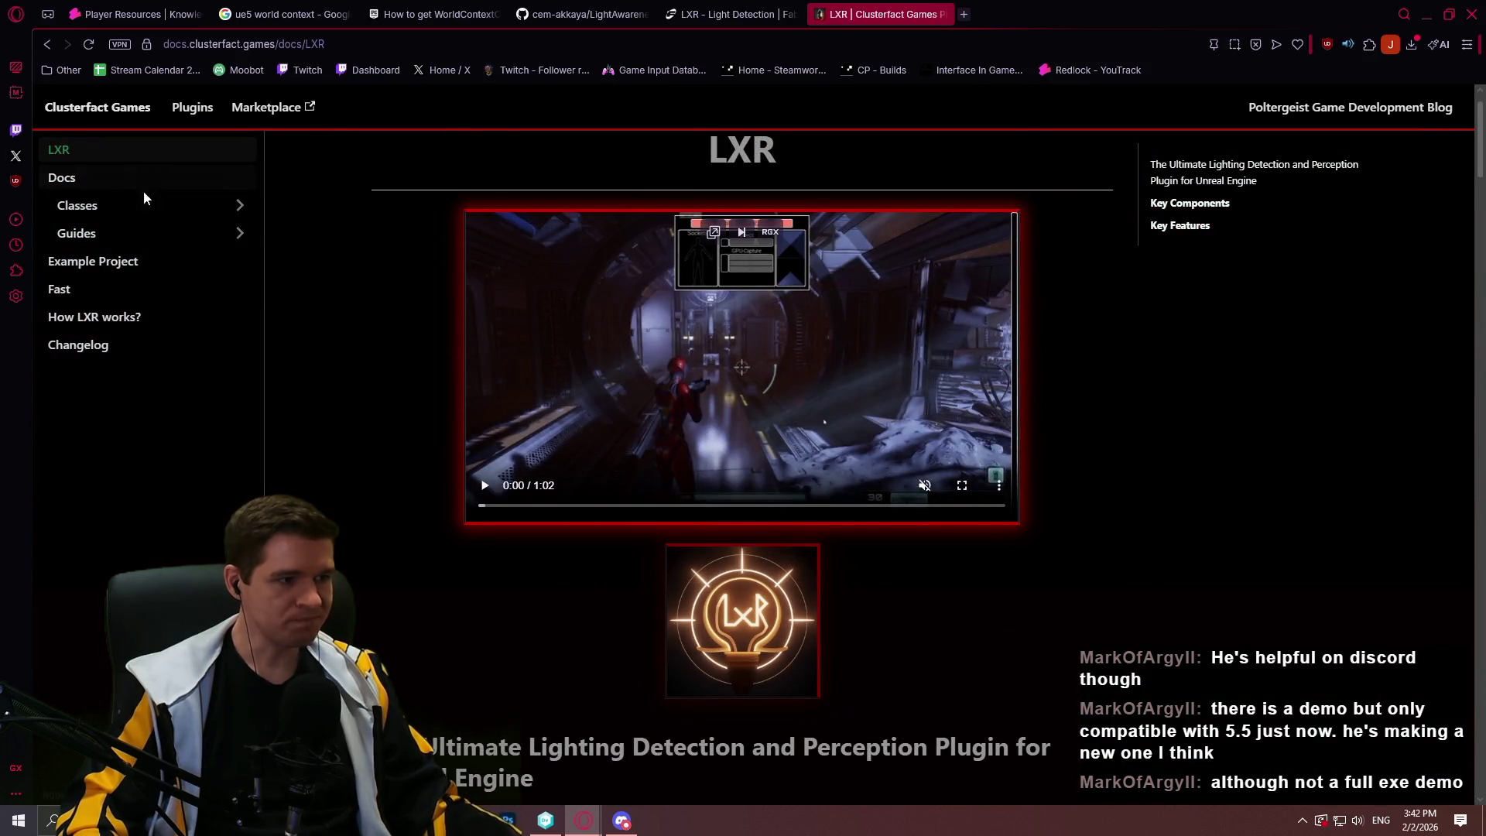
left_click(943, 14)
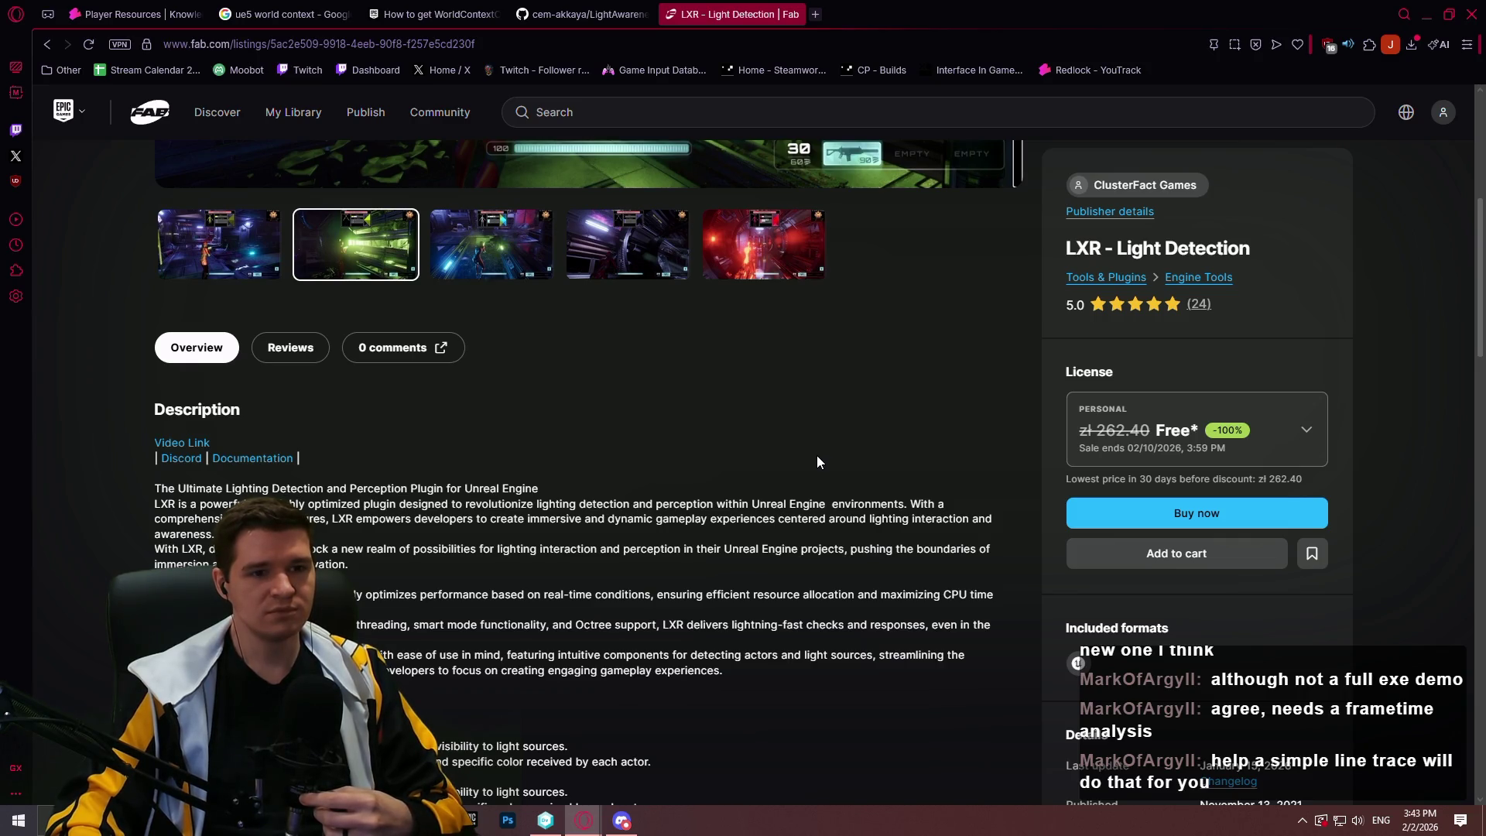
scroll(852, 473, "up", 6)
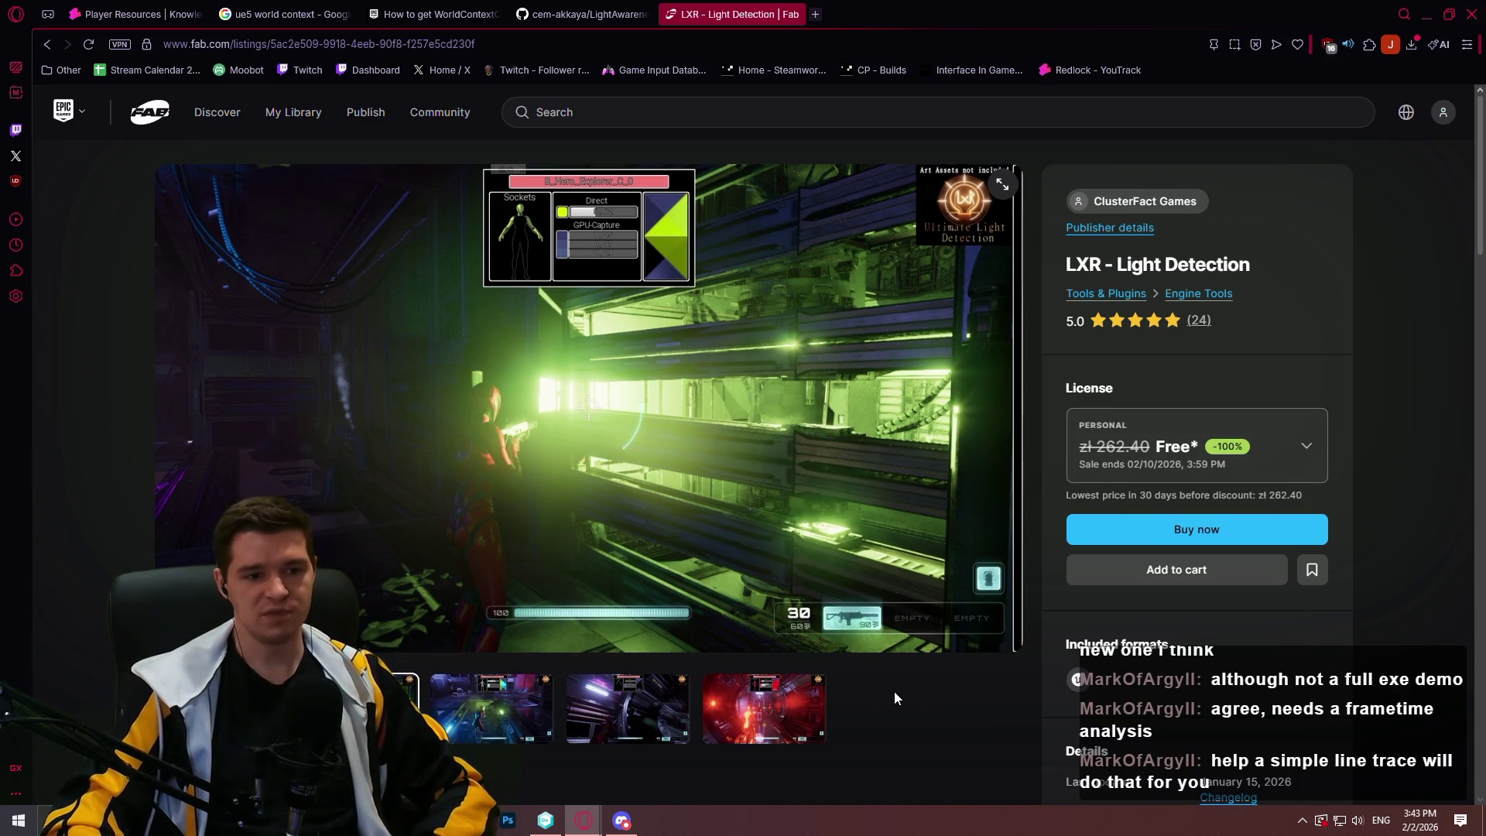
scroll(962, 645, "down", 3)
scroll(962, 645, "down", 4)
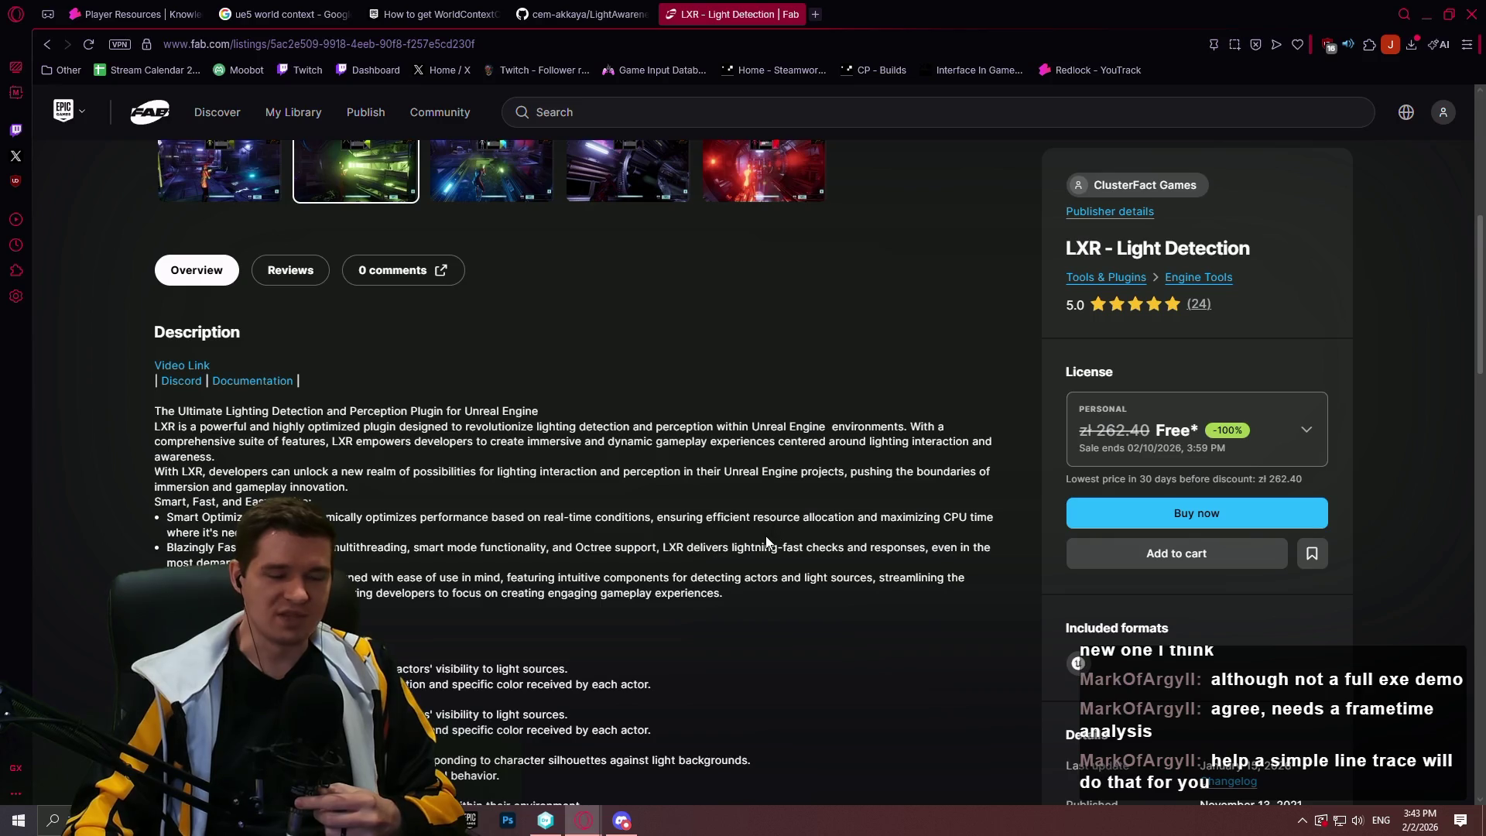
scroll(766, 532, "up", 7)
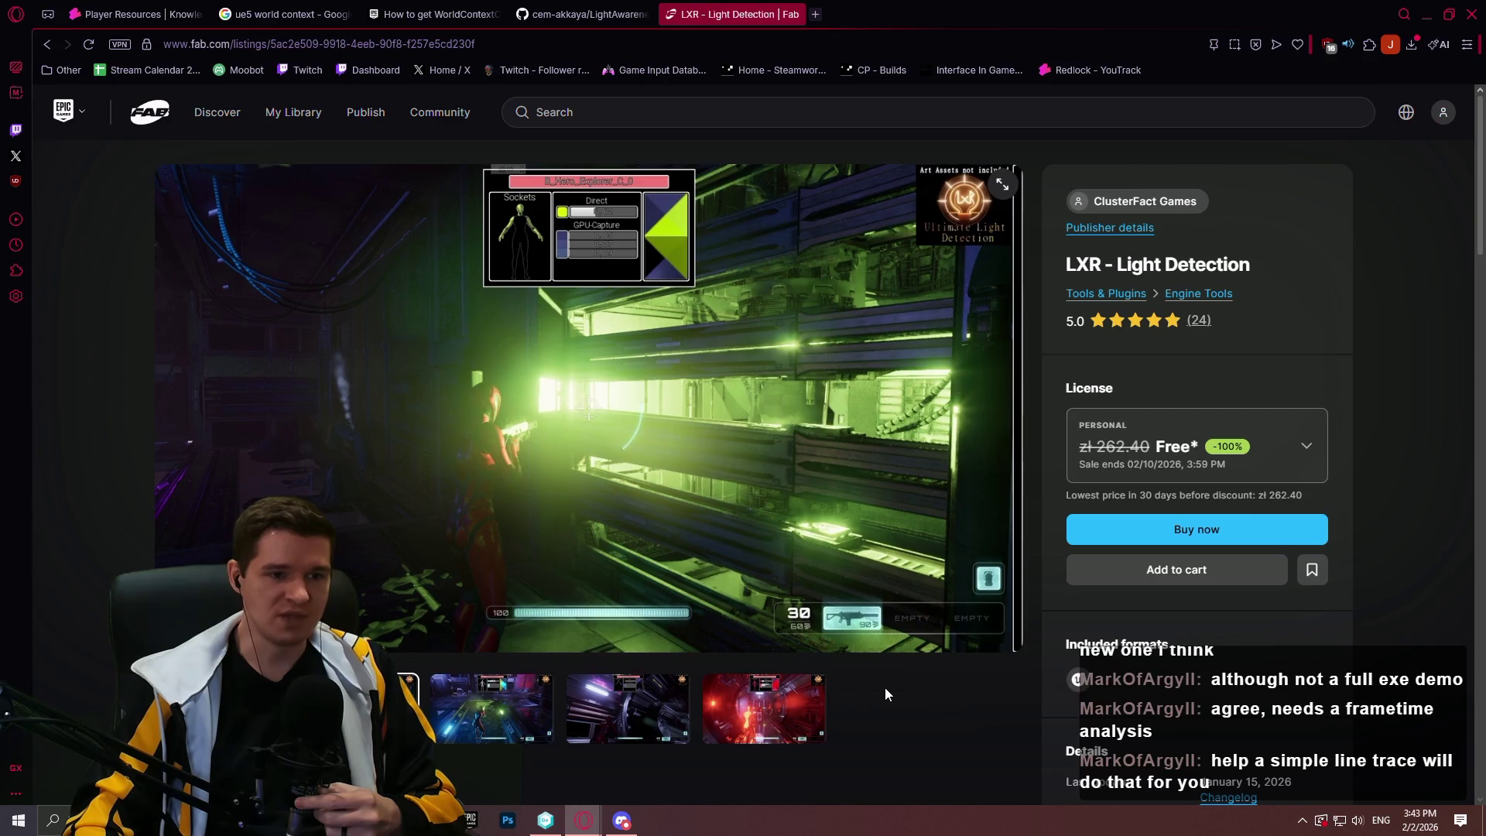
scroll(885, 687, "down", 4)
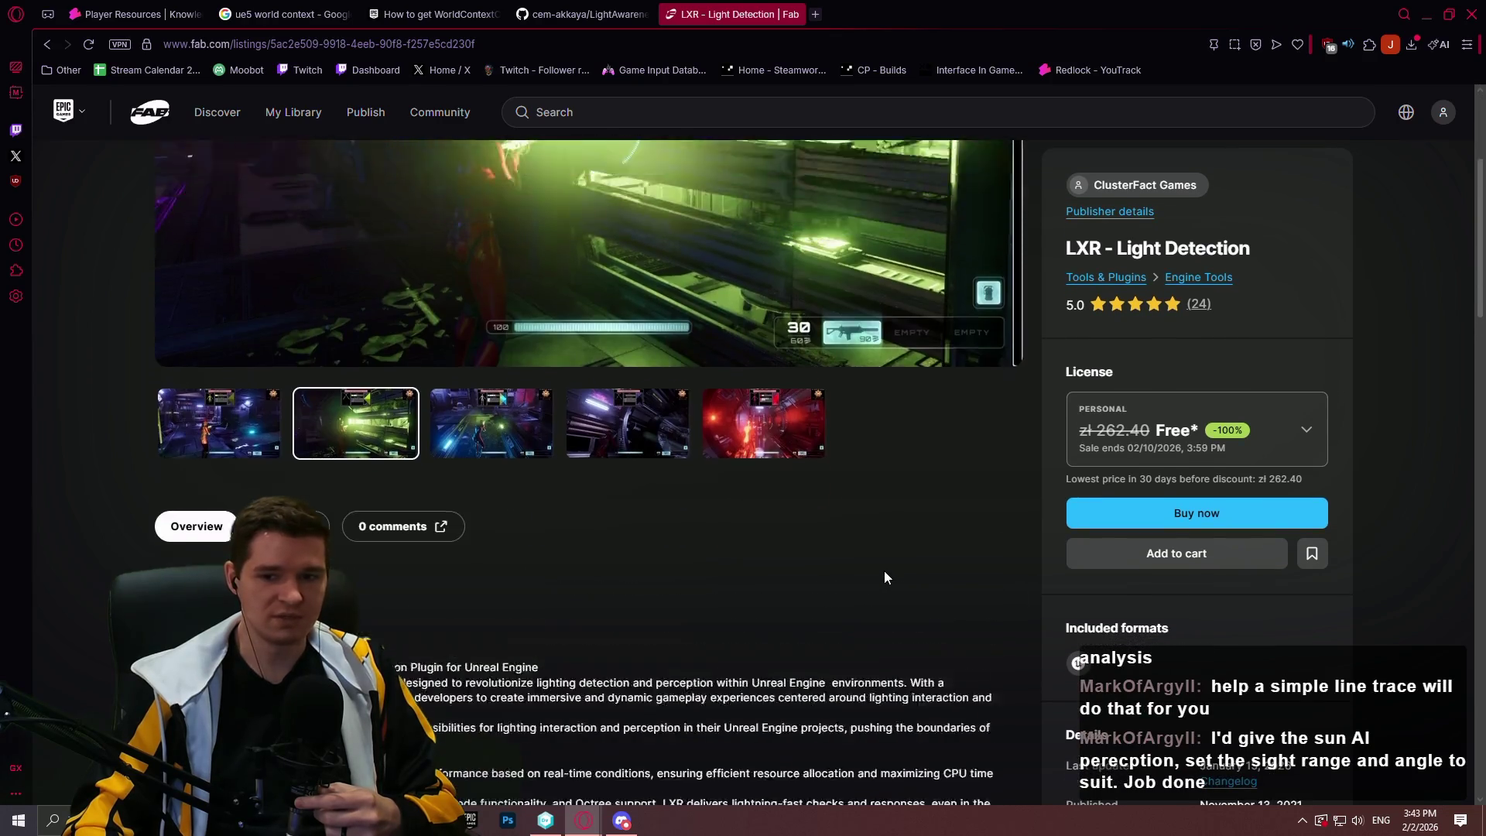
scroll(884, 578, "down", 4)
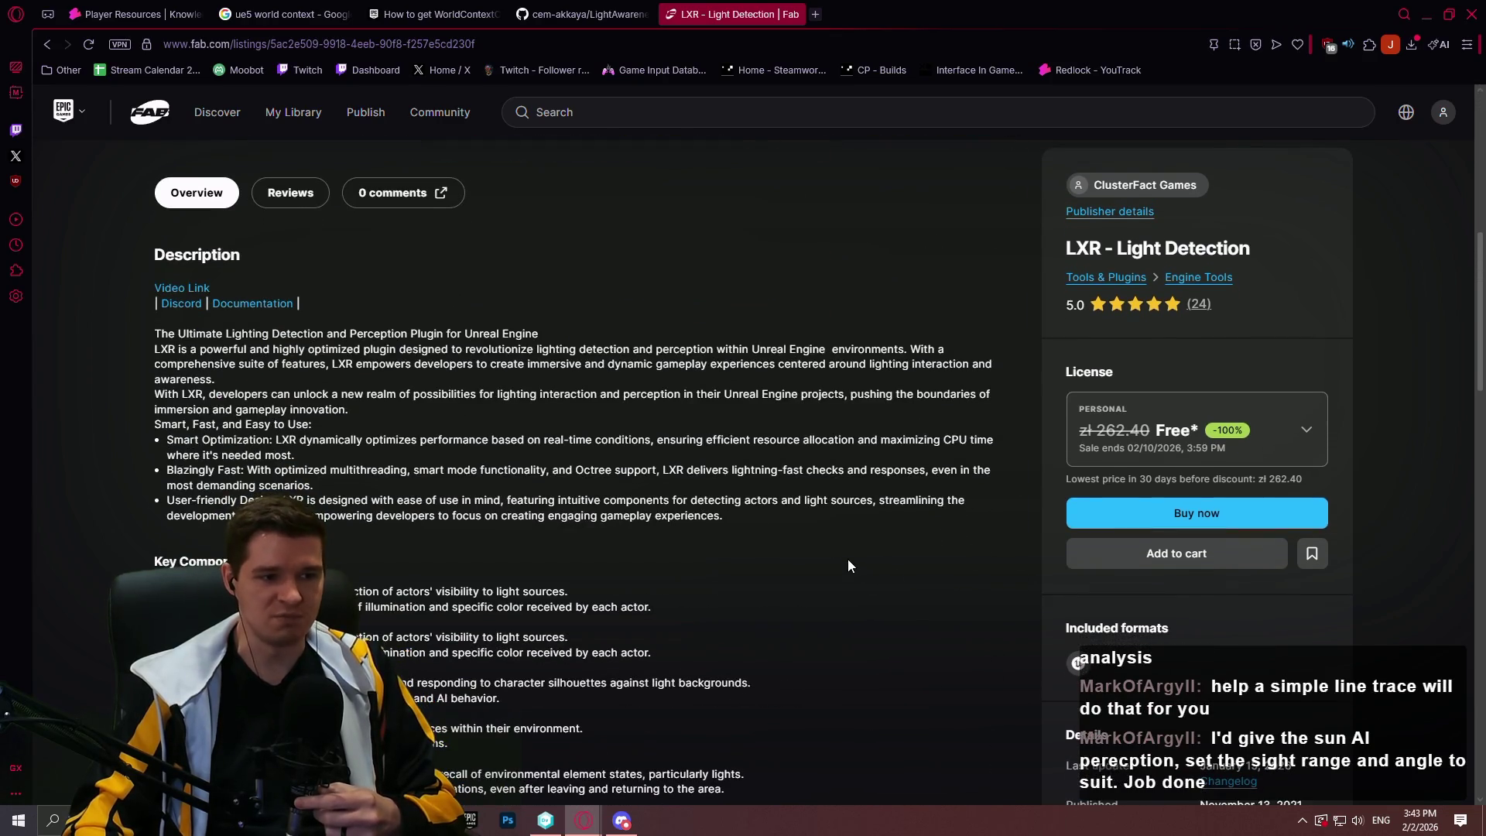
scroll(845, 564, "down", 3)
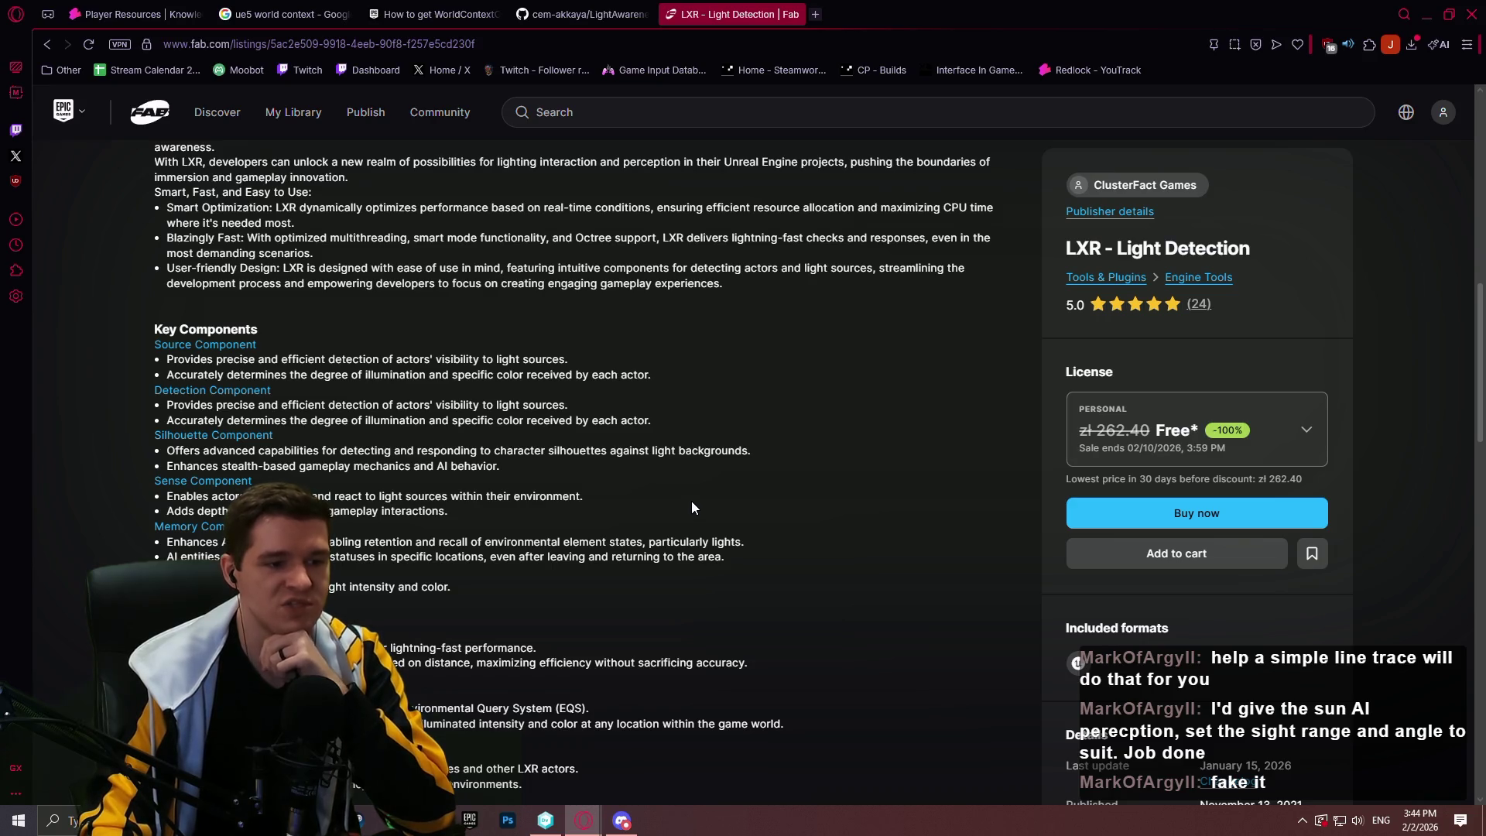
Scroll through the LXR listing's Key Features, then switch to the Player Resources YouTrack tab
scroll(700, 509, "up", 1)
scroll(713, 523, "up", 3)
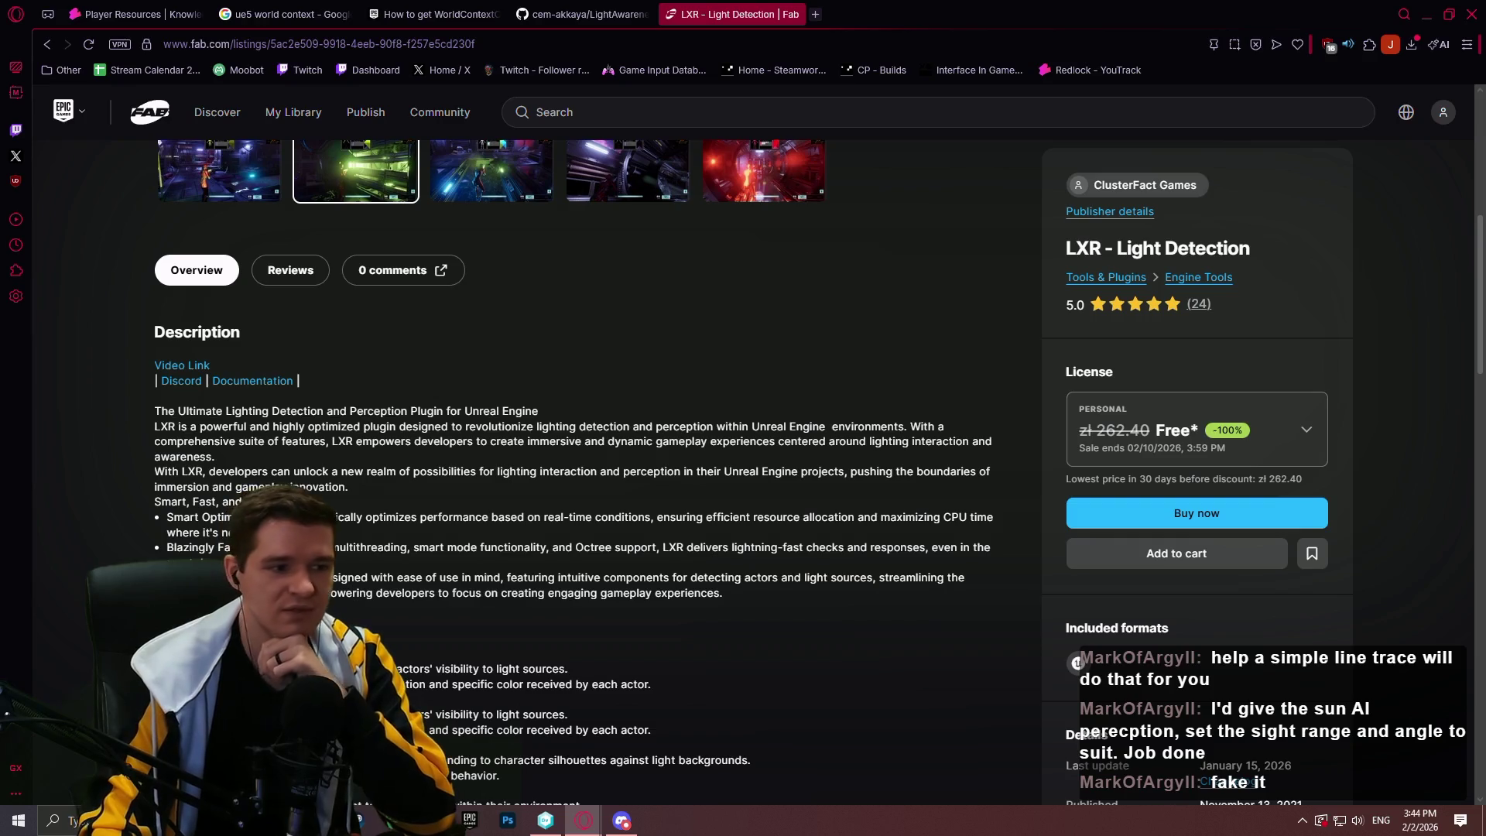
scroll(479, 515, "down", 3)
scroll(478, 514, "up", 4)
scroll(479, 515, "down", 5)
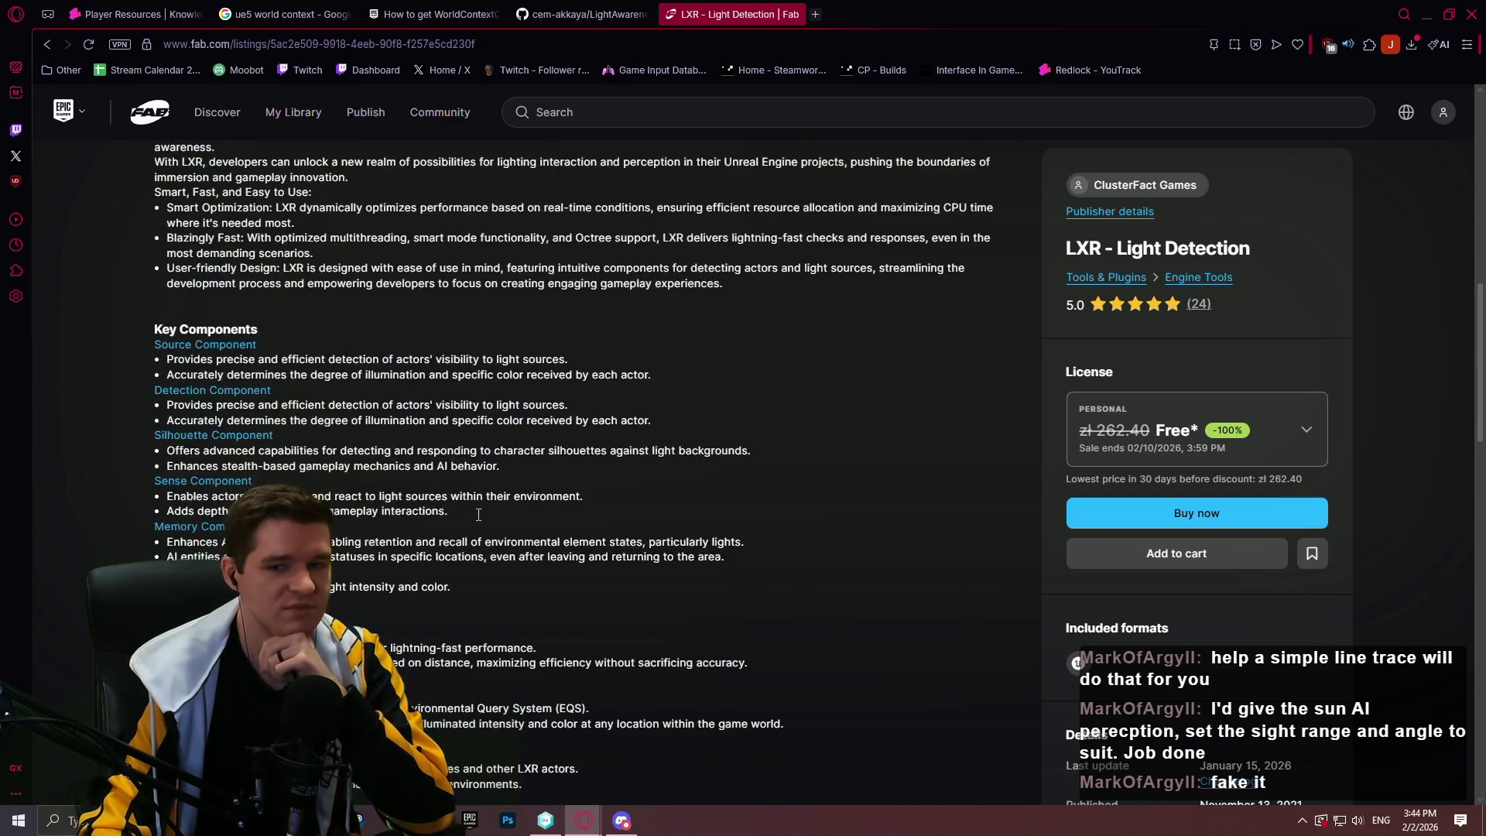
scroll(478, 515, "up", 4)
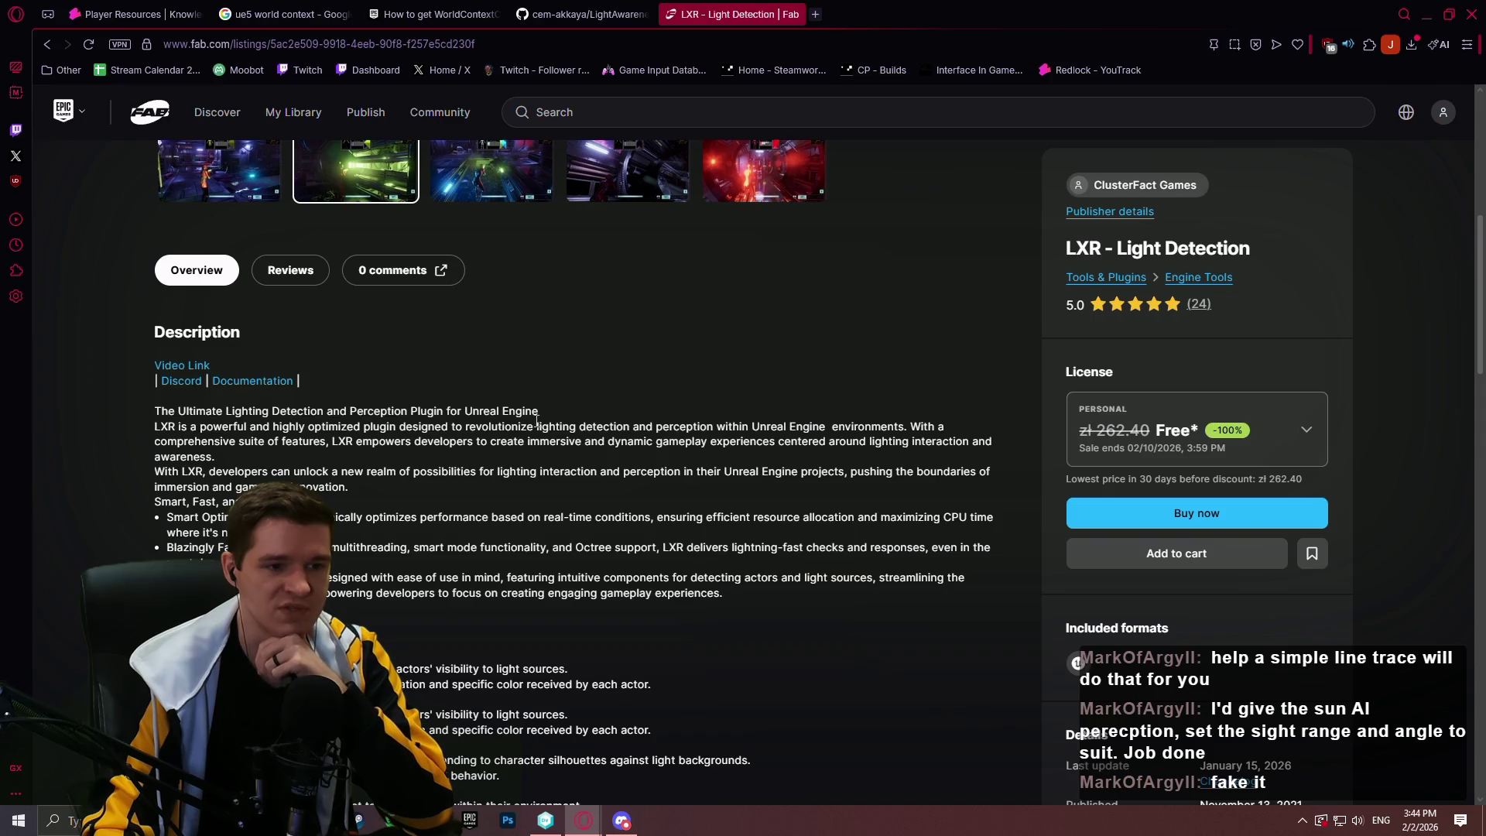
scroll(522, 418, "down", 6)
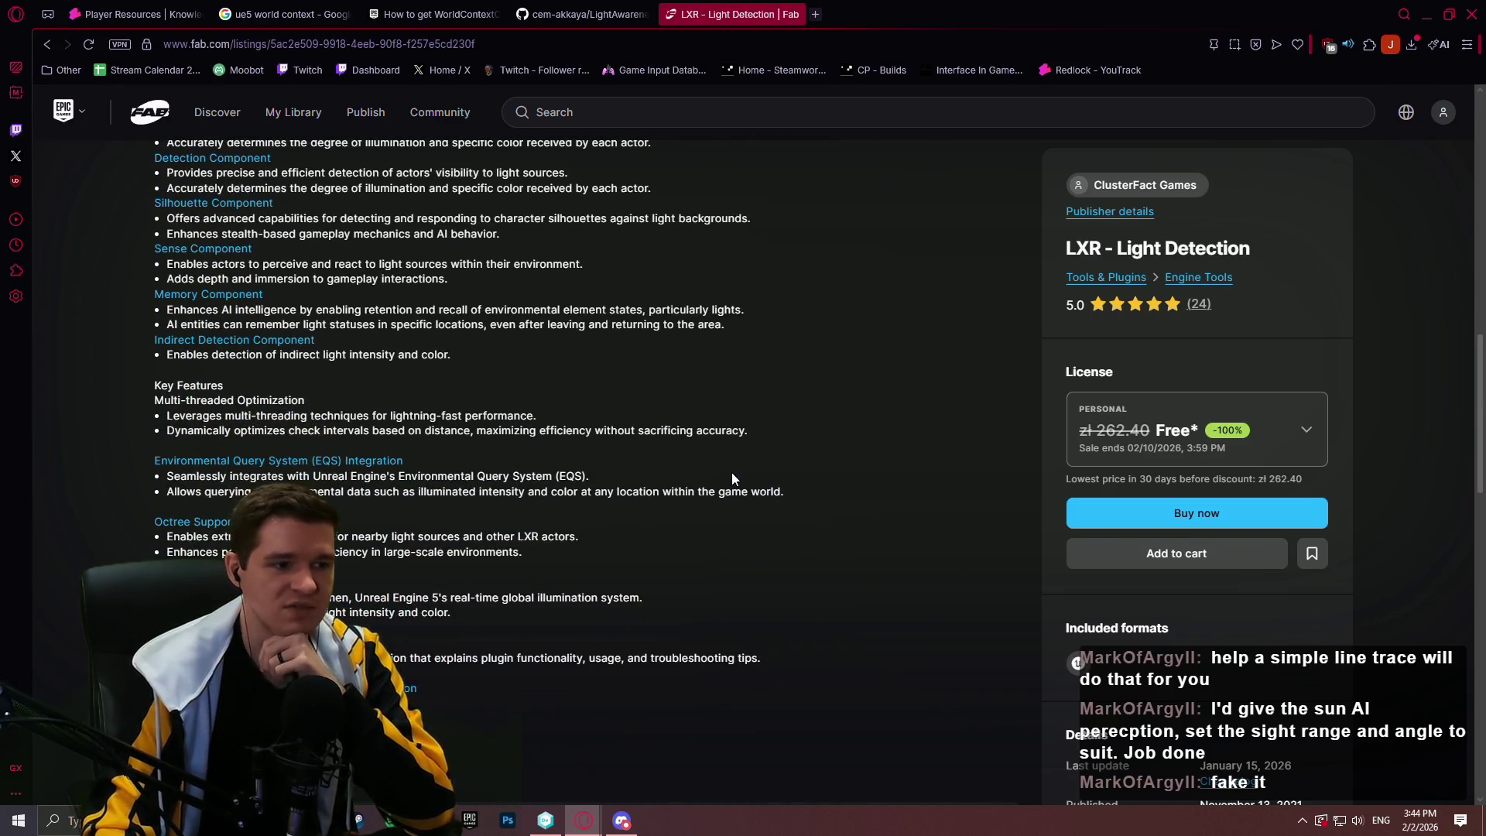
scroll(732, 472, "down", 2)
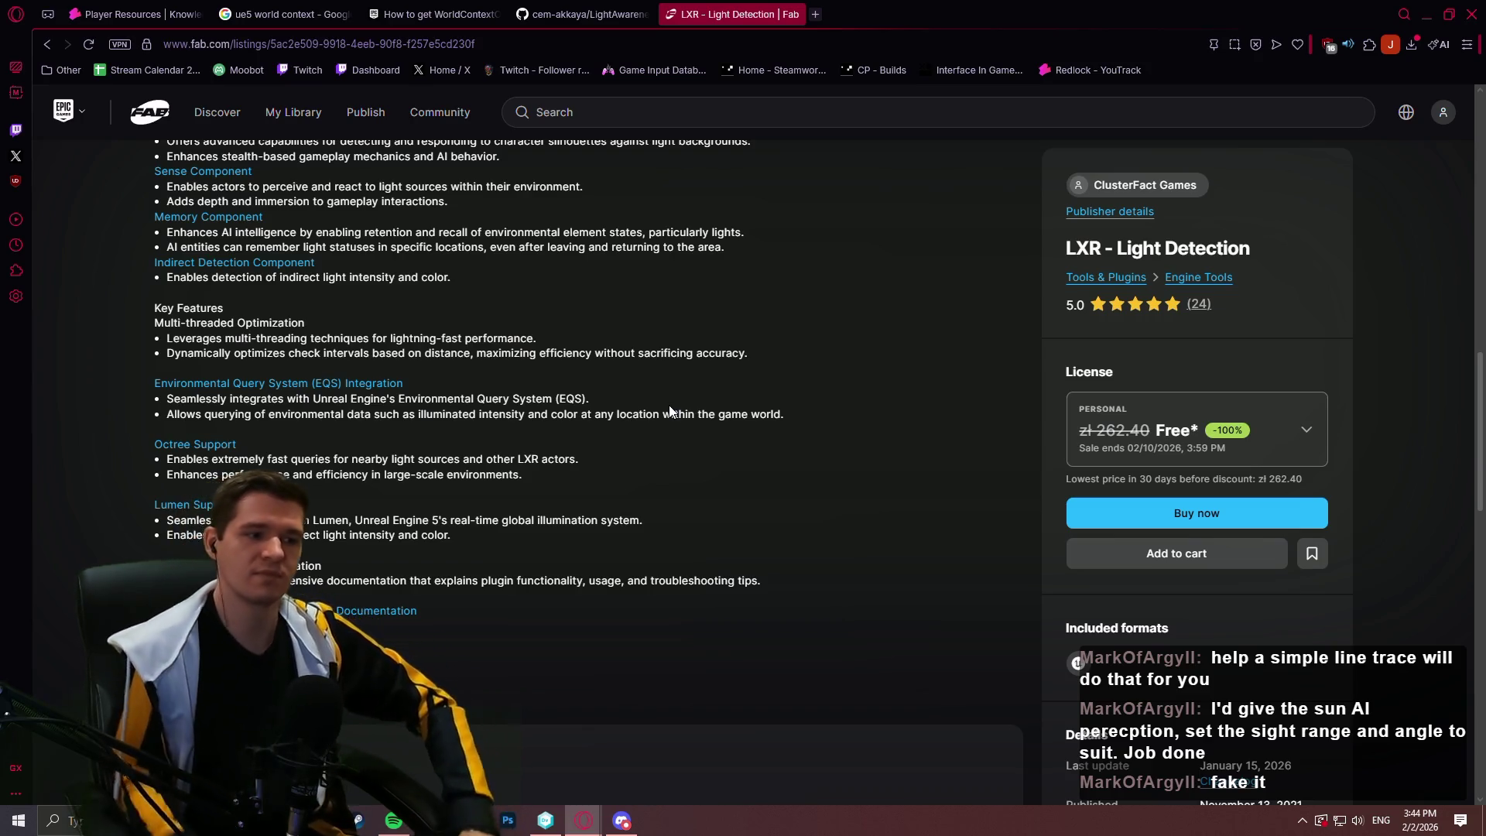
scroll(575, 474, "up", 10)
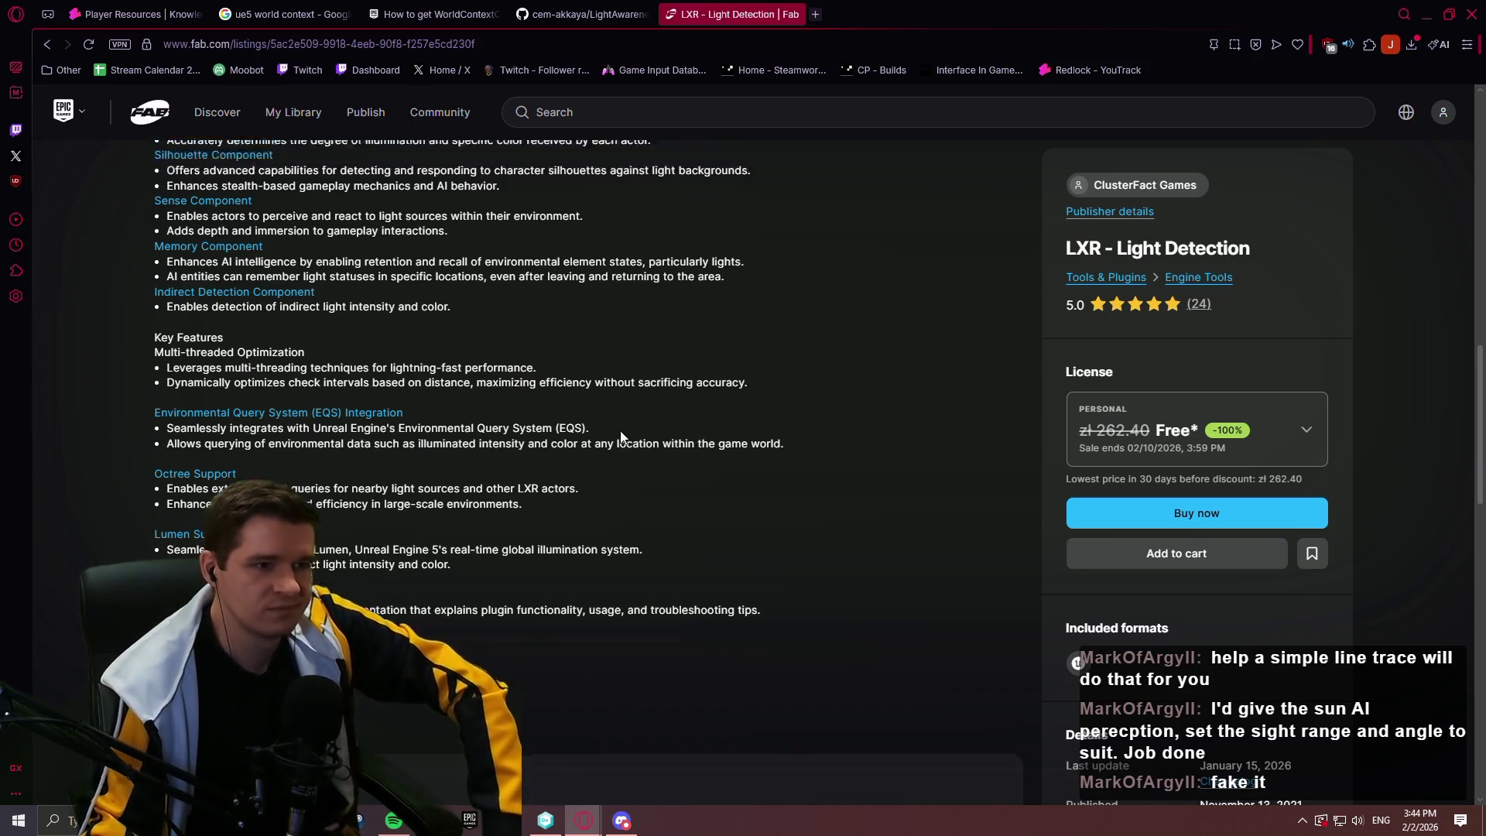
left_click(153, 6)
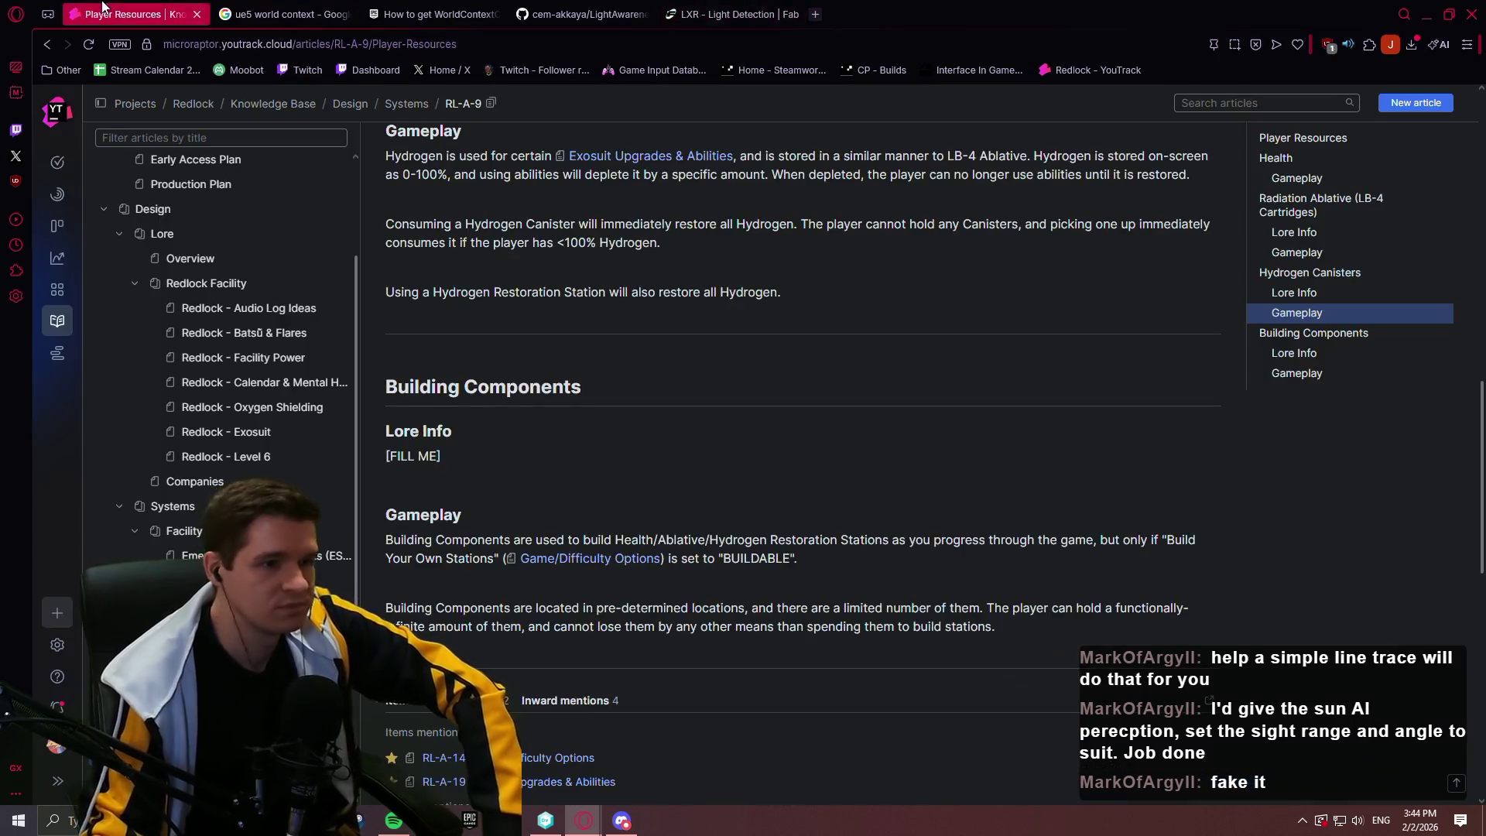
Open the Stream Calendar 2026 spreadsheet from the bookmarks bar
scroll(348, 564, "up", 2)
scroll(859, 459, "up", 10)
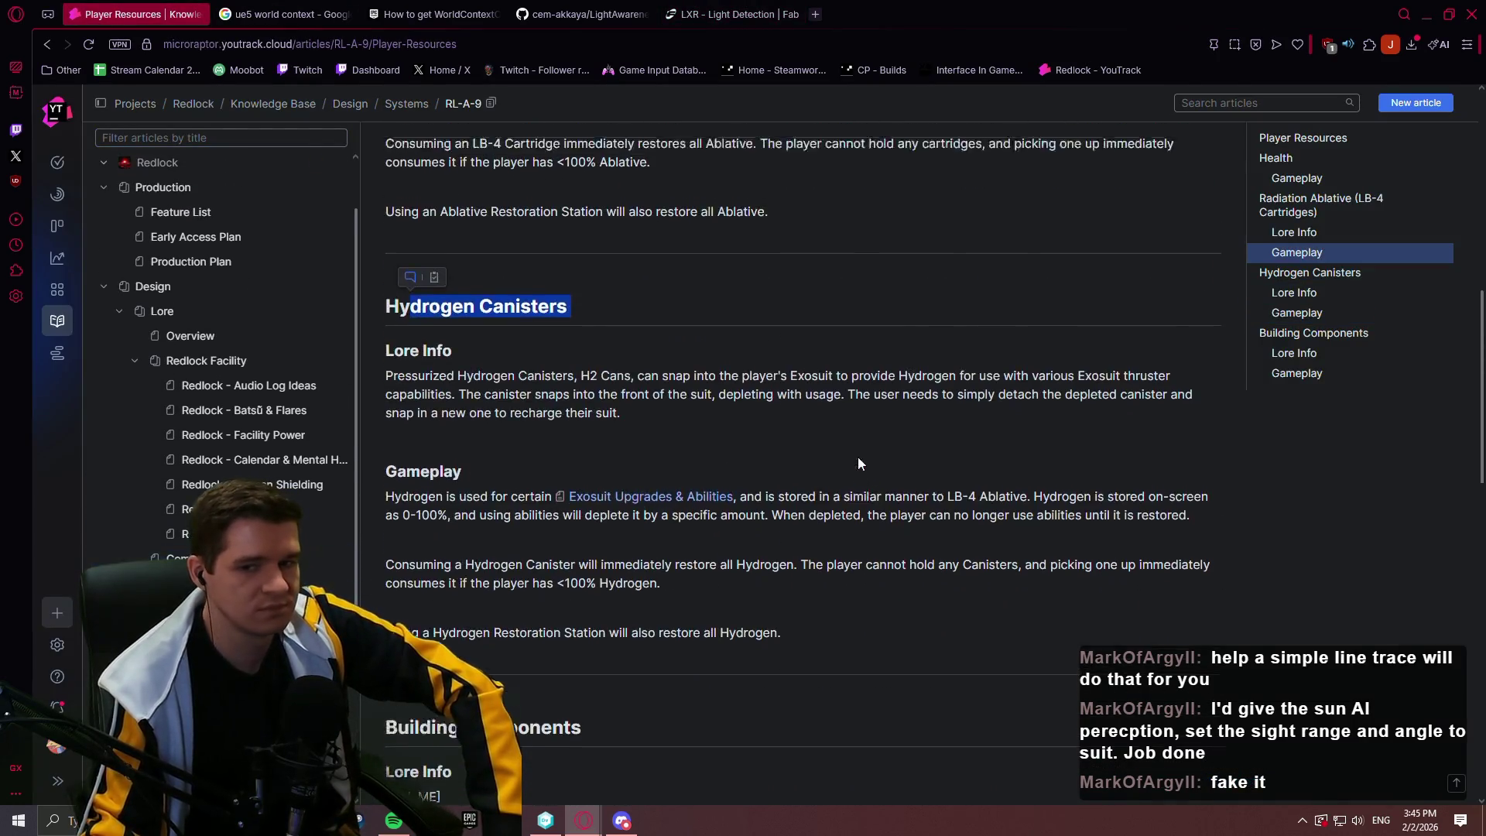
left_click(124, 69)
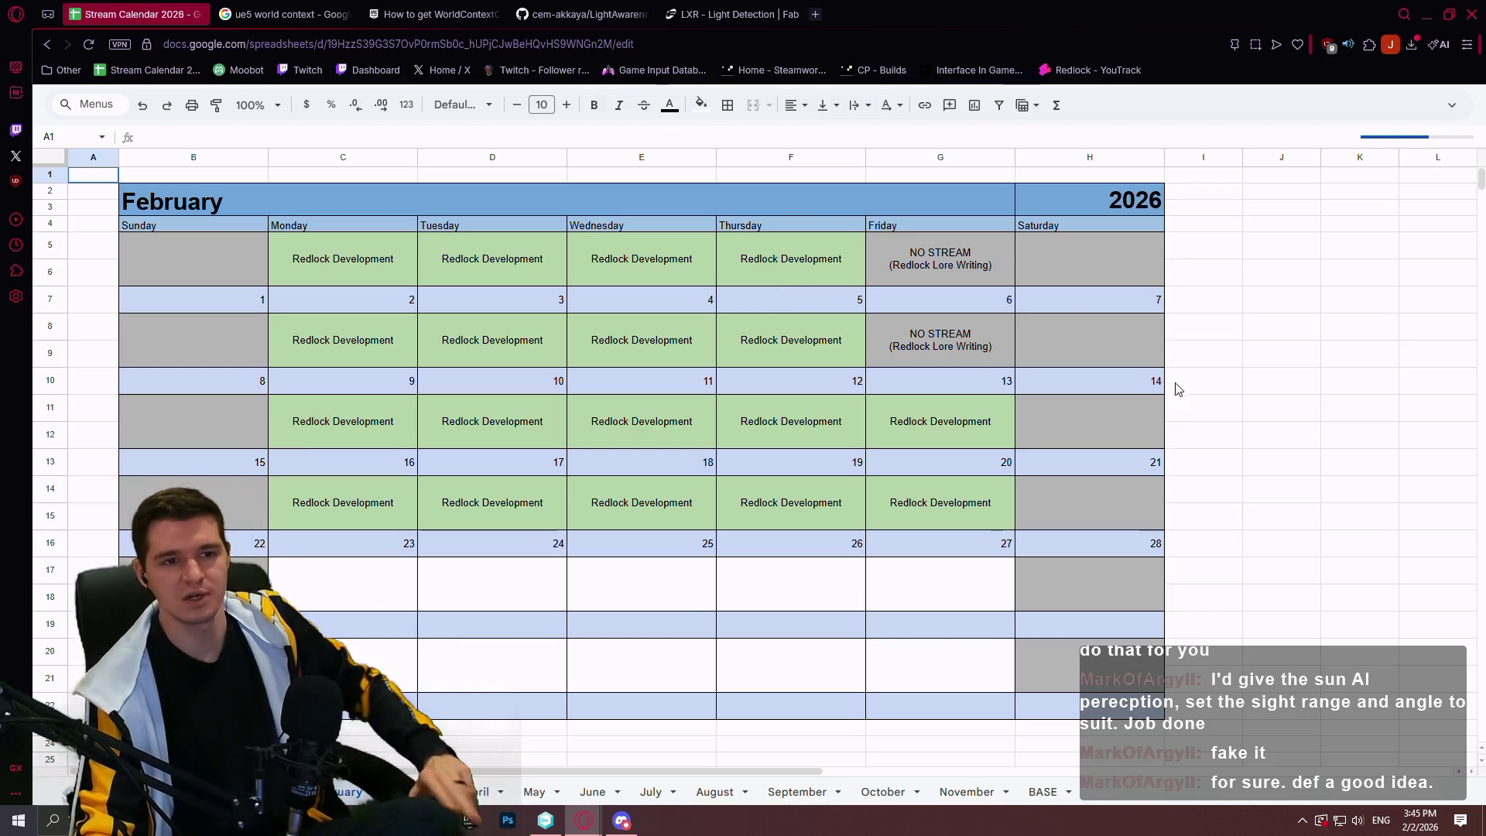
Select cell J8 in the February sheet, then bring up Notepad++'s recent files list
left_click(1244, 320)
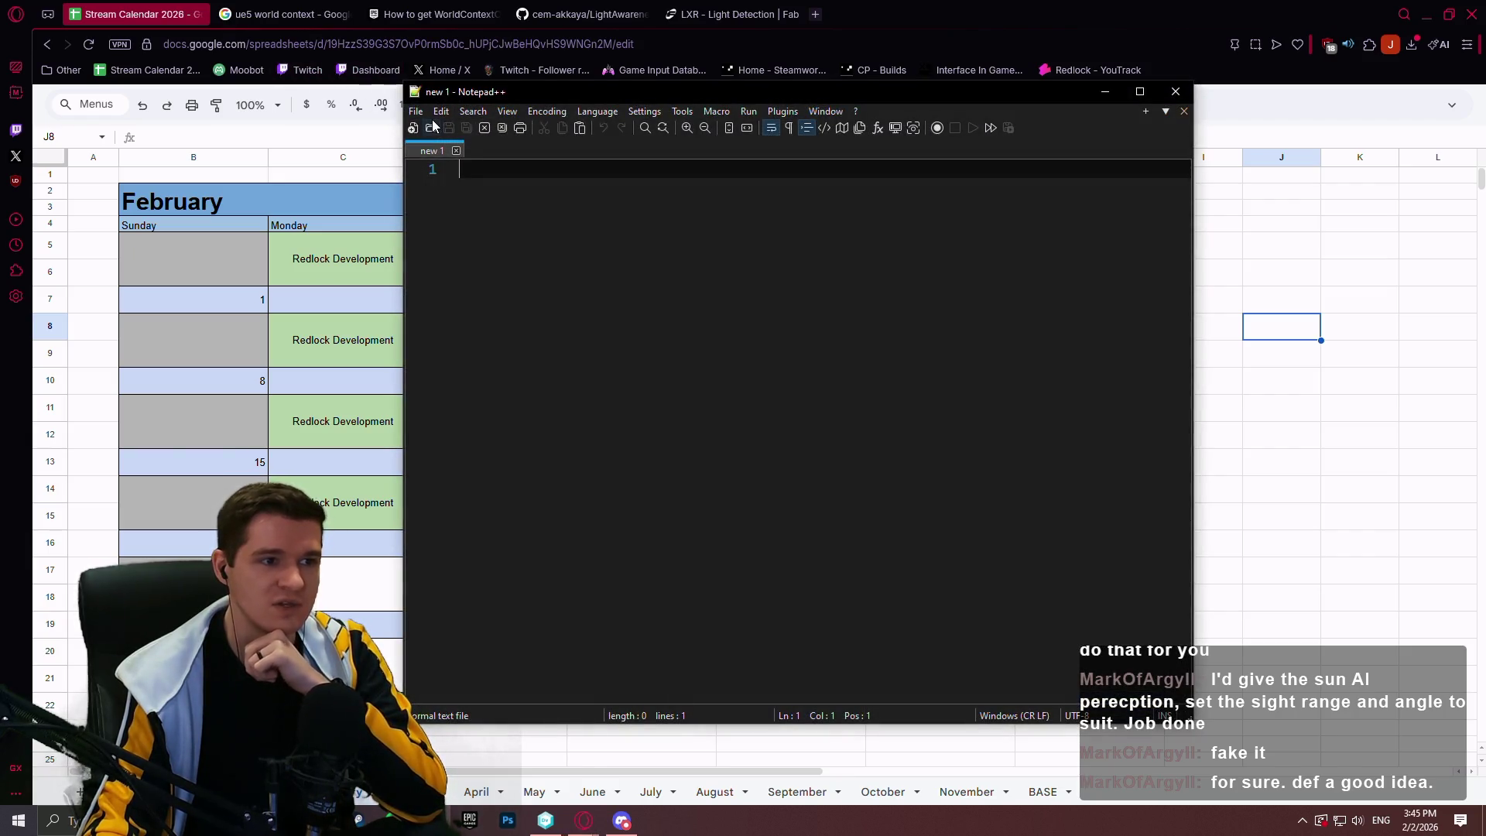
left_click(418, 112)
Open hazards.txt from Recent Files, then bring the Fab LXR listing back in front
left_click(723, 470)
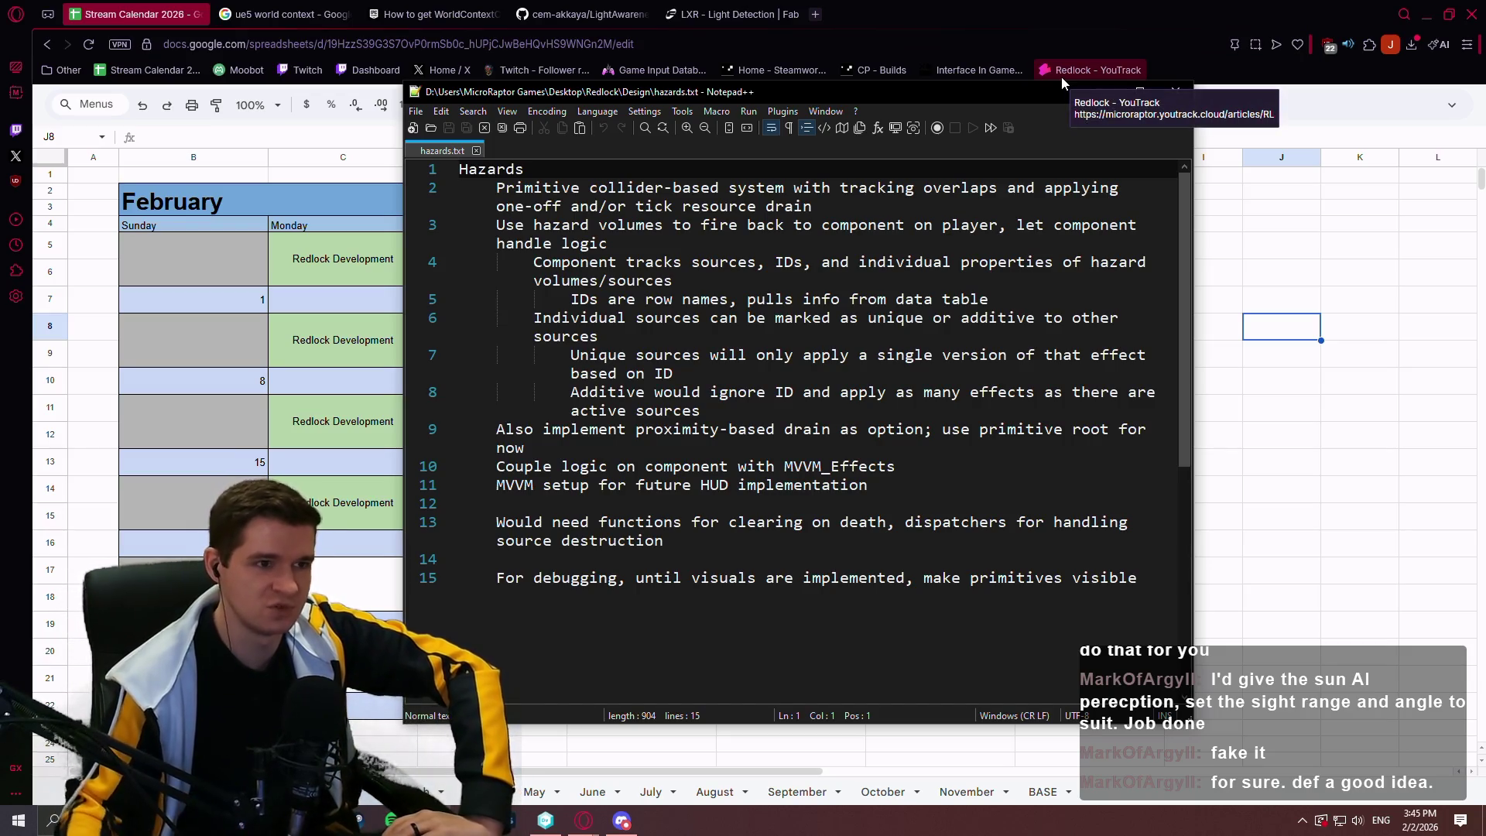
left_click(732, 14)
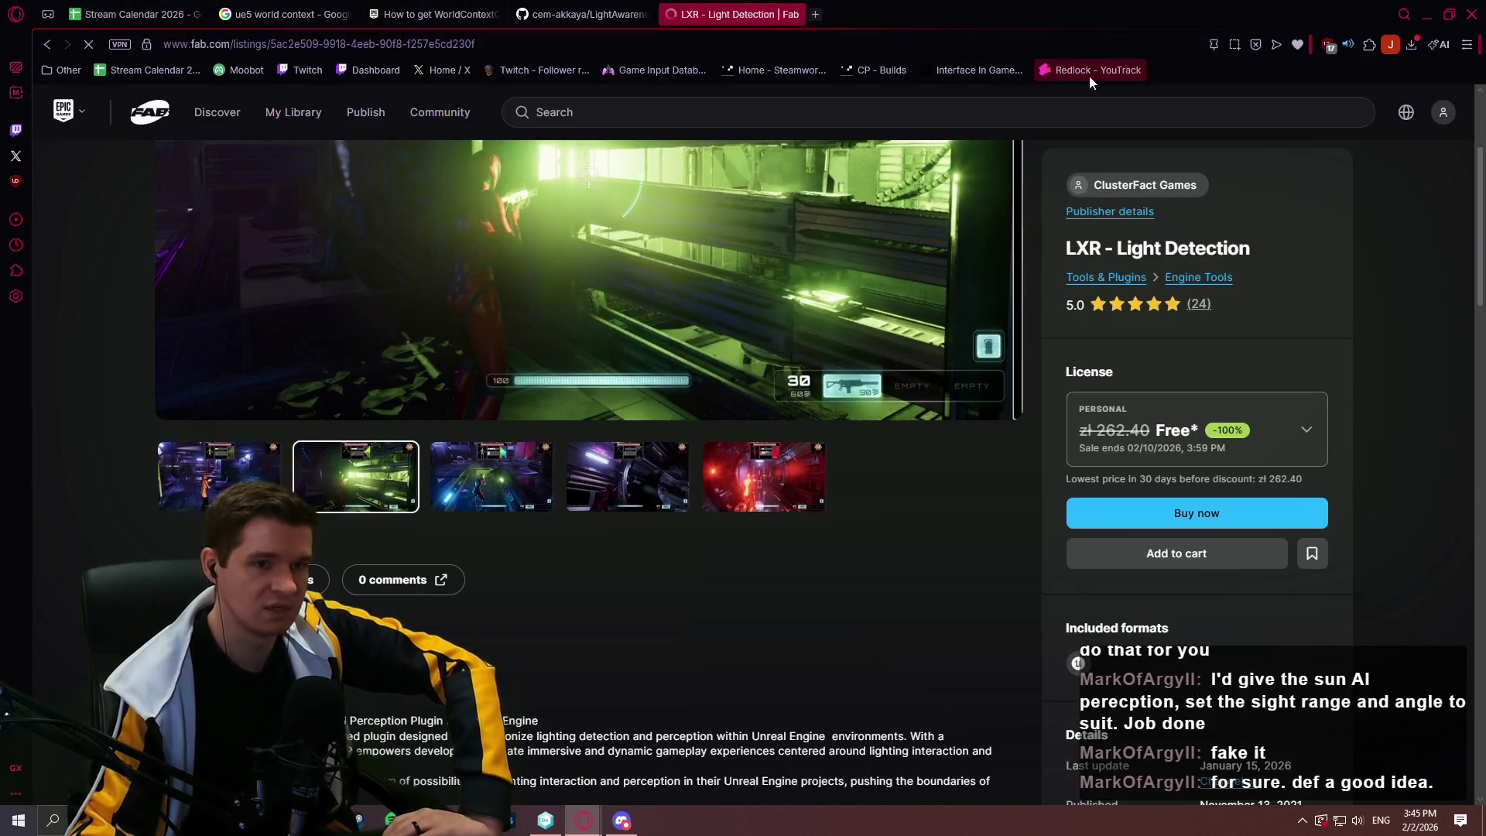
Review the Production Plan's First Playable Milestone 2 table, then open the Batsũ & Flares lore article
left_click(1089, 74)
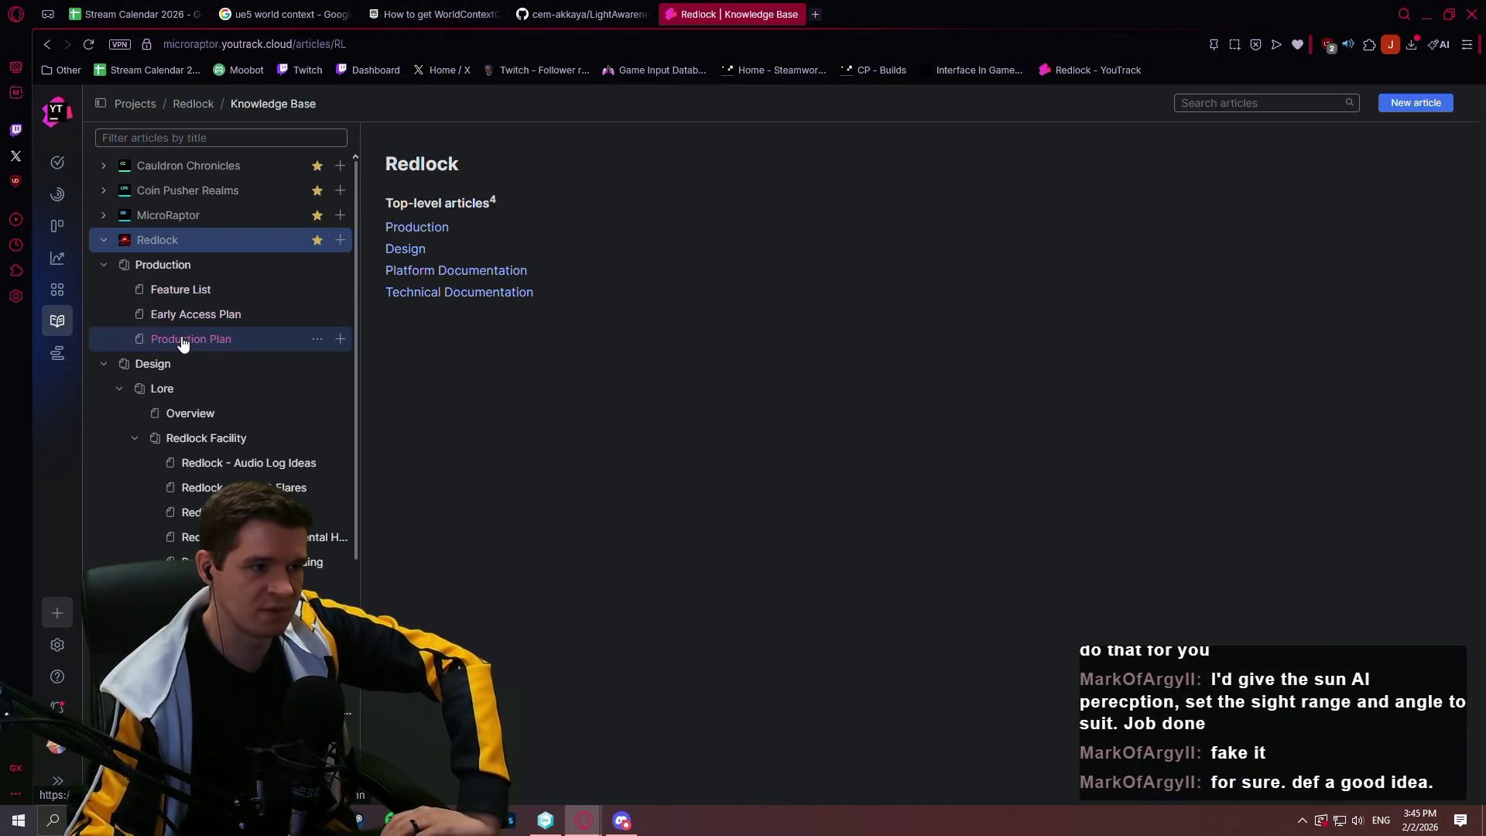
left_click(191, 338)
scroll(1009, 350, "down", 5)
scroll(1019, 331, "down", 6)
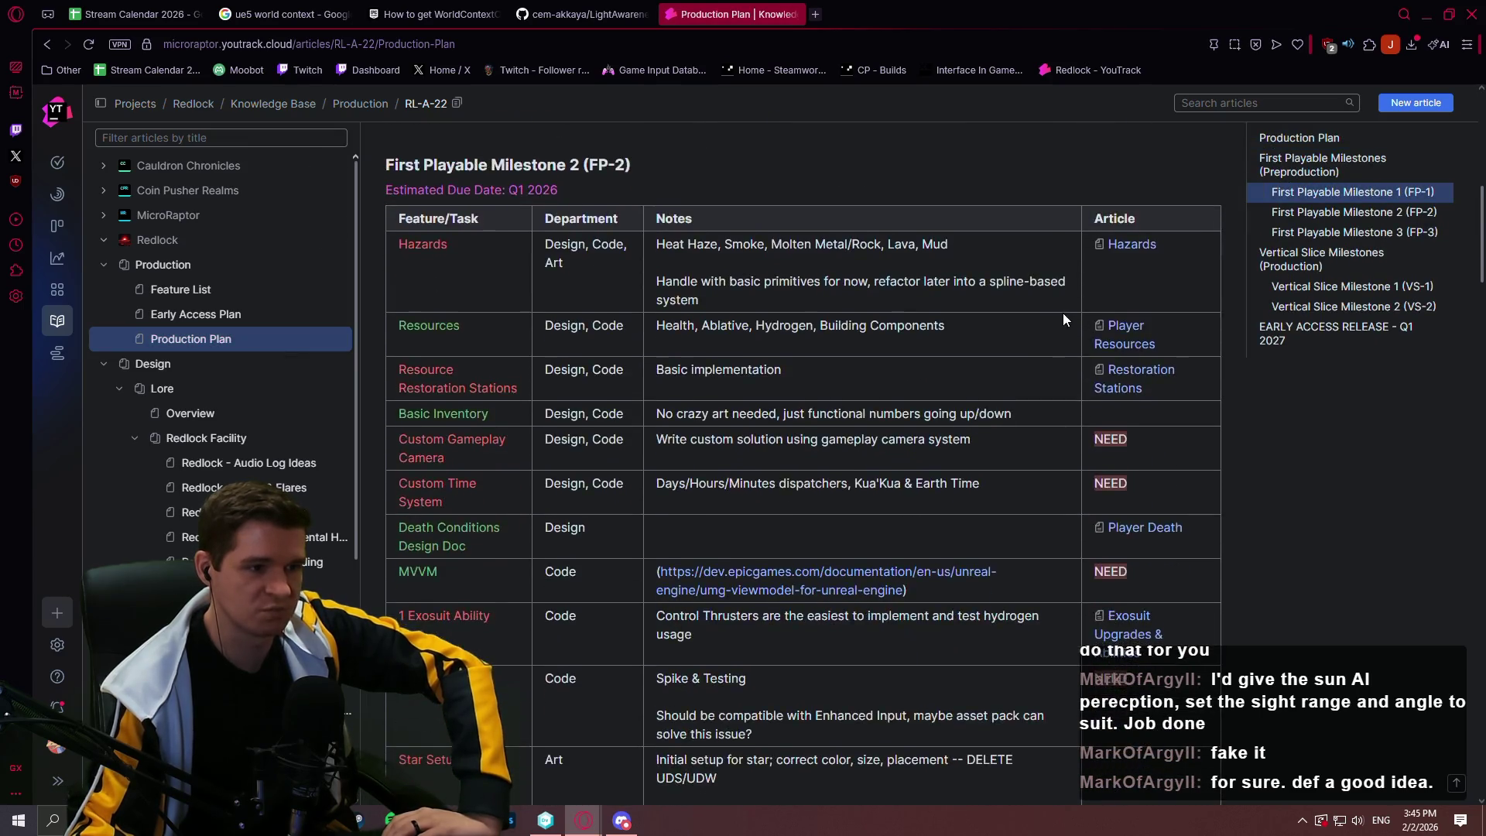
scroll(1047, 318, "up", 3)
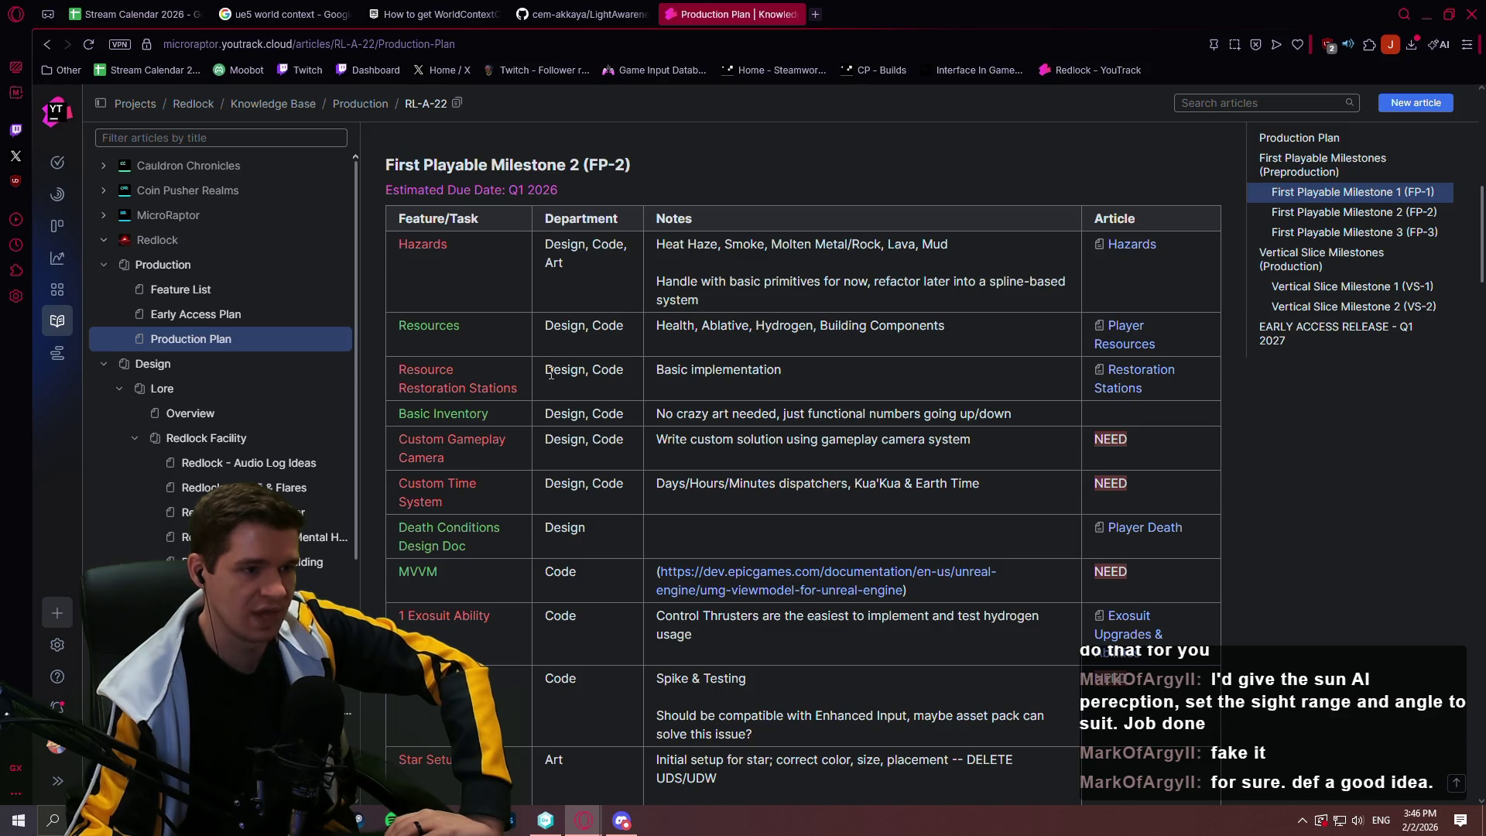
scroll(553, 368, "down", 2)
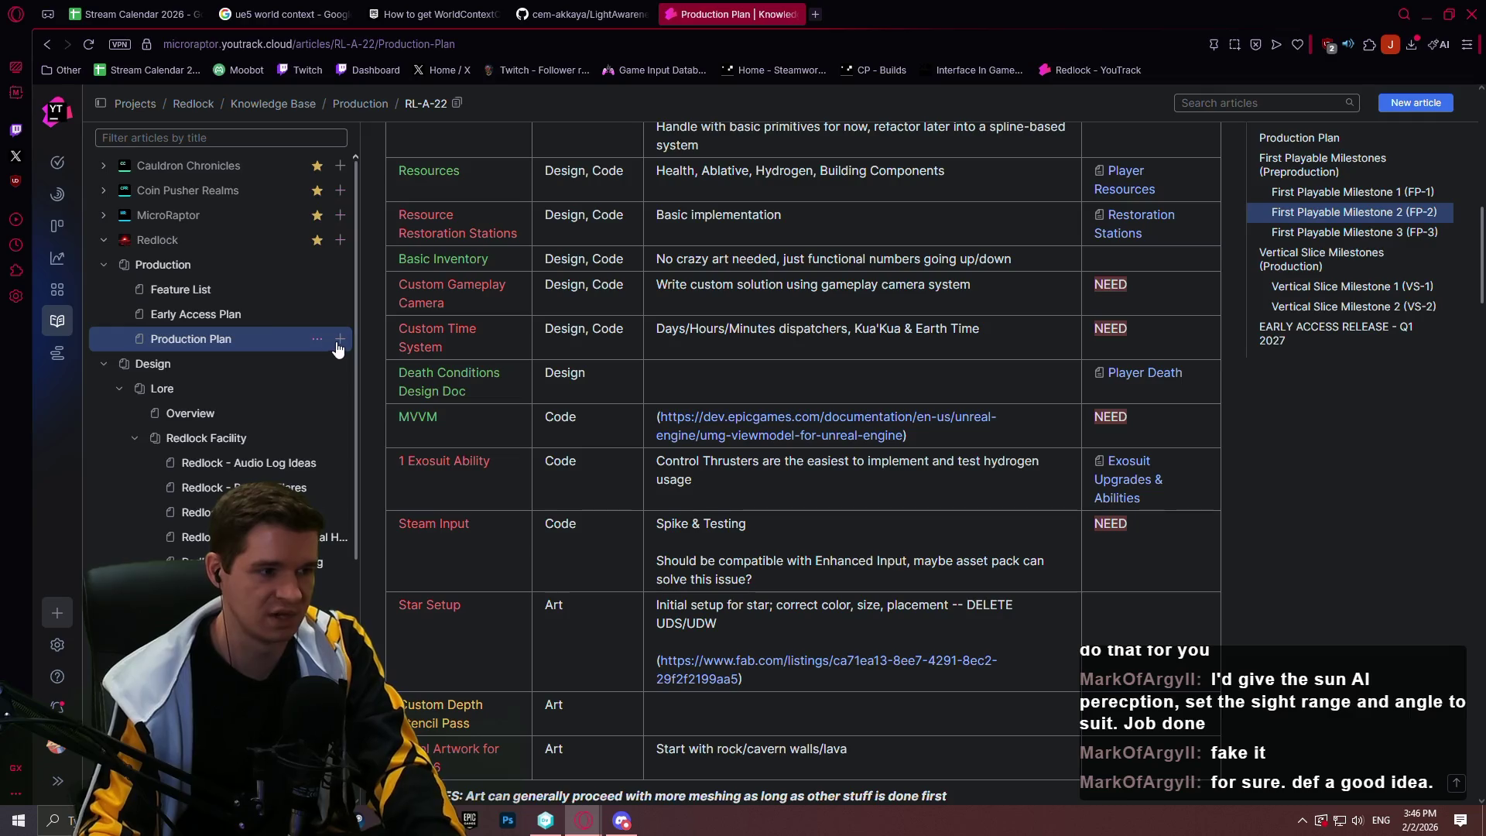
left_click(232, 487)
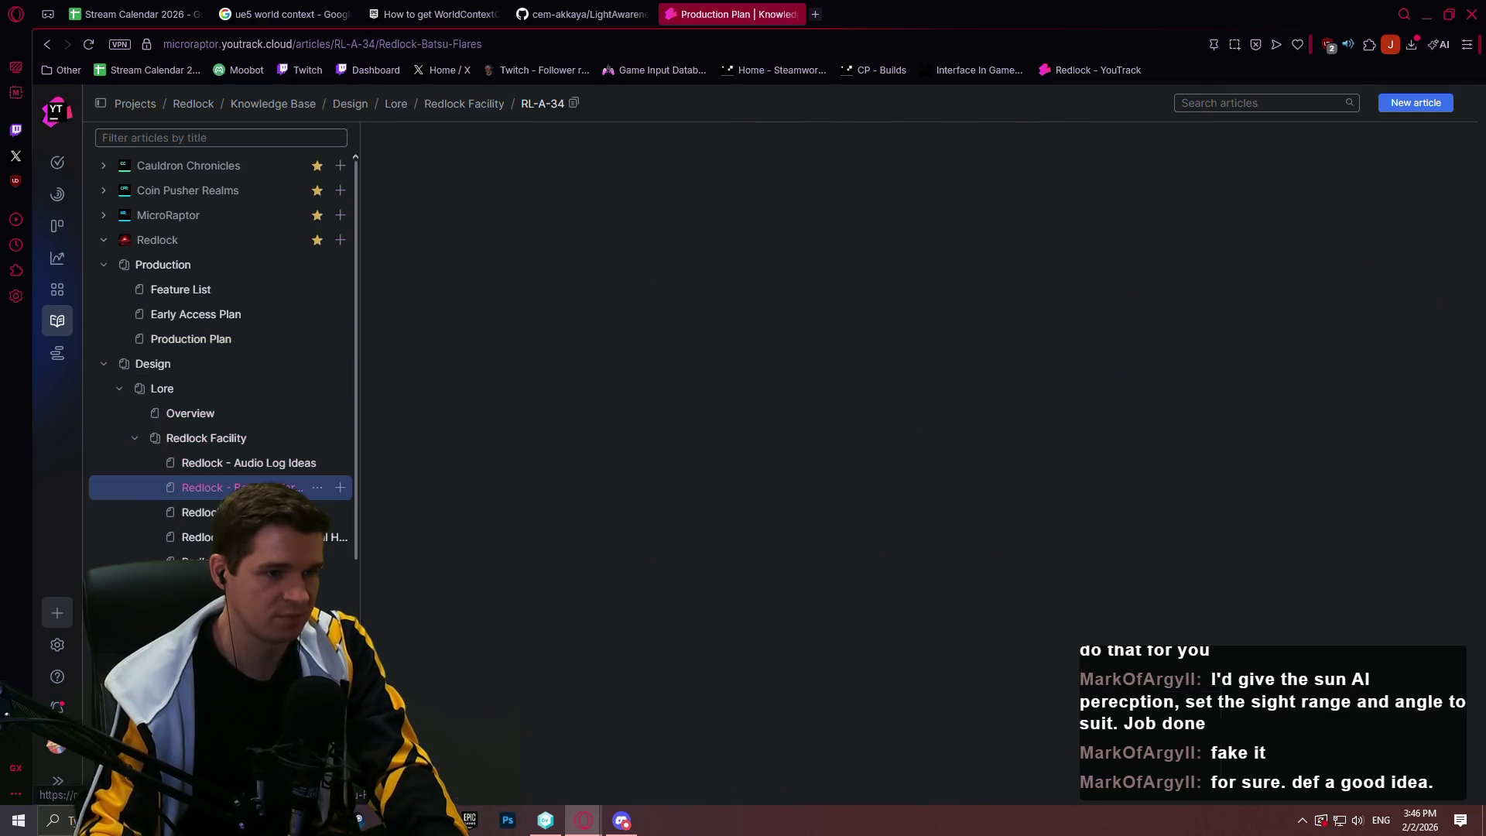
Browse the Redlock Facility, Audio Log Ideas and Batsũ & Flares articles, and show Audio Log Ideas' comments
mouse_move(1484, 124)
left_mouse_down()
mouse_move(1474, 445)
mouse_move(1481, 124)
left_mouse_up()
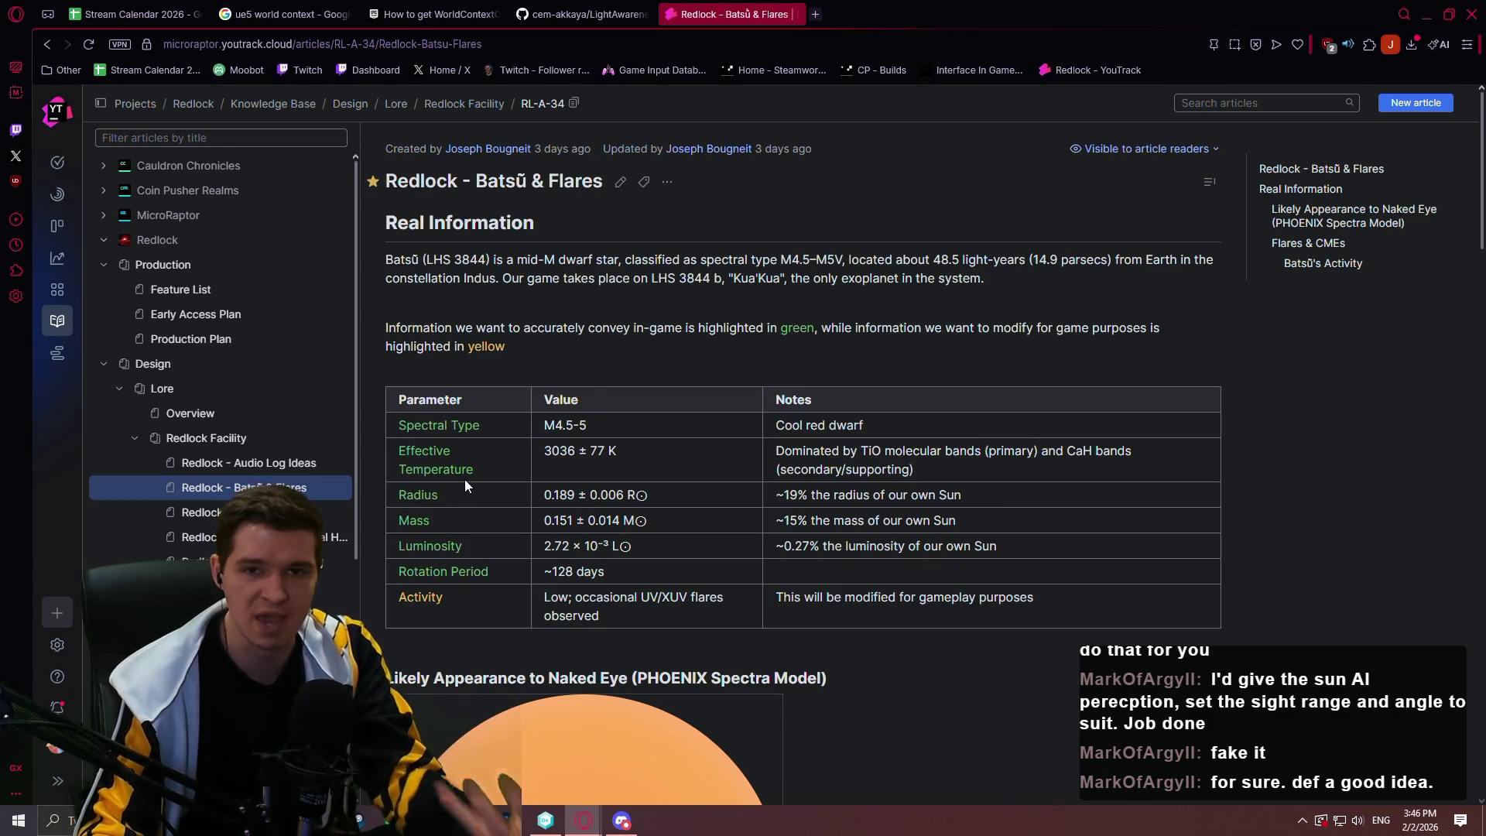
left_click(203, 439)
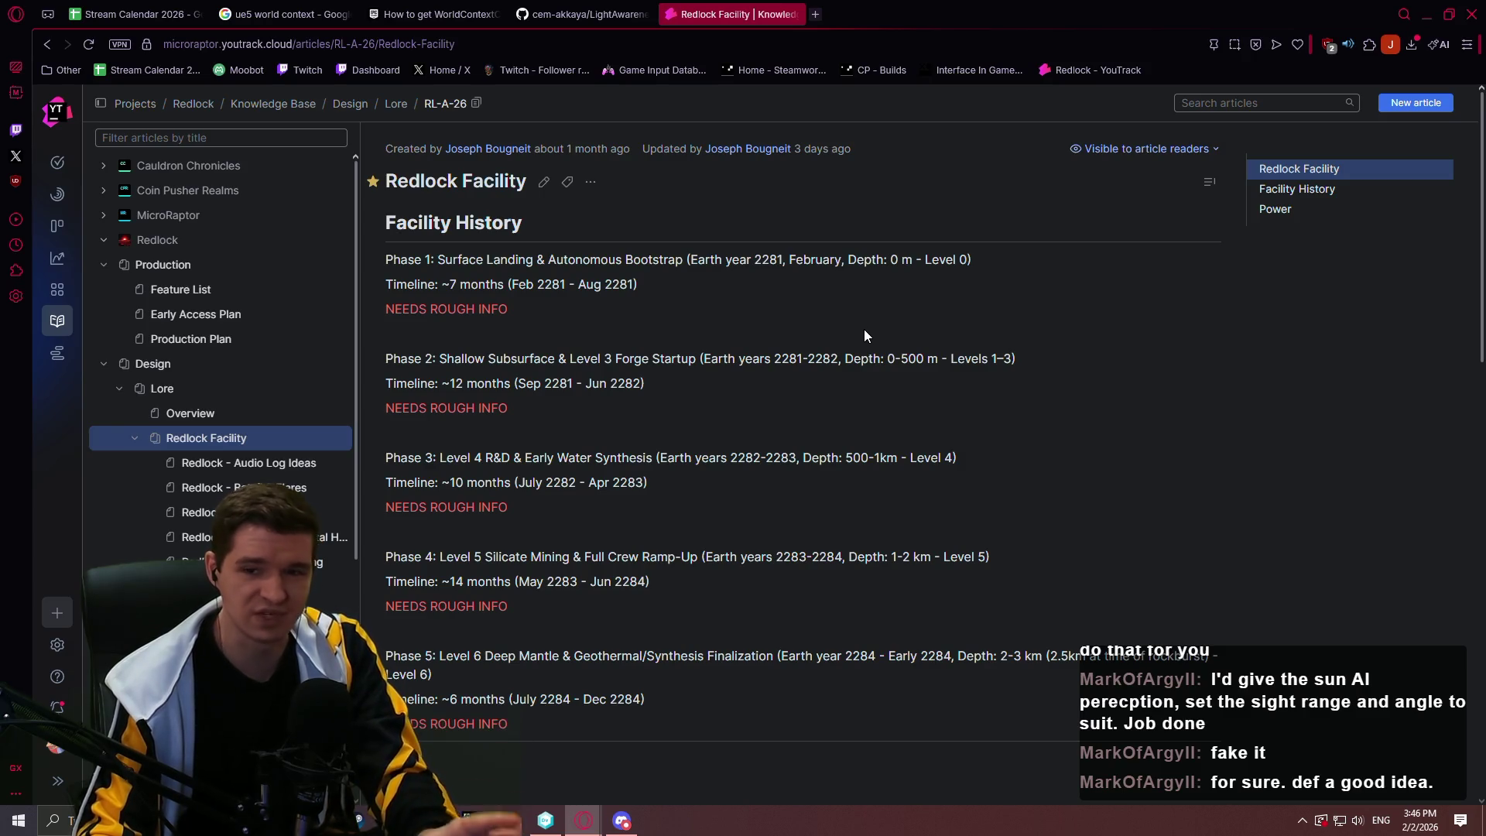
scroll(672, 495, "down", 2)
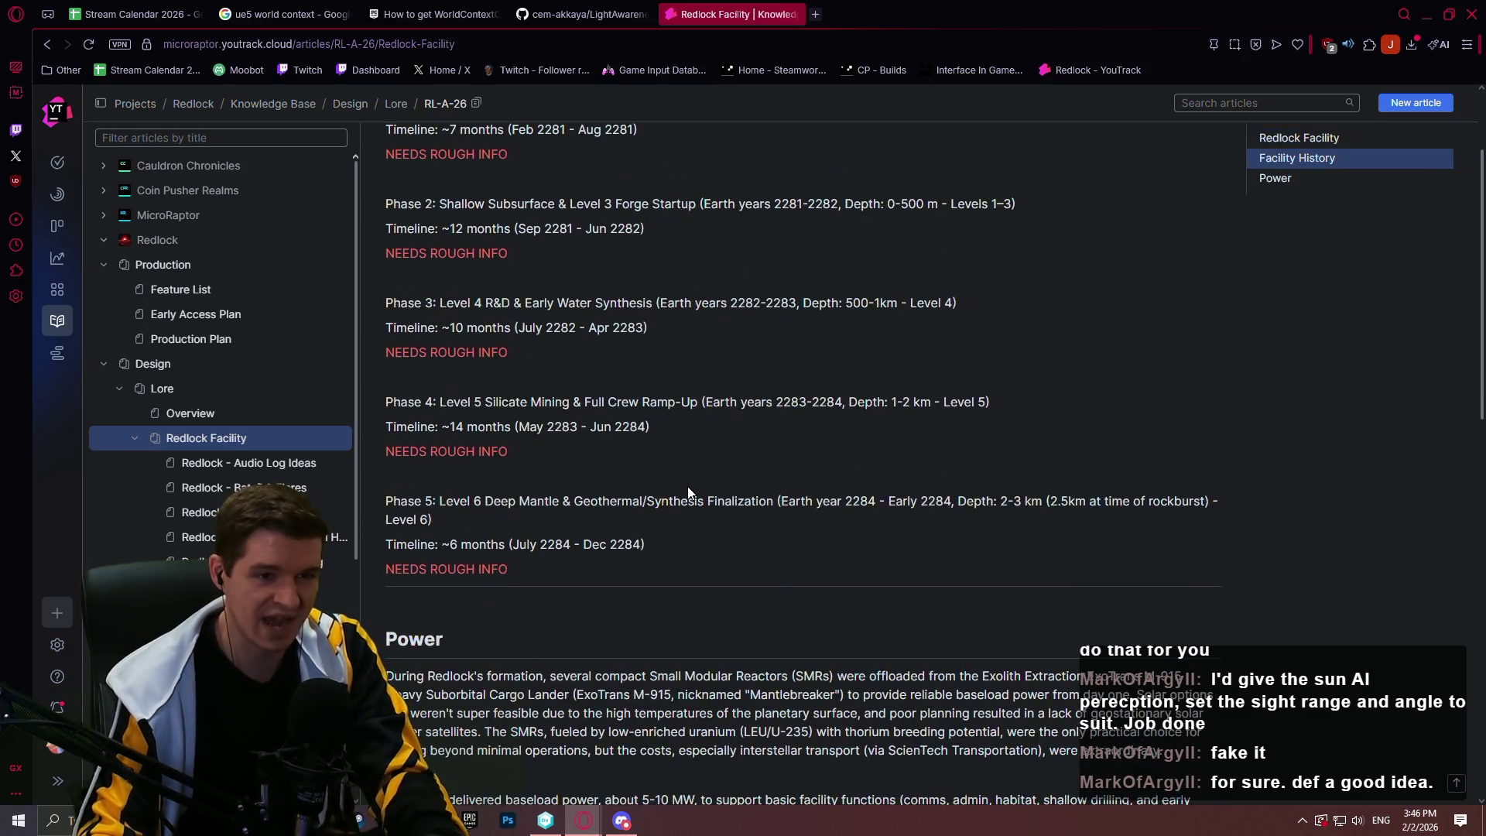
scroll(686, 457, "down", 6)
left_click(233, 465)
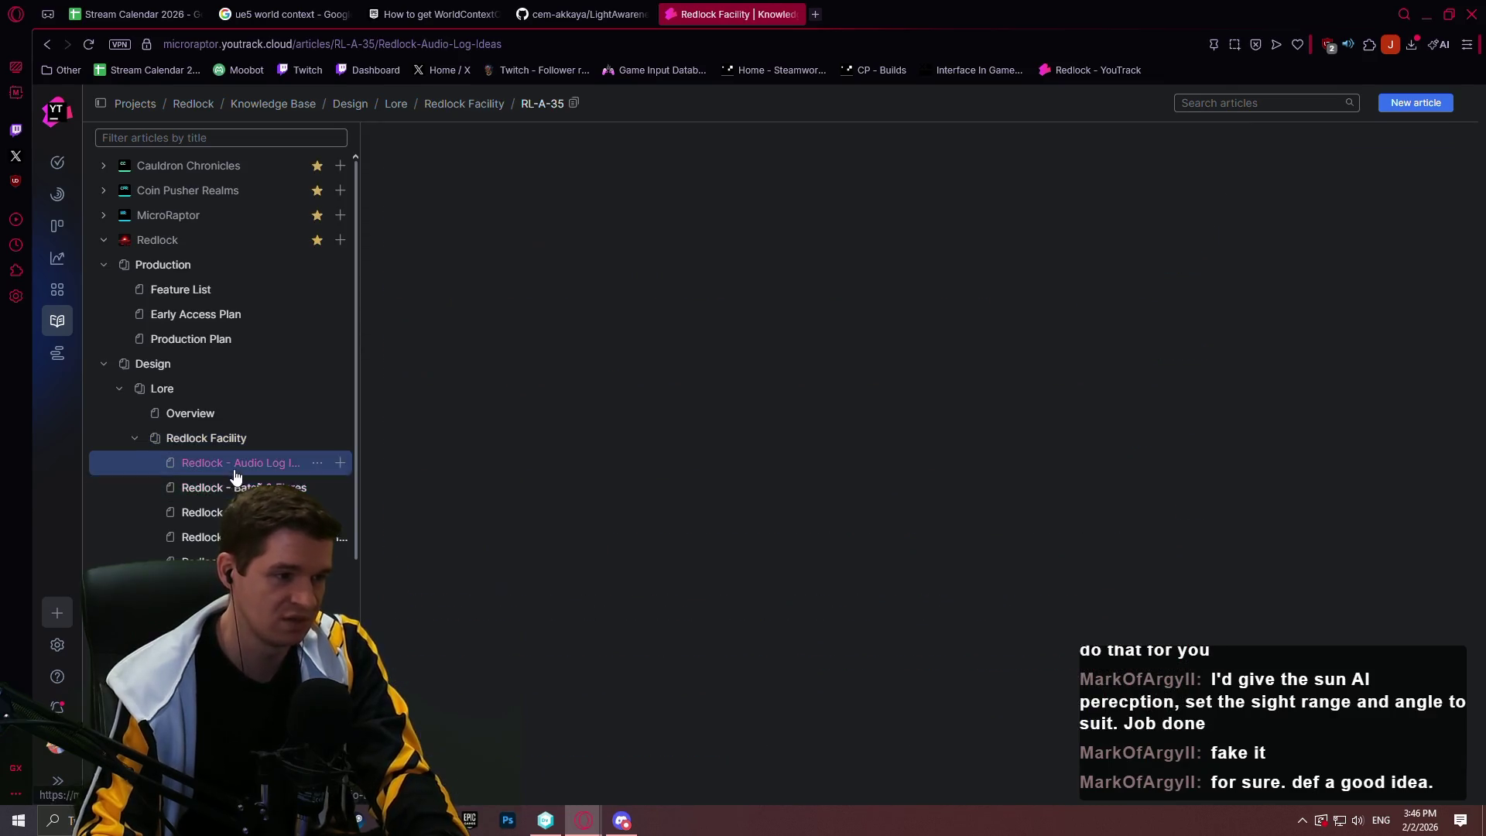
left_click(246, 488)
left_click(248, 472)
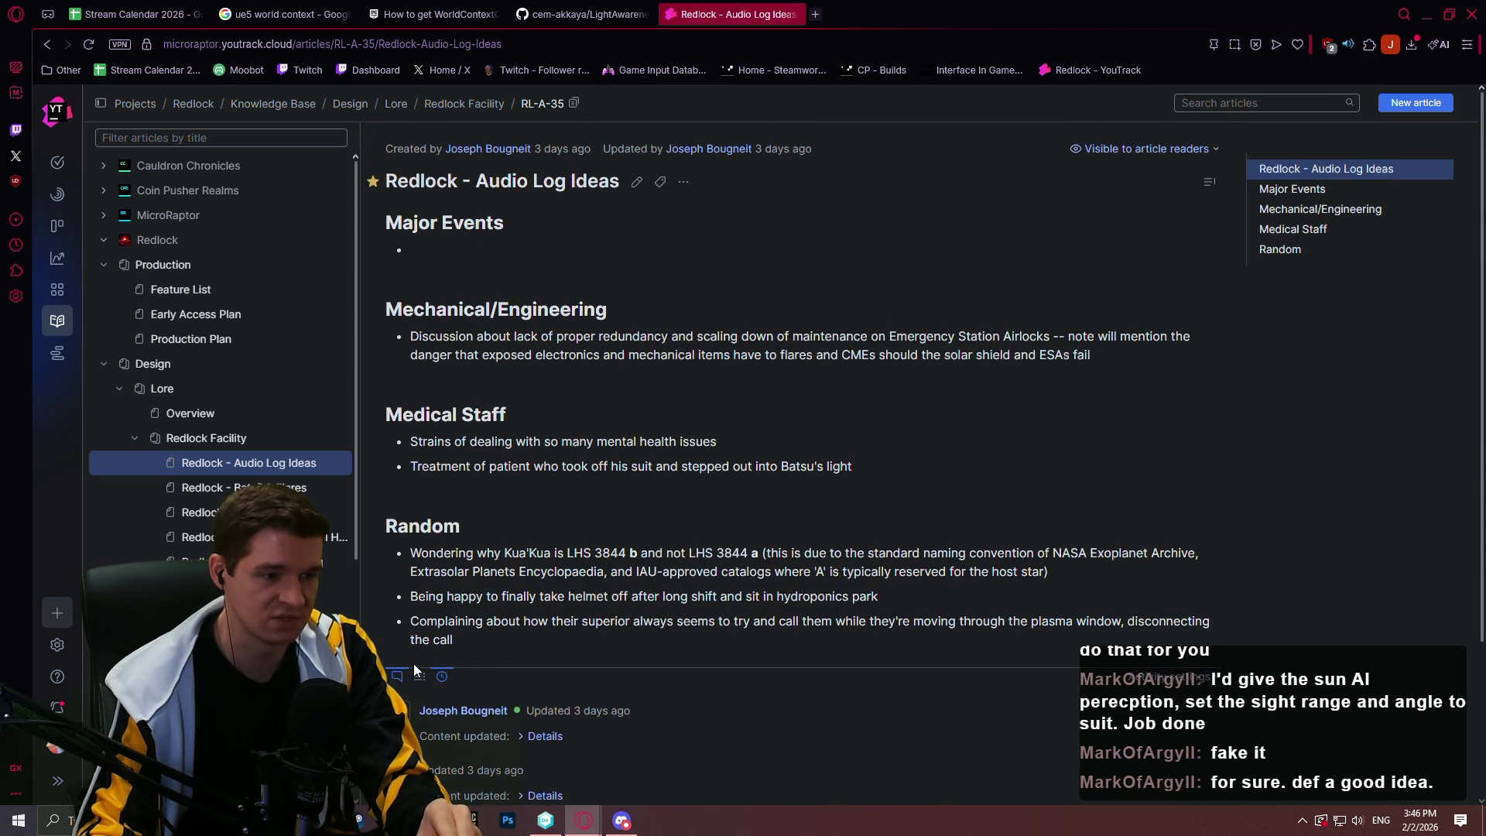
left_click(397, 679)
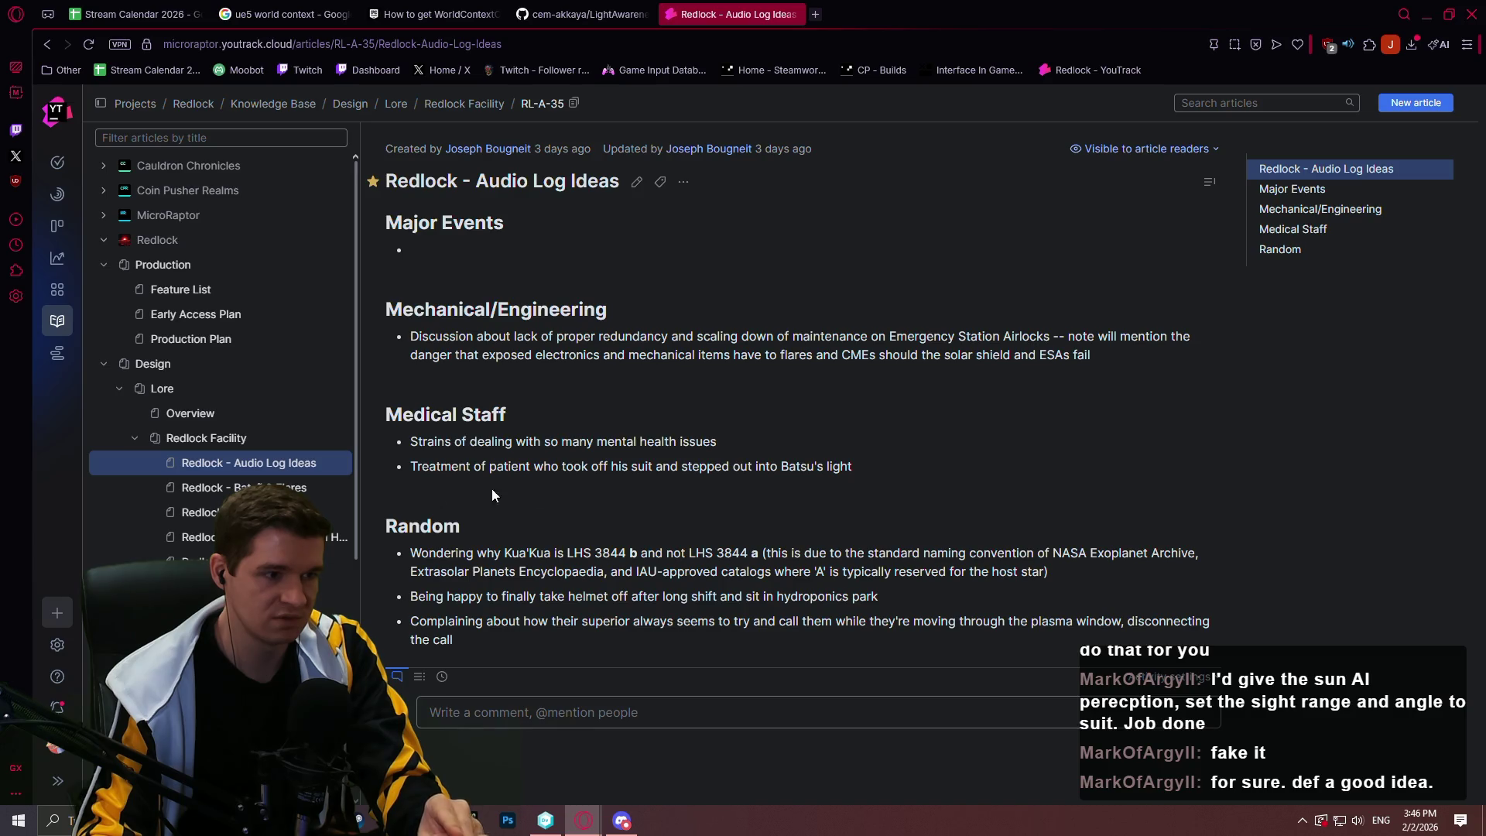
Read through the Batsũ & Flares, Facility Power, Calendar & Mental Health and Oxygen Shielding articles
left_click(286, 487)
scroll(298, 448, "down", 2)
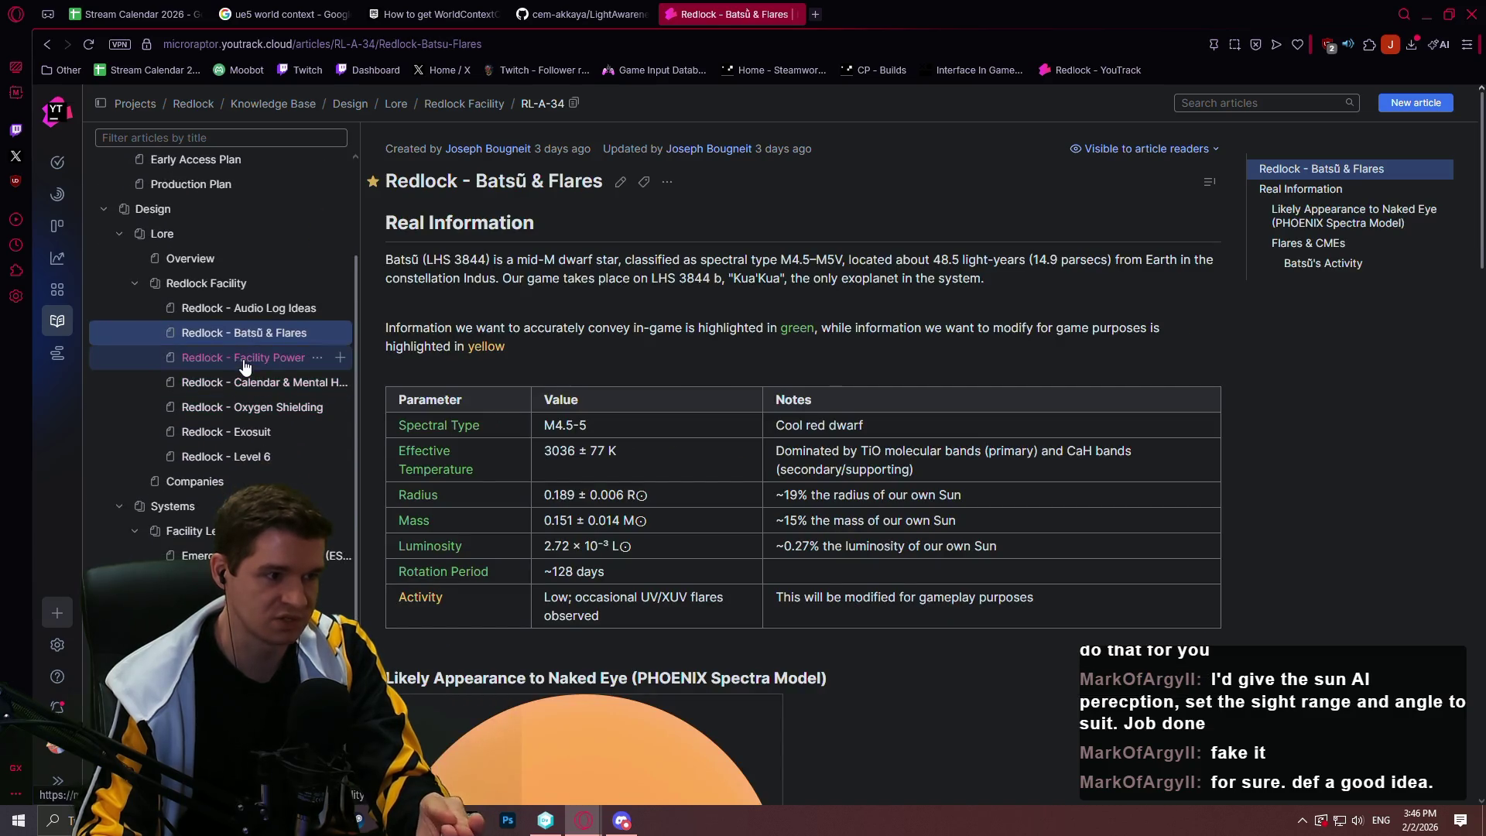
left_click(245, 365)
scroll(590, 435, "down", 2)
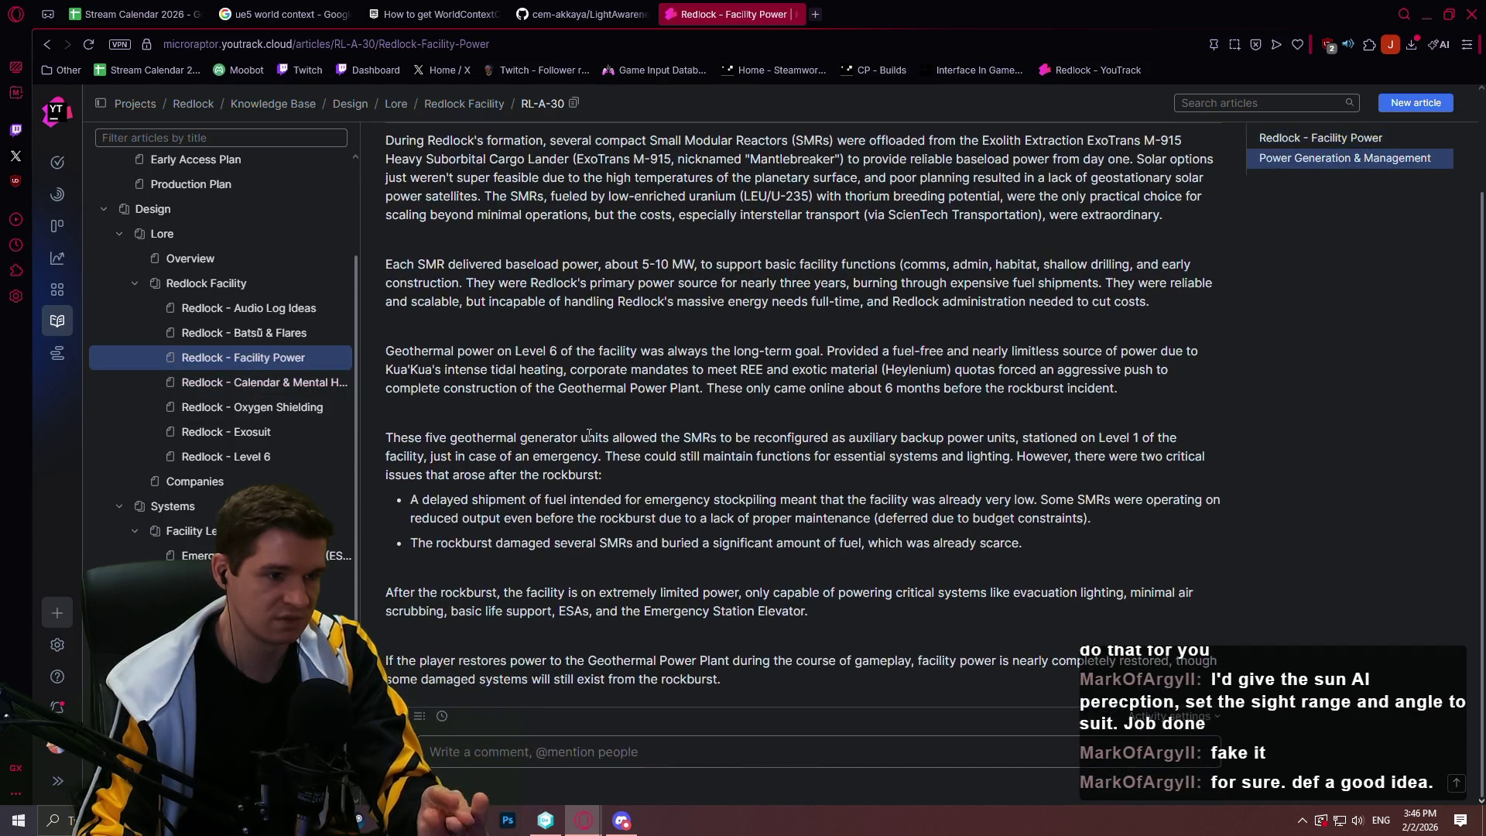
left_click(255, 381)
scroll(484, 418, "down", 4)
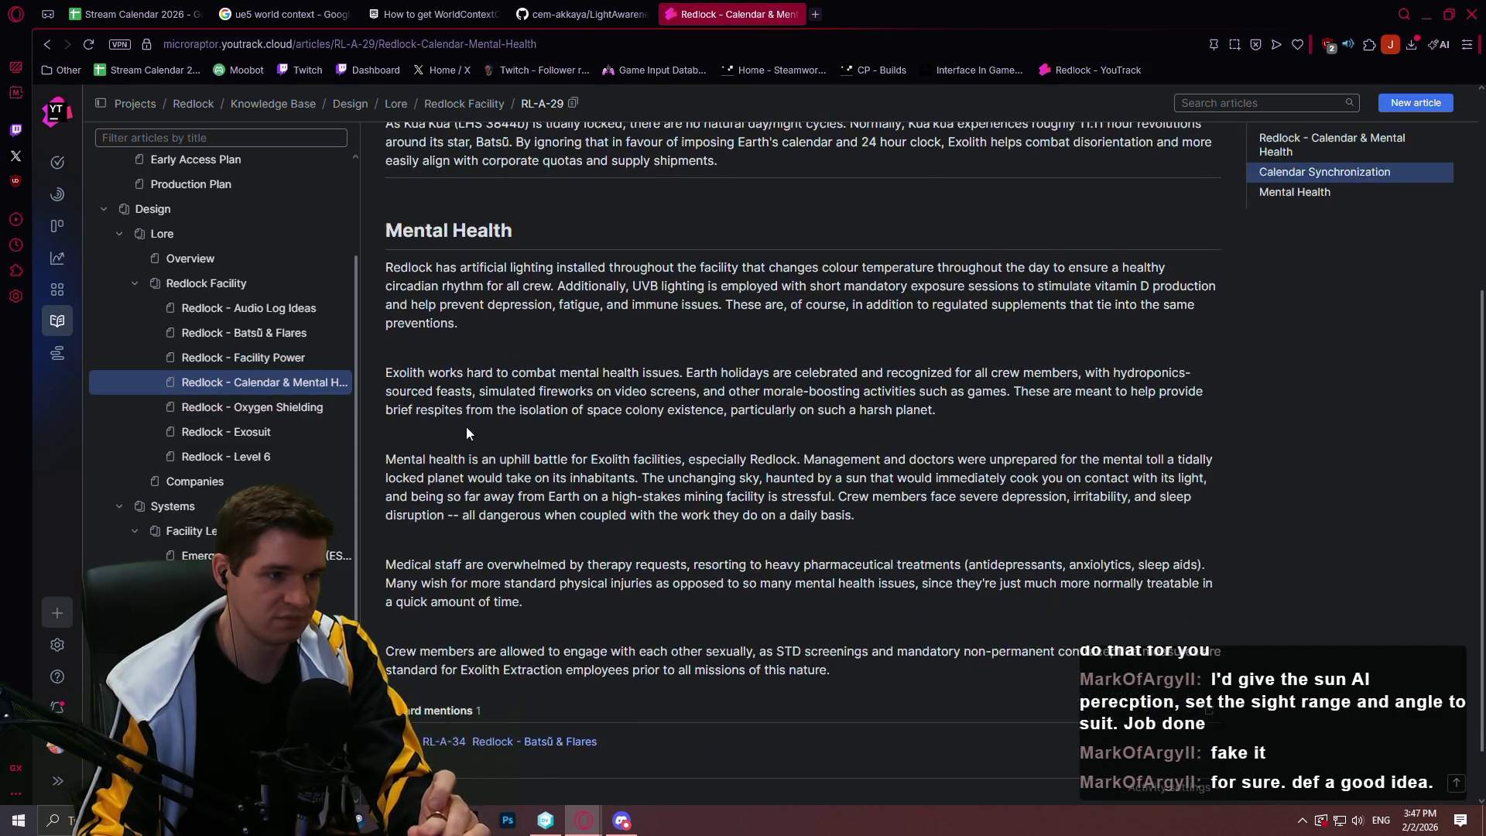
left_click(242, 408)
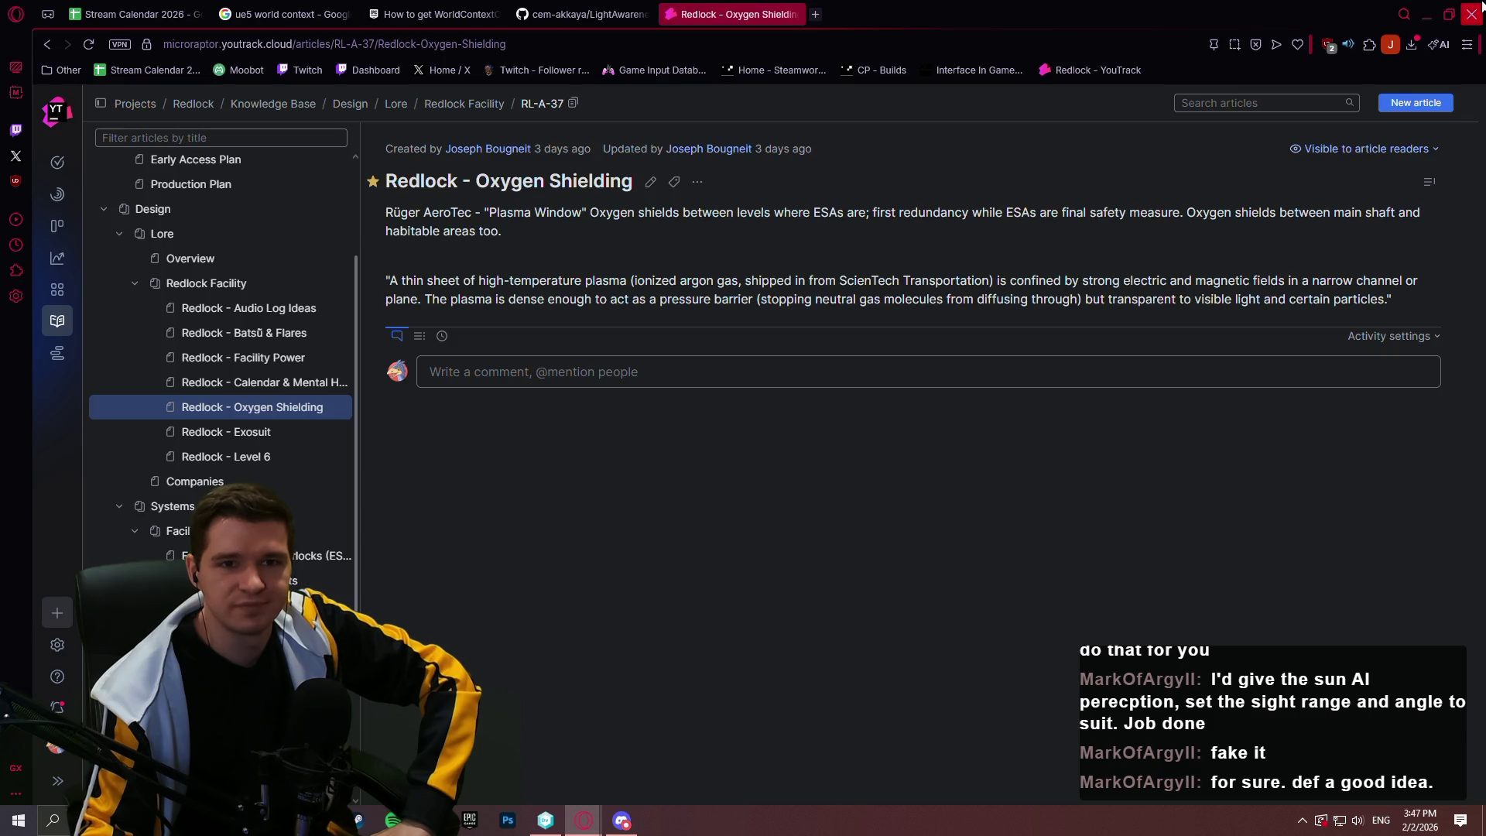
Minimize Opera so the hazards.txt notes in Notepad++ come into view
left_click(1472, 14)
mouse_move(1277, 45)
left_click(1140, 91)
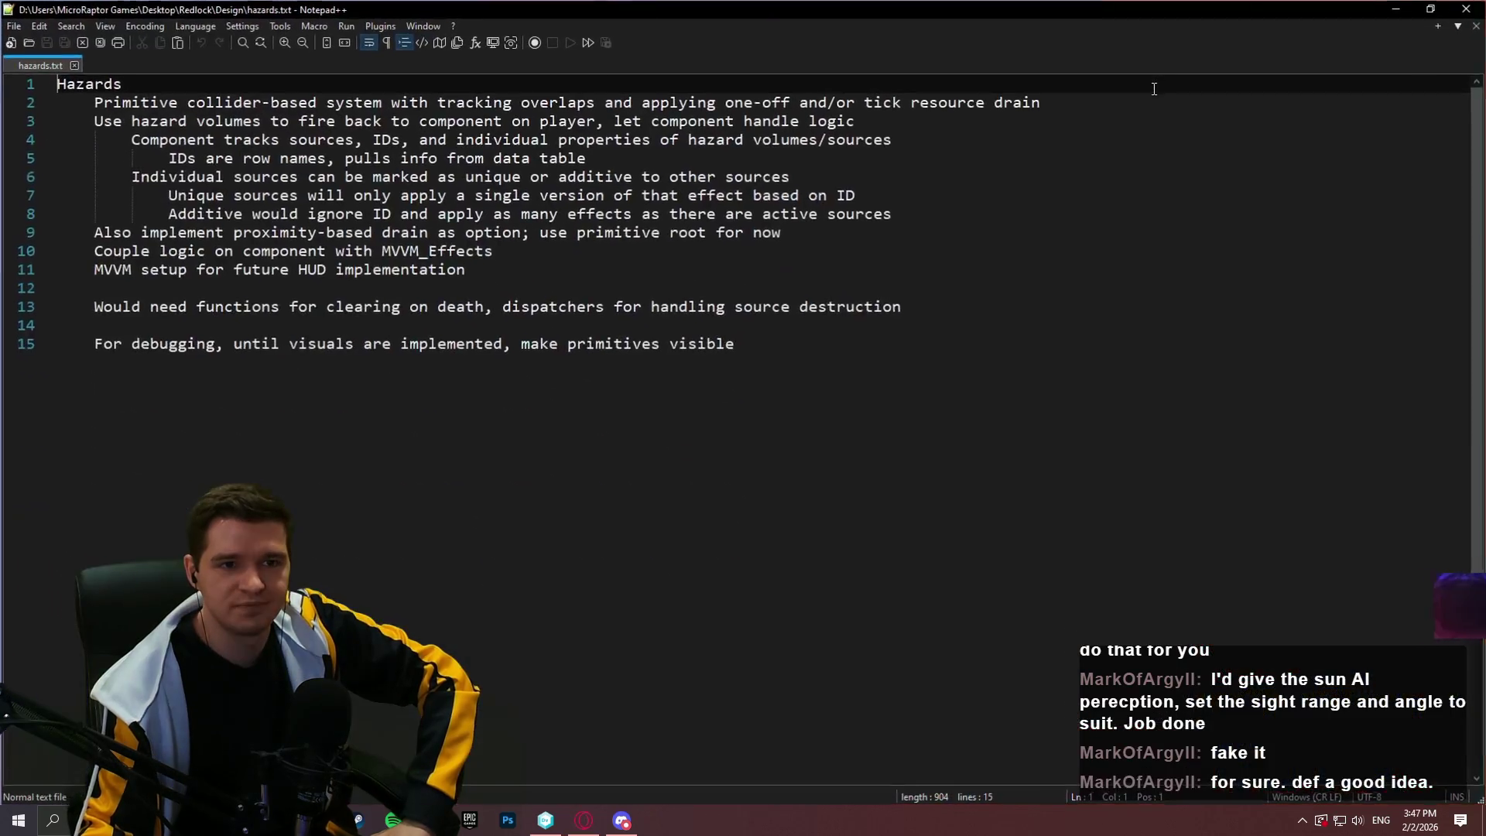
Minimize Notepad++, drag the desktop folder into the fence group, and return to Opera's Stream Calendar
key("super+Down")
key("super+Down")
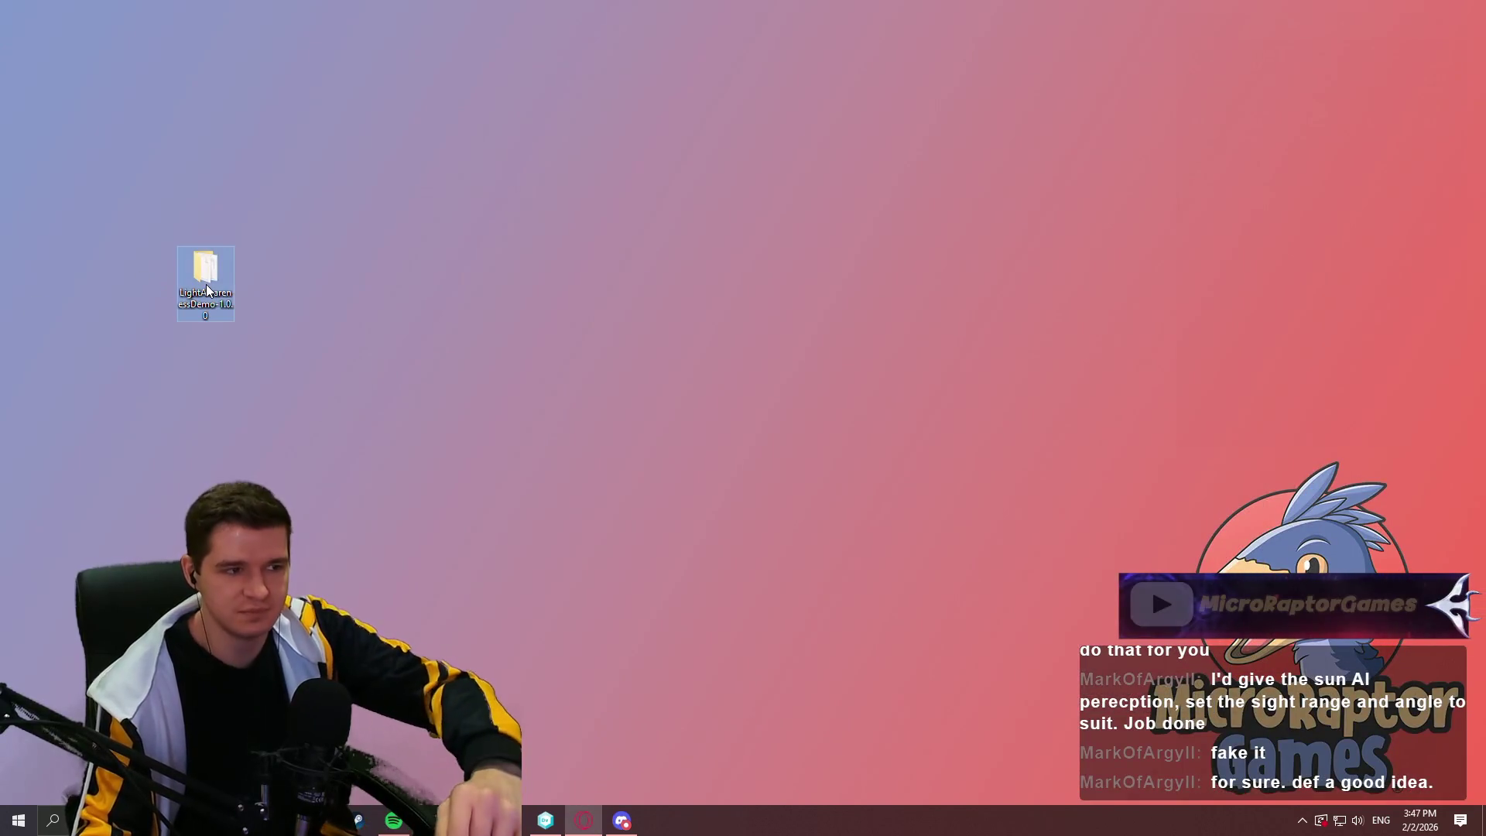
left_click_drag(206, 284, 424, 758)
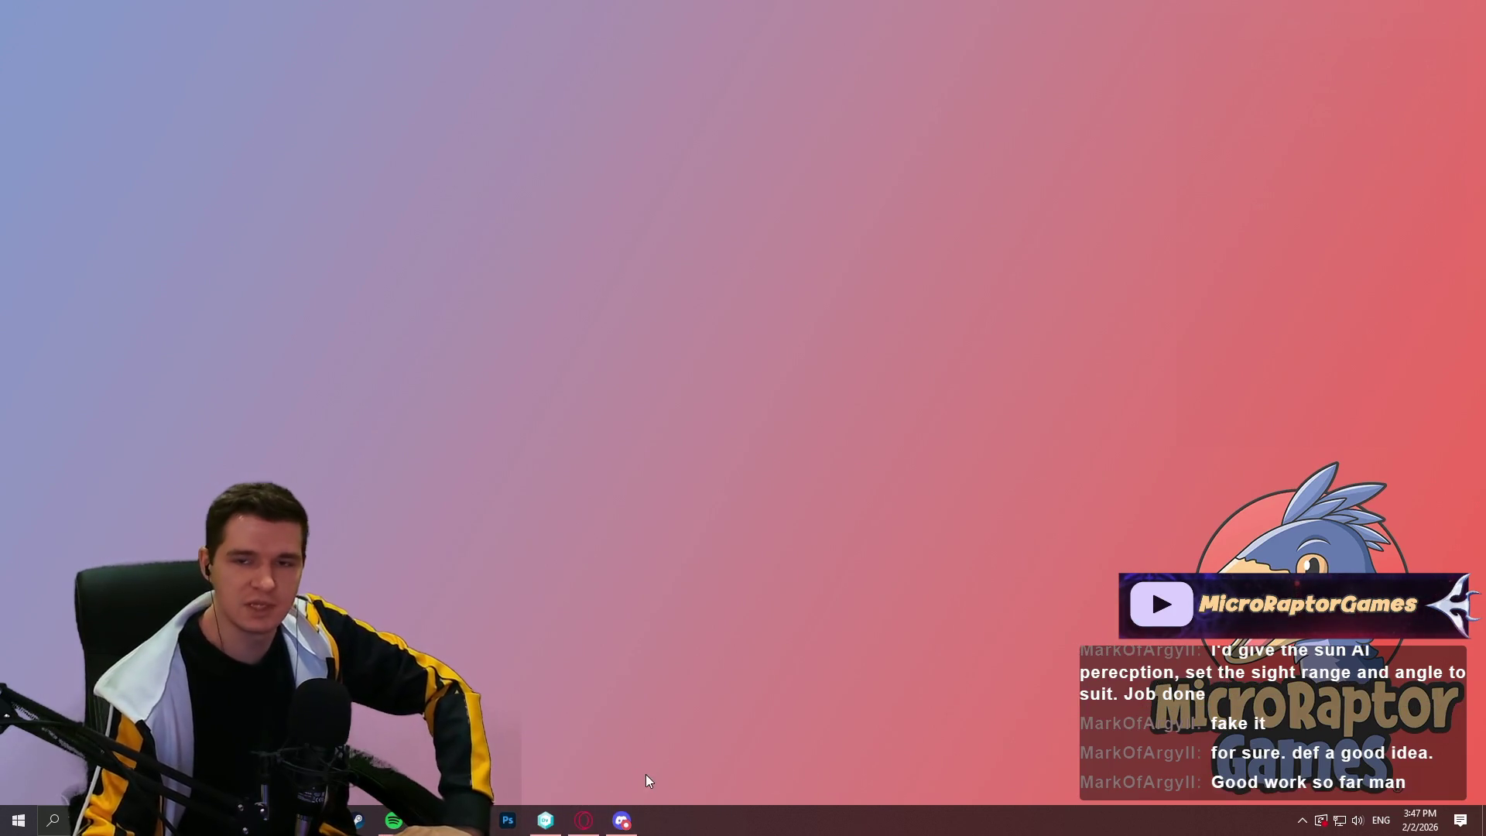
left_click(584, 821)
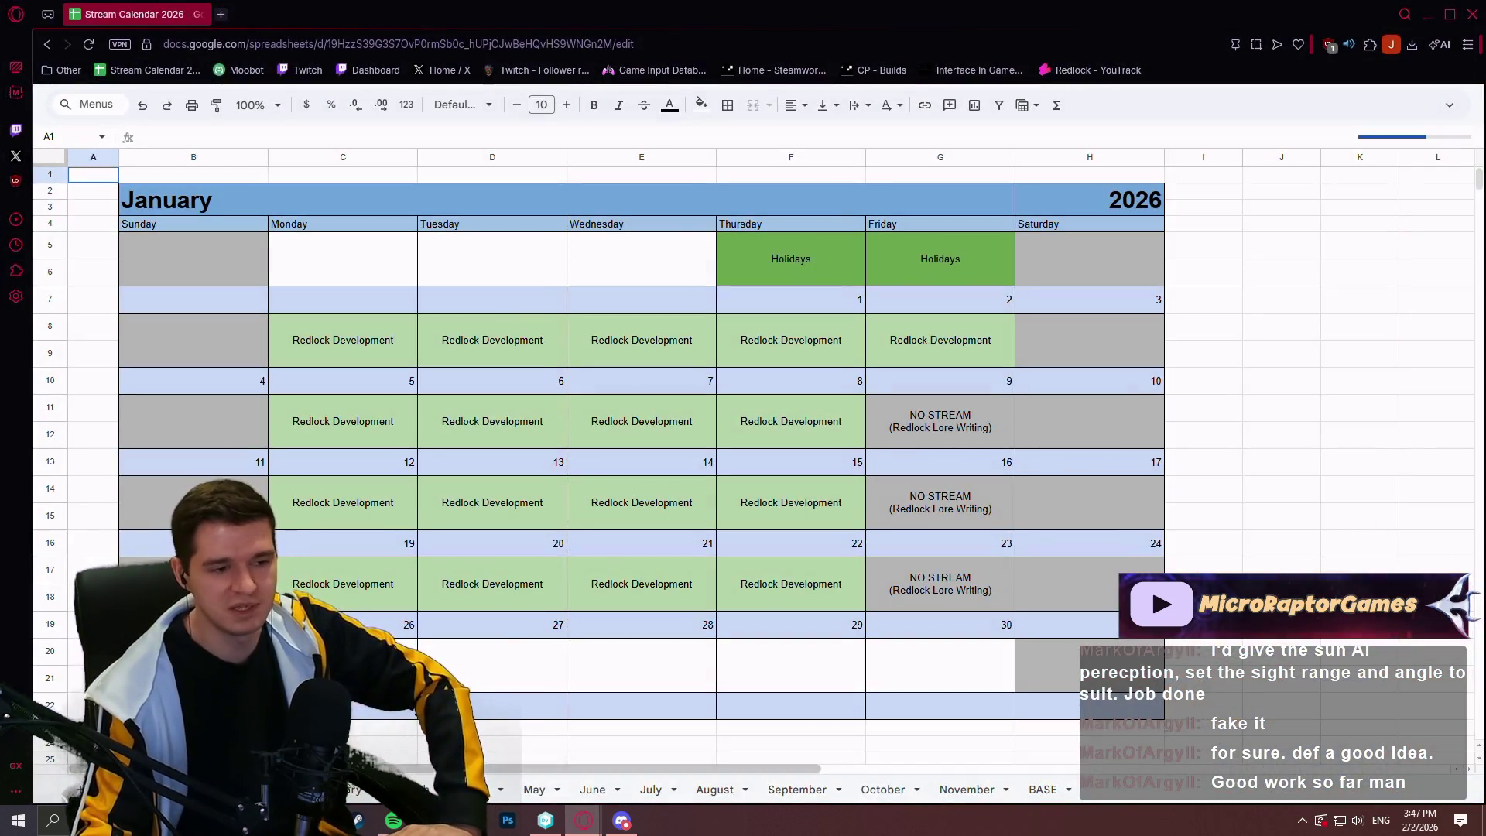
Select the merged Saturday cell H5:H6, then flip through the March to November calendar sheets
left_click(1086, 274)
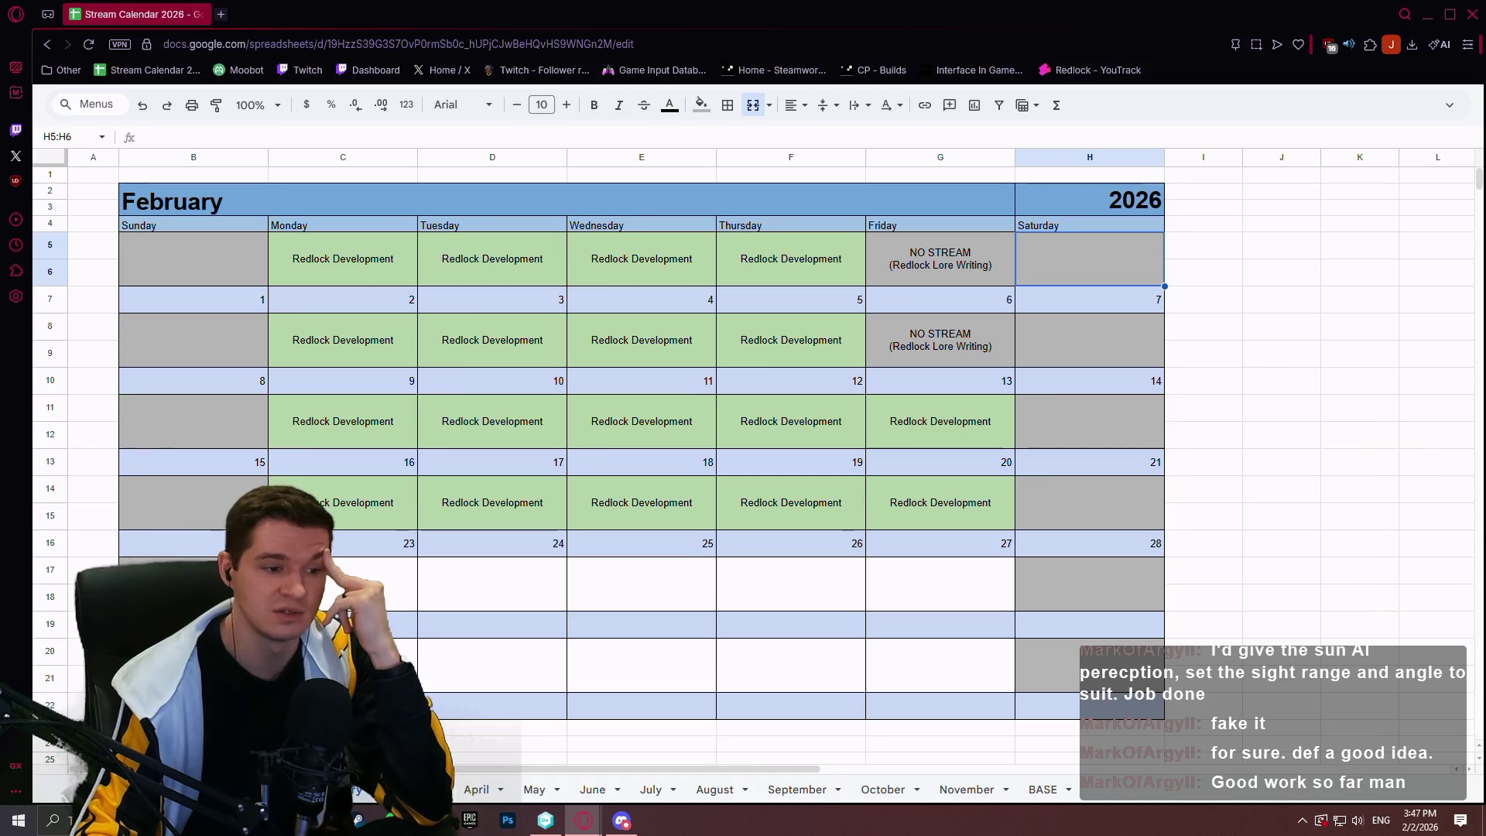
left_click(461, 791)
left_click(476, 790)
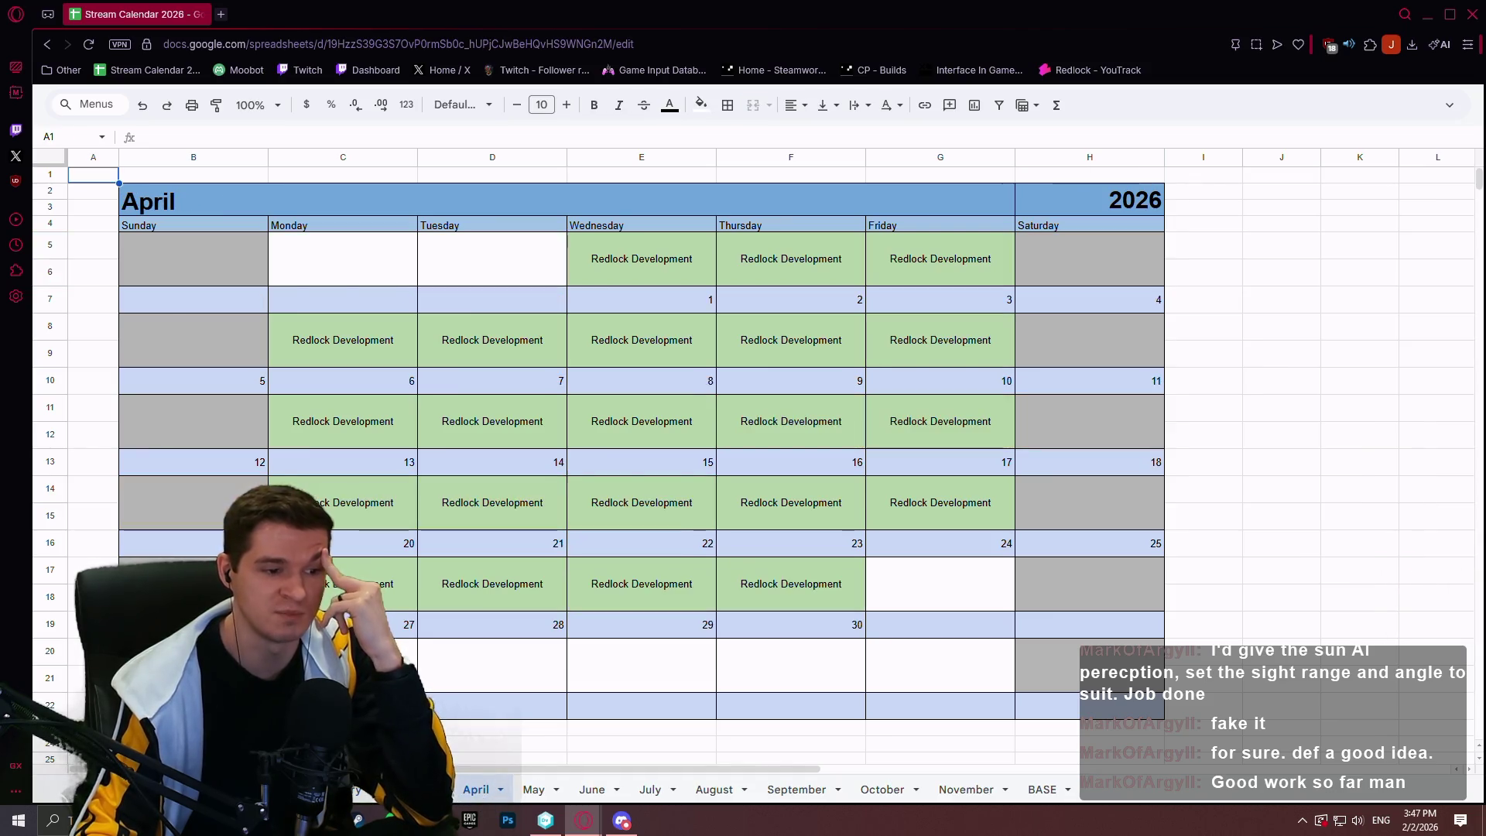
left_click(534, 790)
left_click(594, 790)
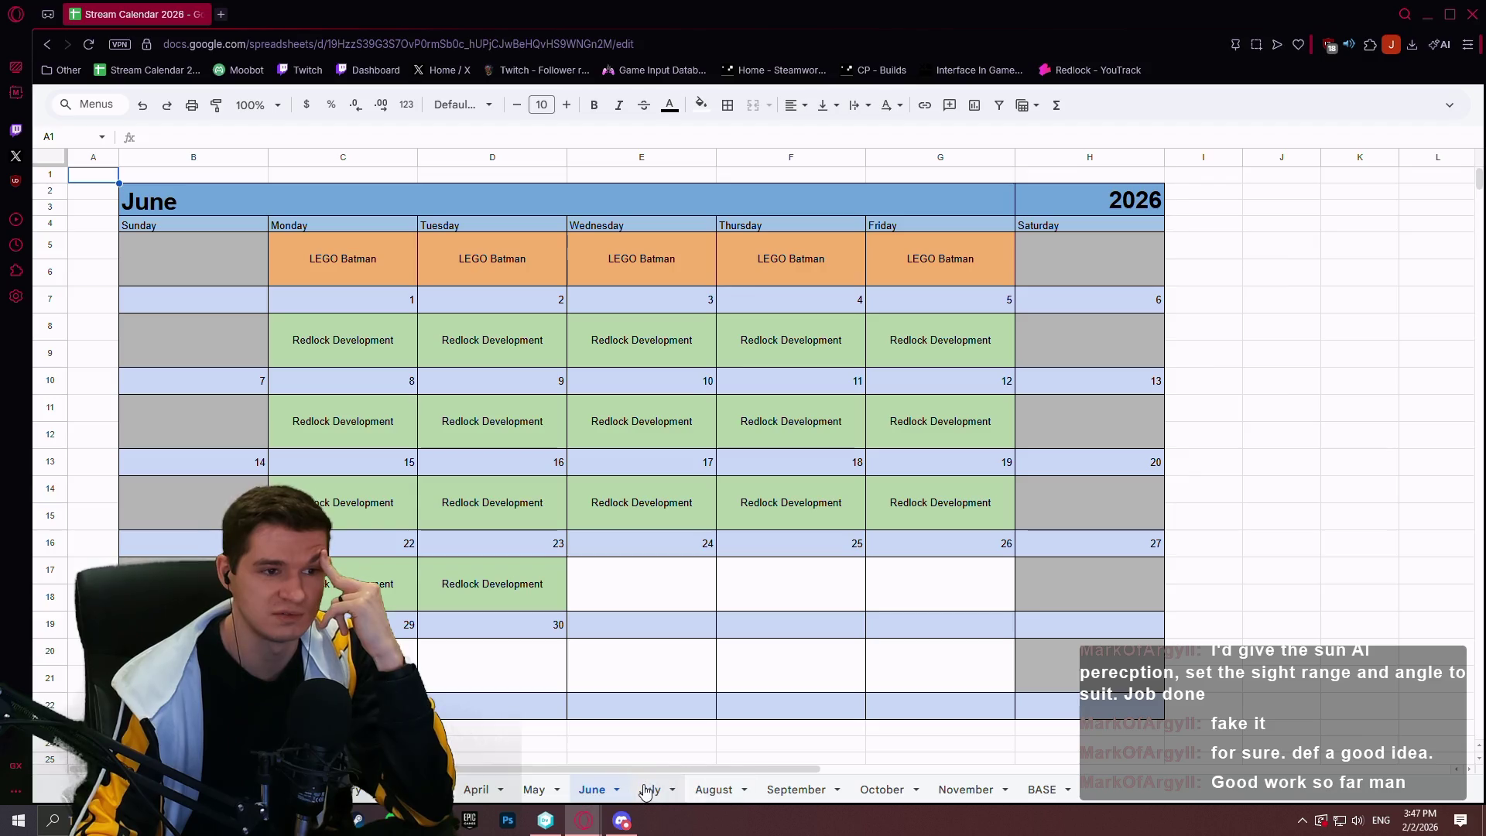
left_click(535, 790)
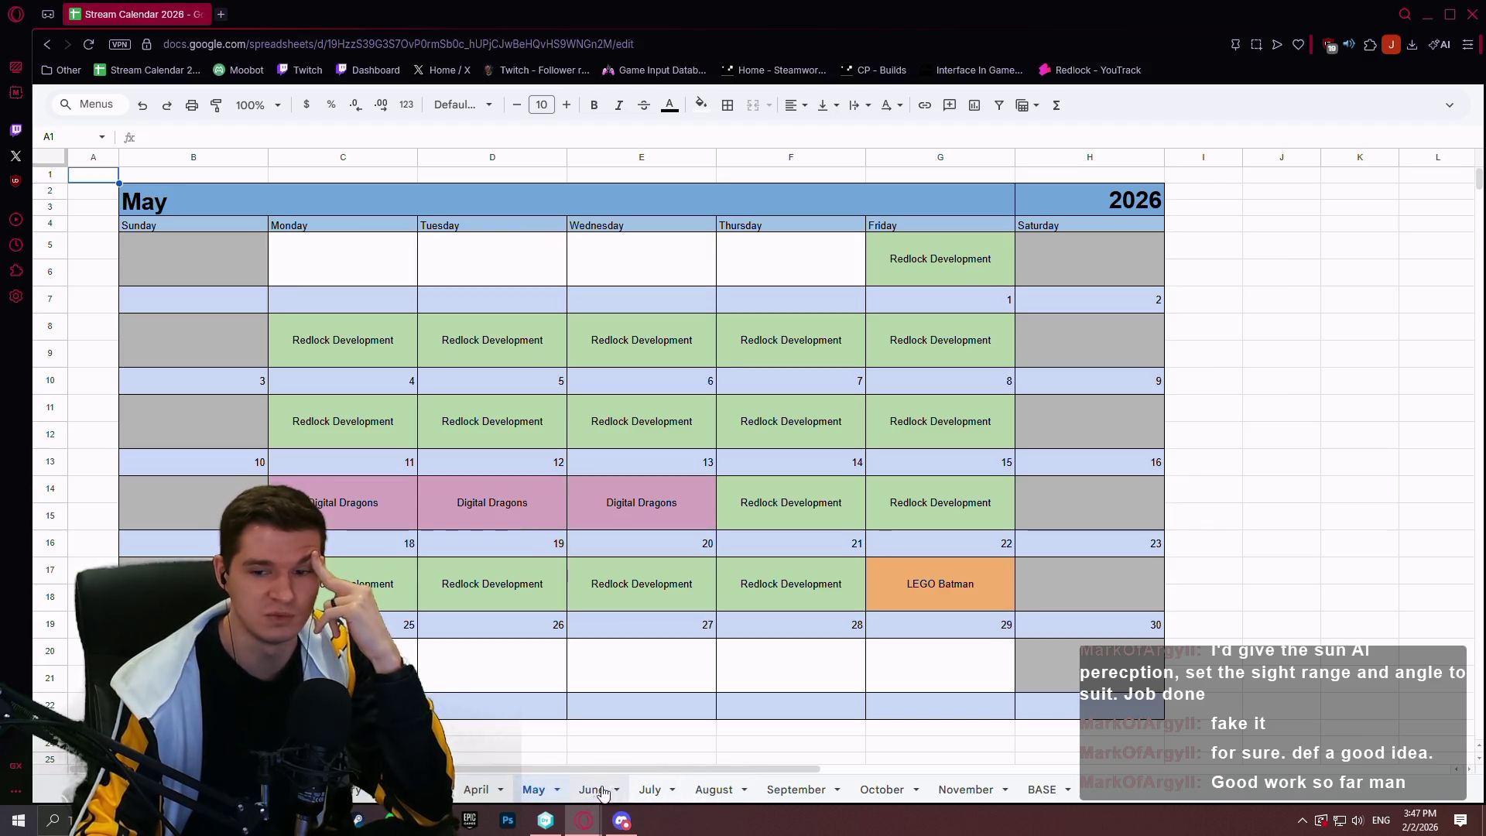
left_click(595, 790)
left_click(655, 790)
left_click(714, 790)
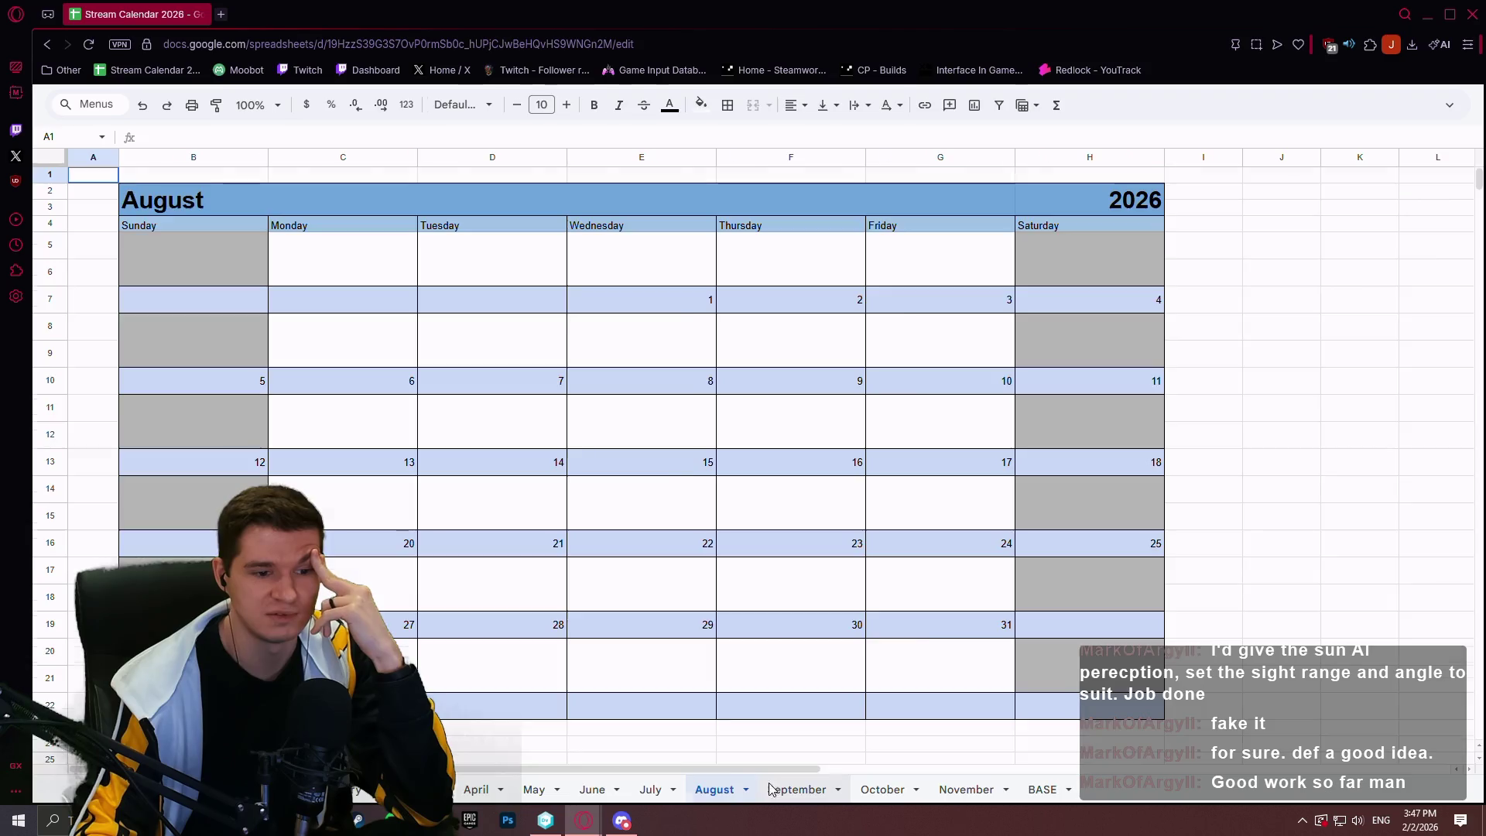
left_click(796, 789)
left_click(960, 790)
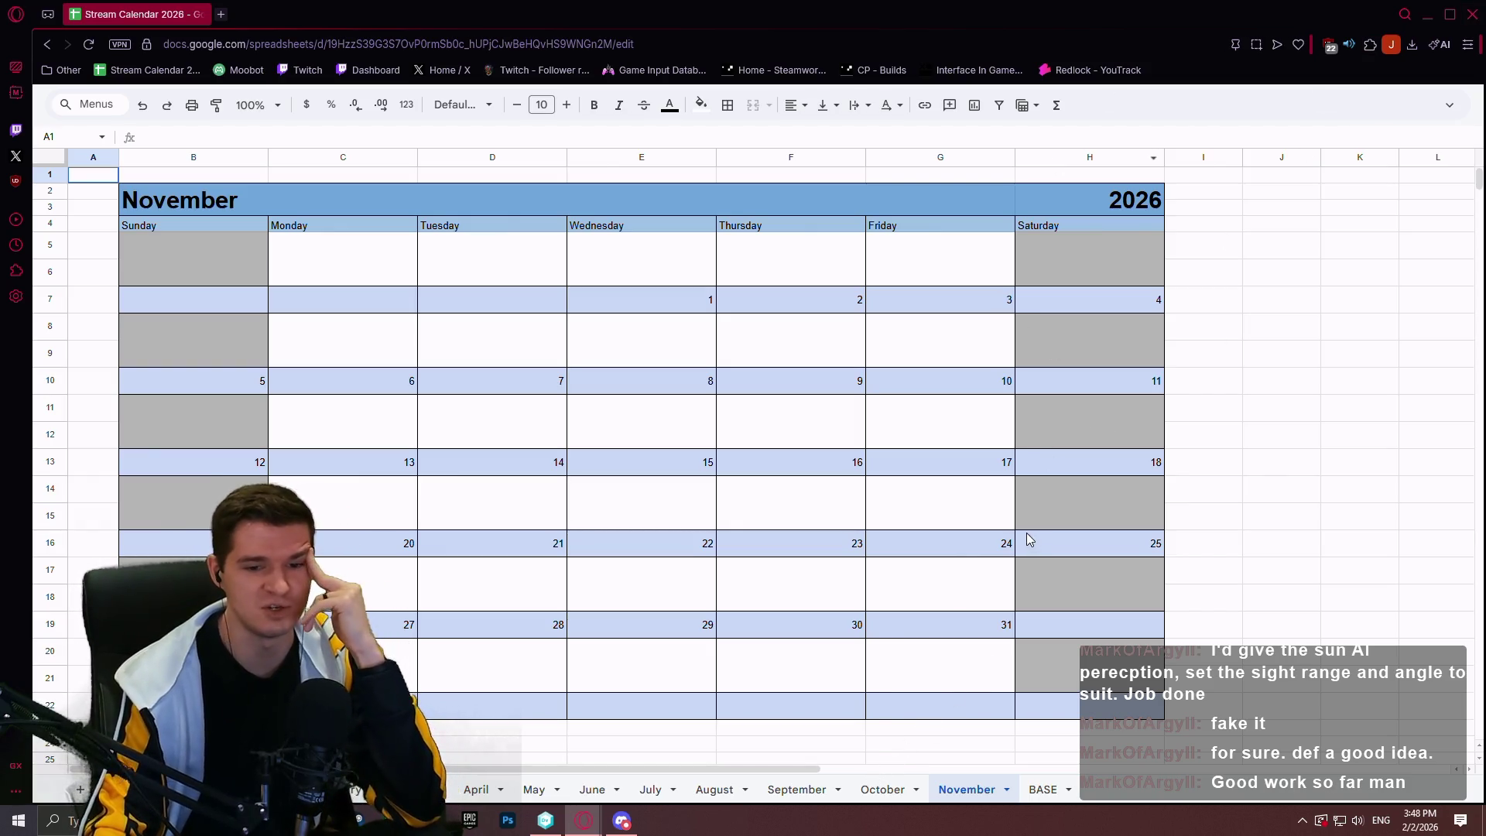
Select empty cells J8 and J10 beside the calendar, then close the browser
left_click(1252, 343)
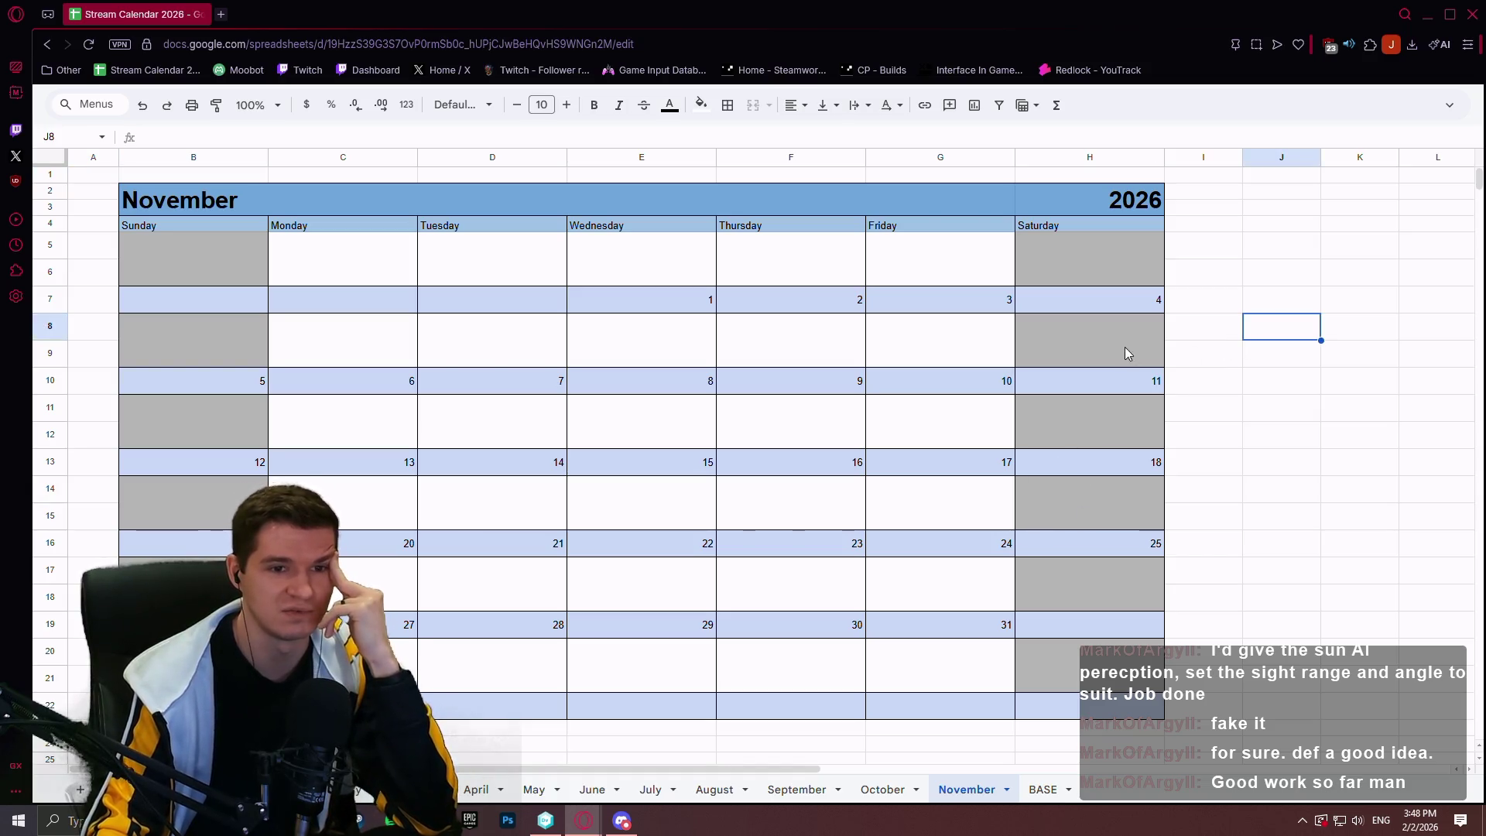
left_click(1308, 387)
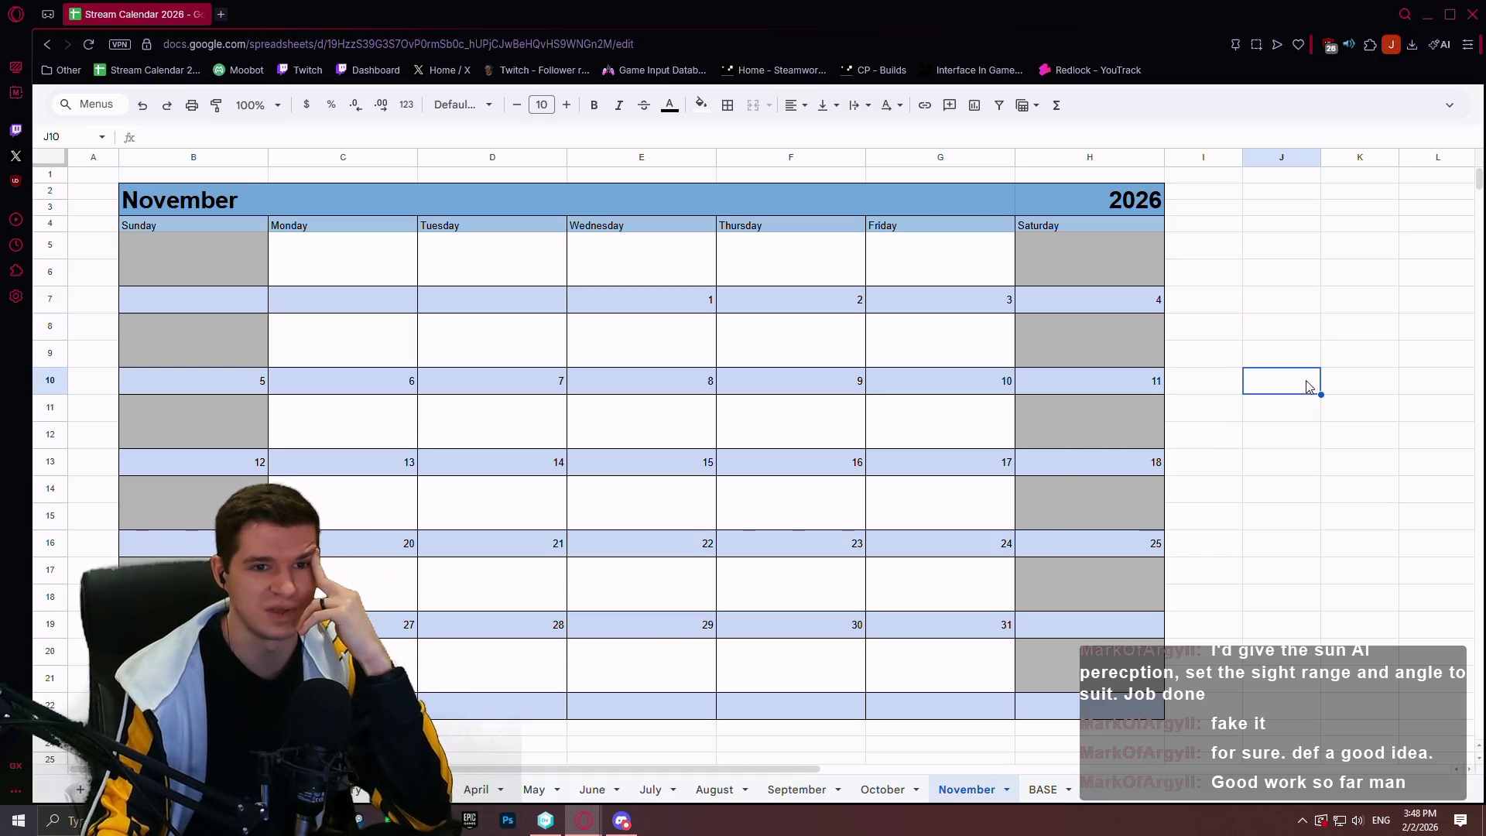
left_click(1474, 15)
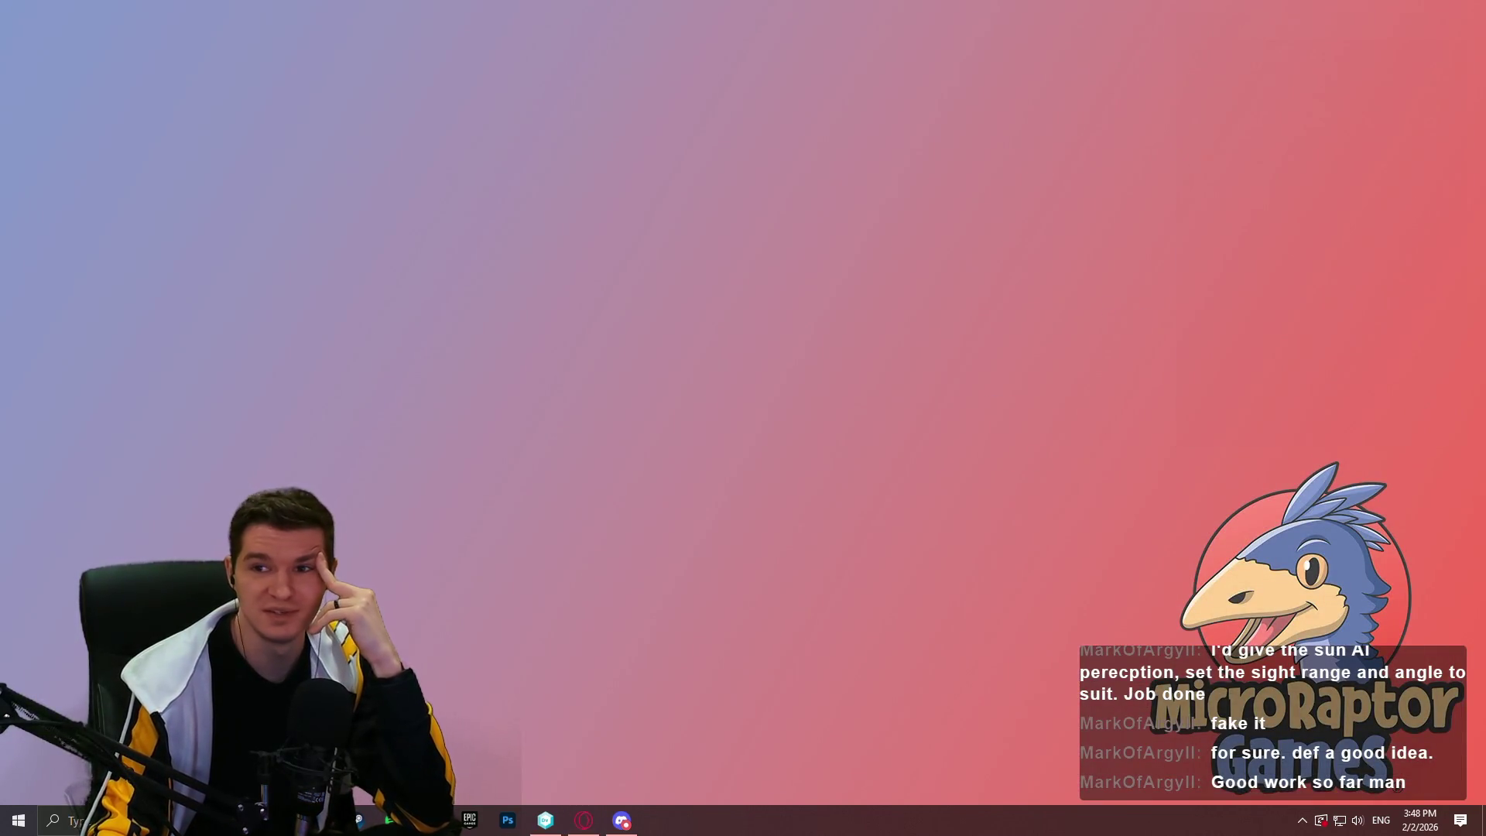
Glance at the IntoTheChasm workspace, close Unity DevOps Version Control, and return to the YouTube channel page
left_click(546, 820)
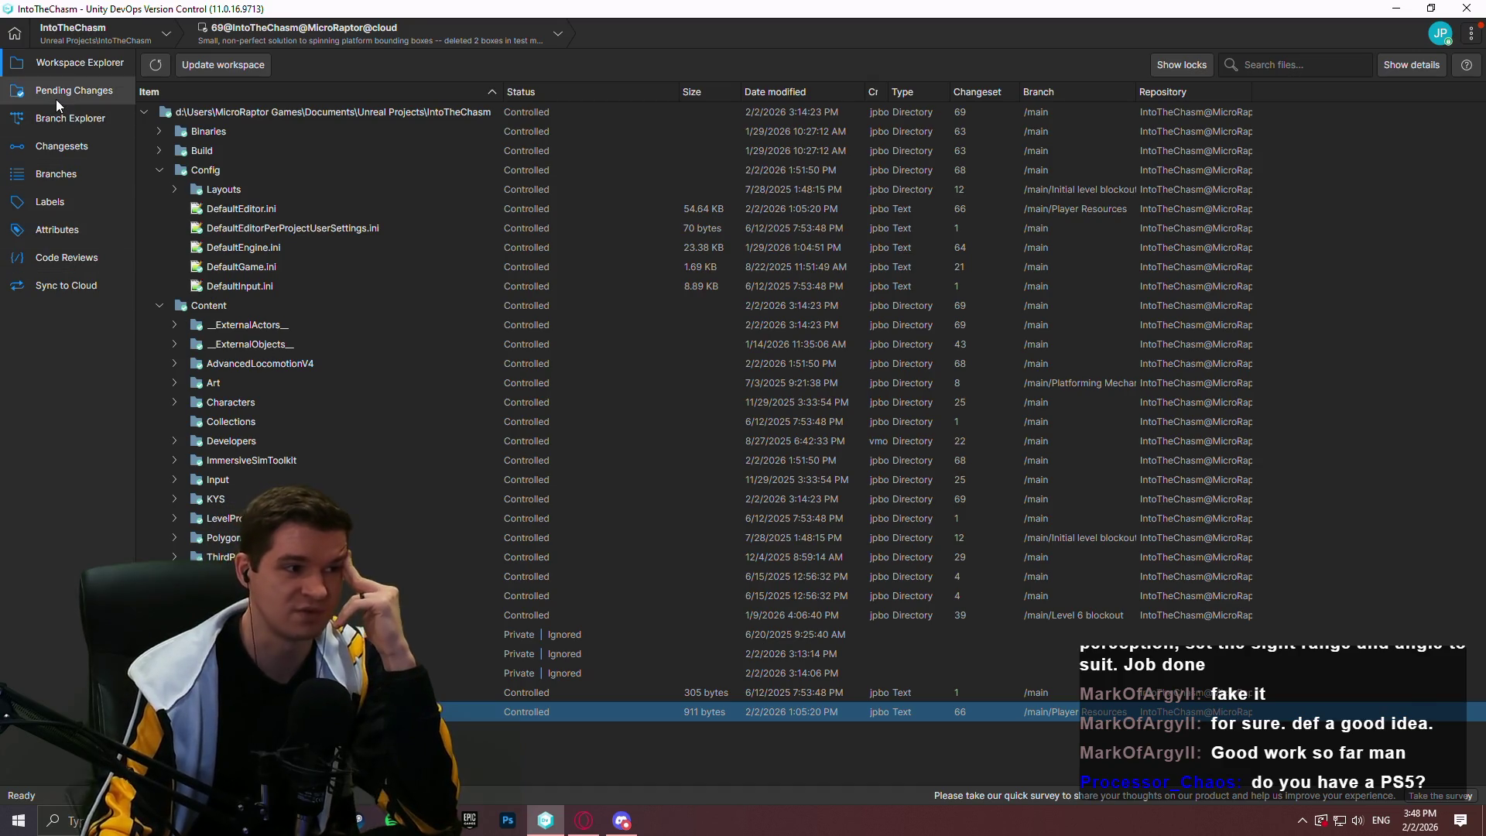
left_click(1468, 15)
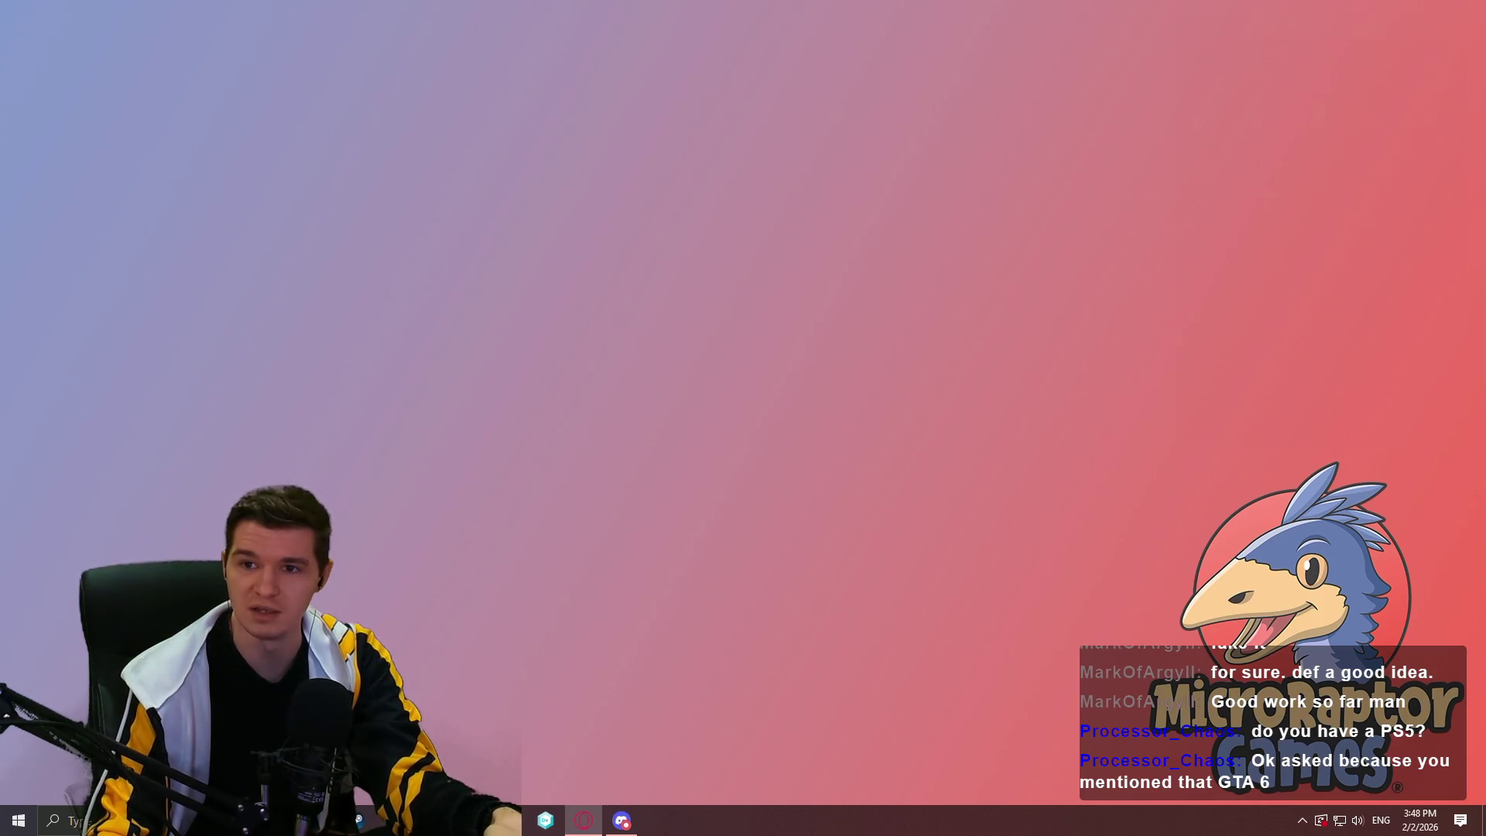
left_click(584, 820)
Open video #3 of the Death Stranding 2 playlist from the channel's Playlists
left_click(485, 317)
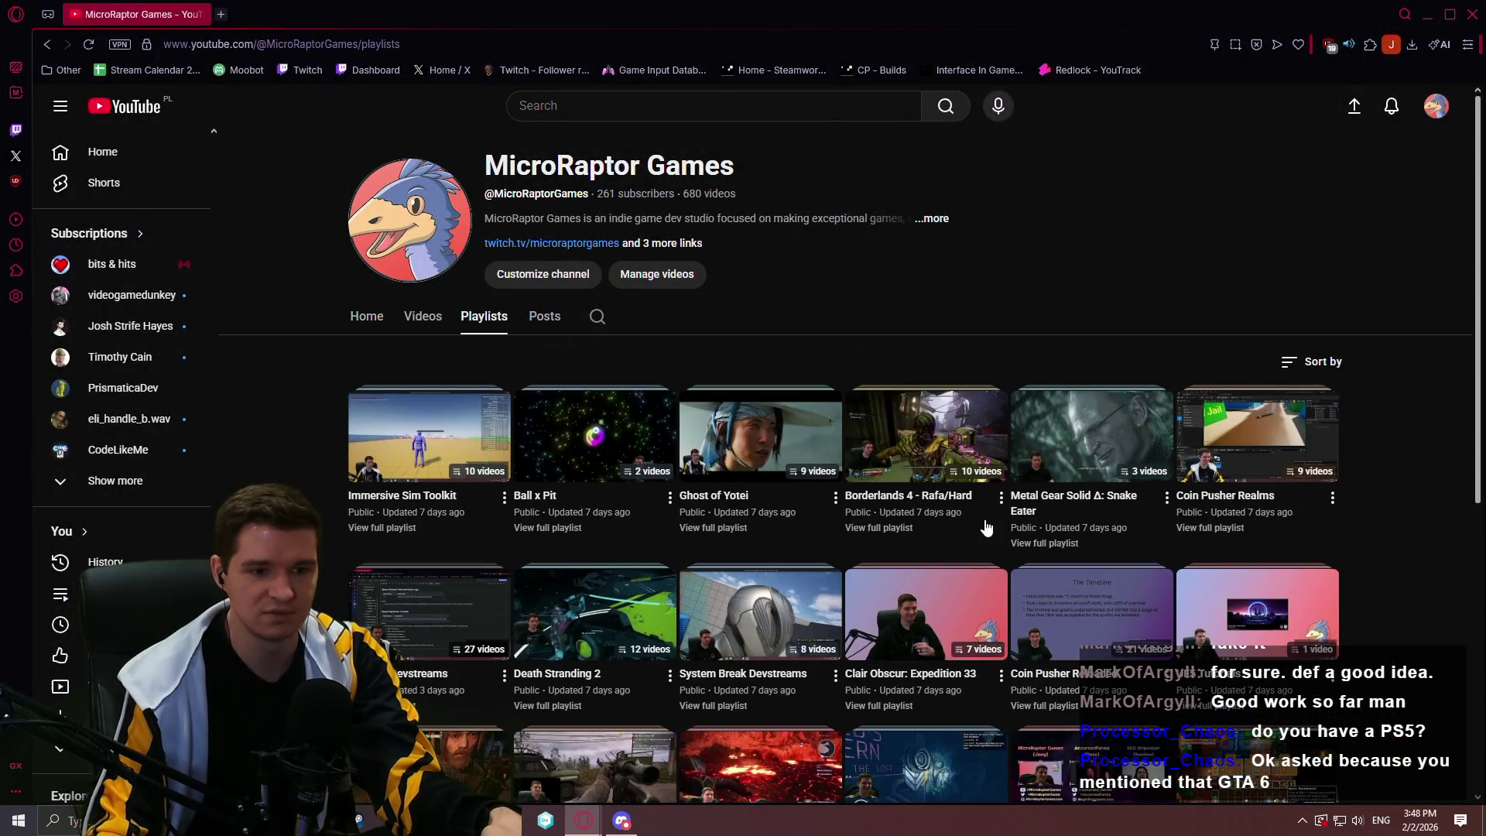
left_click(566, 708)
scroll(953, 514, "down", 7)
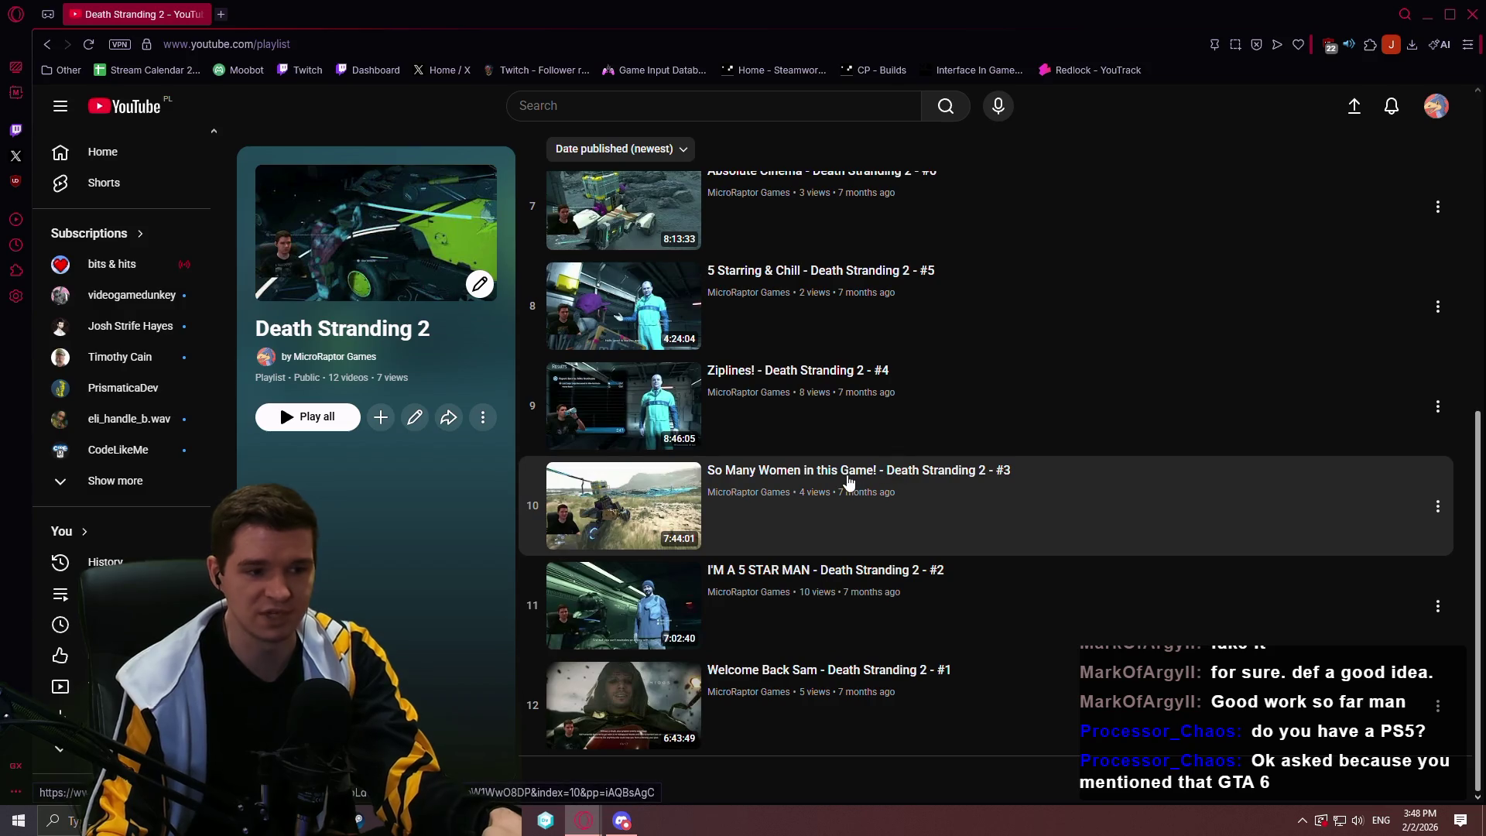
left_click(847, 480)
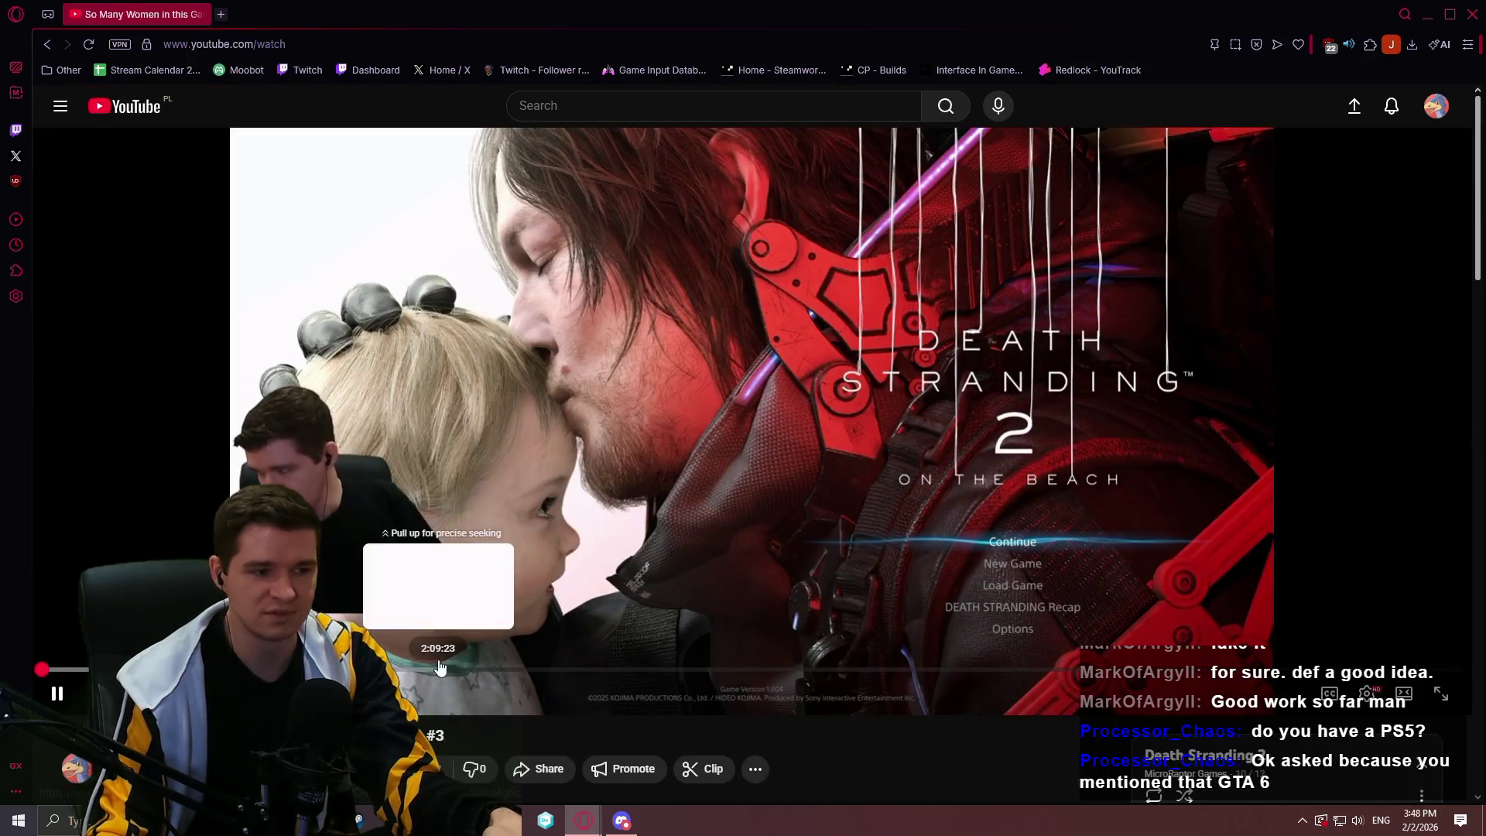
Skip well into the stream, set quality to 1080p60, and play it full screen
left_click(456, 670)
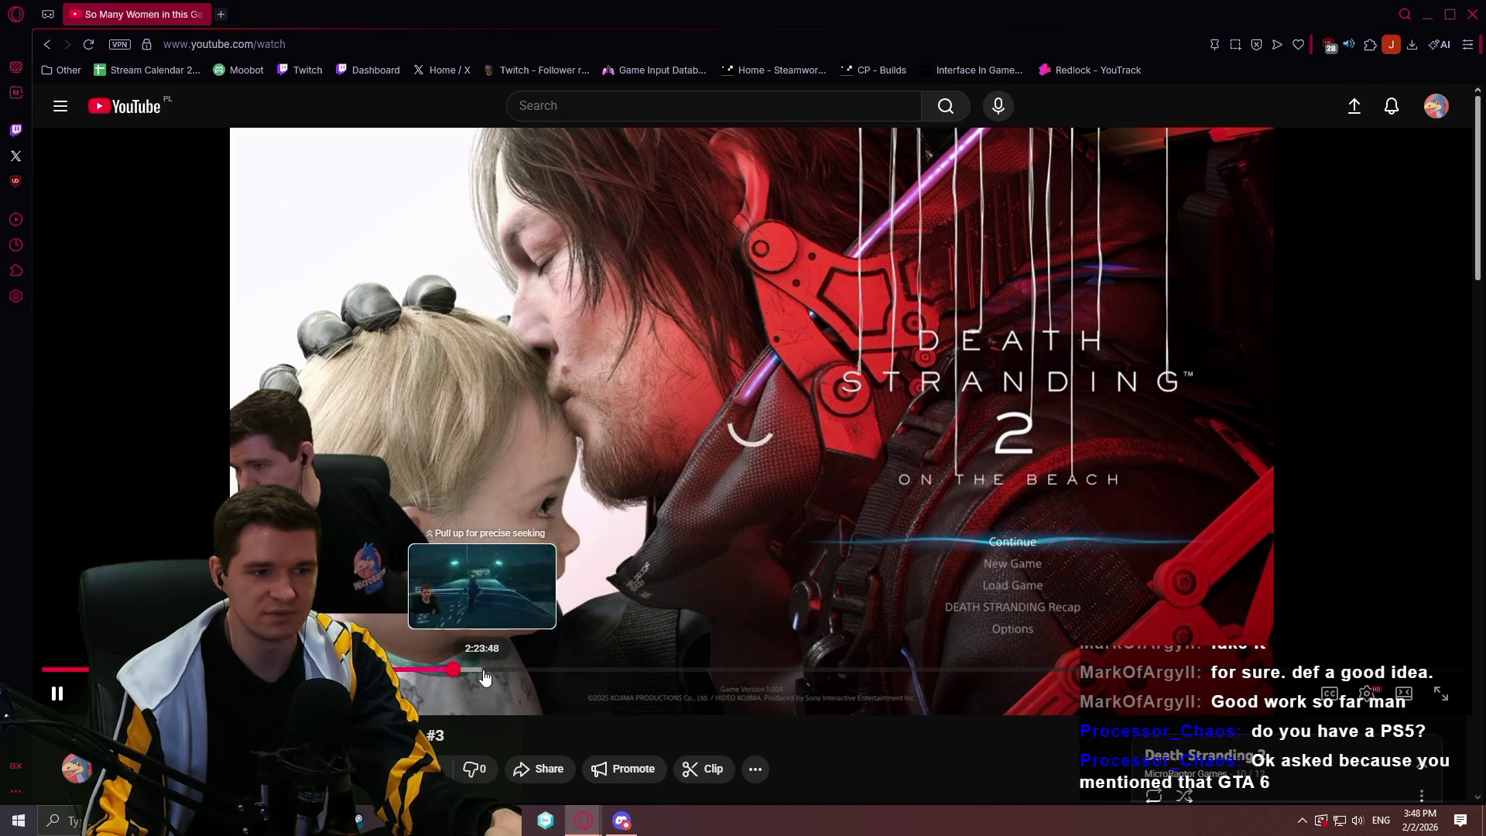
left_click(587, 672)
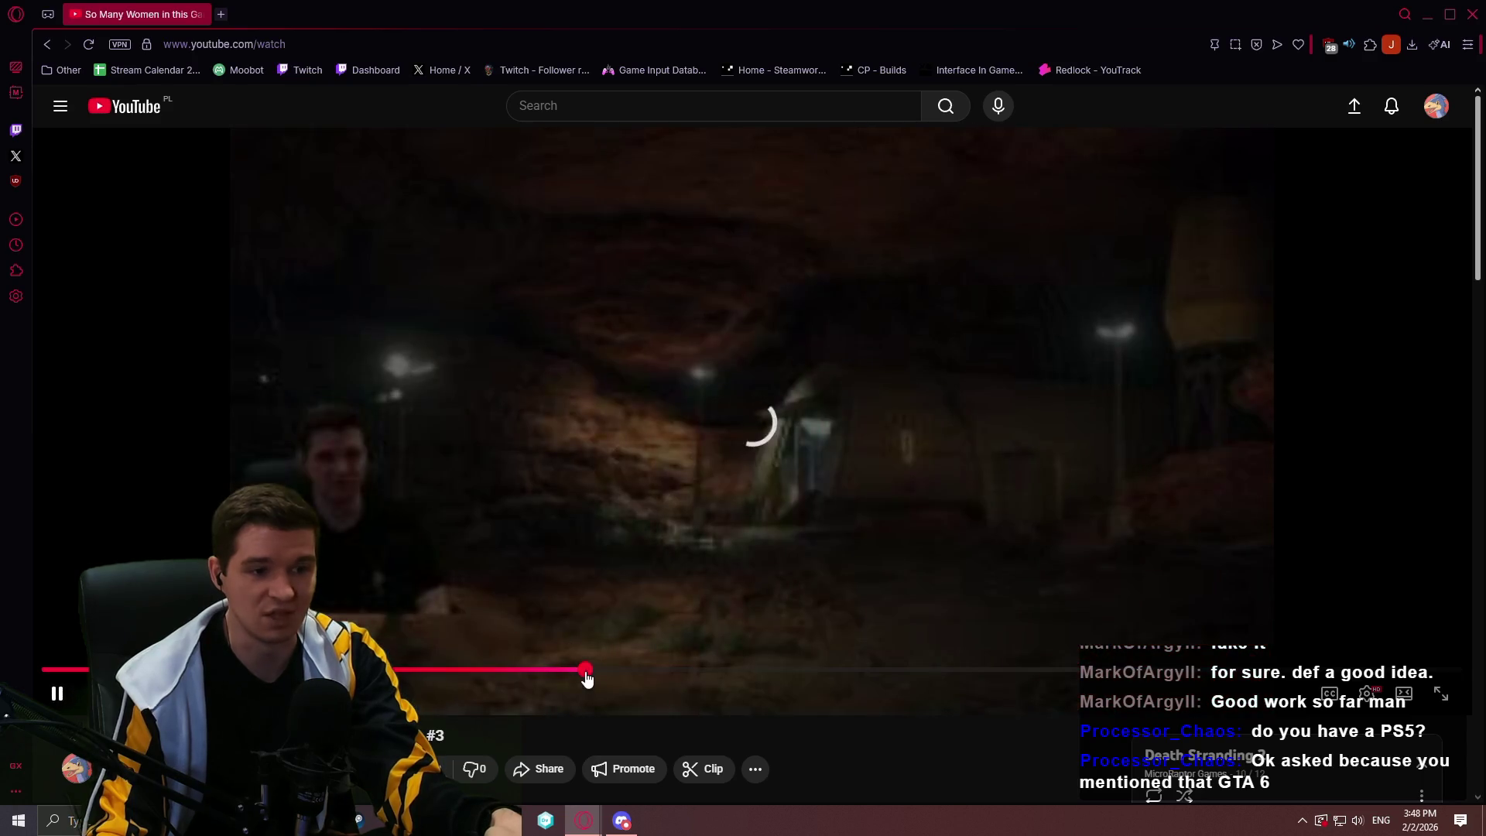
mouse_move(542, 672)
left_mouse_down()
mouse_move(720, 673)
mouse_move(705, 672)
left_mouse_up()
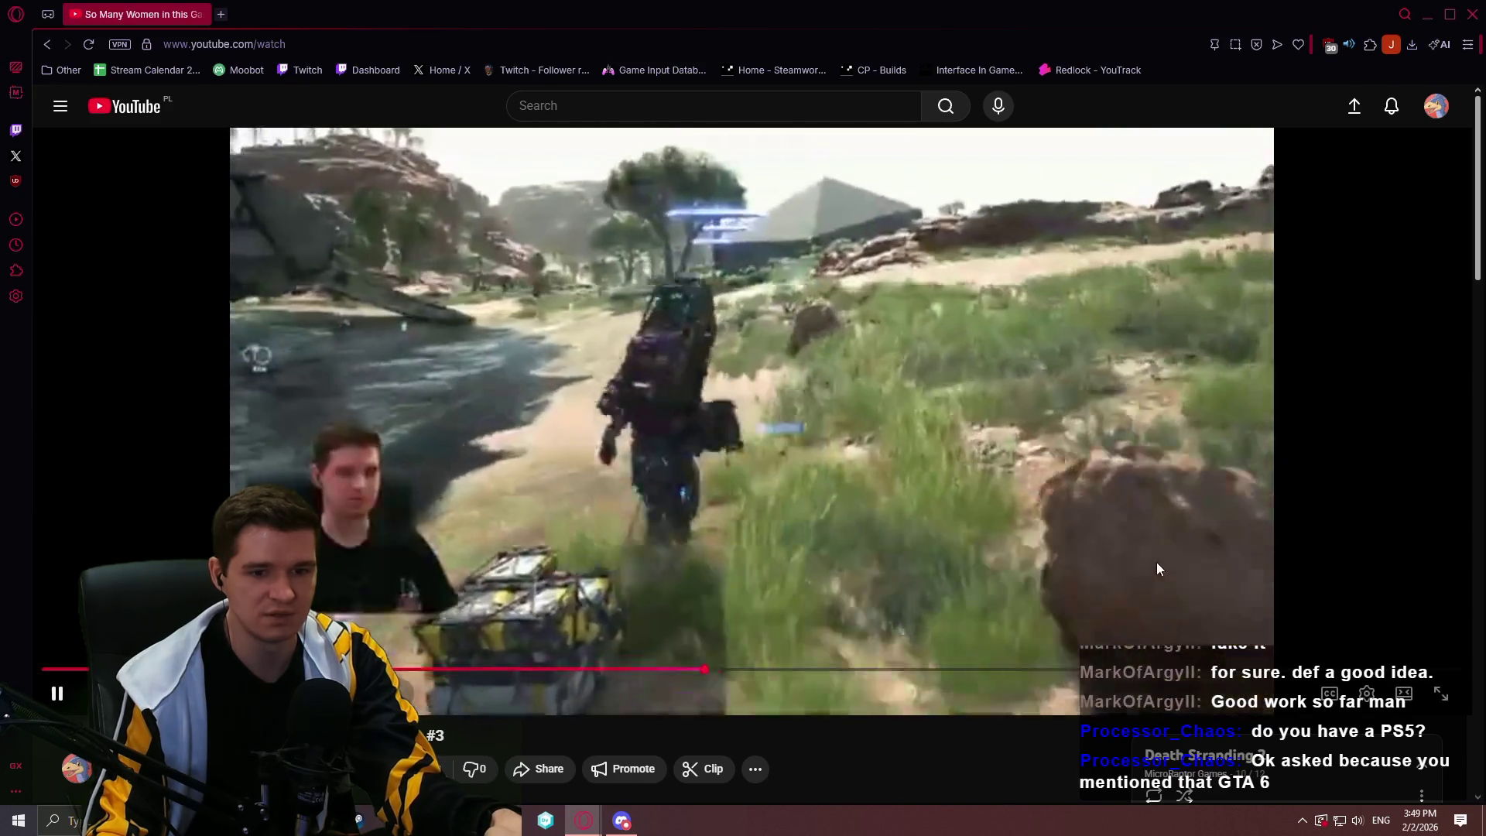
left_click(1159, 565)
left_click(1367, 693)
left_click(1331, 643)
left_click(1365, 501)
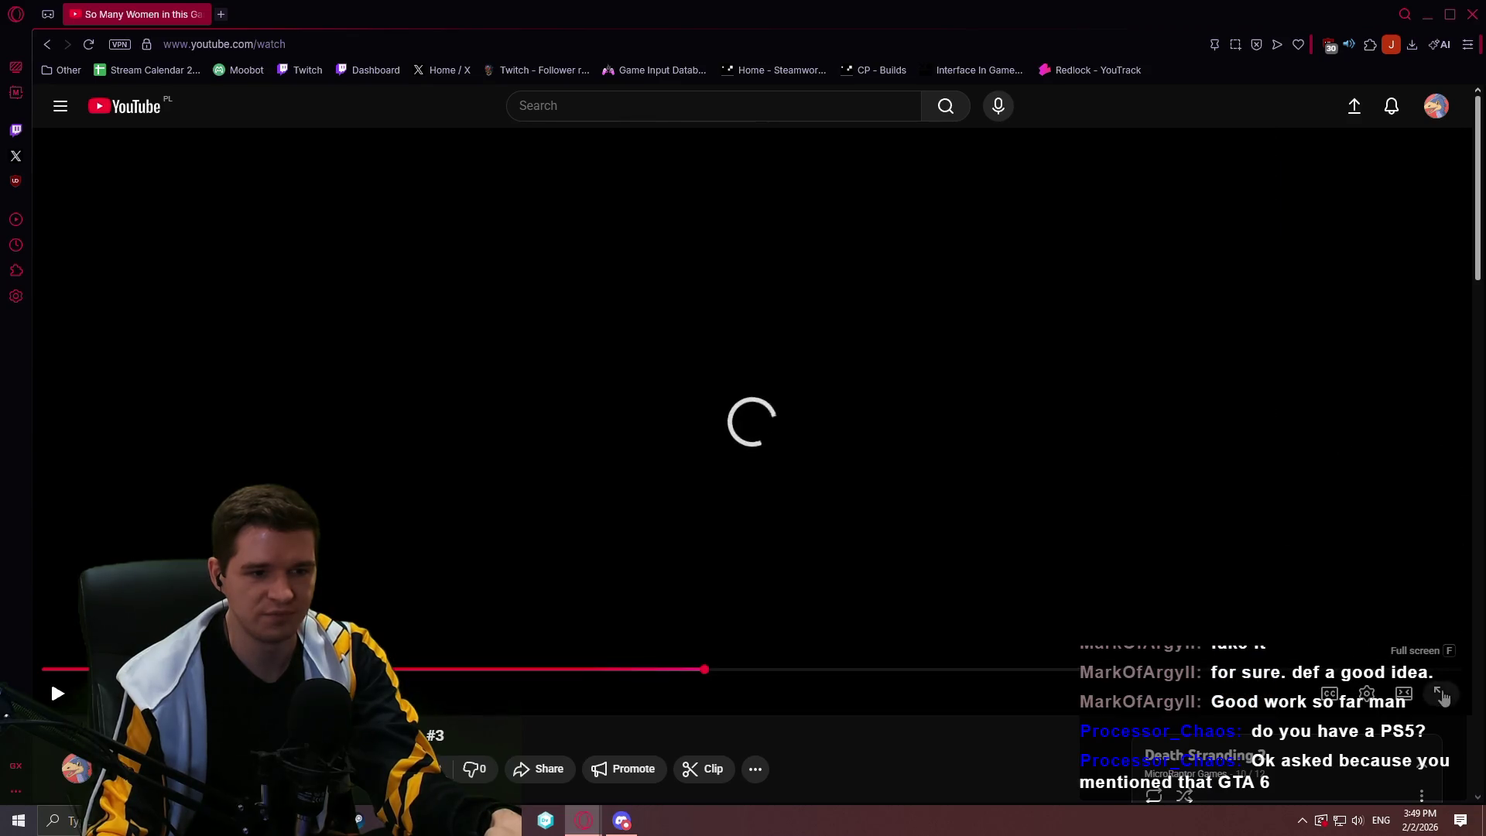
left_click(1442, 695)
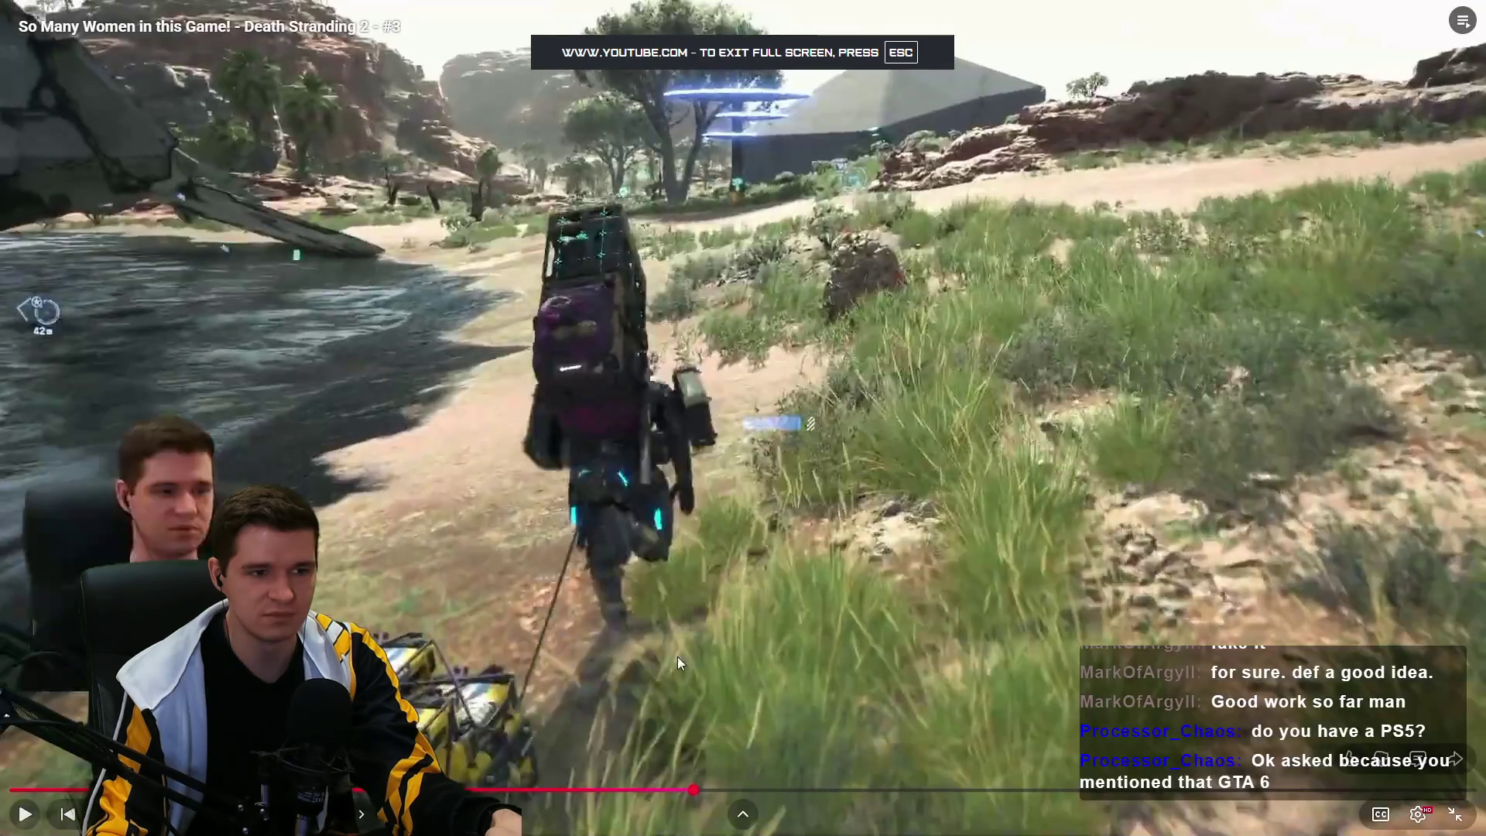
left_click(702, 597)
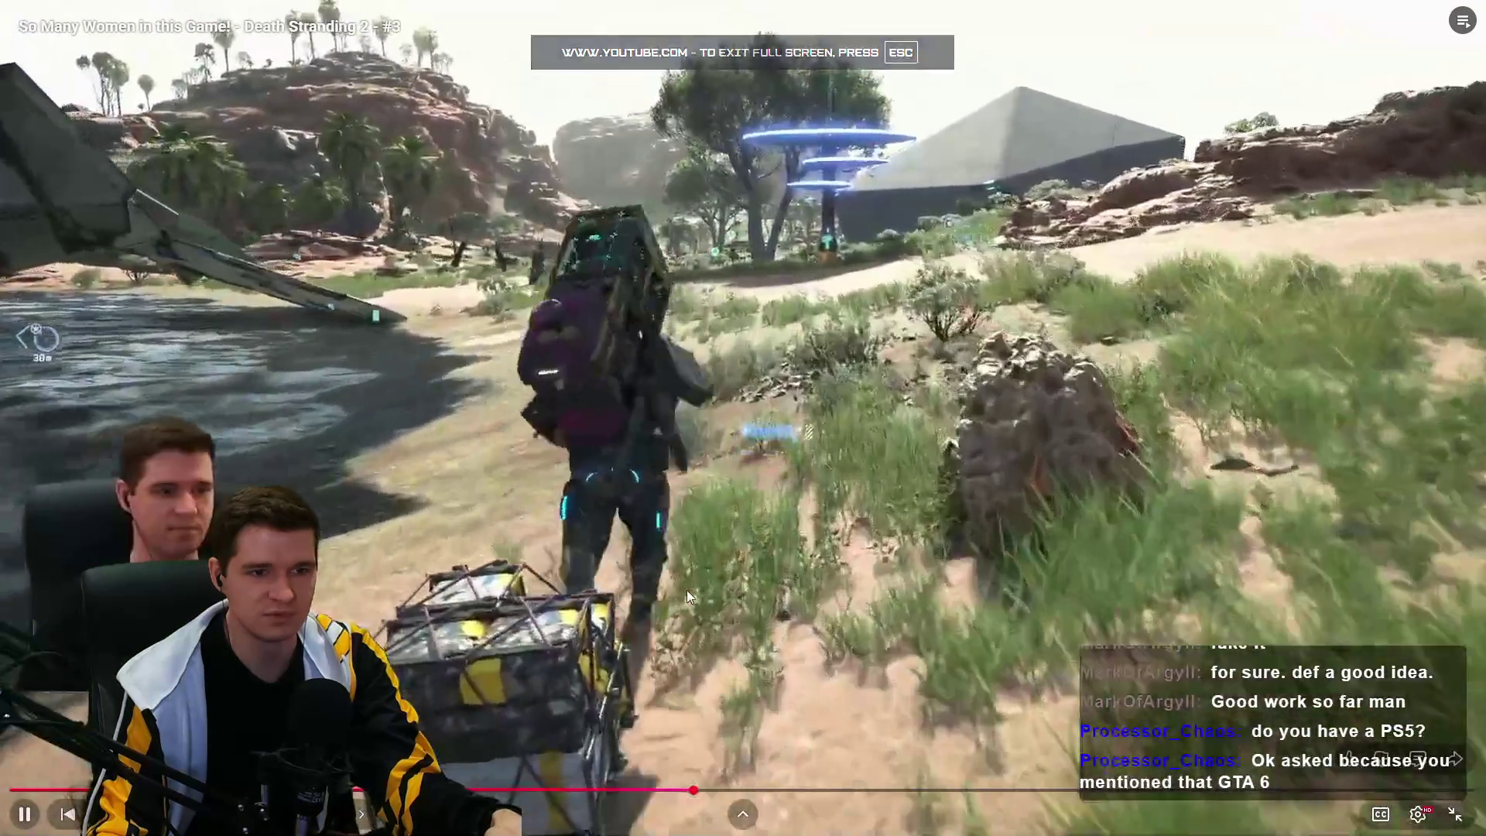